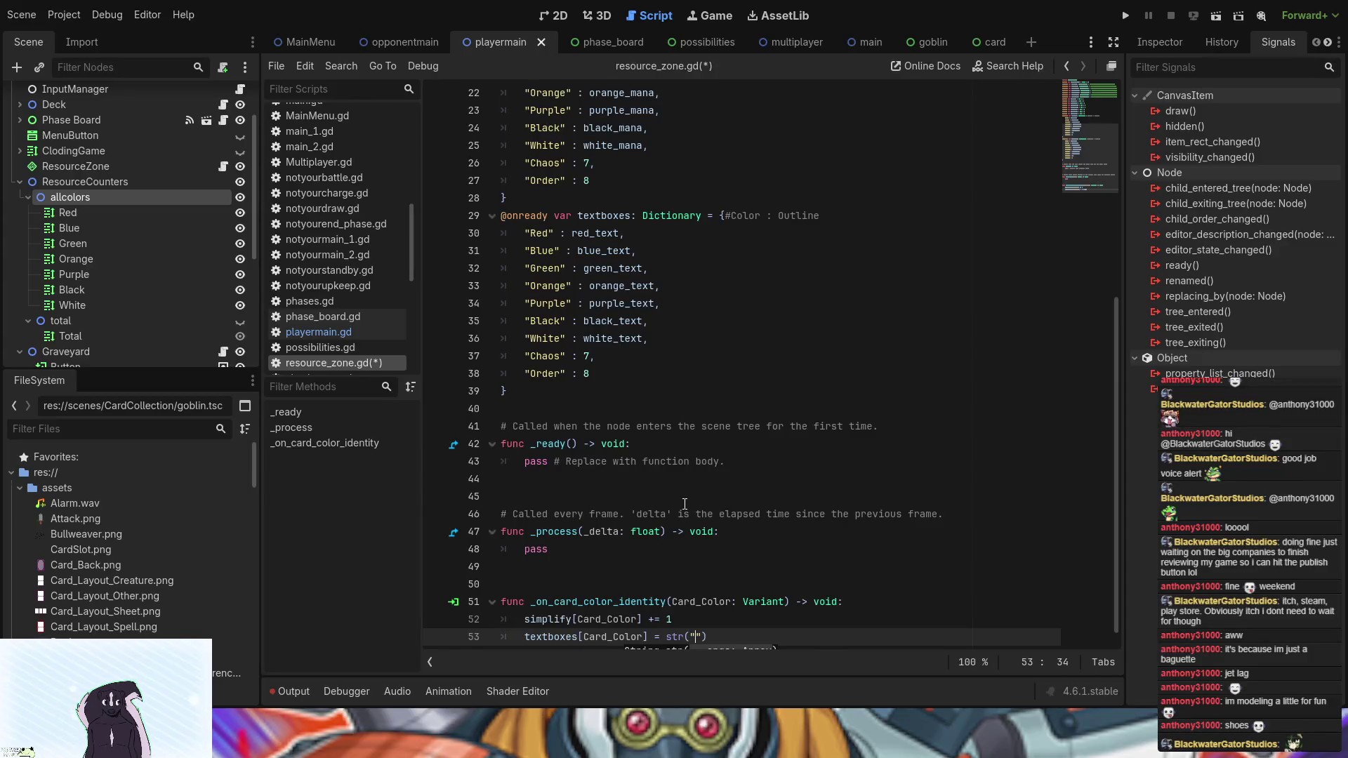
- Delete the empty quotes so line 53 of resource_zone.gd reads str()
{"action": "scroll", "coordinate": [703, 500], "scroll_direction": "down", "scroll_amount": 1}
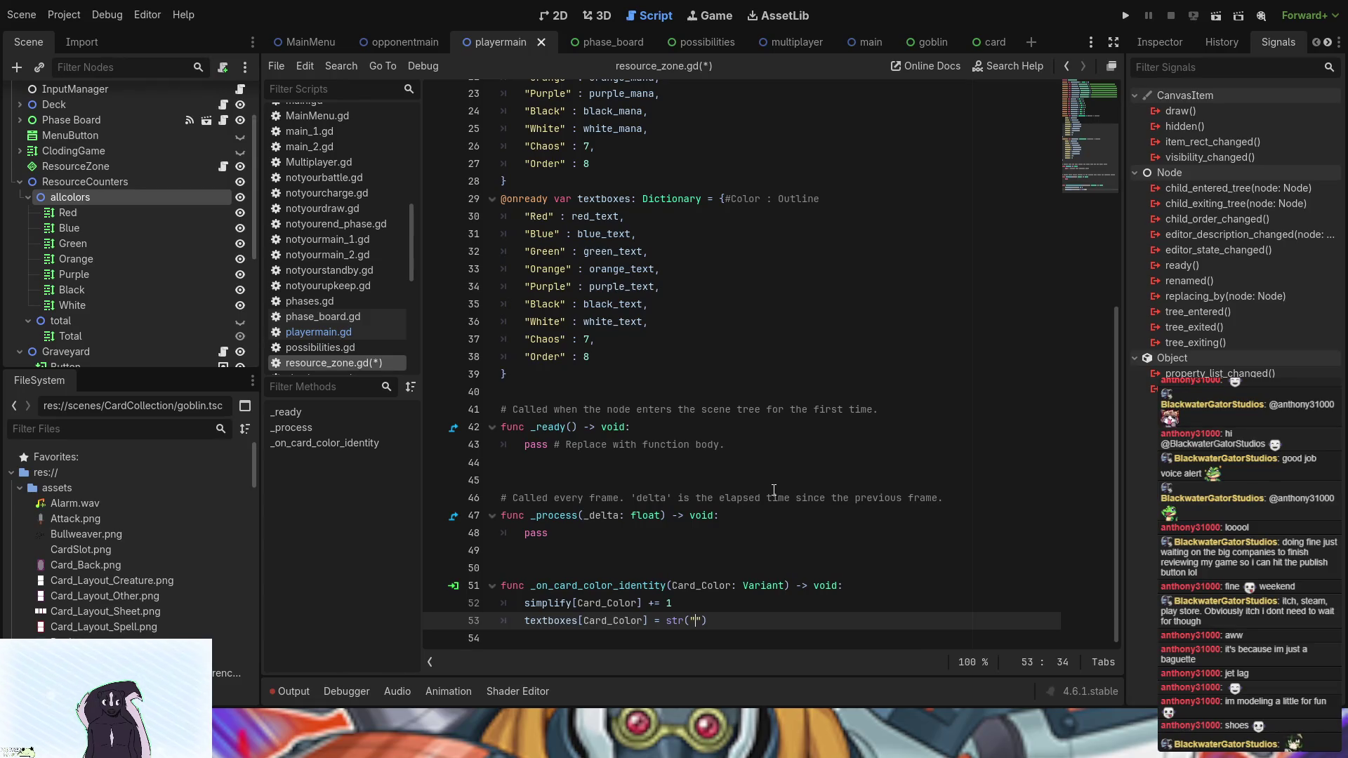
{"action": "key", "text": "BackSpace"}
- Make line 53 read textboxes[Card_Color].text = str(Card_Color)
{"action": "left_click", "coordinate": [648, 621]}
{"action": "type", "text": ".text"}
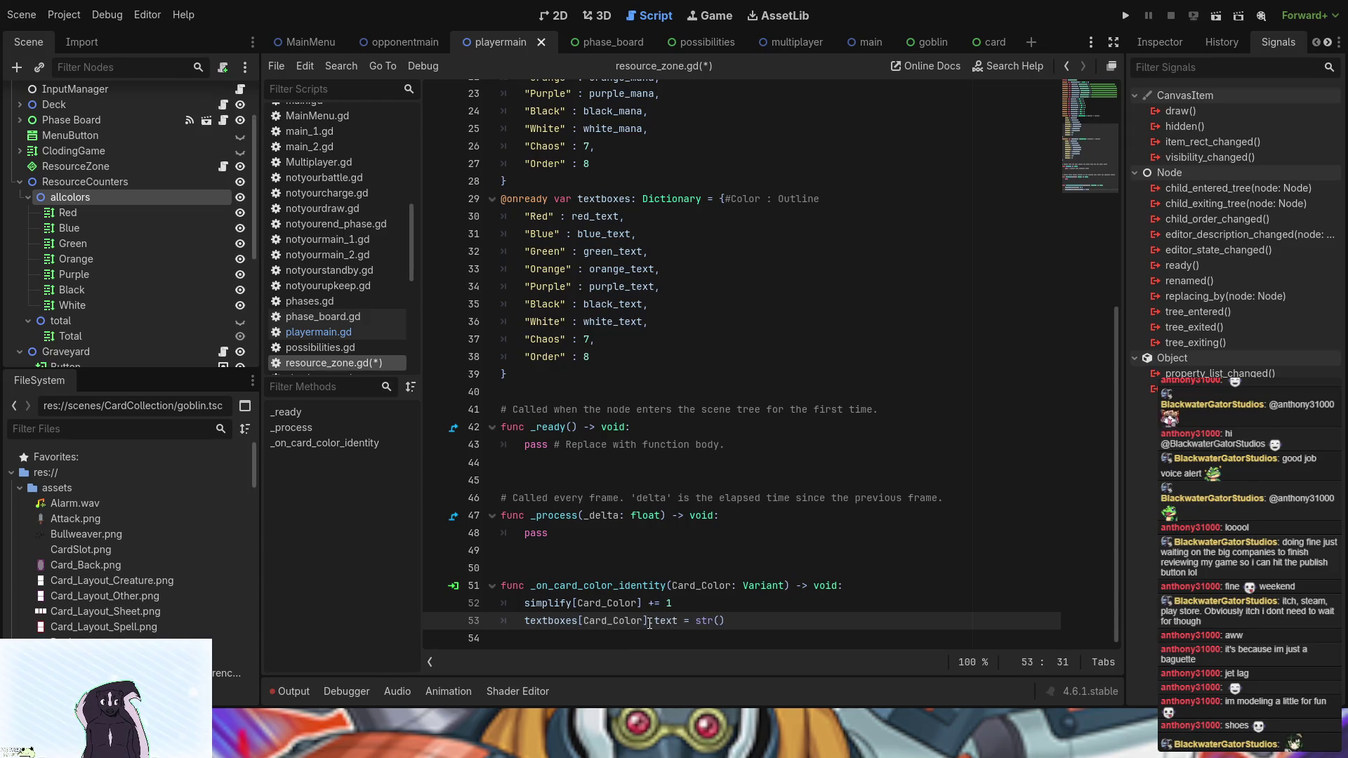
{"action": "left_click", "coordinate": [719, 621]}
{"action": "type", "text": "Car"}
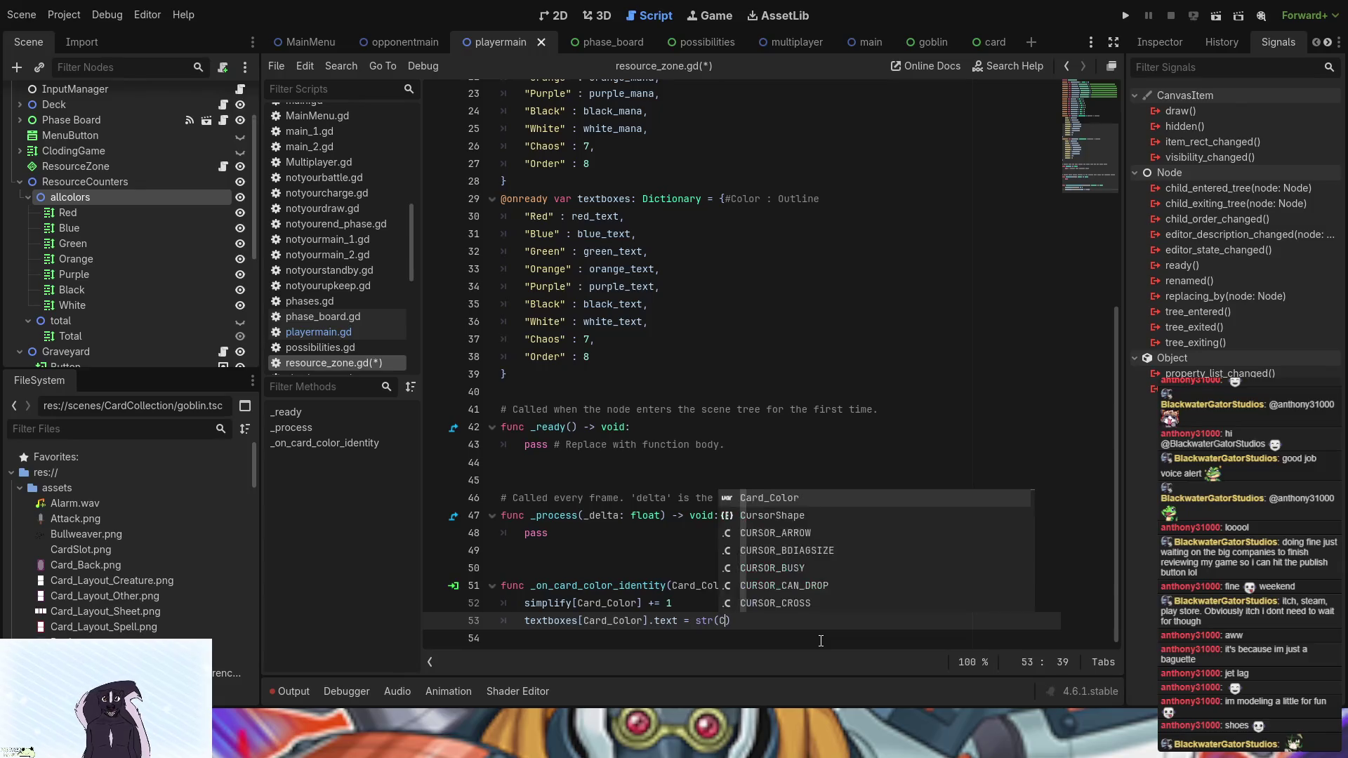
{"action": "key", "text": "Return"}
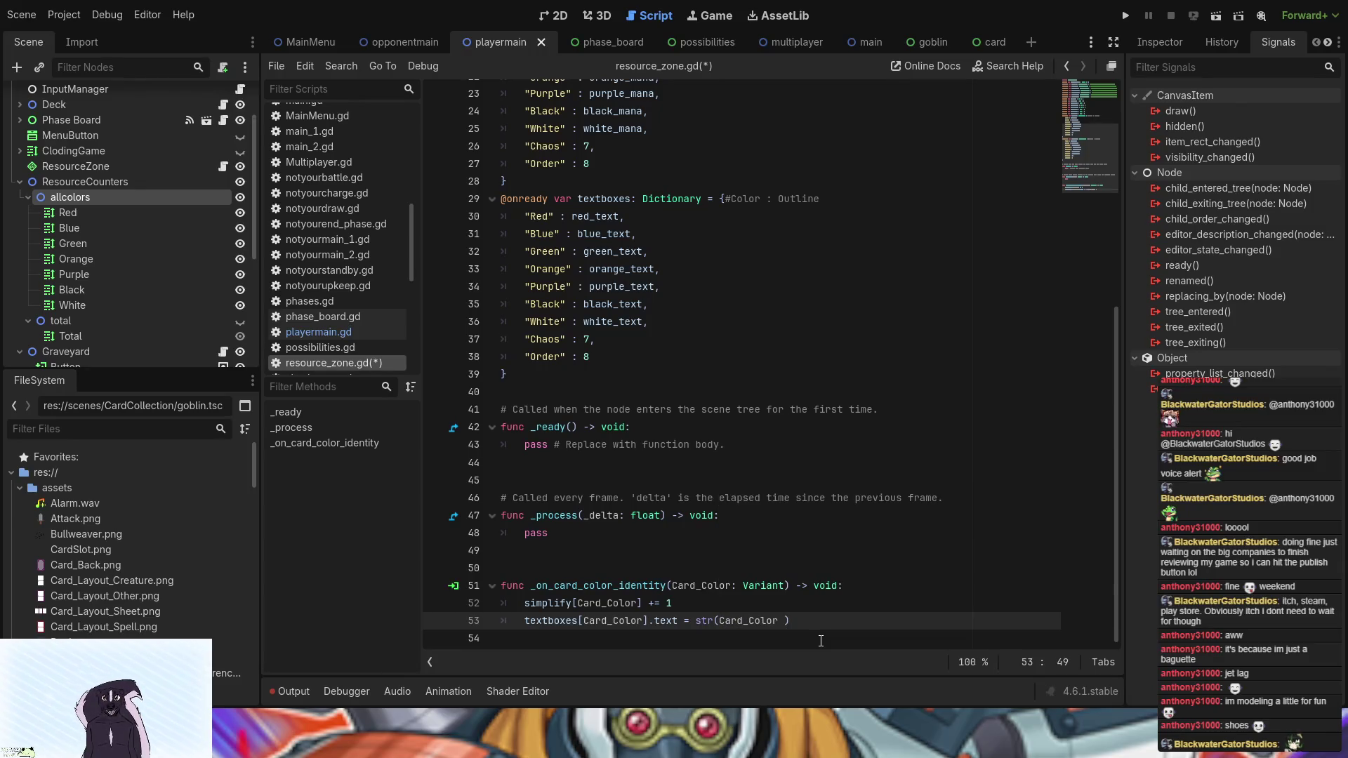
- Append + ":" + after Card_Color inside the str() call on line 53
{"action": "type", "text": "\":"}
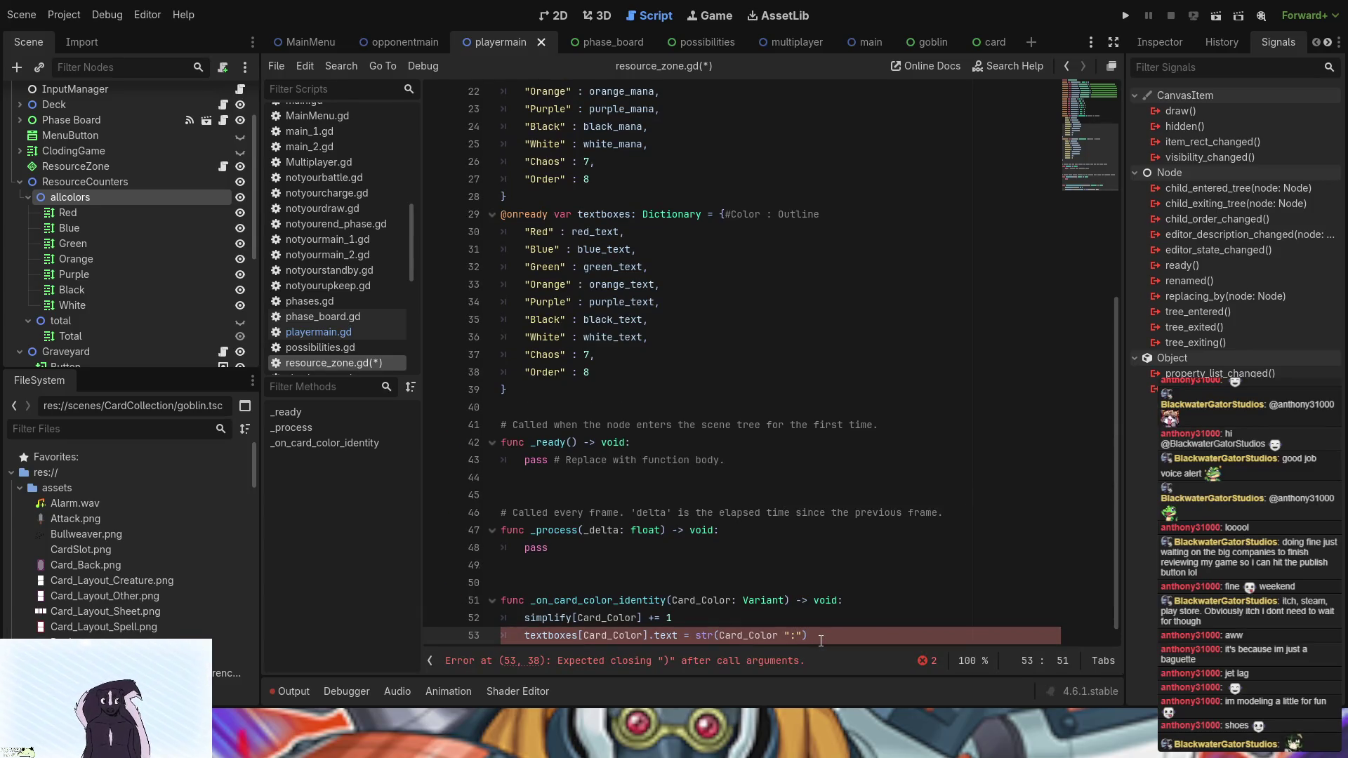
{"action": "key", "text": "Left"}
{"action": "key", "text": "Left"}
{"action": "key", "text": "Left"}
{"action": "type", "text": "+"}
{"action": "key", "text": "Right"}
{"action": "key", "text": "Right"}
{"action": "key", "text": "Right"}
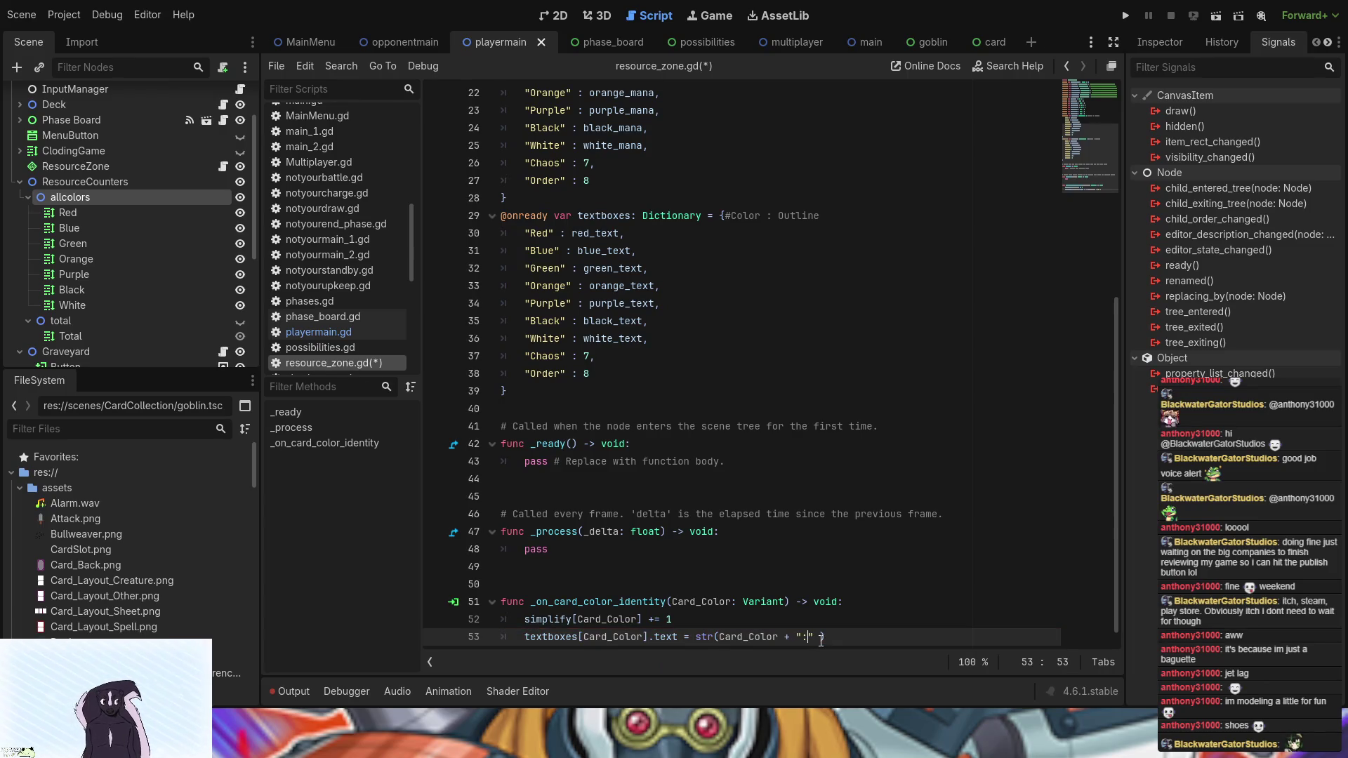
{"action": "type", "text": "+"}
{"action": "scroll", "coordinate": [943, 471], "scroll_direction": "down", "scroll_amount": 1}
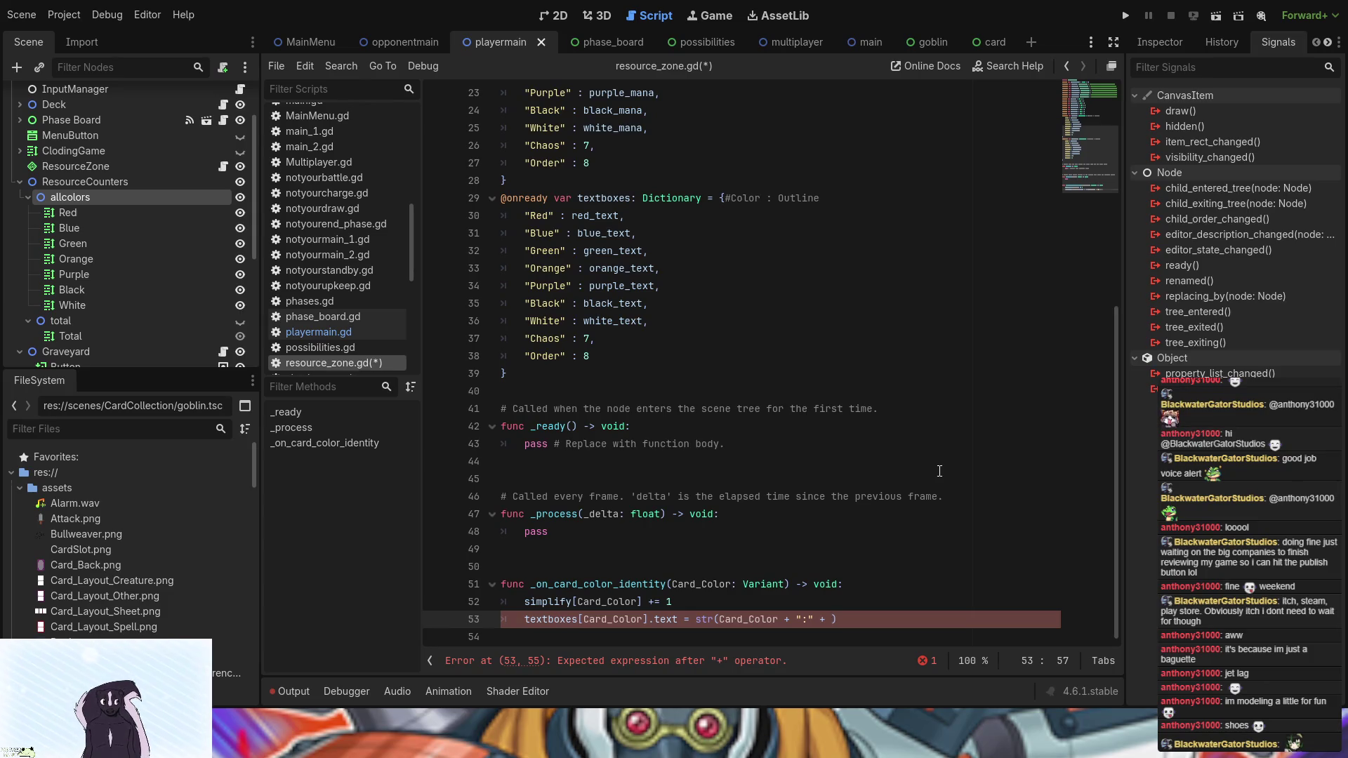
{"action": "double_click", "coordinate": [698, 620]}
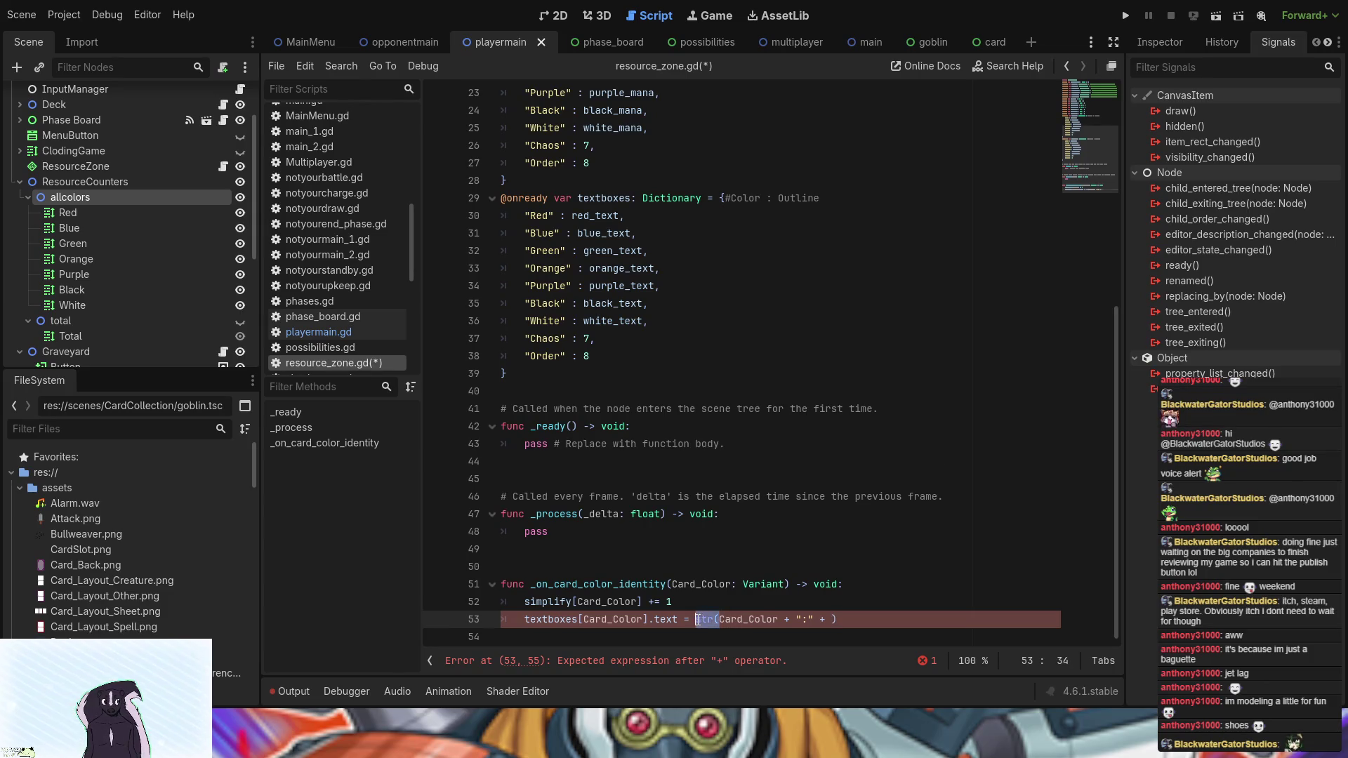
- Rewrap line 53 as str(Card_Color) + ":" and drop the dangling + )
{"action": "key", "text": "BackSpace"}
{"action": "left_click", "coordinate": [812, 619]}
{"action": "key", "text": "BackSpace"}
{"action": "key", "text": "BackSpace"}
{"action": "key", "text": "BackSpace"}
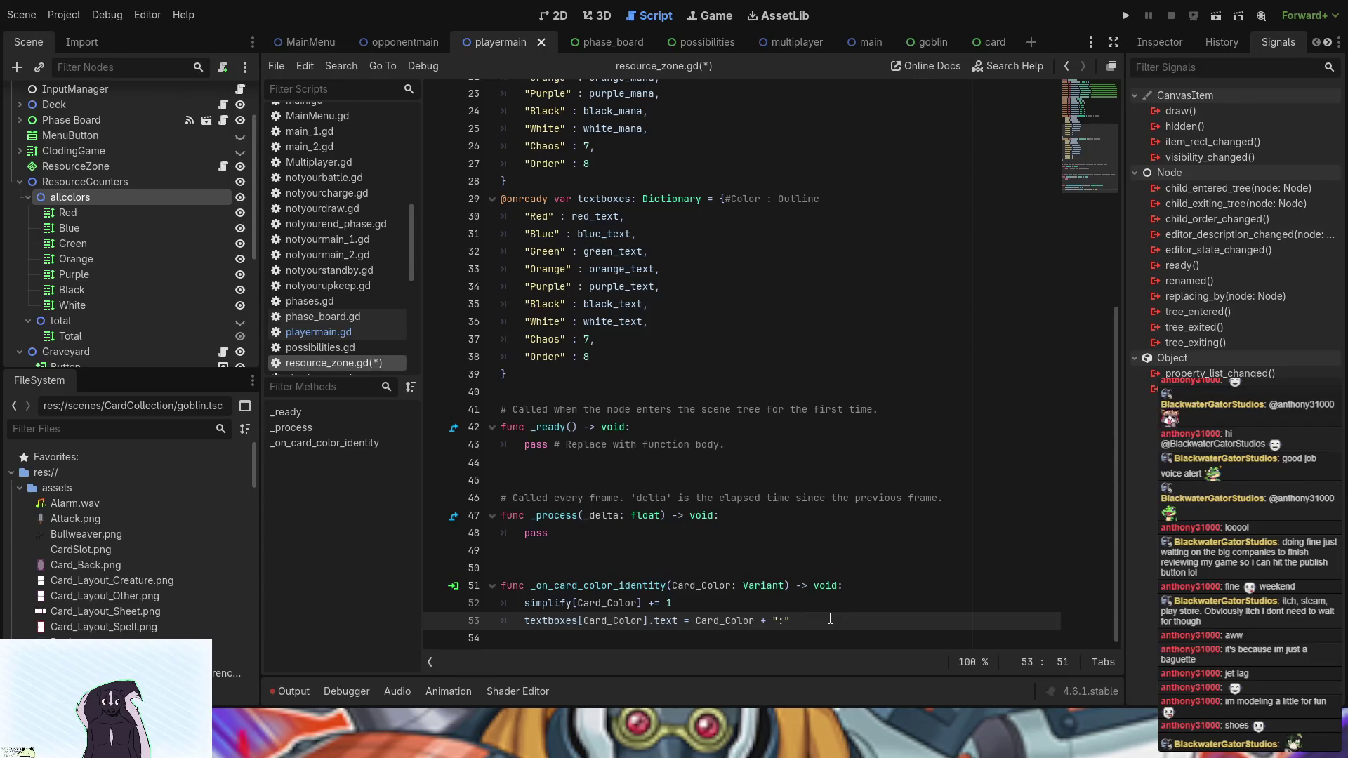
{"action": "left_click", "coordinate": [694, 620]}
{"action": "type", "text": "string"}
{"action": "key", "text": "BackSpace"}
{"action": "key", "text": "BackSpace"}
{"action": "key", "text": "BackSpace"}
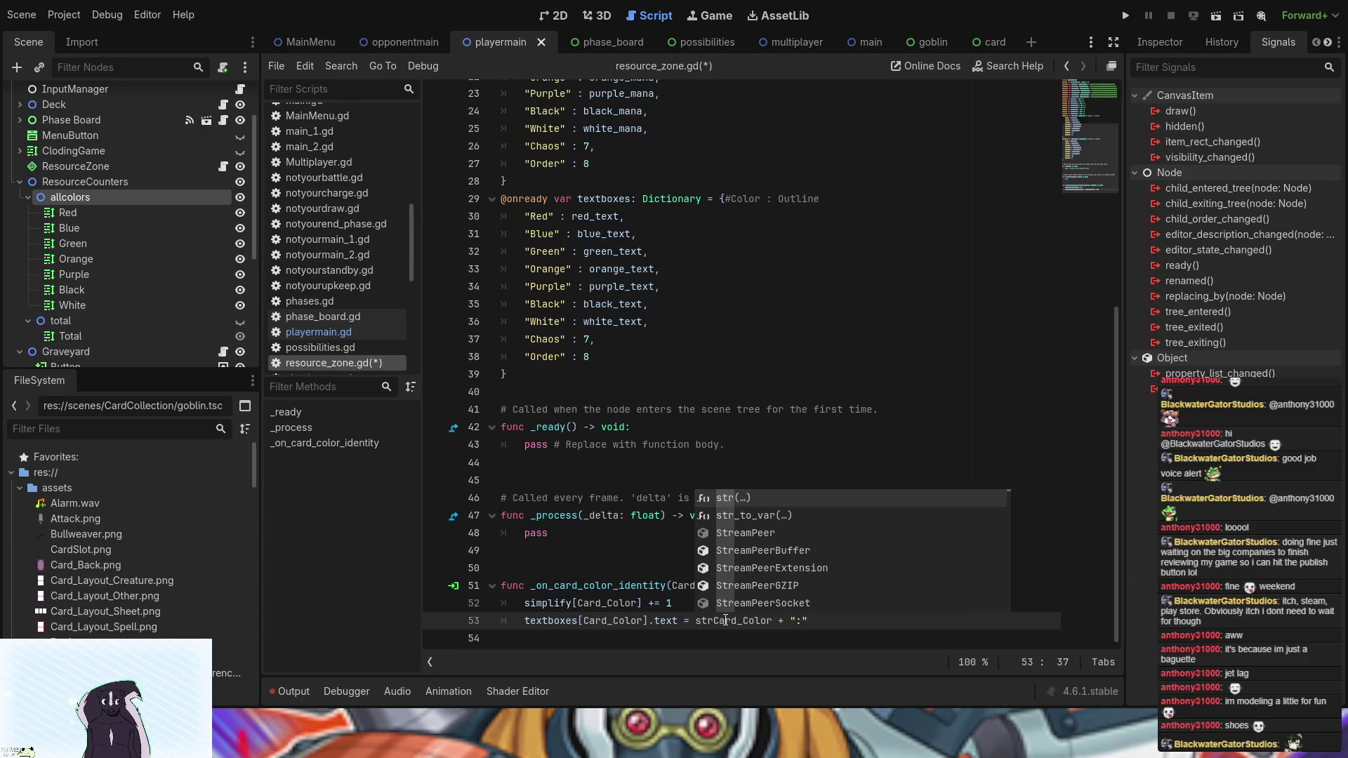
{"action": "key", "text": "Return"}
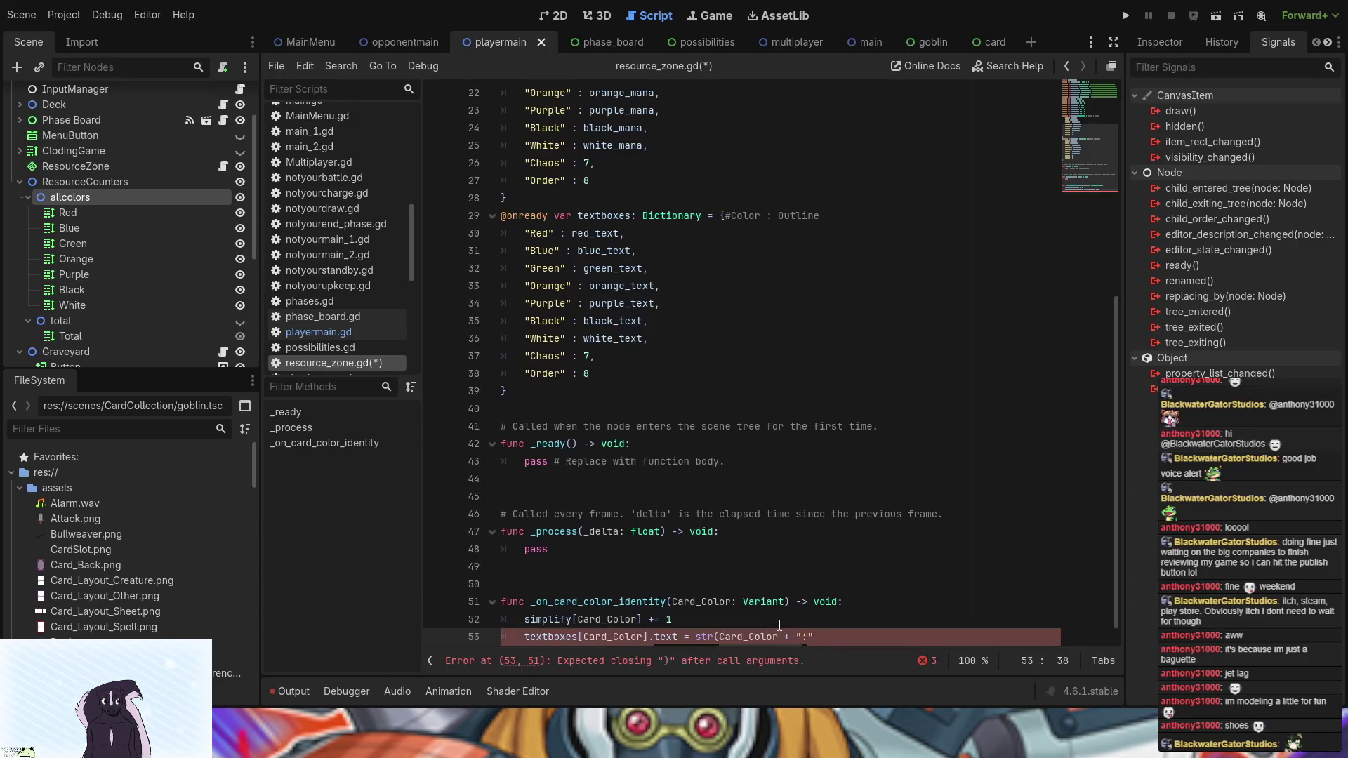
{"action": "left_click", "coordinate": [779, 636]}
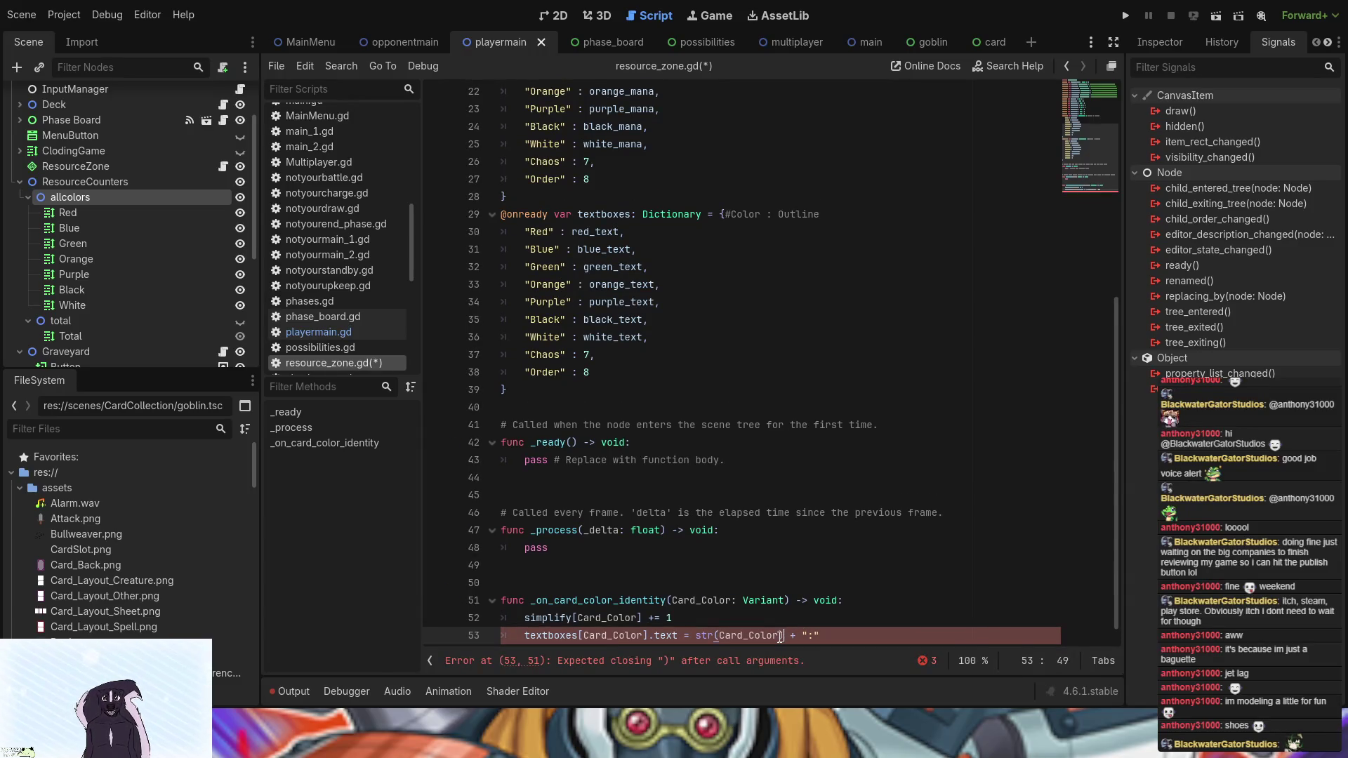
{"action": "type", "text": ")"}
- Append + str() to the end of line 53
{"action": "left_click", "coordinate": [845, 636]}
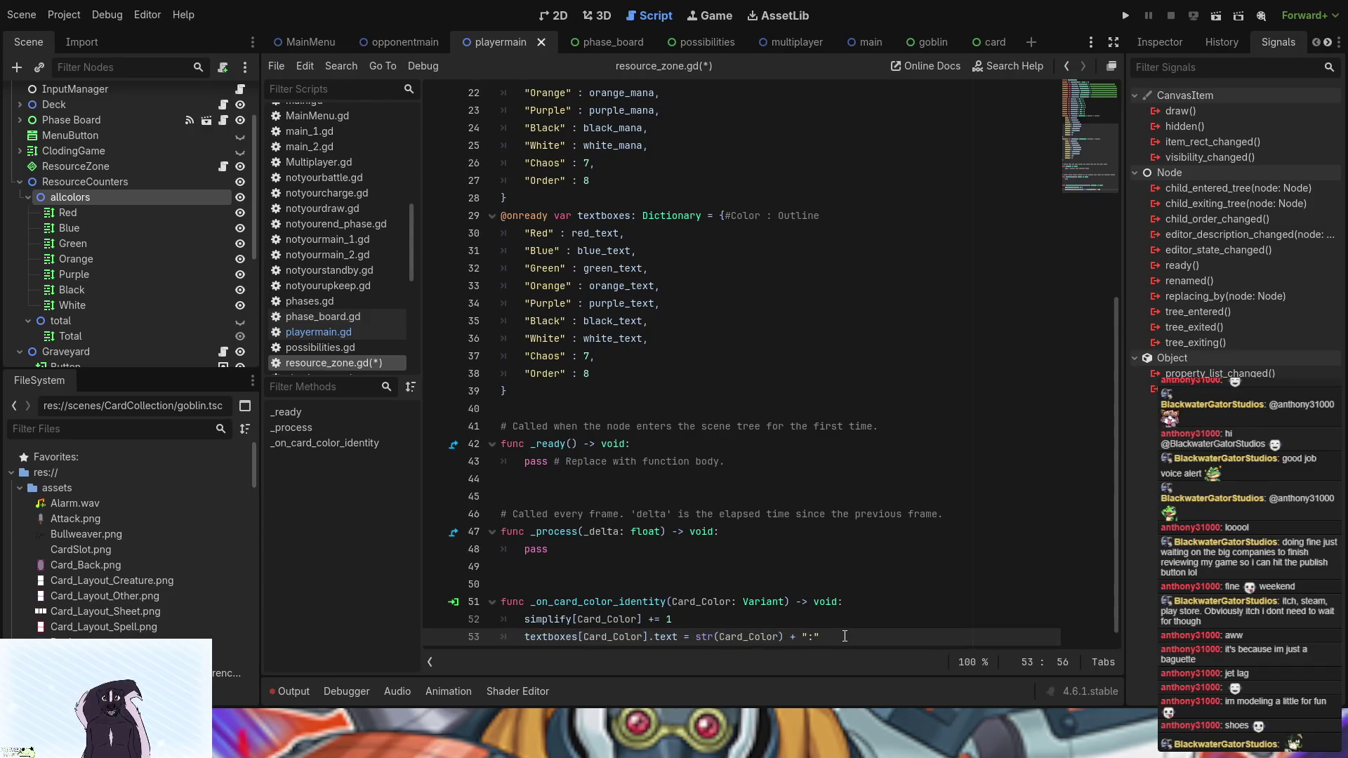
{"action": "type", "text": "="}
{"action": "type", "text": "+"}
{"action": "type", "text": "string"}
{"action": "key", "text": "BackSpace"}
{"action": "key", "text": "BackSpace"}
{"action": "key", "text": "BackSpace"}
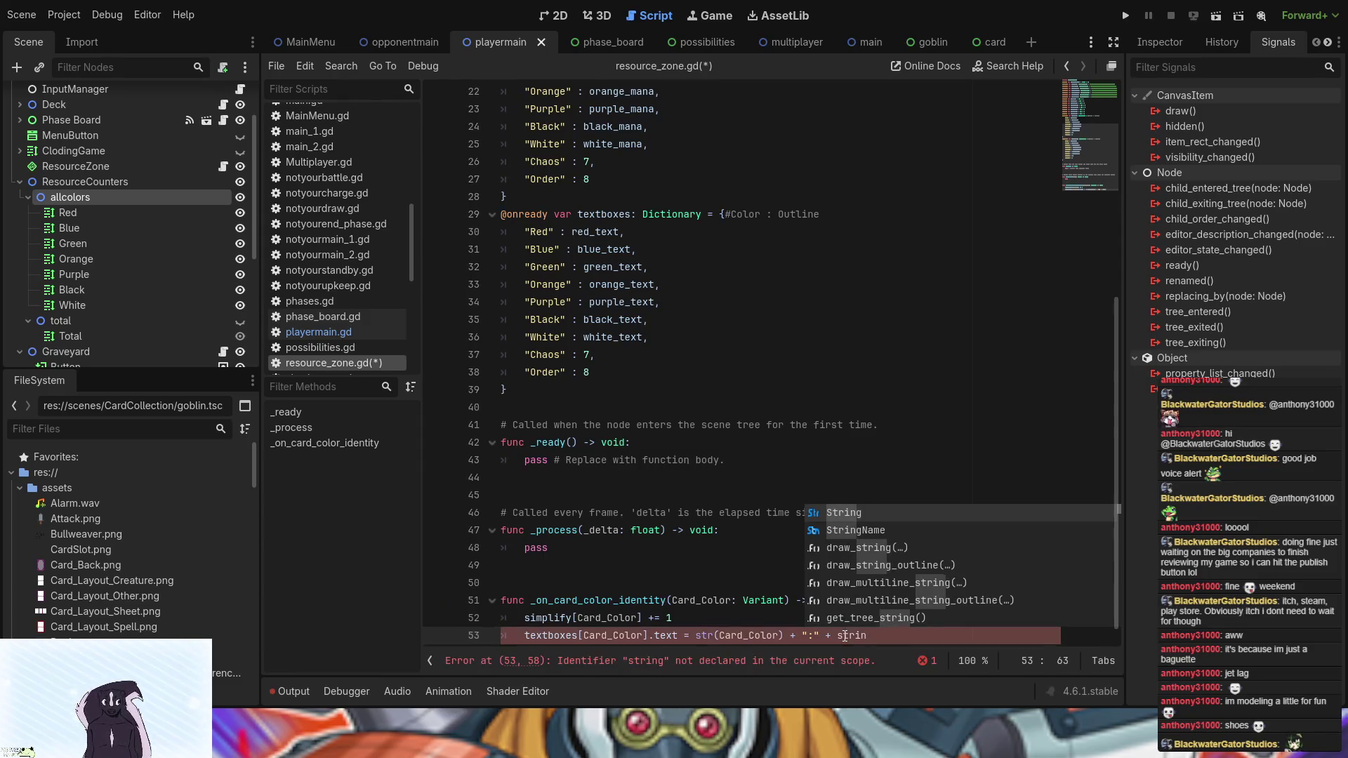
{"action": "key", "text": "Return"}
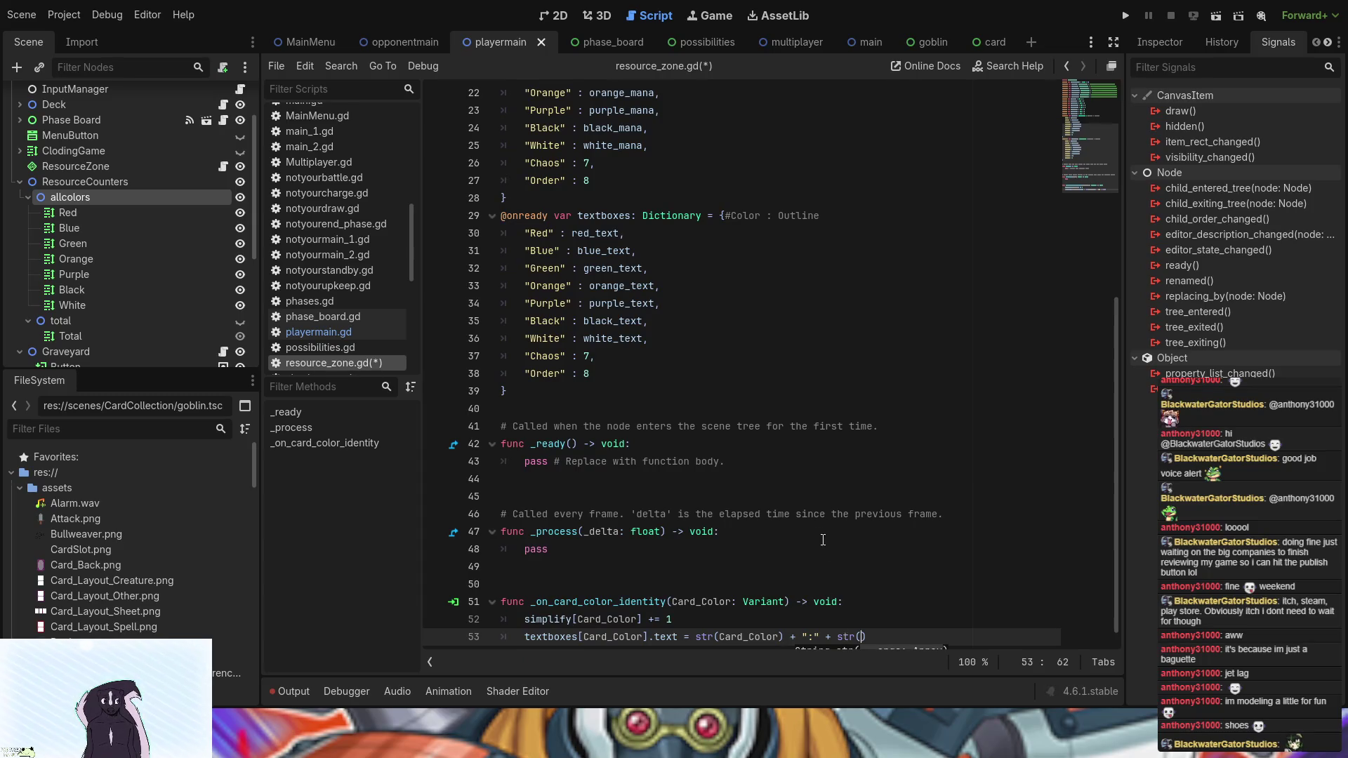
{"action": "scroll", "coordinate": [817, 531], "scroll_direction": "up", "scroll_amount": 4}
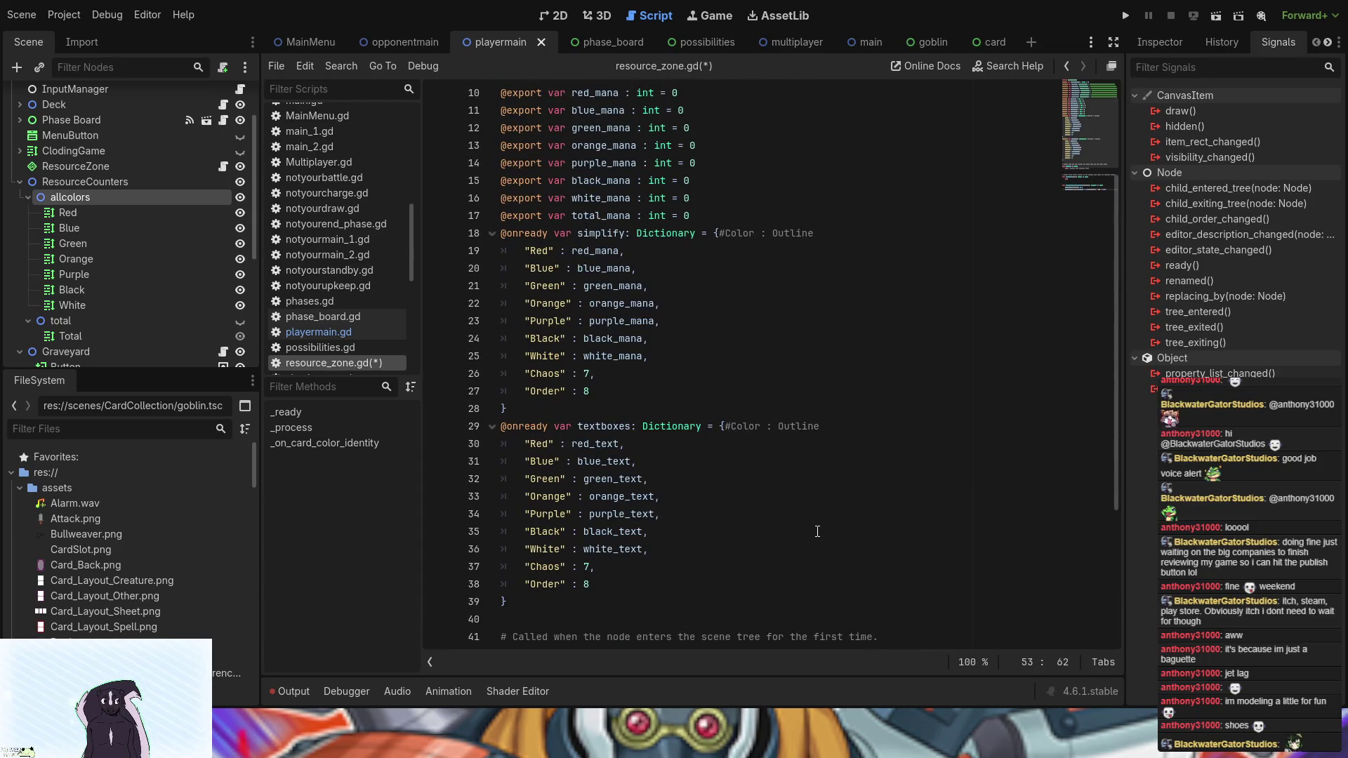
{"action": "scroll", "coordinate": [817, 531], "scroll_direction": "down", "scroll_amount": 3}
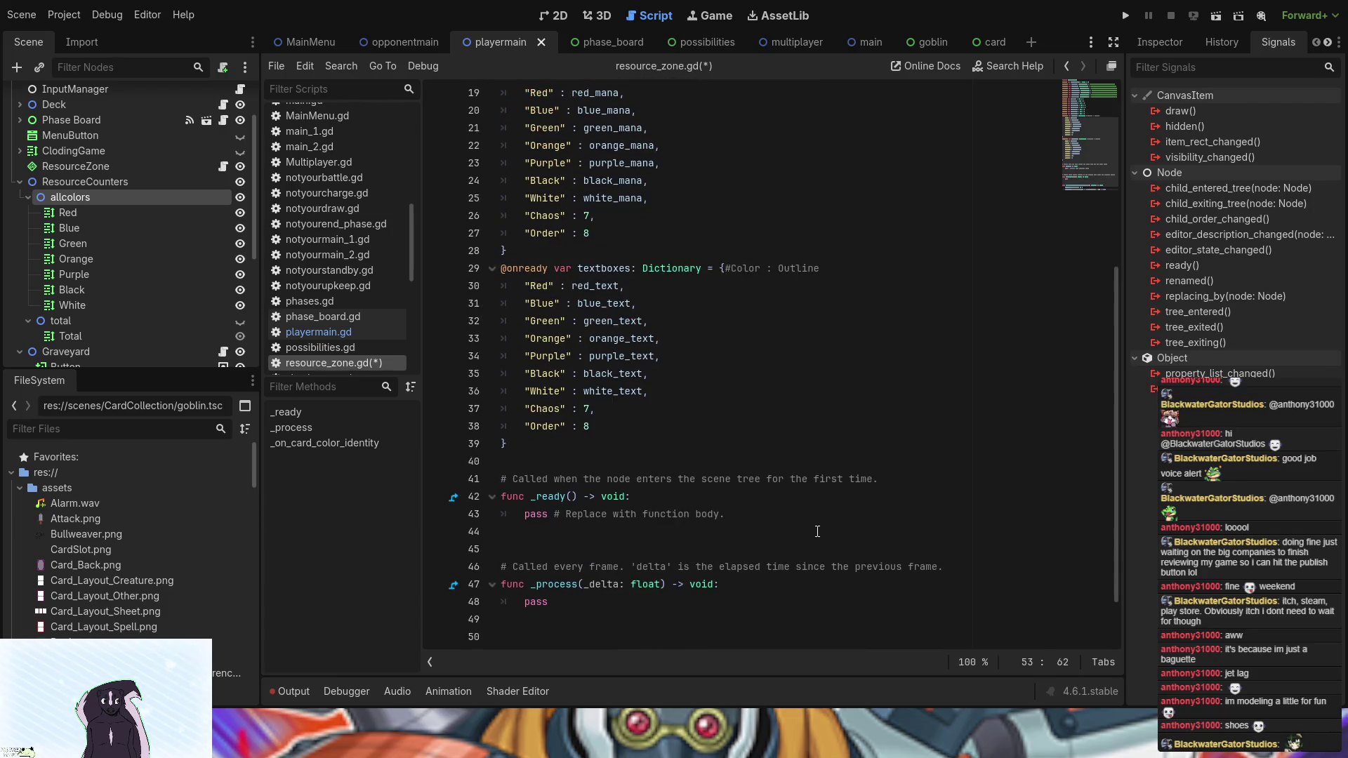
{"action": "scroll", "coordinate": [818, 532], "scroll_direction": "down", "scroll_amount": 1}
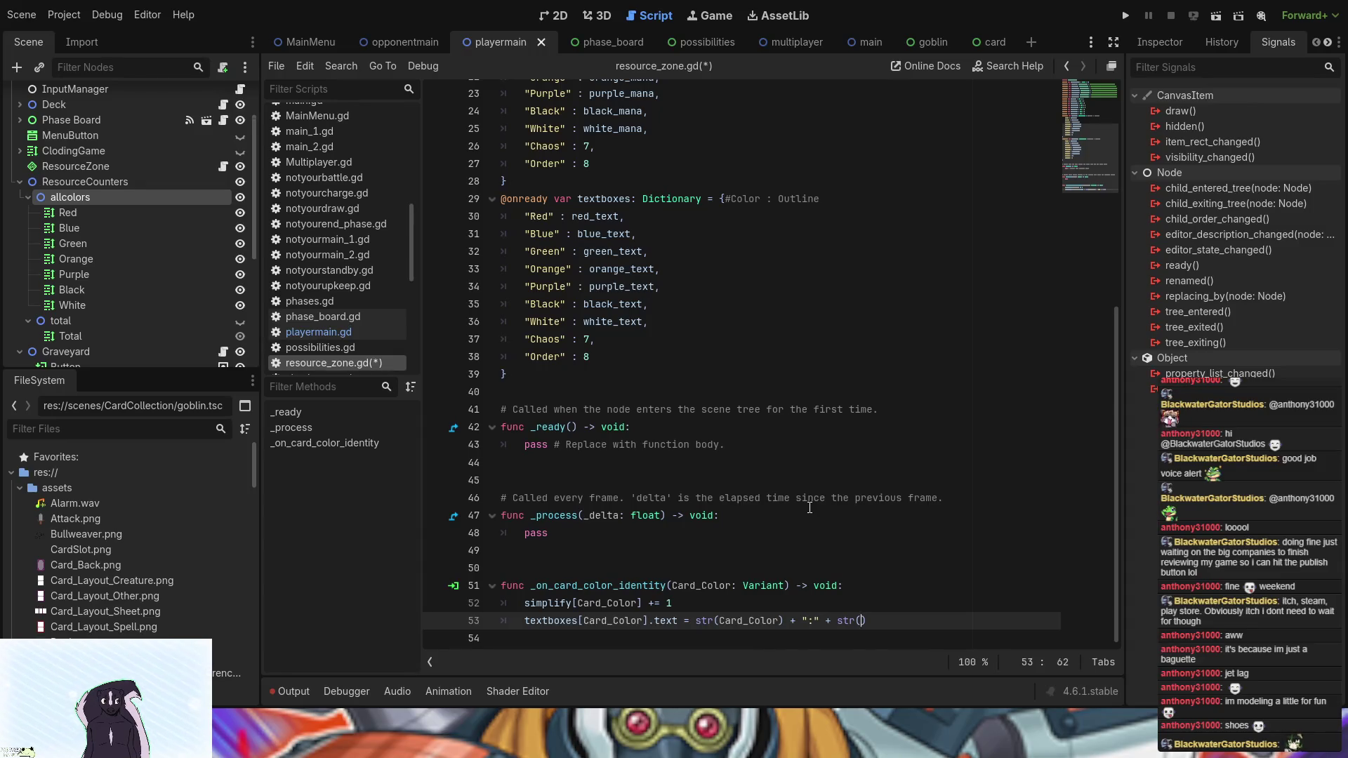
{"action": "left_click", "coordinate": [809, 621]}
- Pad the colon separator on line 53 with spaces to read " : "
{"action": "key", "text": "Right"}
{"action": "left_click", "coordinate": [874, 621]}
{"action": "scroll", "coordinate": [556, 263], "scroll_direction": "up", "scroll_amount": 4}
{"action": "scroll", "coordinate": [556, 263], "scroll_direction": "down", "scroll_amount": 4}
- Add a SpinBox child under the allcolors node in the playermain scene
{"action": "left_click", "coordinate": [95, 211]}
{"action": "left_click", "coordinate": [74, 198]}
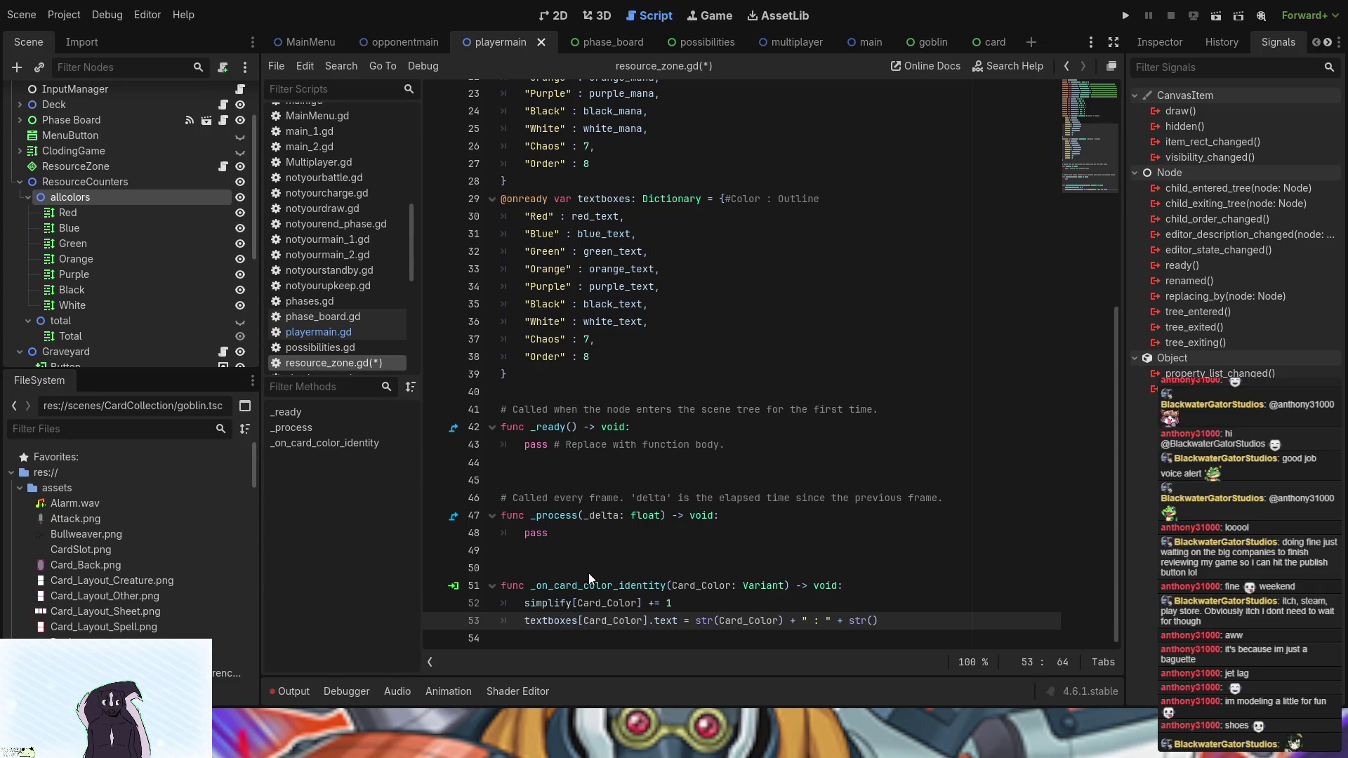
{"action": "key", "text": "ctrl+v"}
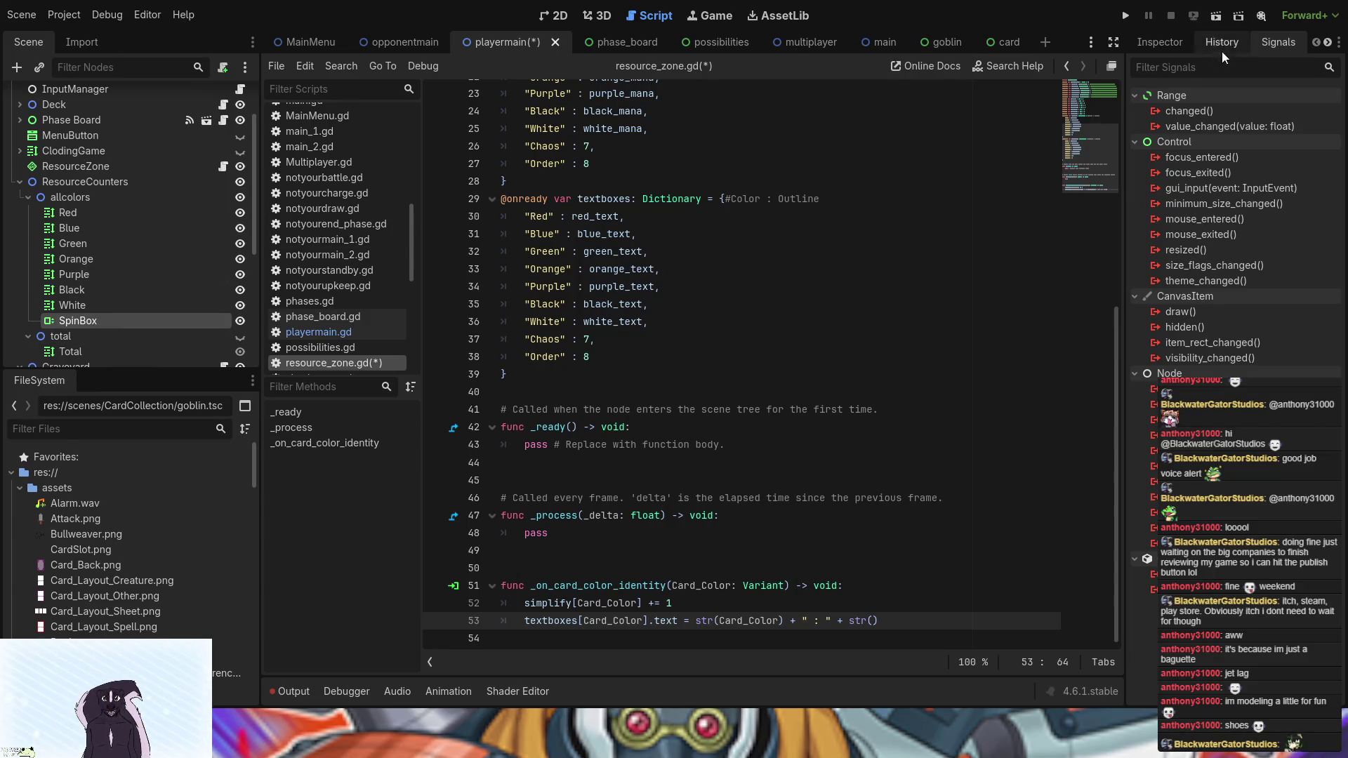
- View the new SpinBox's properties in the Inspector, then show the 2D scene view
{"action": "left_click", "coordinate": [1160, 43]}
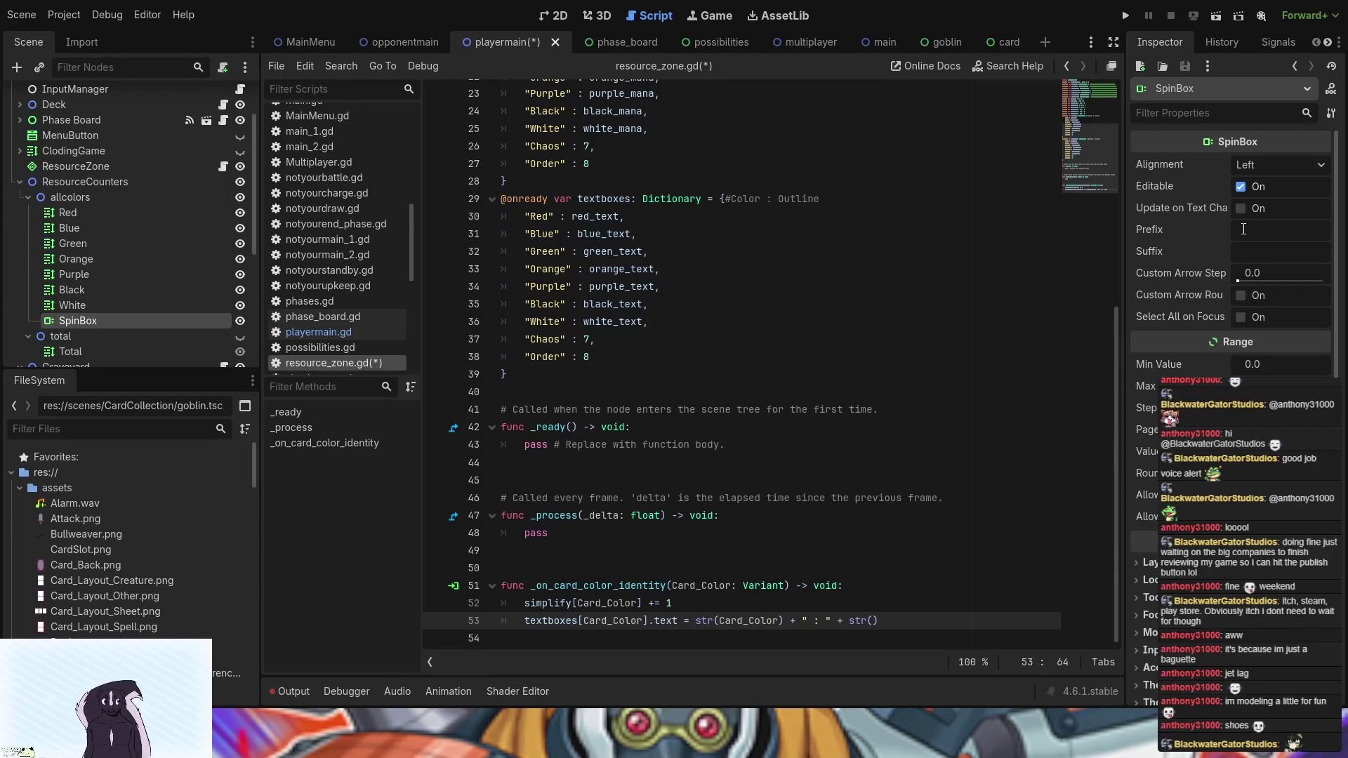
{"action": "left_click", "coordinate": [555, 15]}
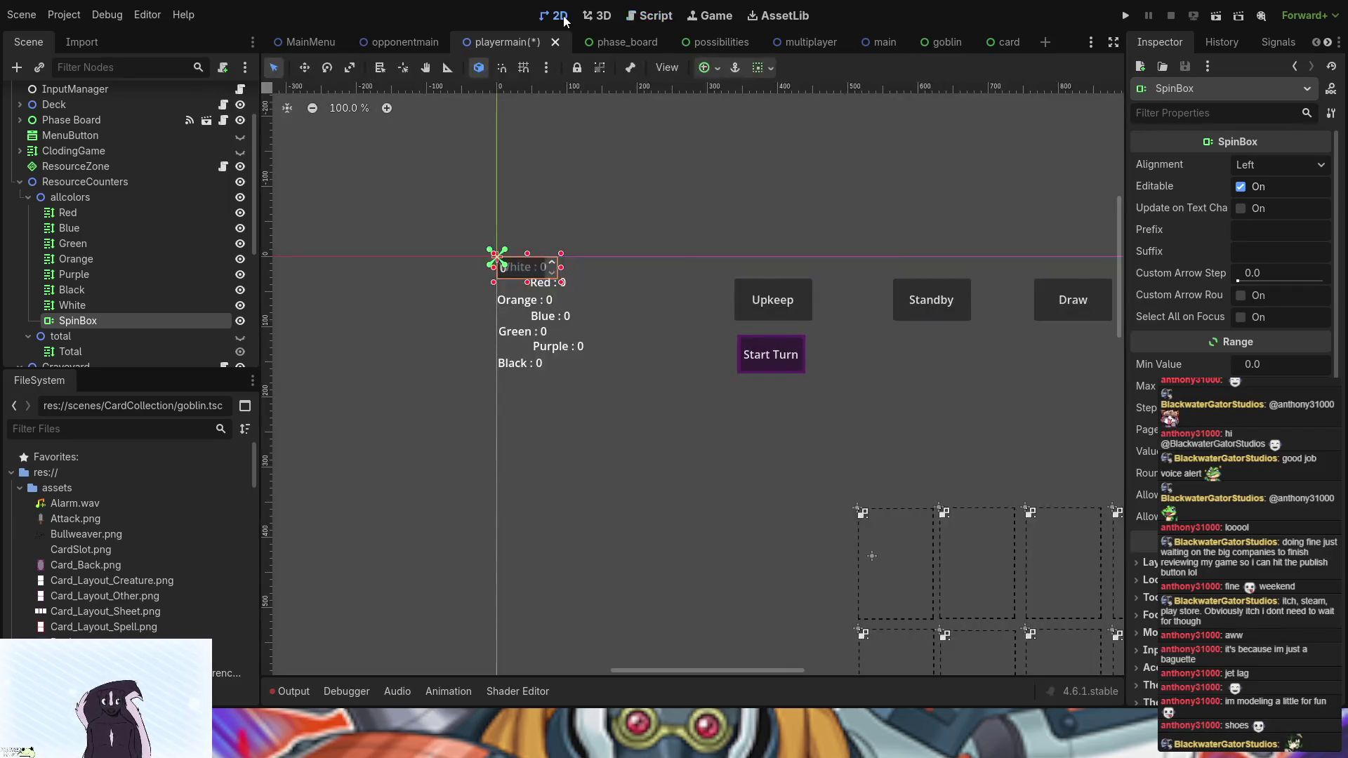
- Move the spin box right of the White label and rename it WhiteCount
{"action": "mouse_move", "coordinate": [516, 267]}
{"action": "left_mouse_down"}
{"action": "mouse_move", "coordinate": [572, 267]}
{"action": "mouse_move", "coordinate": [560, 269]}
{"action": "left_mouse_up"}
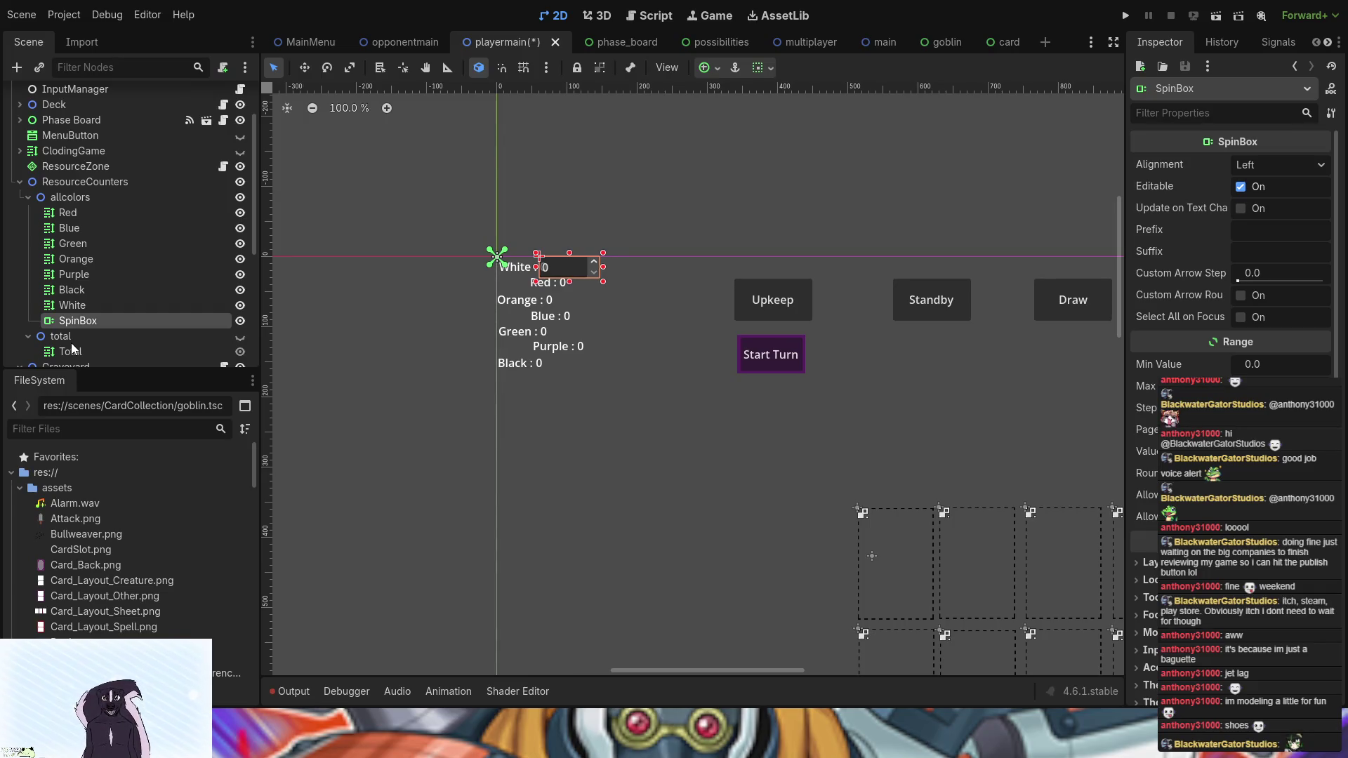
{"action": "type", "text": "WhiteCount"}
{"action": "key", "text": "Return"}
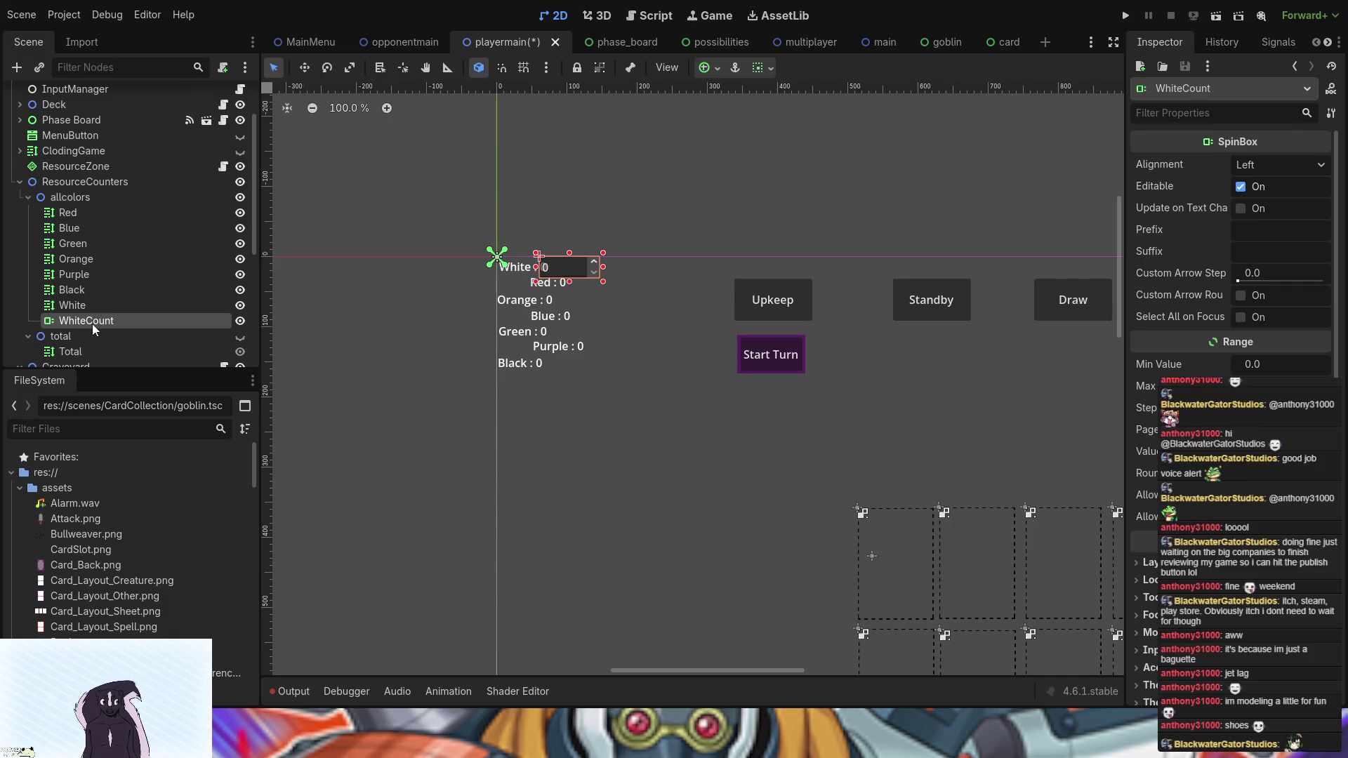
- Duplicate WhiteCount, rename the copy RedCount, and reselect WhiteCount
{"action": "key", "text": "ctrl+d"}
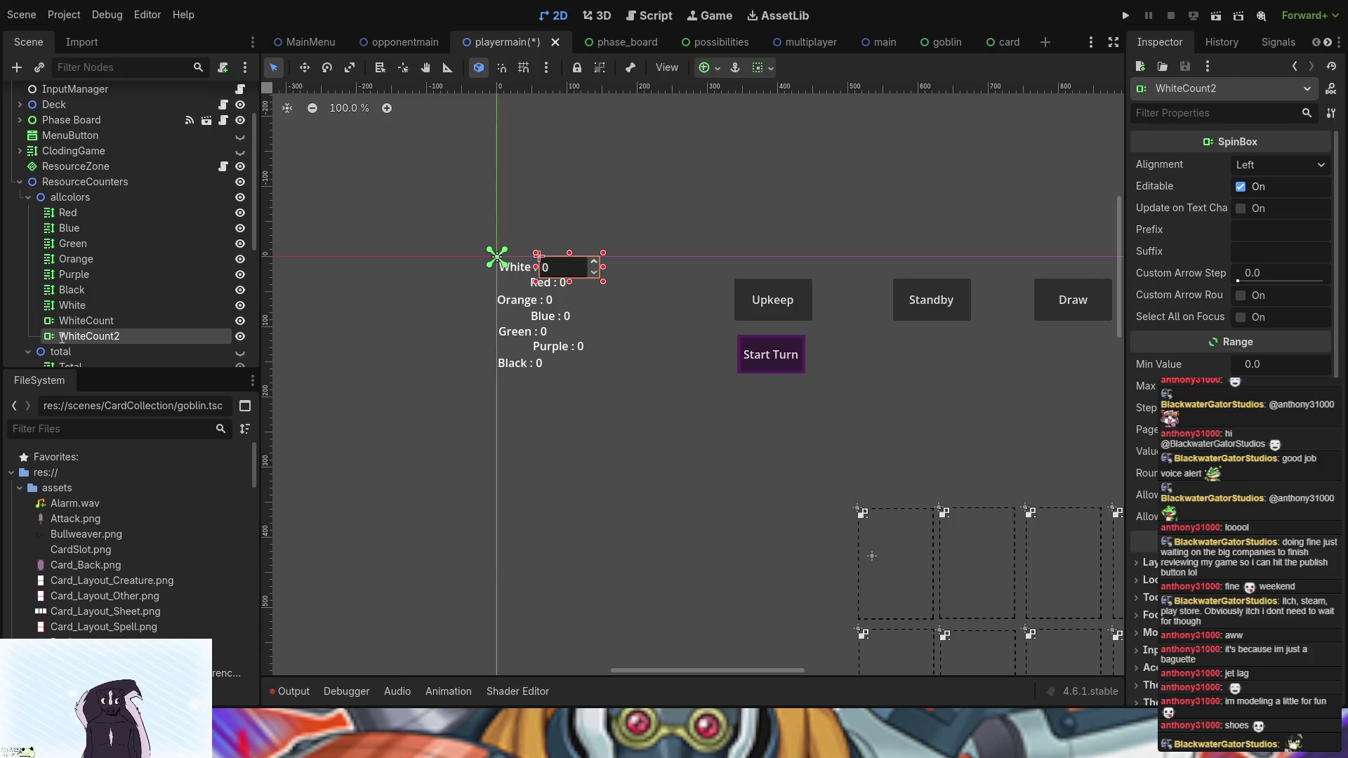
{"action": "type", "text": "RedCount"}
{"action": "key", "text": "Return"}
{"action": "left_click", "coordinate": [124, 318], "text": "ctrl"}
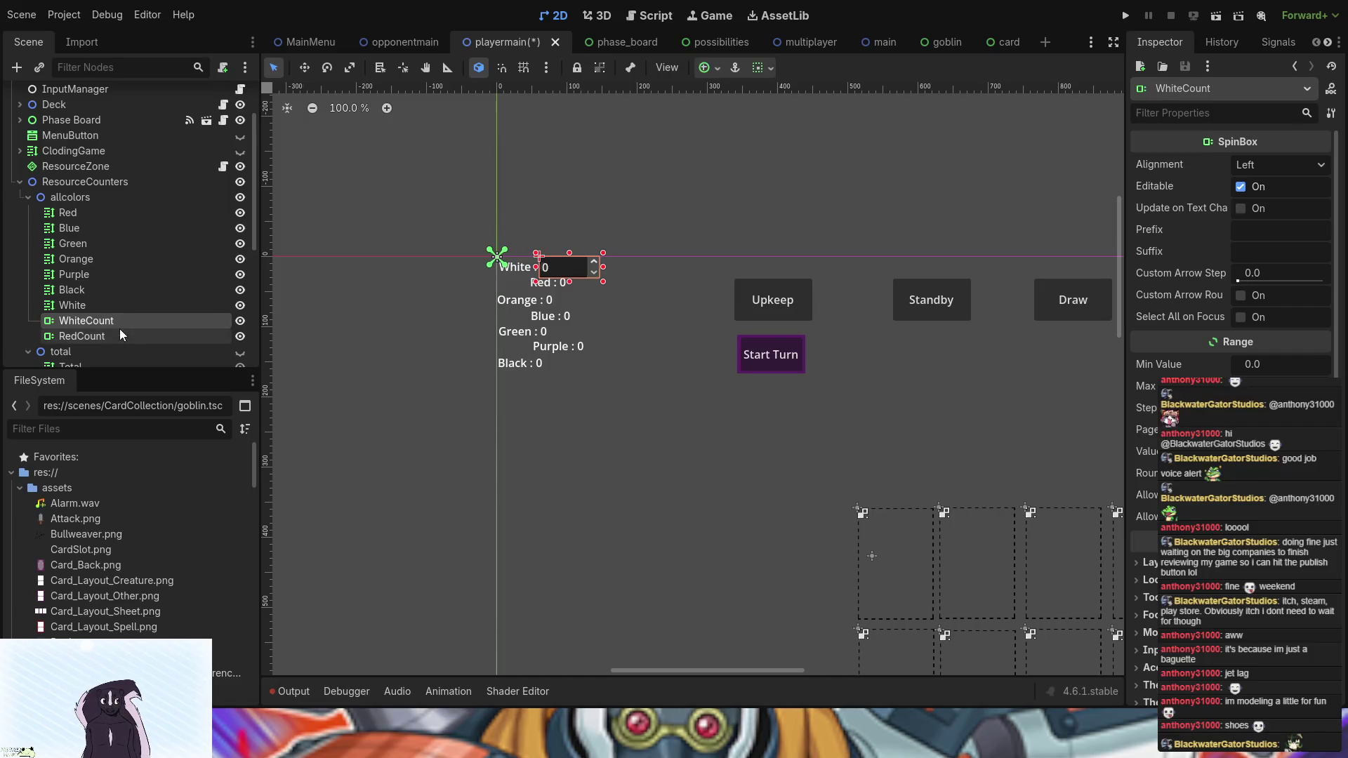
{"action": "left_click", "coordinate": [154, 295]}
{"action": "left_click", "coordinate": [123, 318]}
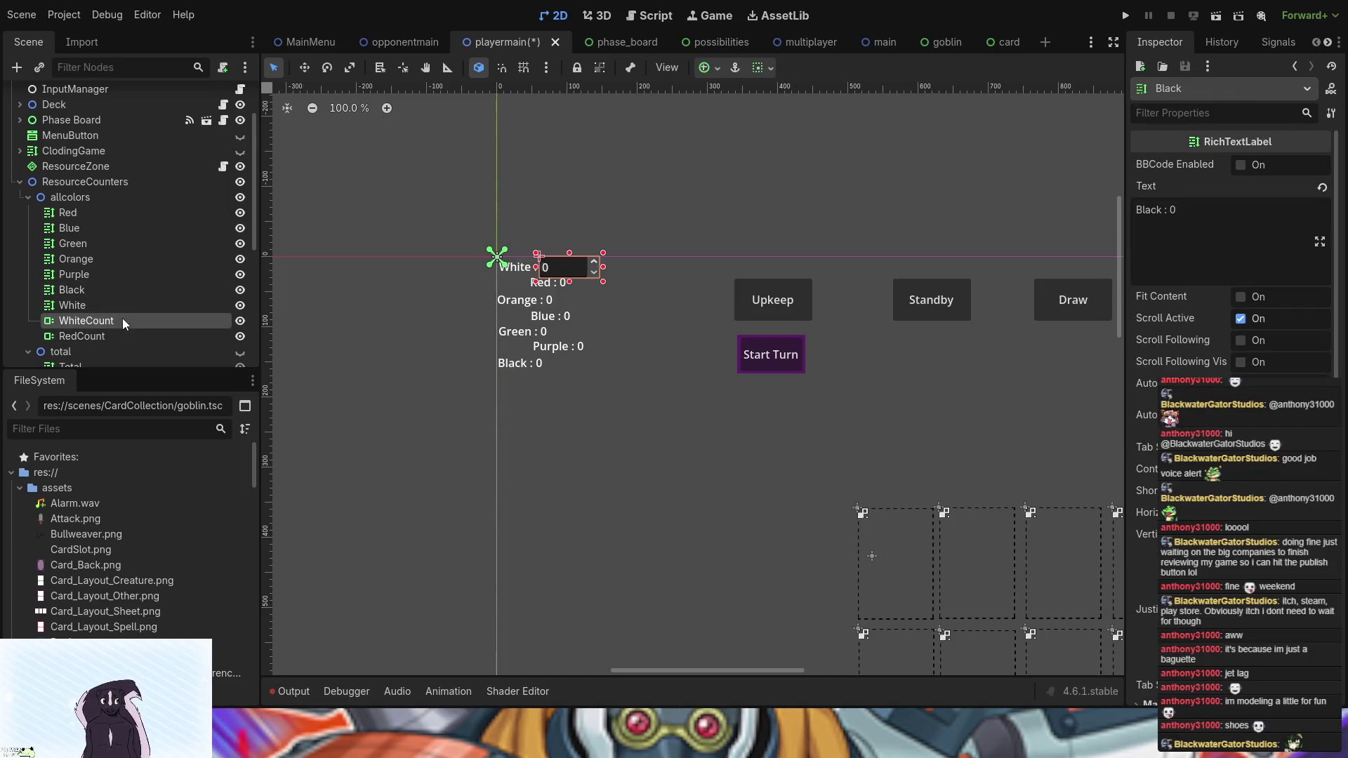
- Undo the WhiteCount SpinBox change and return to the resource_zone.gd script
{"action": "mouse_move", "coordinate": [123, 318]}
{"action": "left_mouse_down"}
{"action": "mouse_move", "coordinate": [115, 339]}
{"action": "mouse_move", "coordinate": [82, 322]}
{"action": "left_mouse_up"}
{"action": "key", "text": "ctrl+z"}
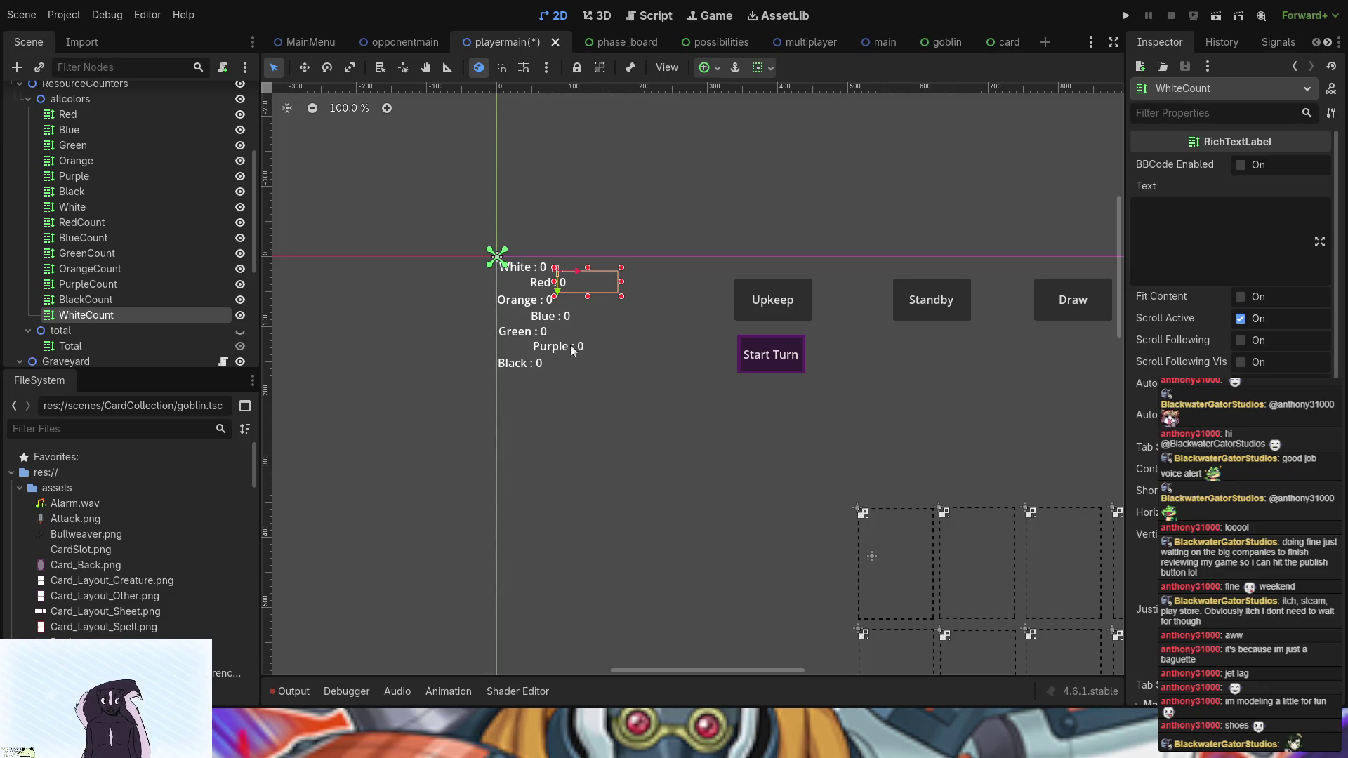
{"action": "left_click", "coordinate": [645, 17]}
- Paste a copy of the seven colour mana declarations below total_mana
{"action": "scroll", "coordinate": [622, 259], "scroll_direction": "up", "scroll_amount": 5}
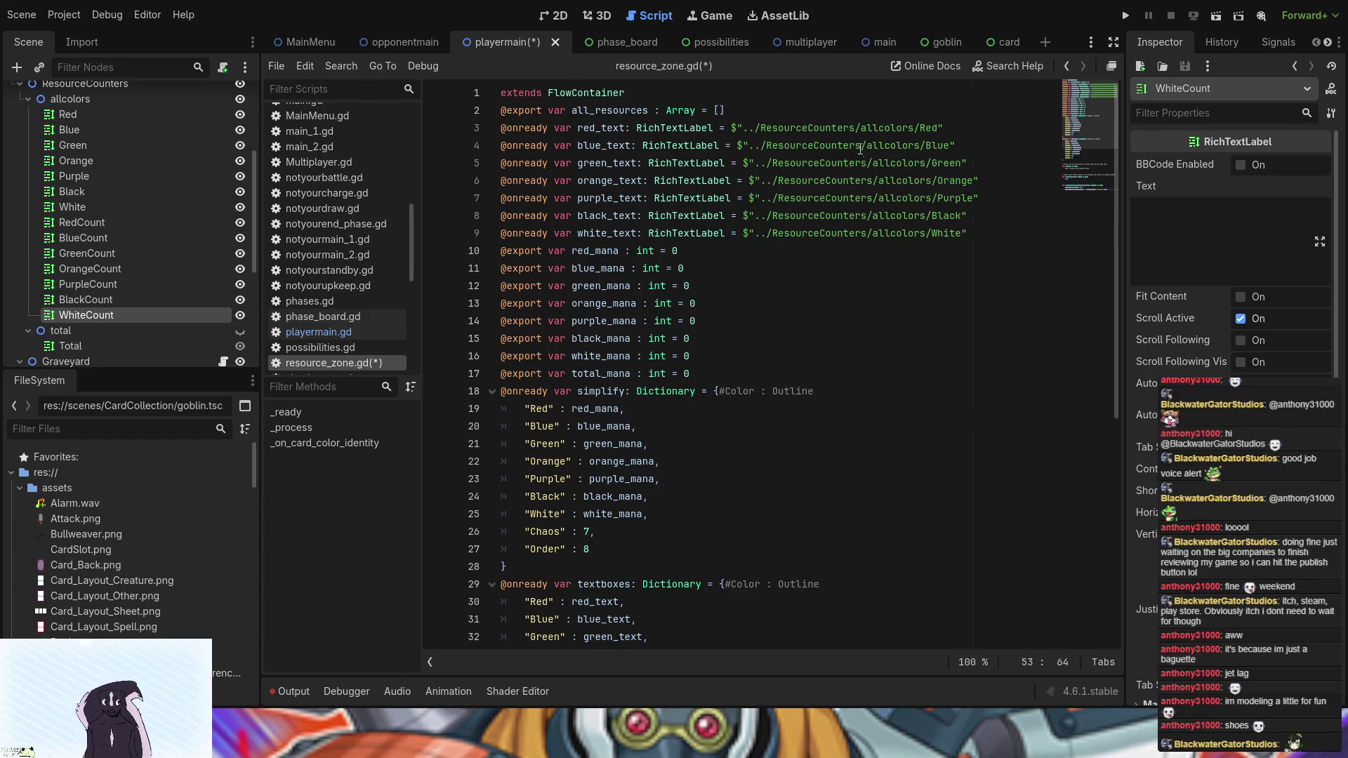
{"action": "left_click", "coordinate": [724, 373]}
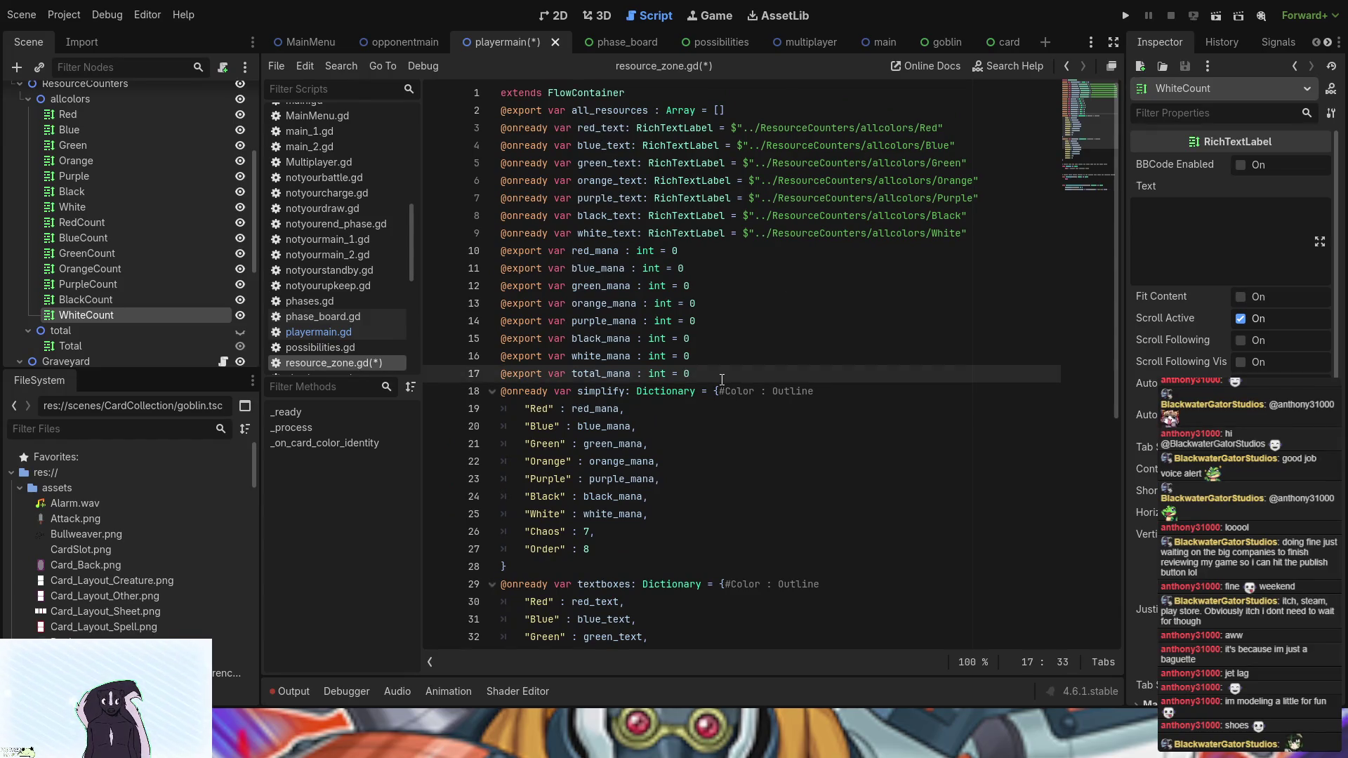
{"action": "key", "text": "shift+Up"}
{"action": "left_click", "coordinate": [482, 246], "text": "shift"}
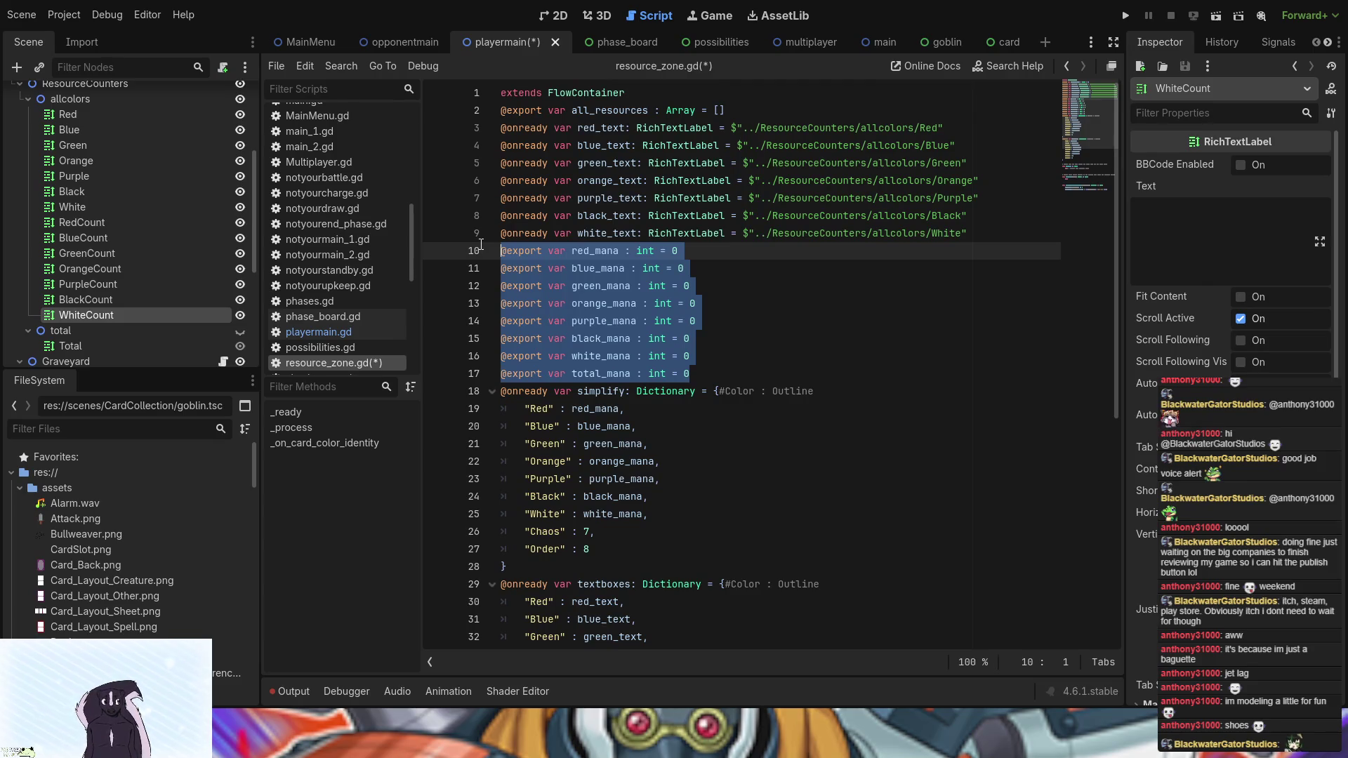
{"action": "left_click", "coordinate": [631, 374]}
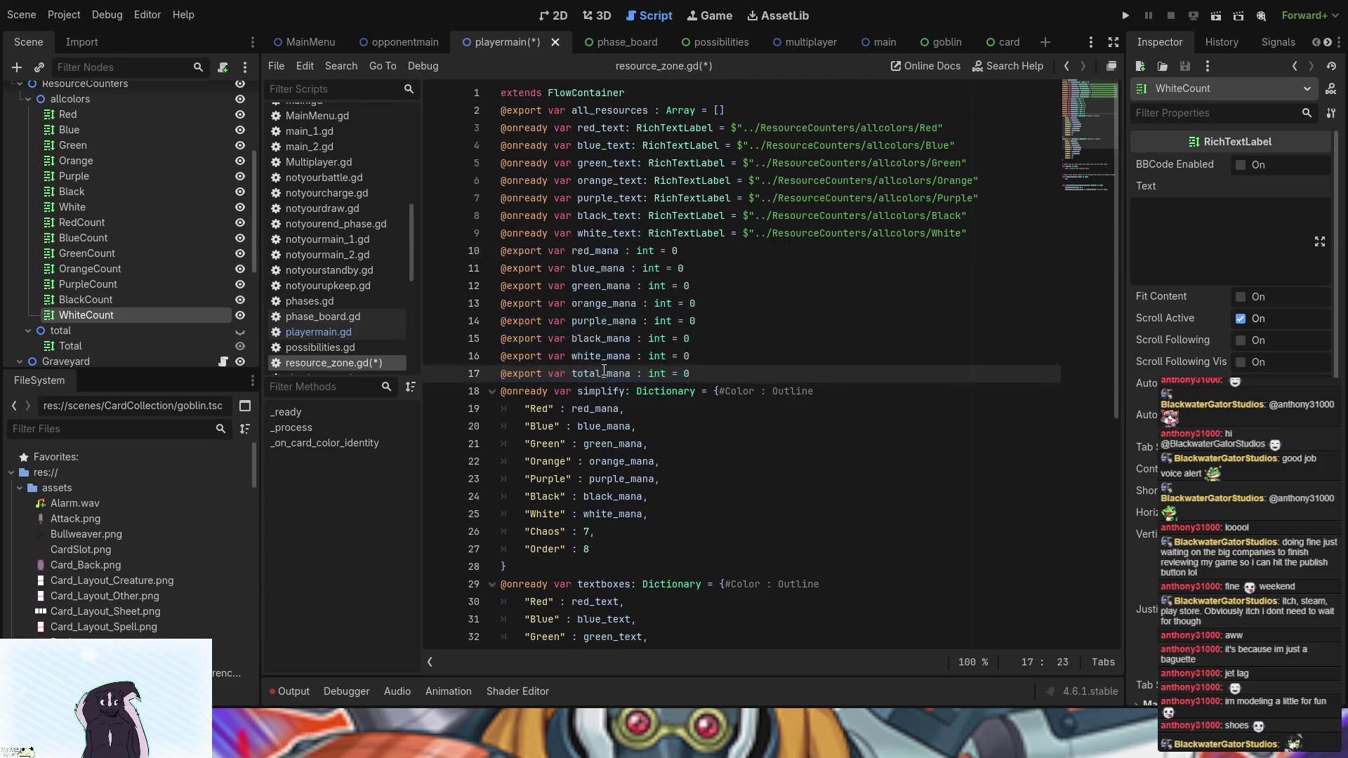
{"action": "scroll", "coordinate": [603, 370], "scroll_direction": "down", "scroll_amount": 1}
{"action": "mouse_move", "coordinate": [691, 303]}
{"action": "left_mouse_down"}
{"action": "mouse_move", "coordinate": [632, 286]}
{"action": "mouse_move", "coordinate": [495, 206]}
{"action": "left_mouse_up"}
{"action": "key", "text": "ctrl+c"}
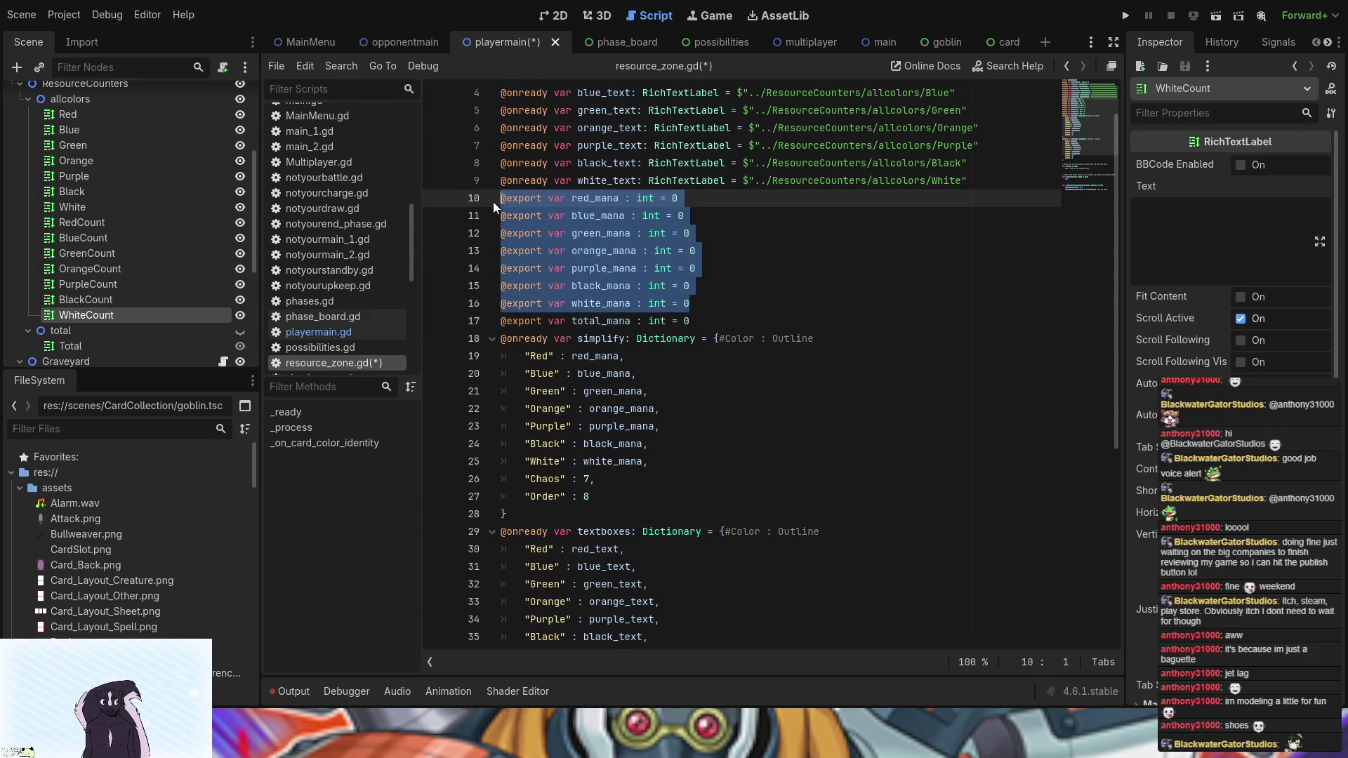
{"action": "left_click", "coordinate": [731, 319]}
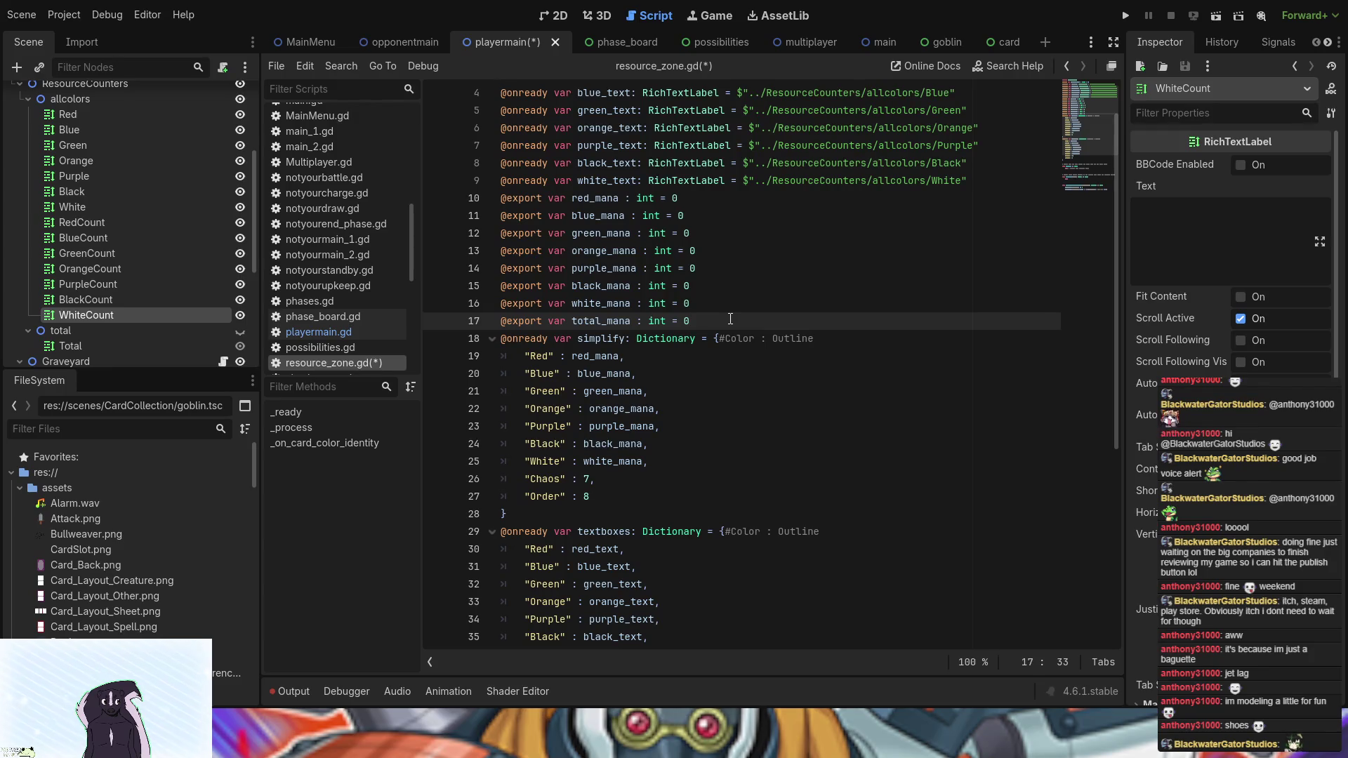
{"action": "key", "text": "Return"}
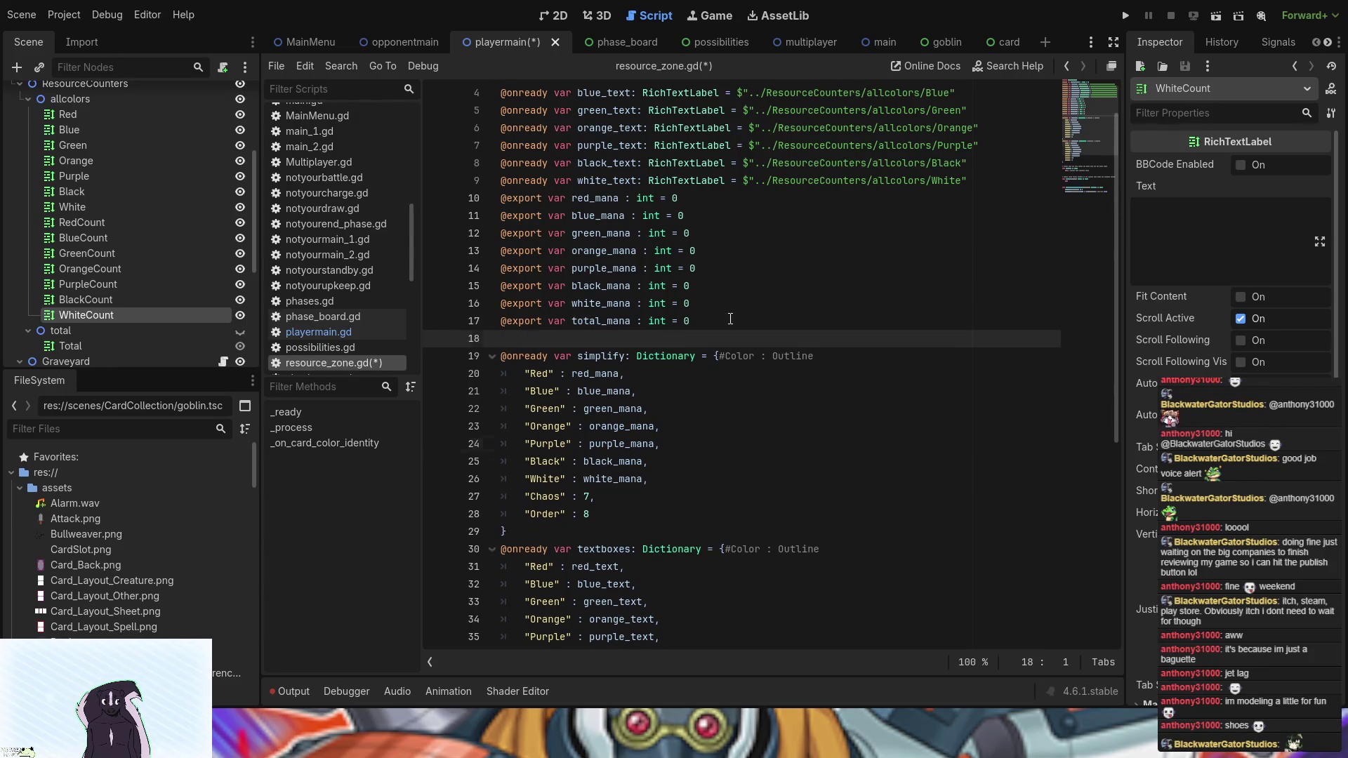
{"action": "key", "text": "ctrl+v"}
- Prefix the original red_mana through white_mana declarations on lines 10–16 with total_
{"action": "left_click_drag", "start_coordinate": [604, 321], "coordinate": [574, 319]}
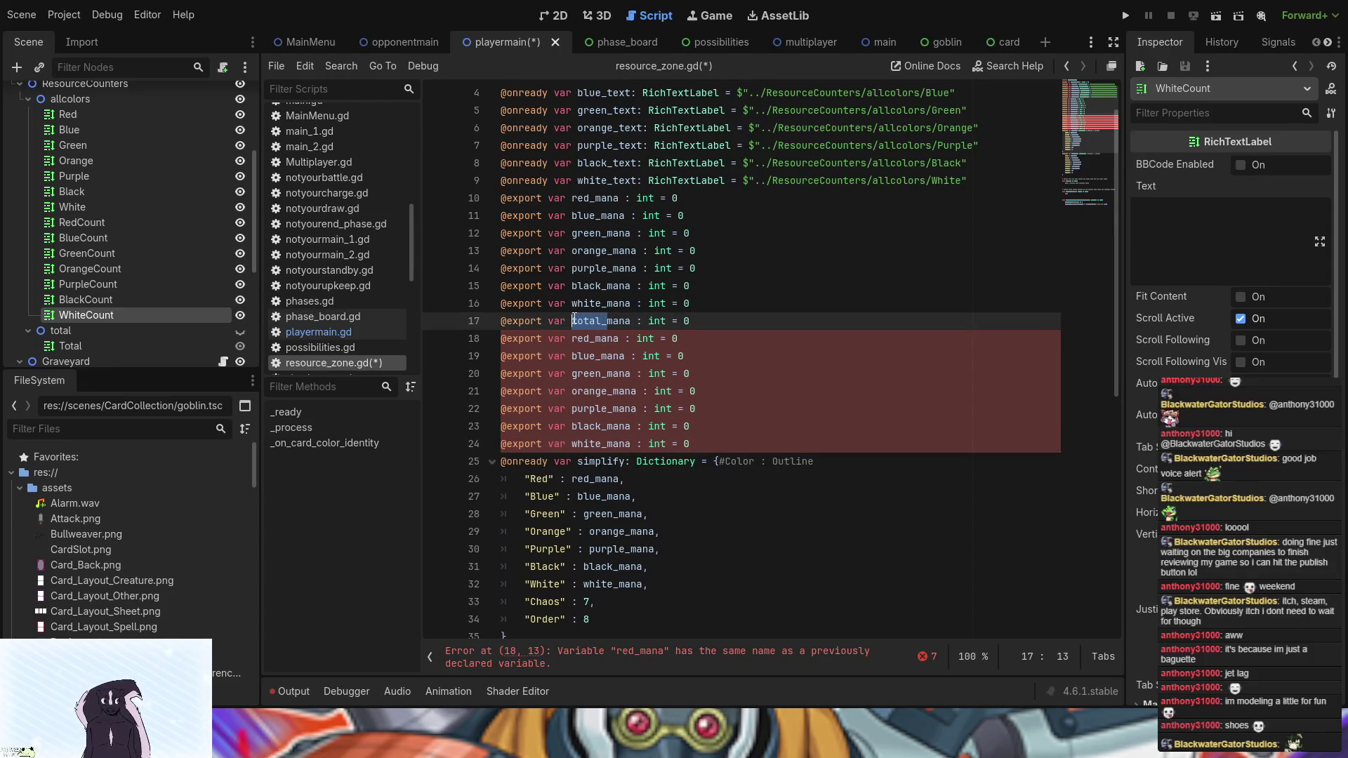
{"action": "left_click", "coordinate": [570, 304]}
{"action": "type", "text": "total_"}
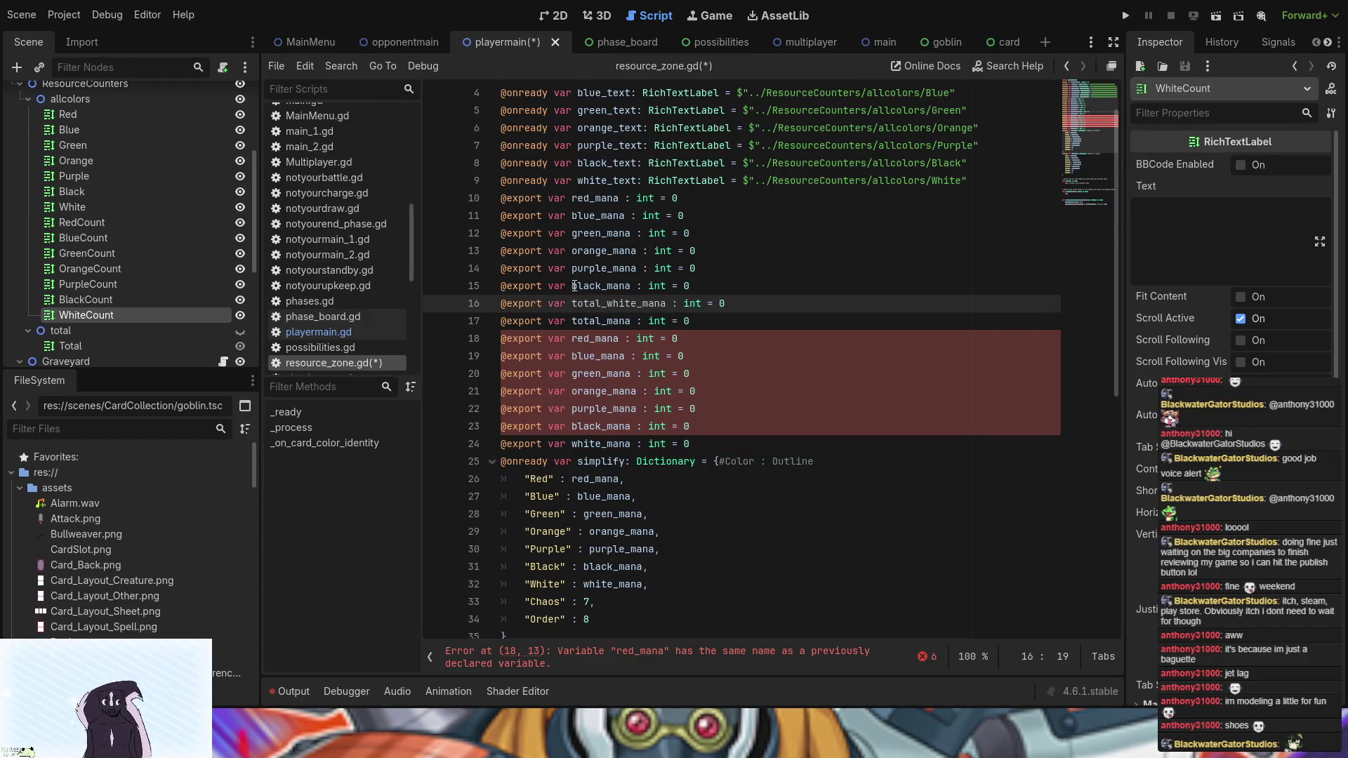
{"action": "left_click", "coordinate": [575, 285]}
{"action": "type", "text": "total_"}
{"action": "left_click", "coordinate": [573, 268]}
{"action": "type", "text": "total_"}
{"action": "left_click", "coordinate": [572, 251]}
{"action": "type", "text": "total_"}
{"action": "left_click", "coordinate": [572, 233]}
{"action": "type", "text": "total_"}
{"action": "left_click", "coordinate": [572, 215]}
{"action": "type", "text": "total_"}
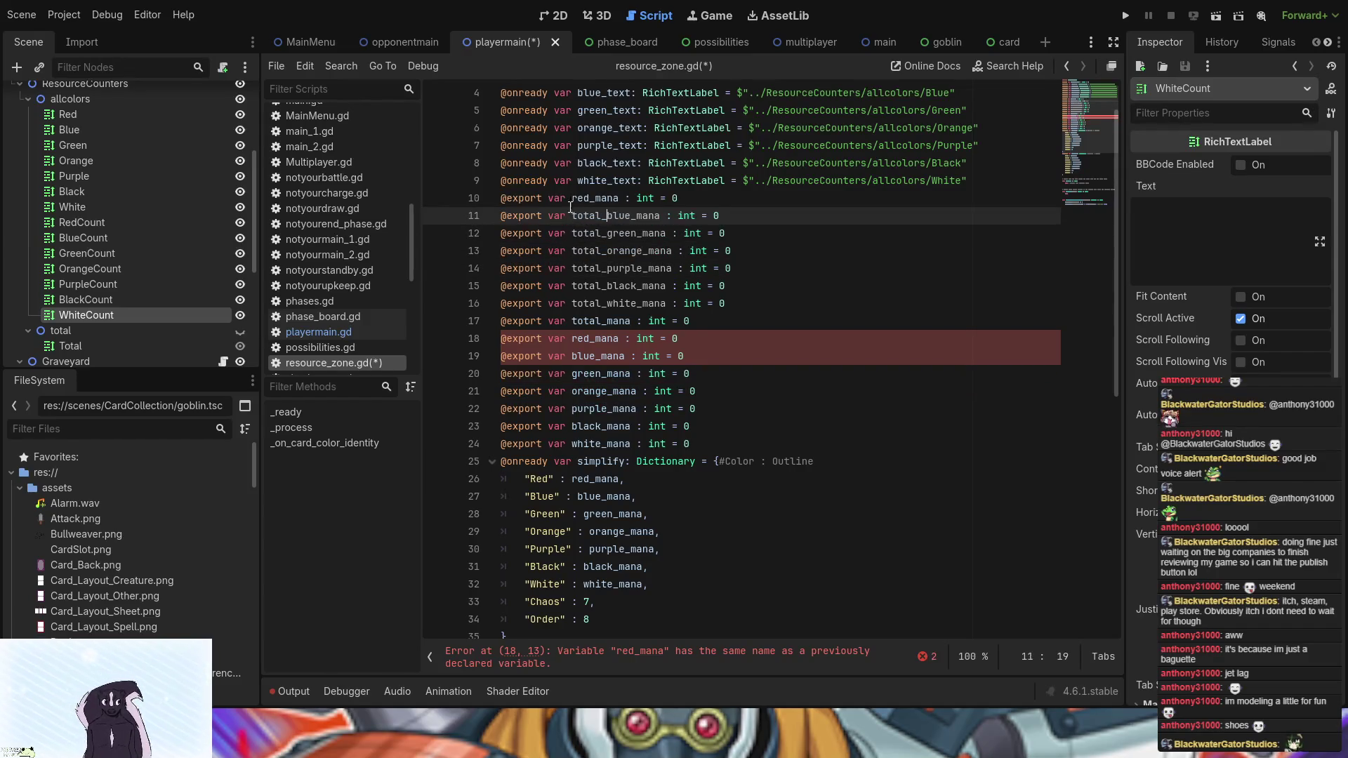
{"action": "left_click", "coordinate": [572, 198]}
{"action": "type", "text": "total_"}
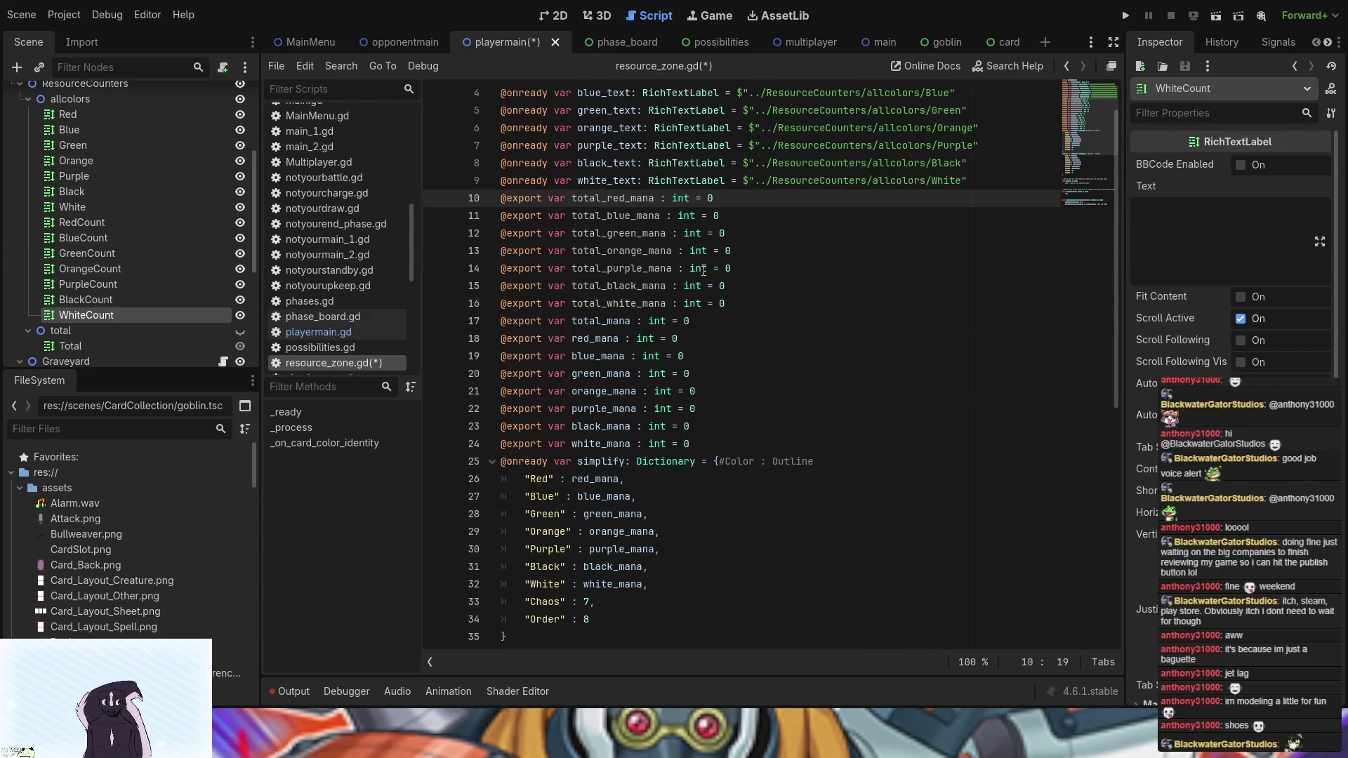
{"action": "scroll", "coordinate": [703, 270], "scroll_direction": "down", "scroll_amount": 6}
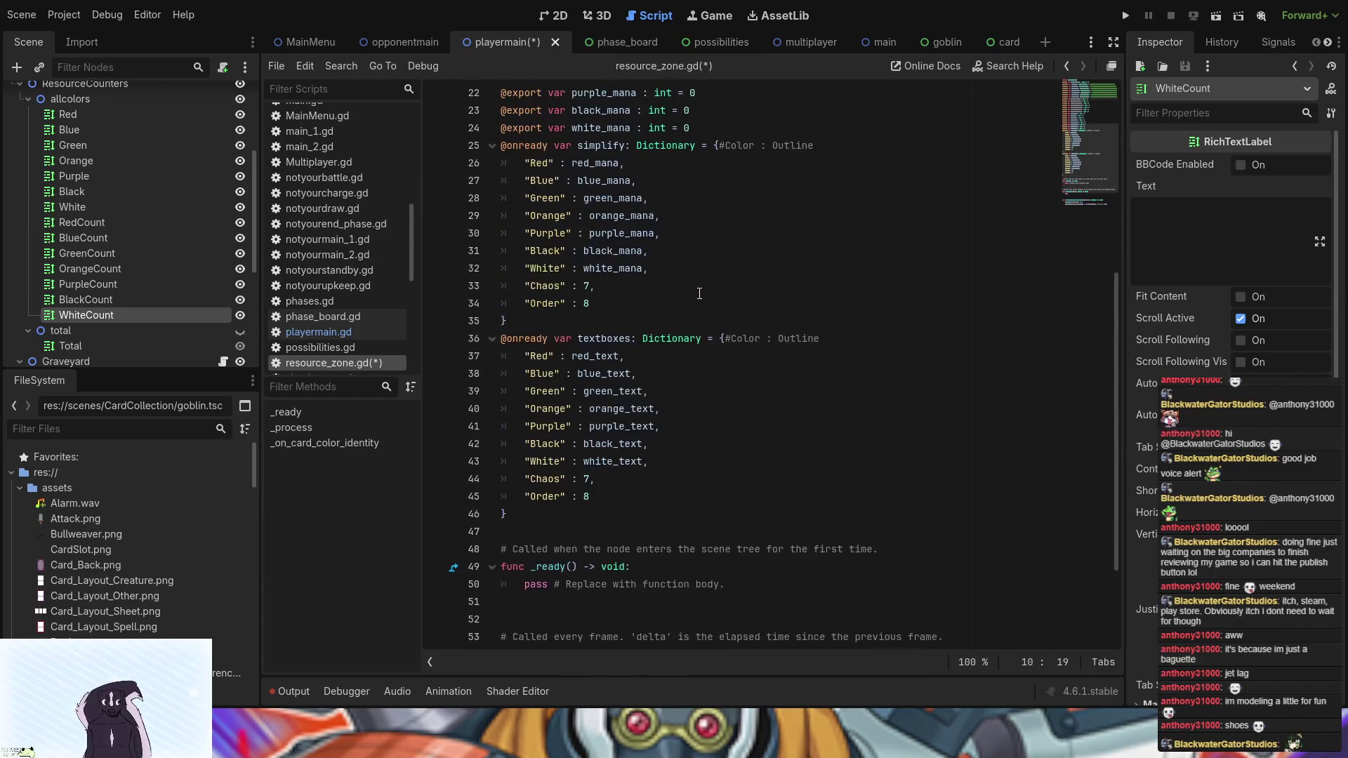
{"action": "scroll", "coordinate": [751, 315], "scroll_direction": "up", "scroll_amount": 4}
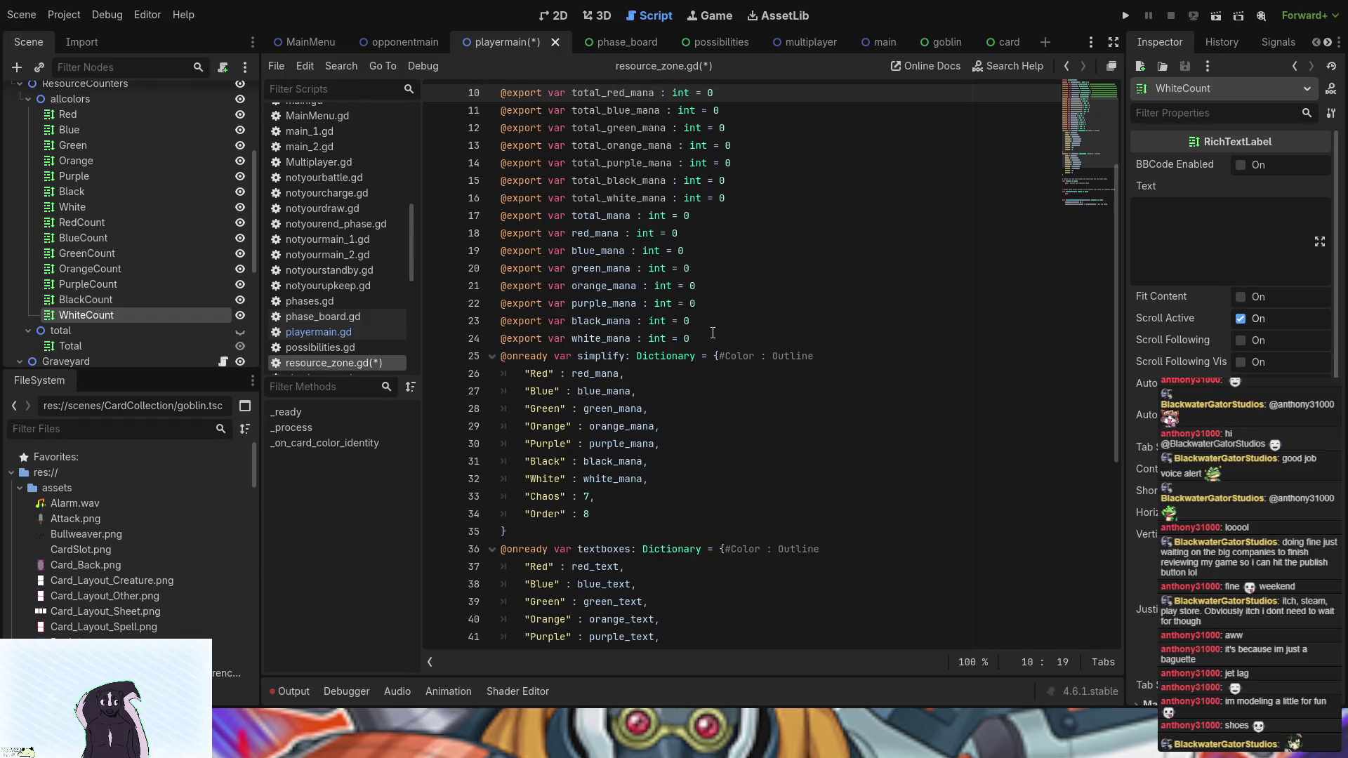
{"action": "scroll", "coordinate": [713, 332], "scroll_direction": "down", "scroll_amount": 7}
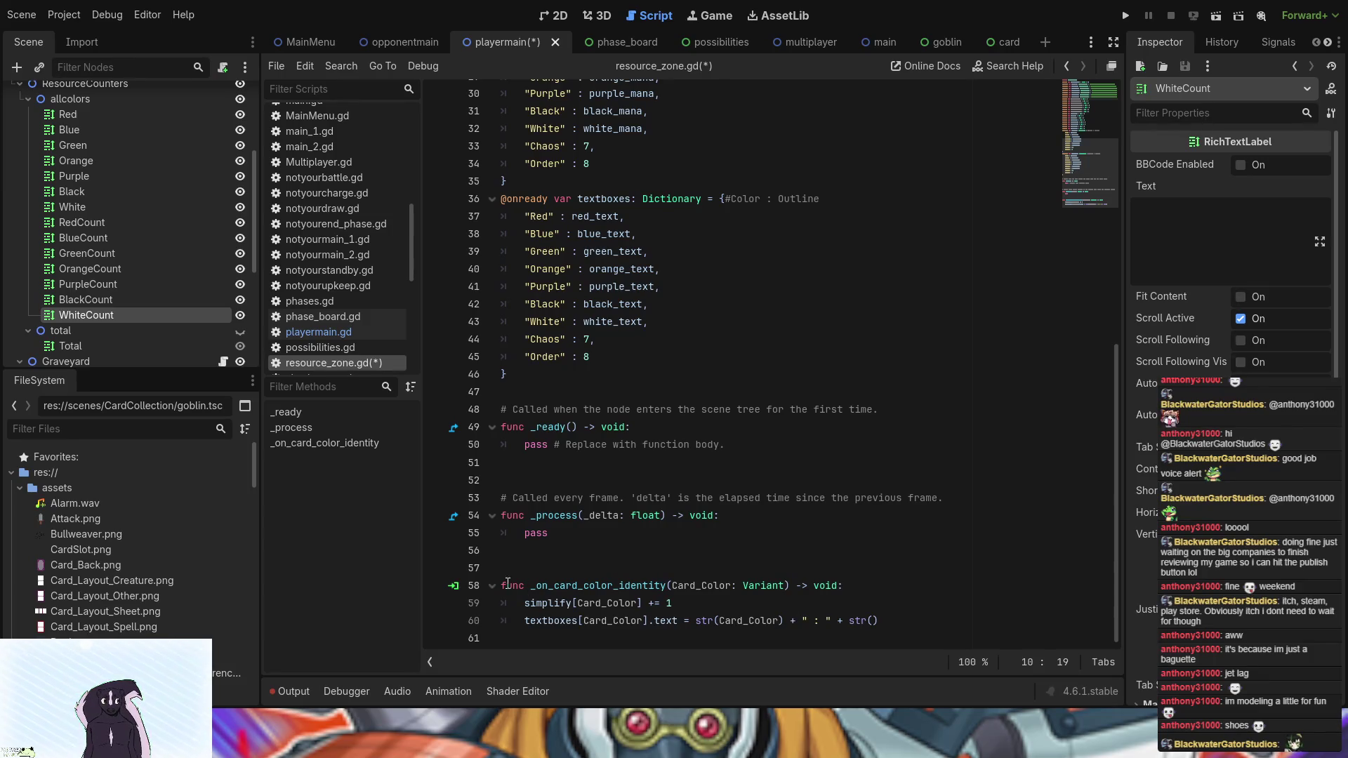
{"action": "scroll", "coordinate": [636, 599], "scroll_direction": "up", "scroll_amount": 8}
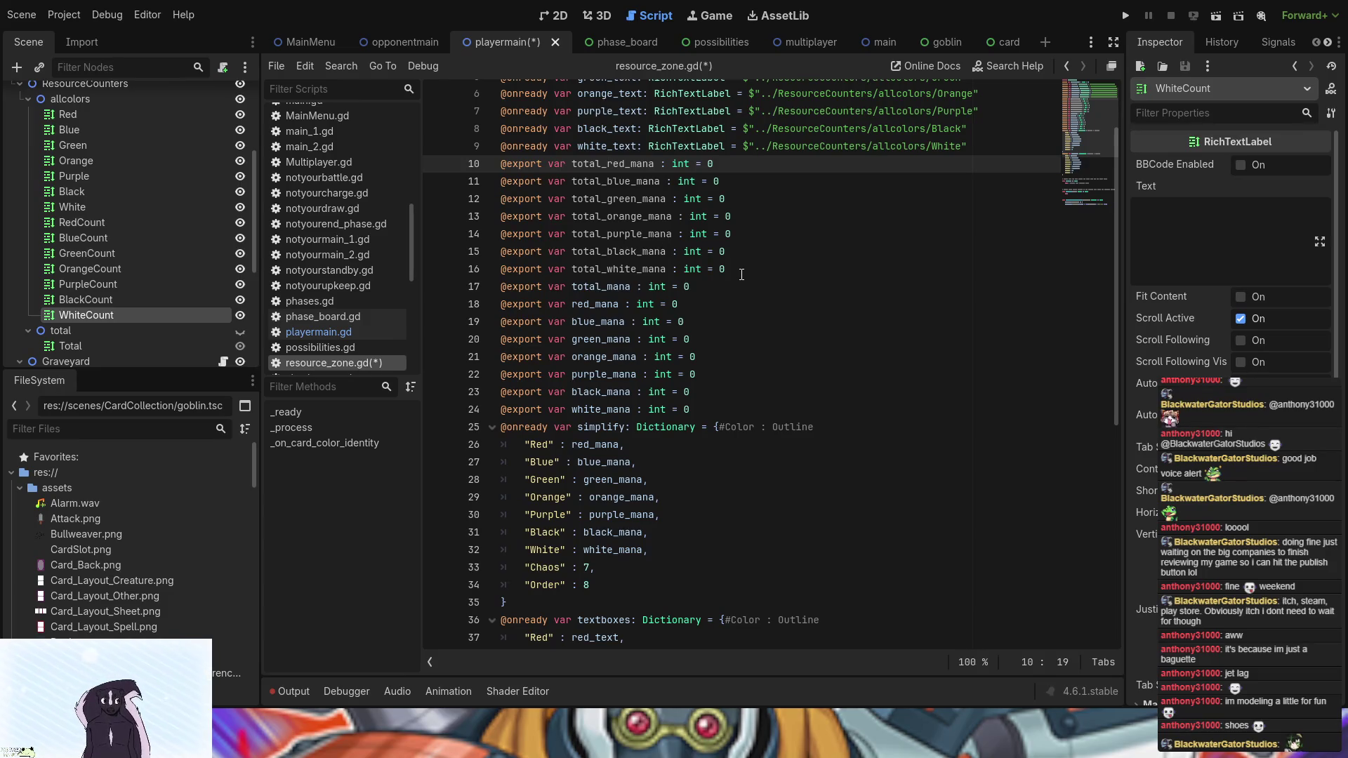
{"action": "scroll", "coordinate": [738, 446], "scroll_direction": "down", "scroll_amount": 5}
{"action": "scroll", "coordinate": [738, 445], "scroll_direction": "down", "scroll_amount": 4}
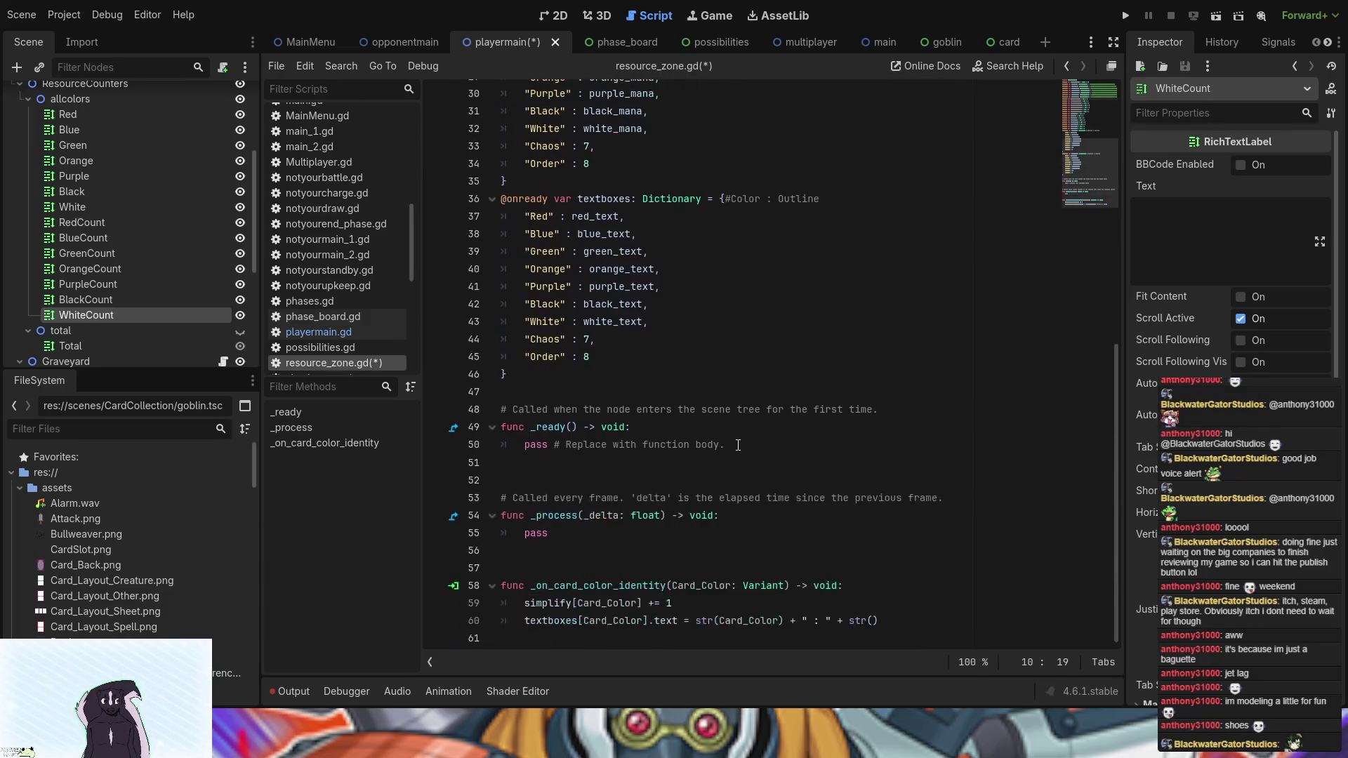
{"action": "scroll", "coordinate": [639, 492], "scroll_direction": "up", "scroll_amount": 7}
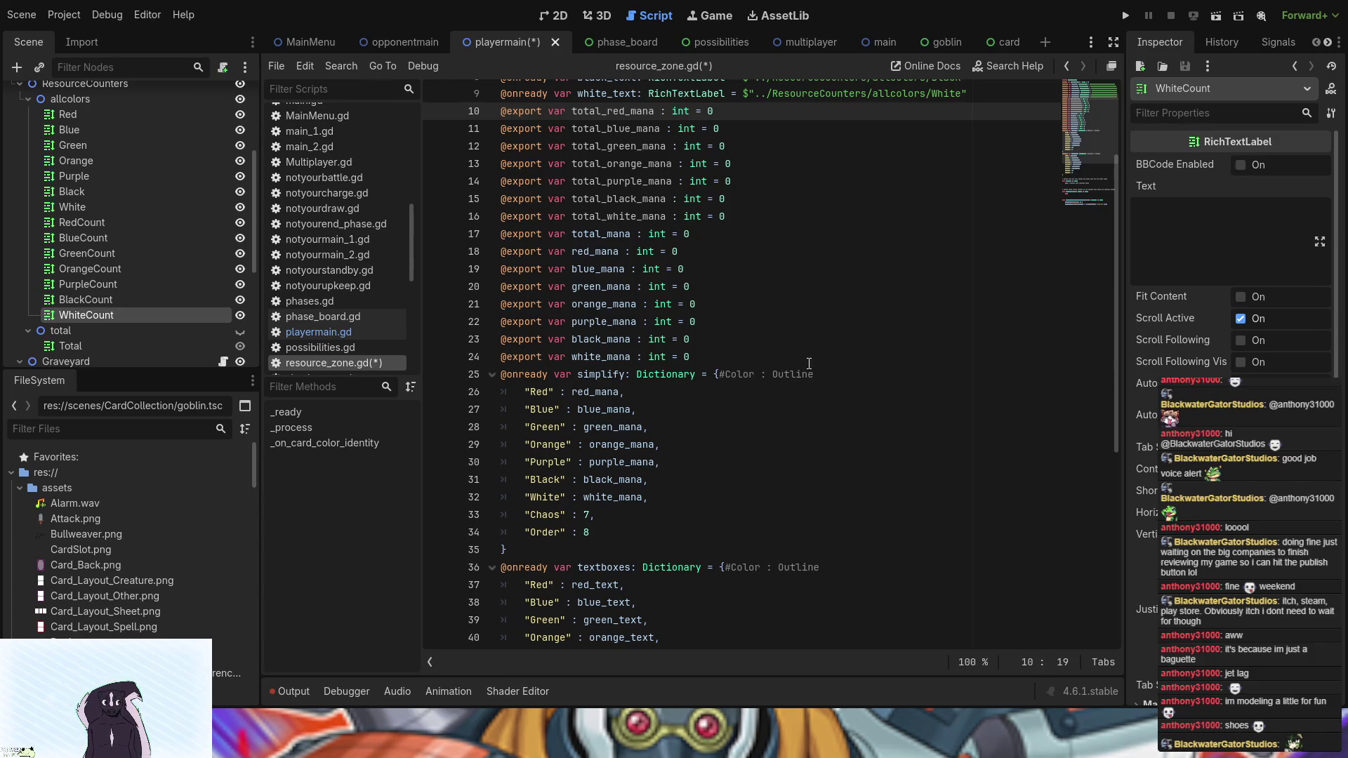
{"action": "left_click", "coordinate": [754, 360]}
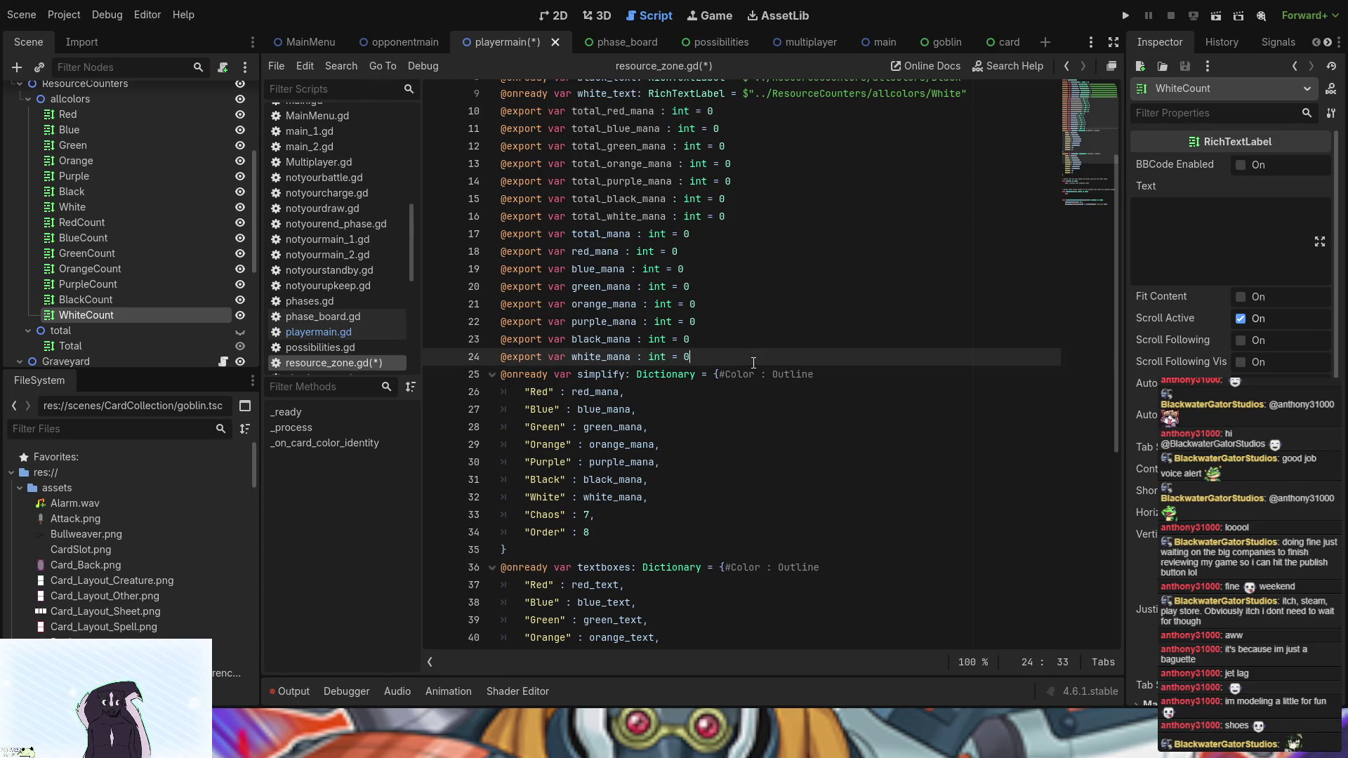
- Paste a duplicate of the simplify dictionary above the original
{"action": "key", "text": "Return"}
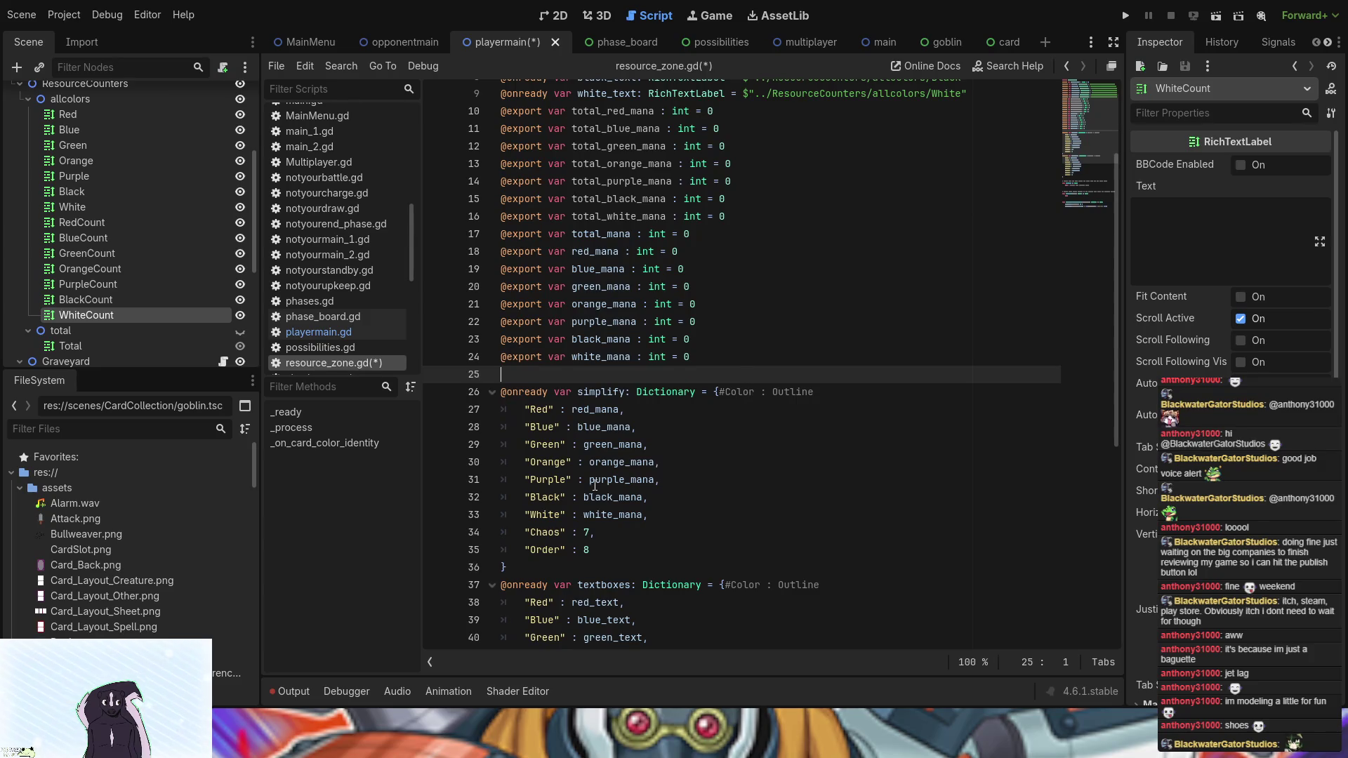
{"action": "left_click", "coordinate": [543, 570]}
{"action": "left_click_drag", "start_coordinate": [543, 570], "coordinate": [497, 405]}
{"action": "key", "text": "ctrl+c"}
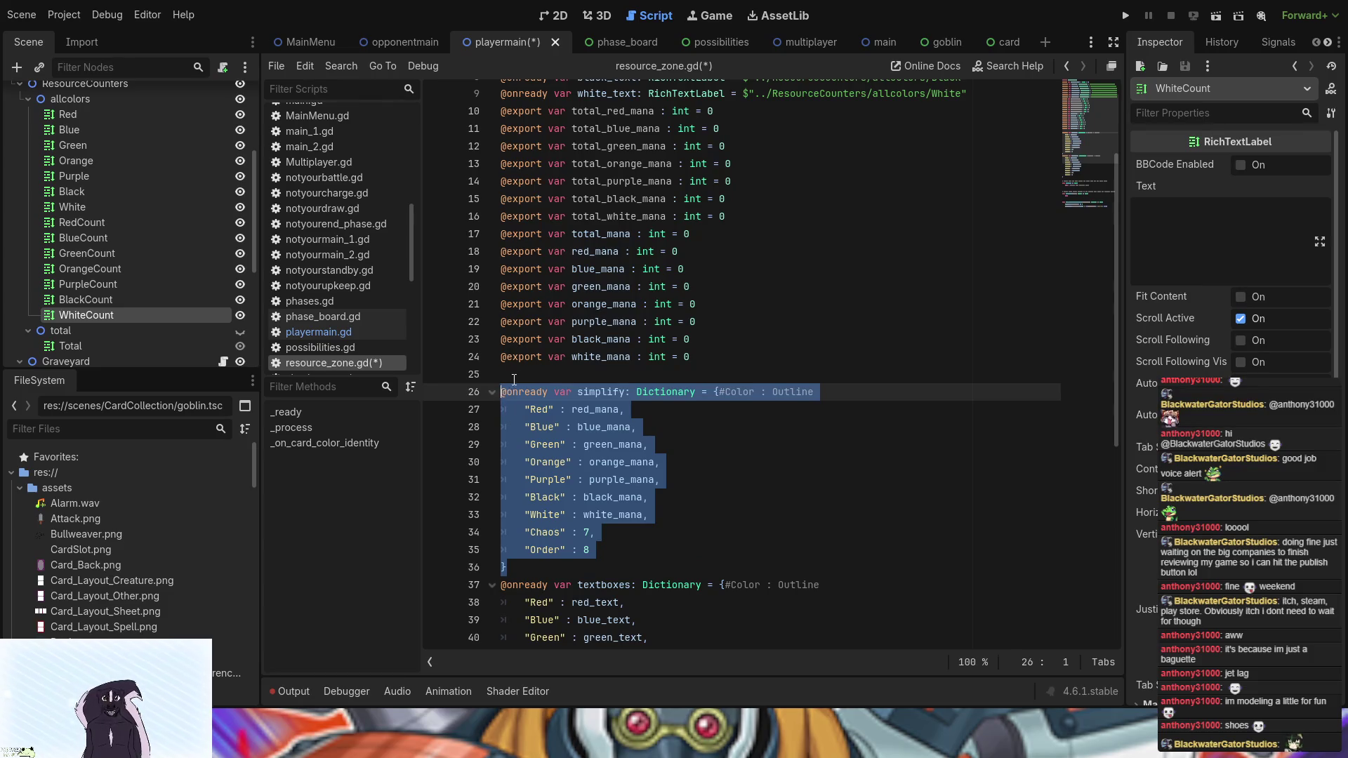
{"action": "left_click", "coordinate": [515, 377]}
{"action": "key", "text": "ctrl+v"}
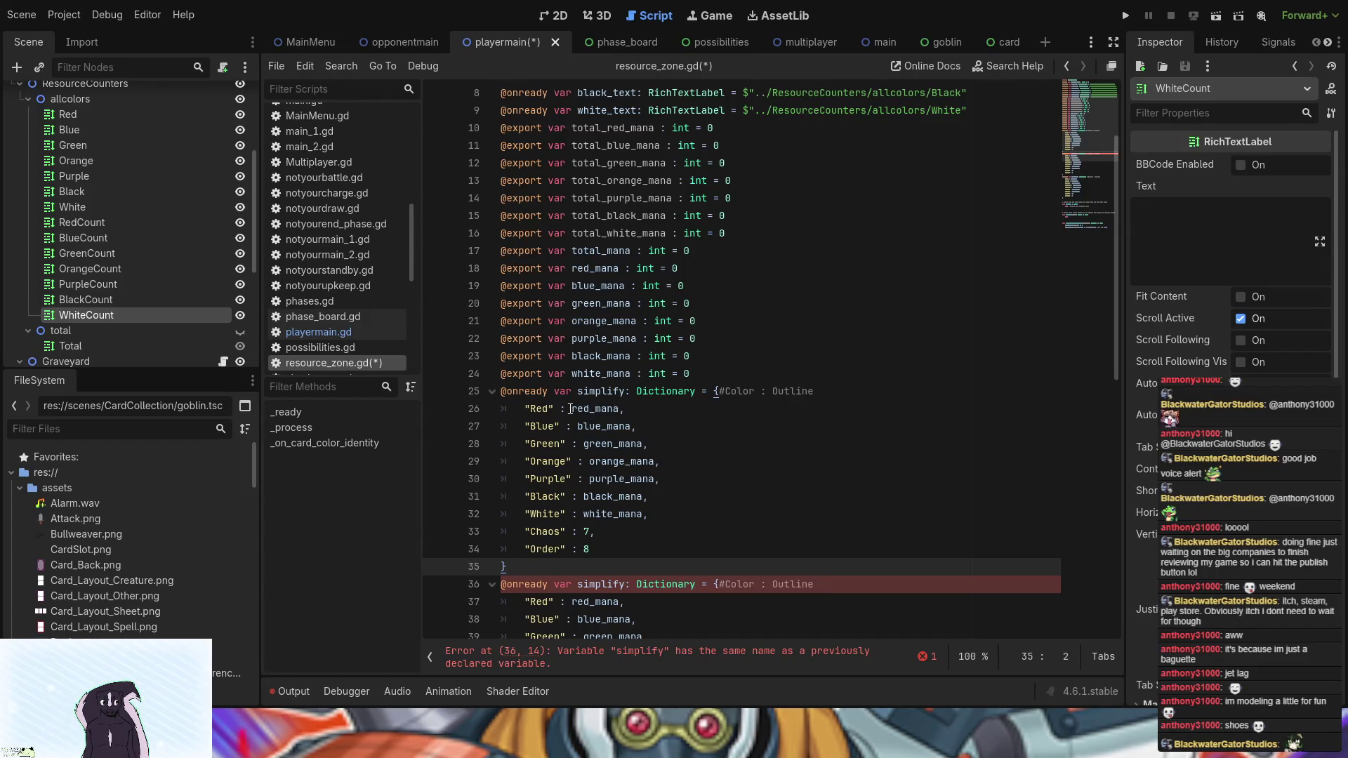
- Prefix all seven colour values in the first dictionary with total_ using multiple carets
{"action": "left_click", "coordinate": [571, 409]}
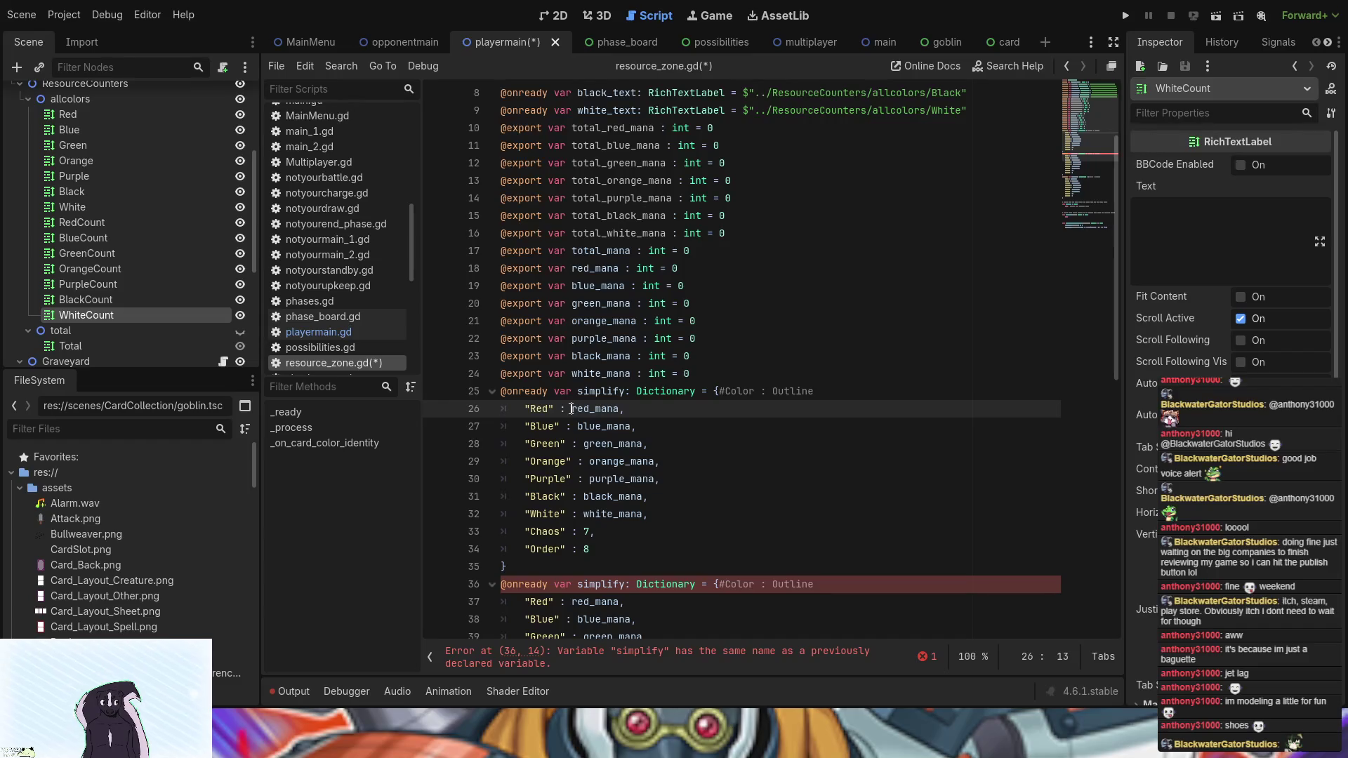
{"action": "left_click", "coordinate": [577, 426], "text": "alt"}
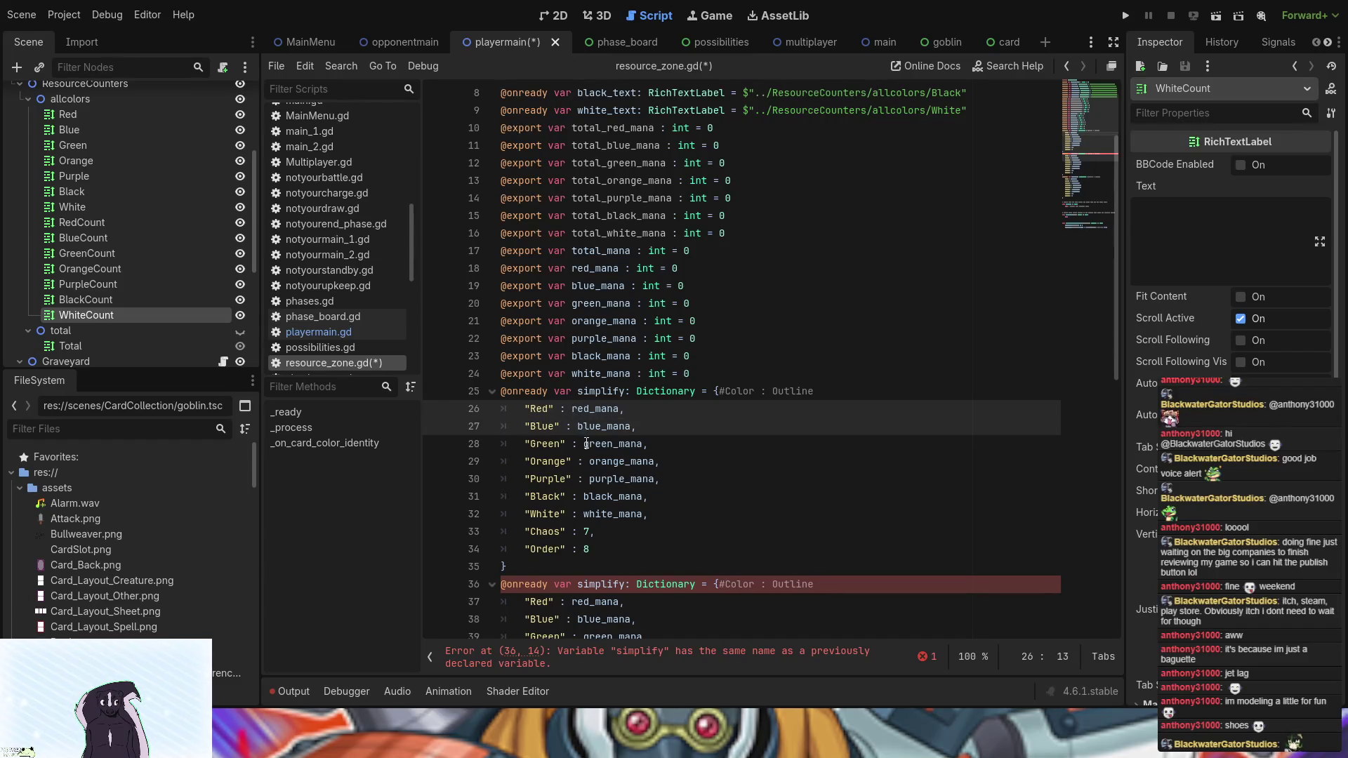
{"action": "left_click", "coordinate": [584, 444], "text": "alt"}
{"action": "left_click", "coordinate": [589, 461], "text": "alt"}
{"action": "left_click", "coordinate": [590, 479], "text": "alt"}
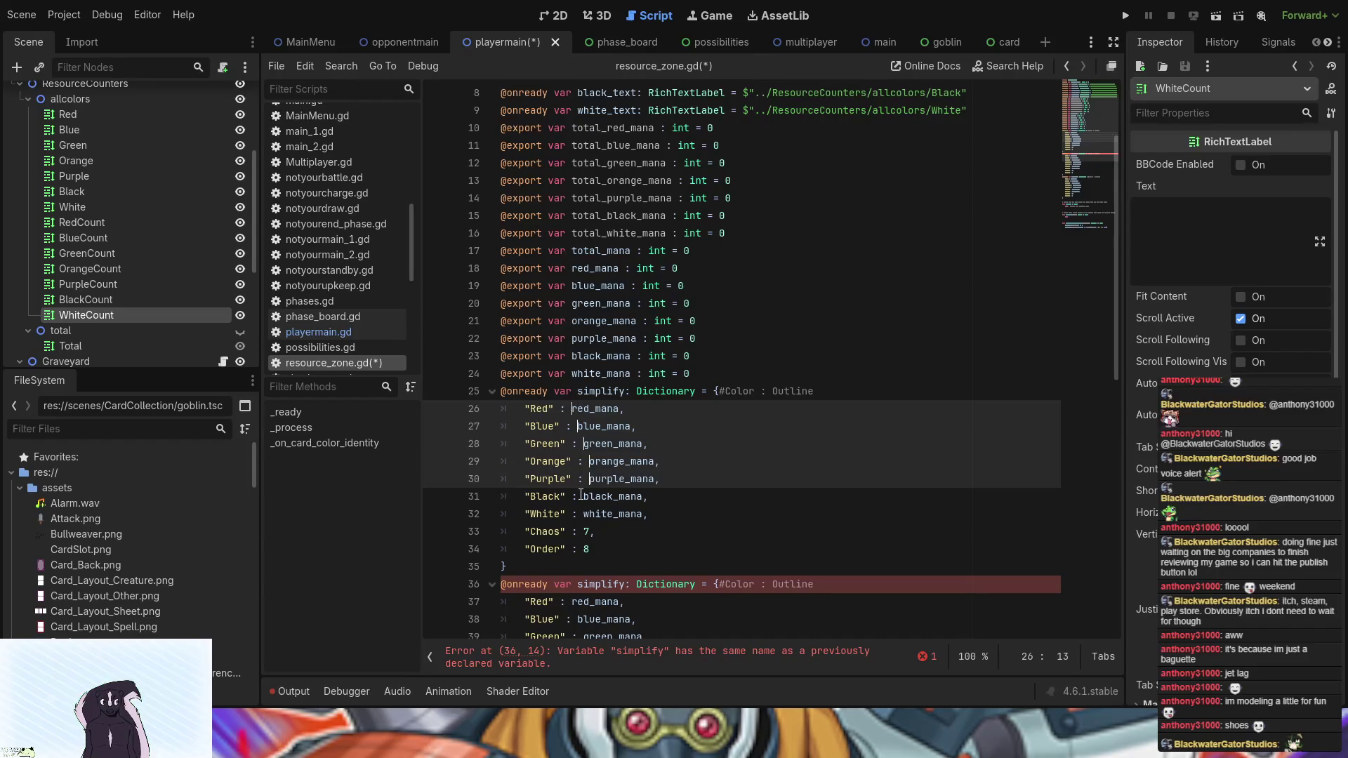
{"action": "left_click", "coordinate": [584, 497], "text": "alt"}
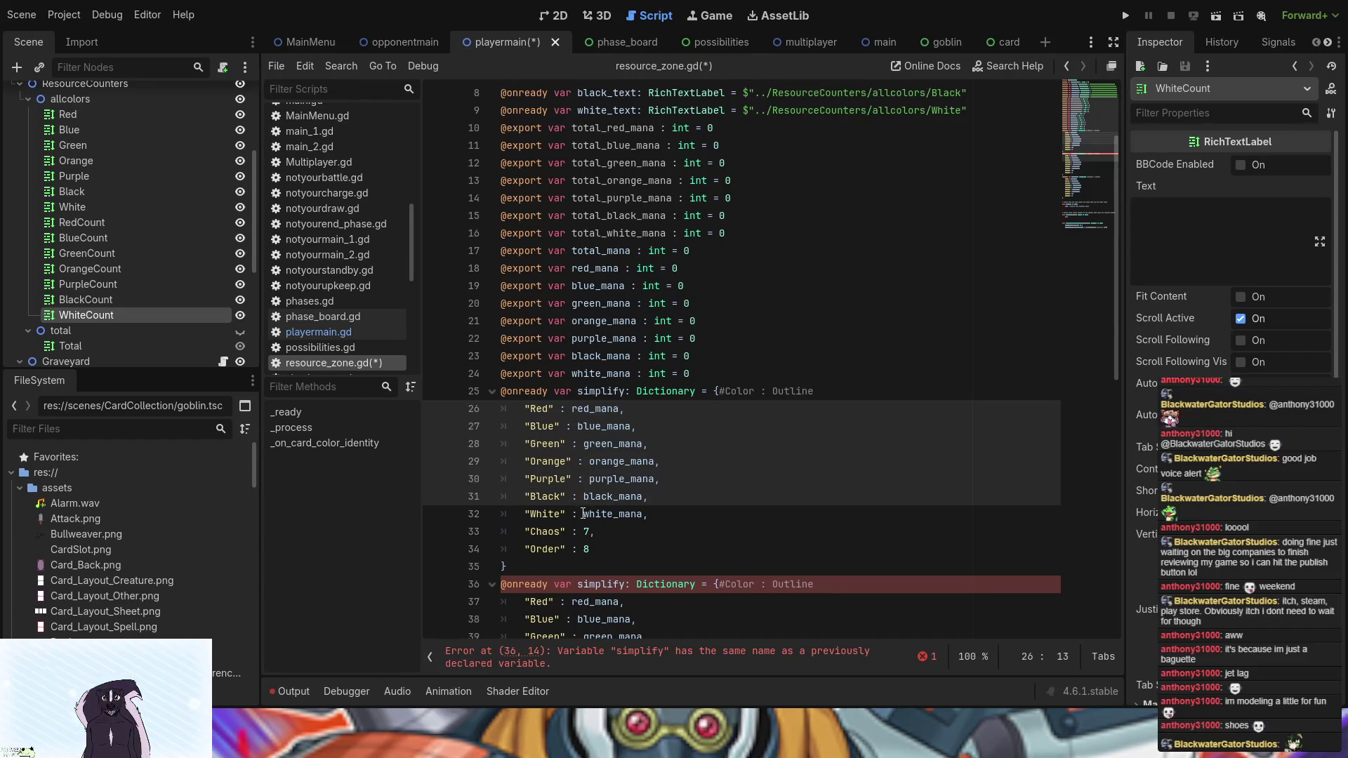
{"action": "left_click", "coordinate": [584, 514], "text": "alt"}
{"action": "type", "text": "total"}
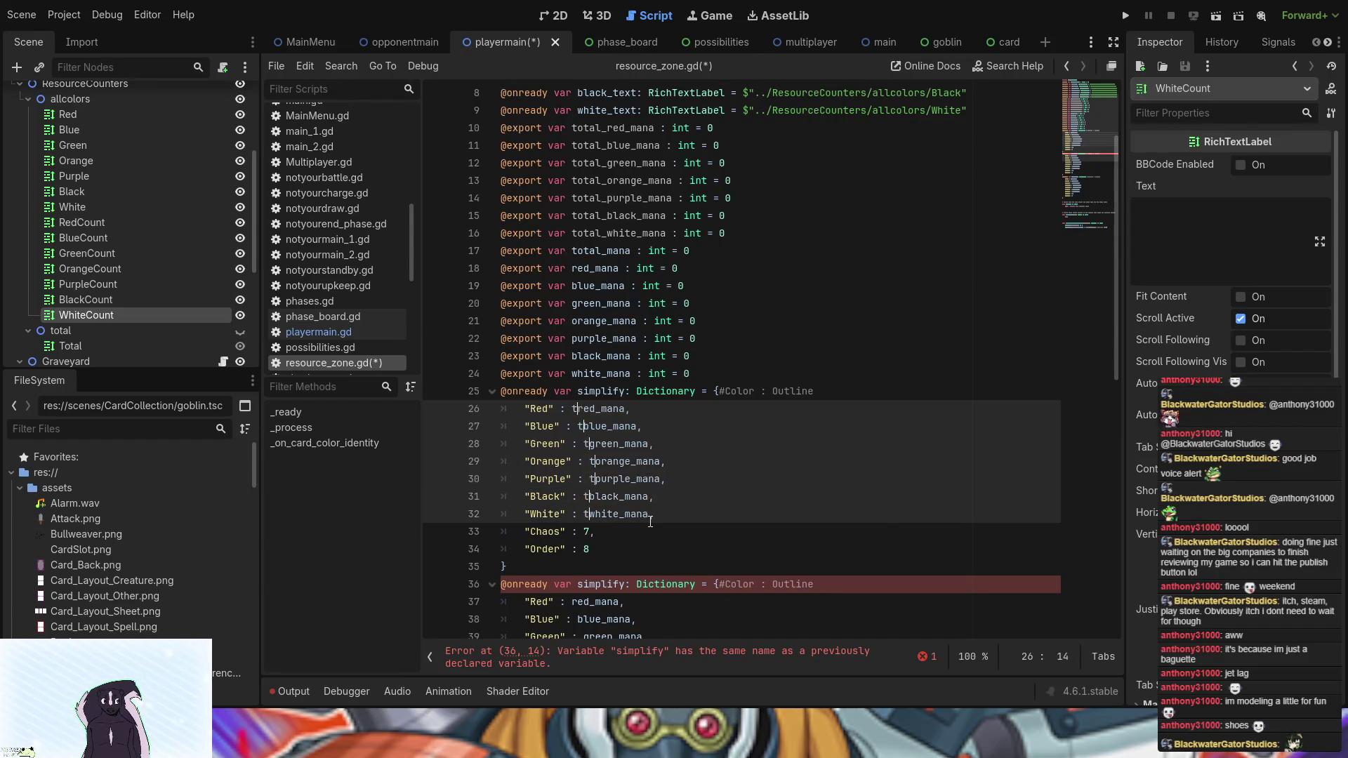
{"action": "type", "text": "_"}
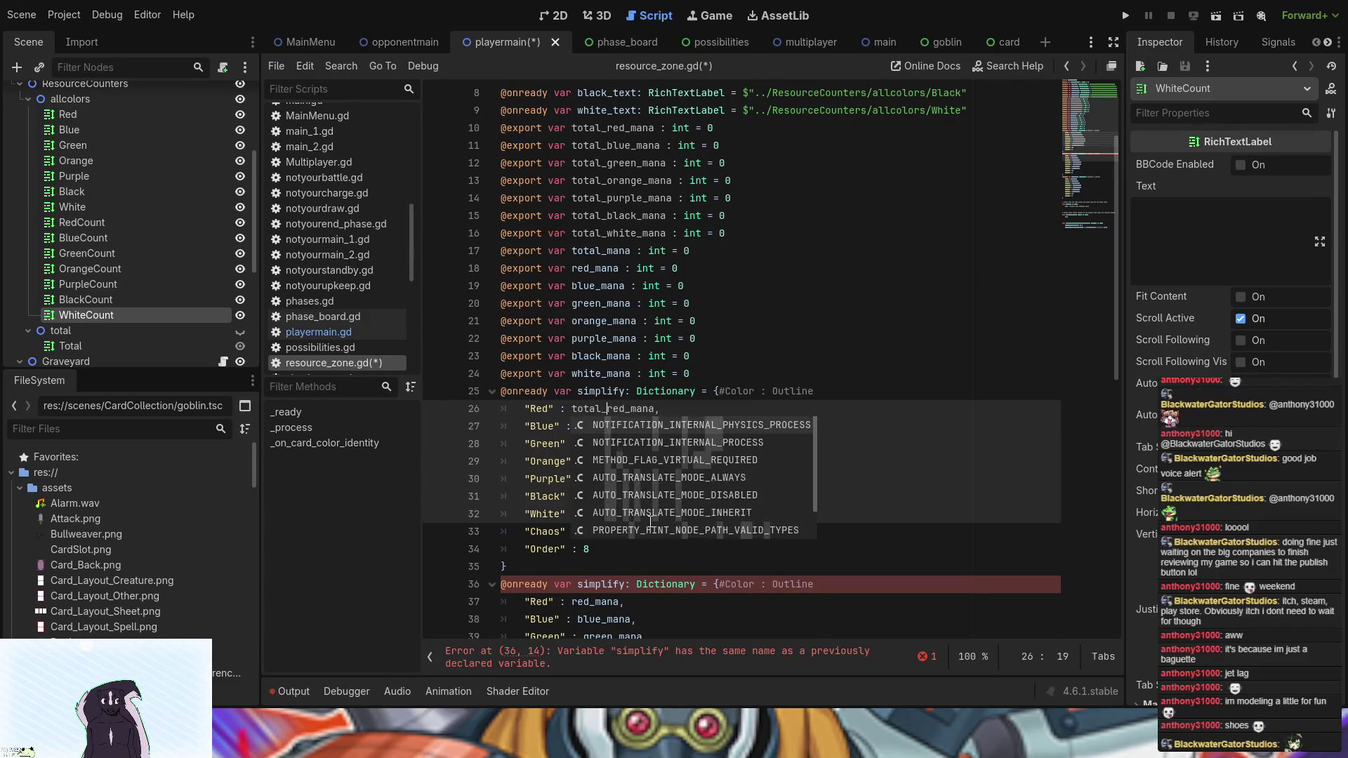
- Rename the first dictionary on line 25 to total_simplify
{"action": "left_click", "coordinate": [554, 391]}
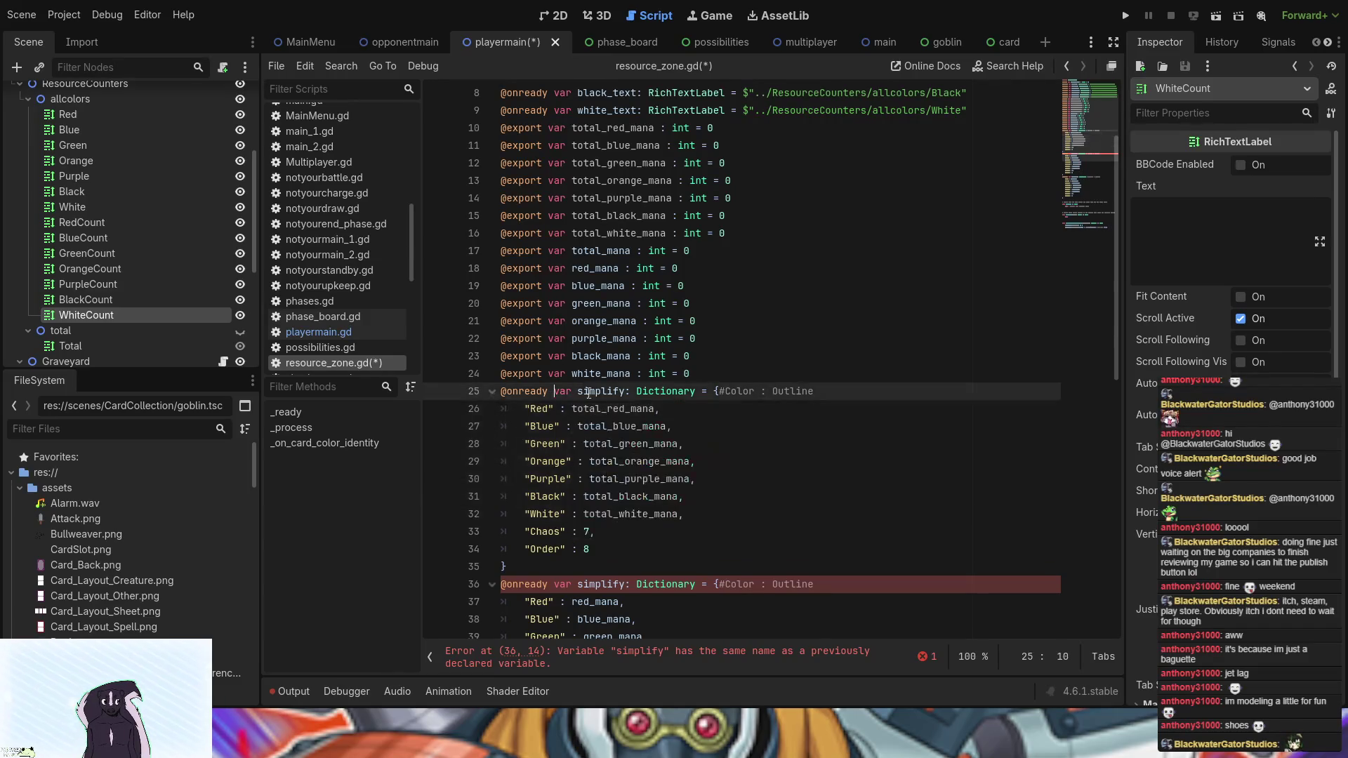
{"action": "double_click", "coordinate": [608, 391]}
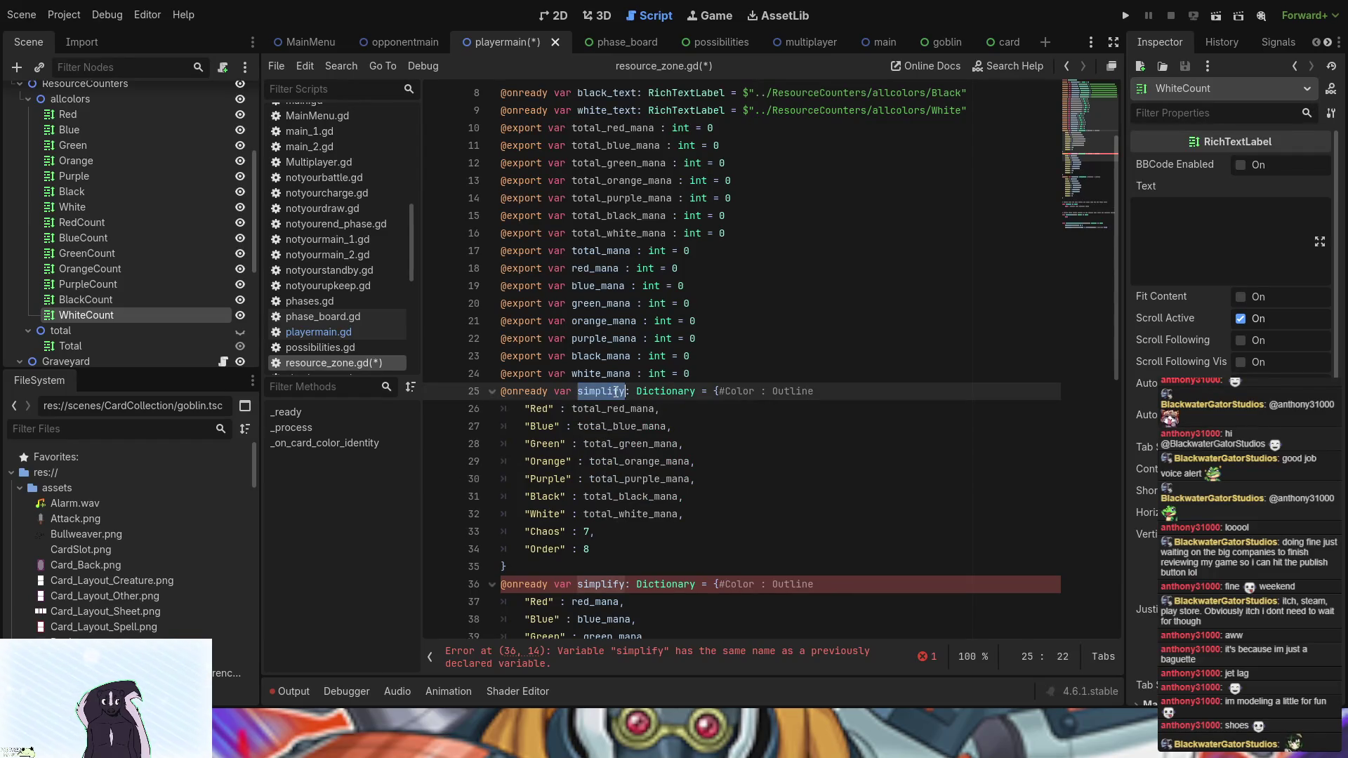
{"action": "key", "text": "Left"}
{"action": "type", "text": "total"}
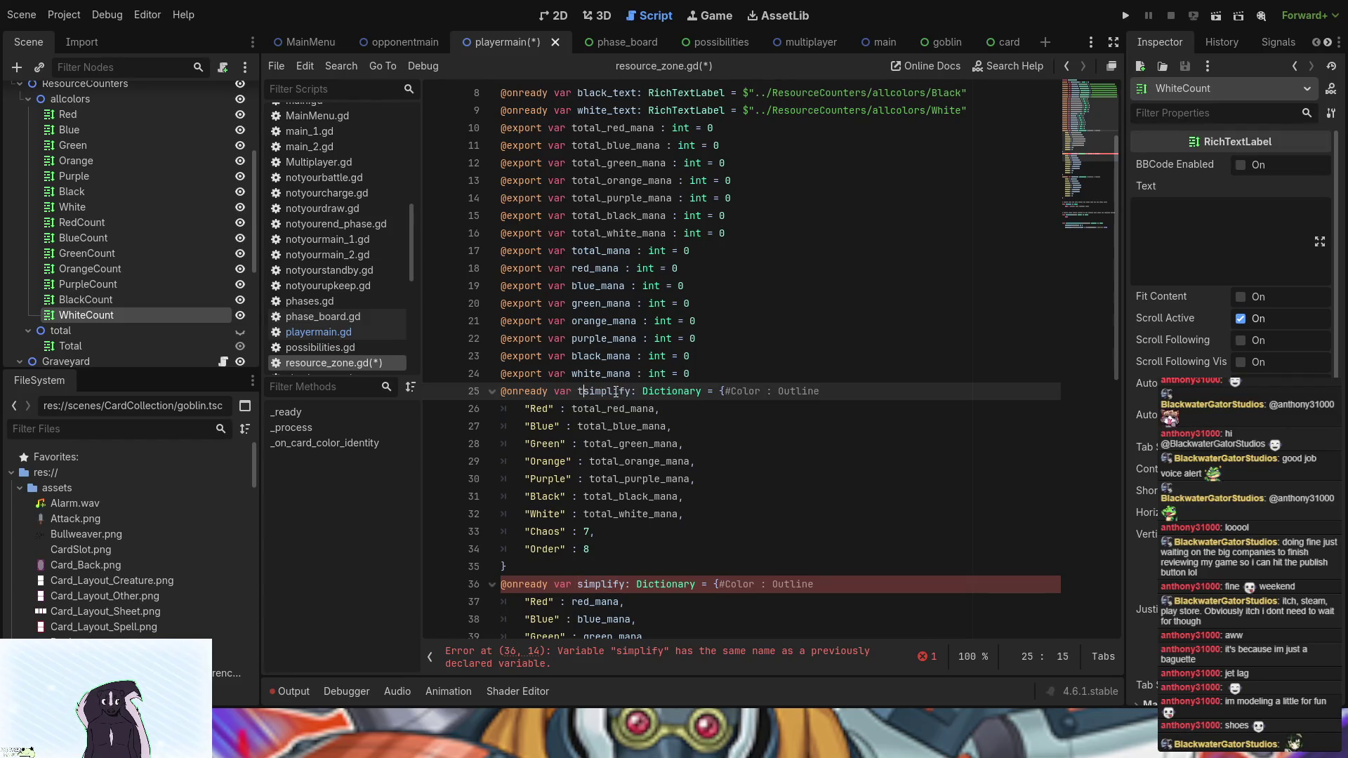
{"action": "type", "text": "_"}
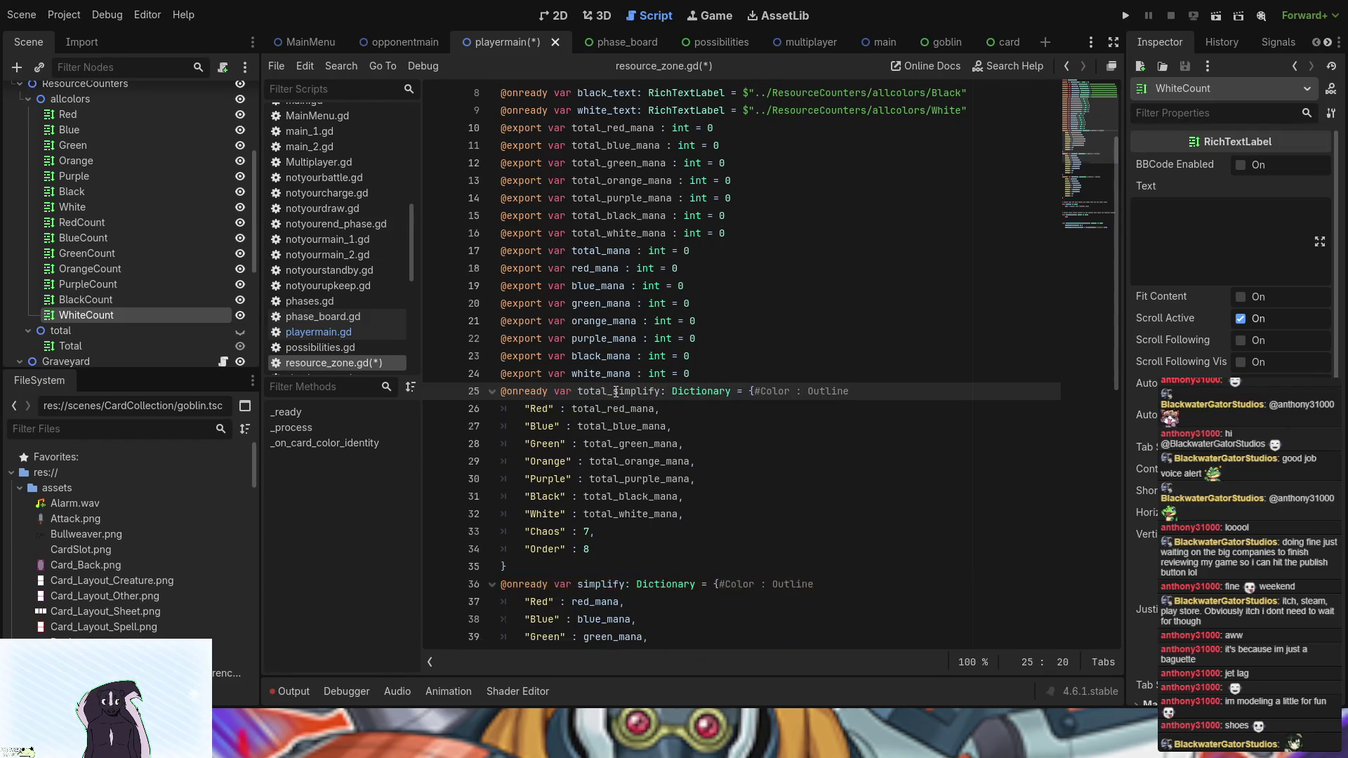
{"action": "scroll", "coordinate": [670, 504], "scroll_direction": "down", "scroll_amount": 10}
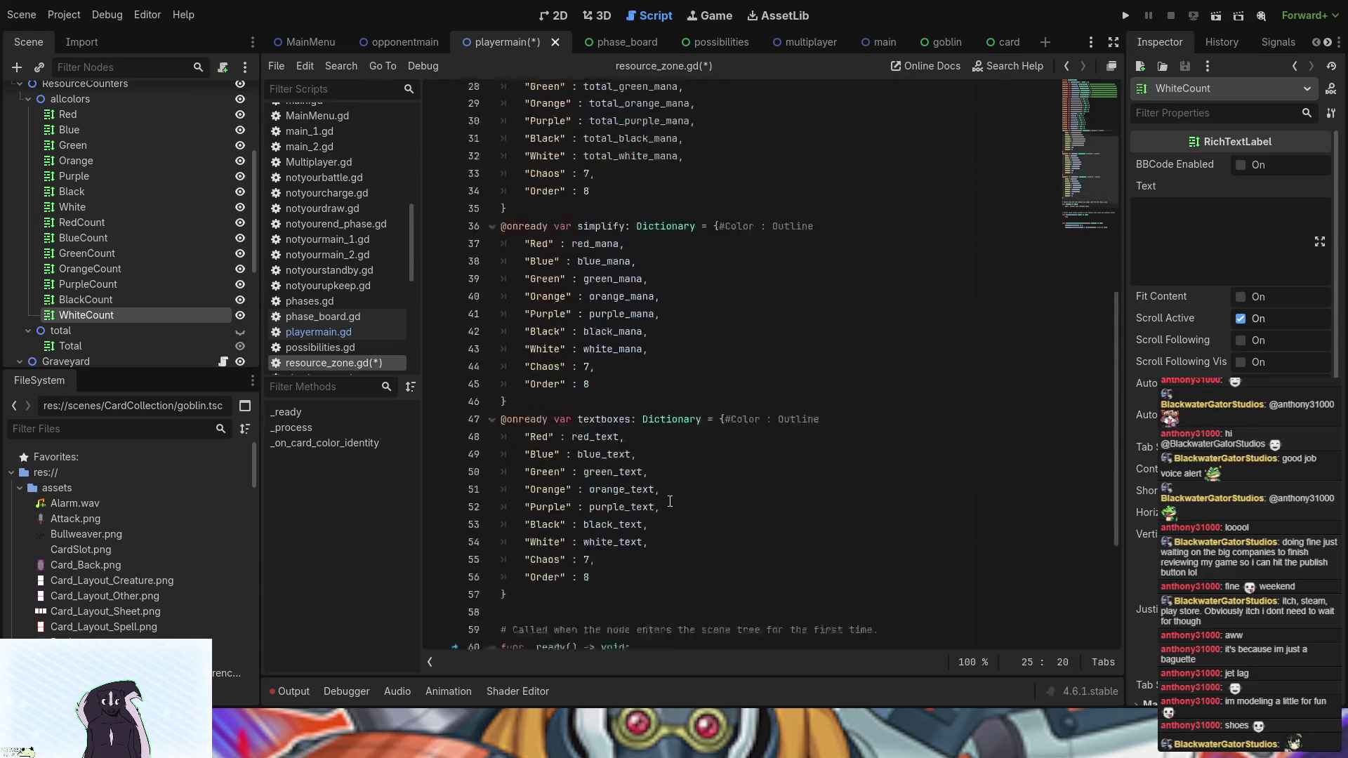
{"action": "scroll", "coordinate": [670, 502], "scroll_direction": "up", "scroll_amount": 8}
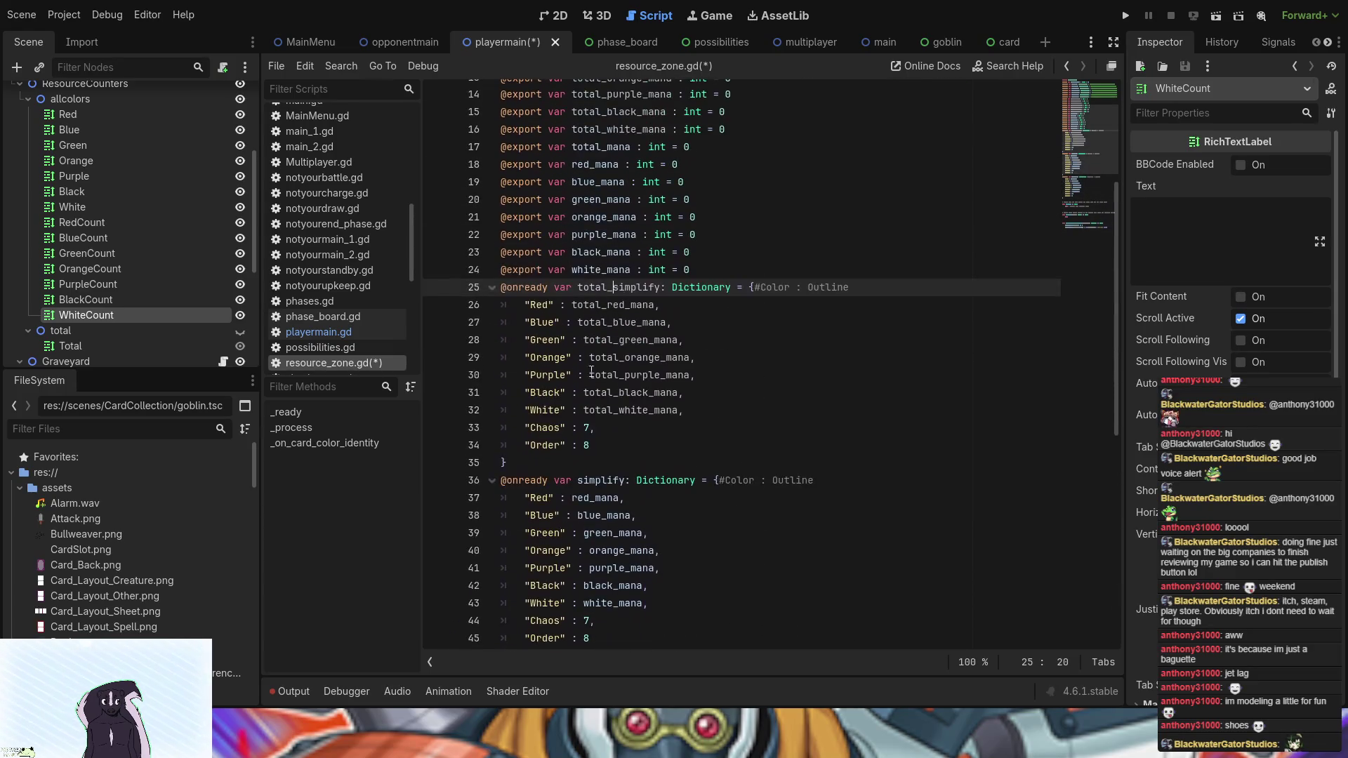
{"action": "double_click", "coordinate": [598, 288]}
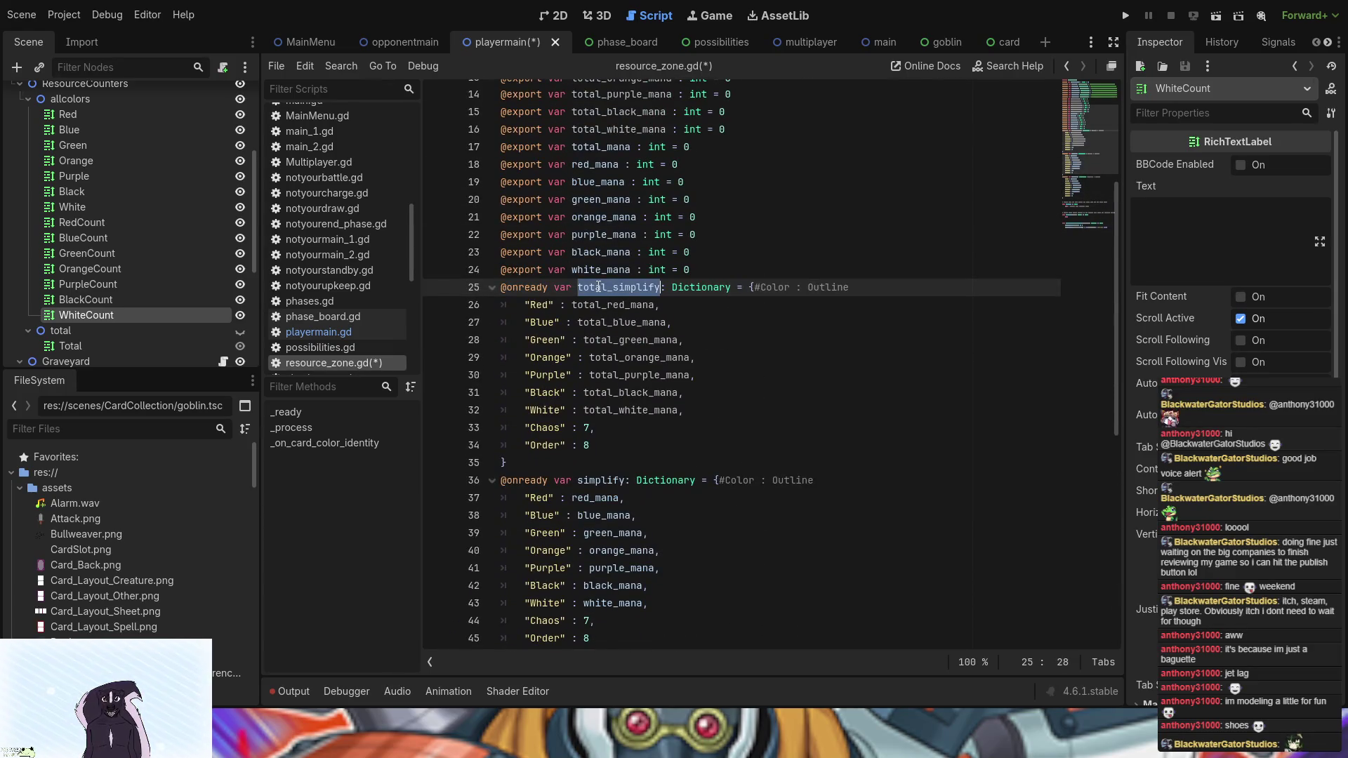
{"action": "left_click", "coordinate": [668, 410]}
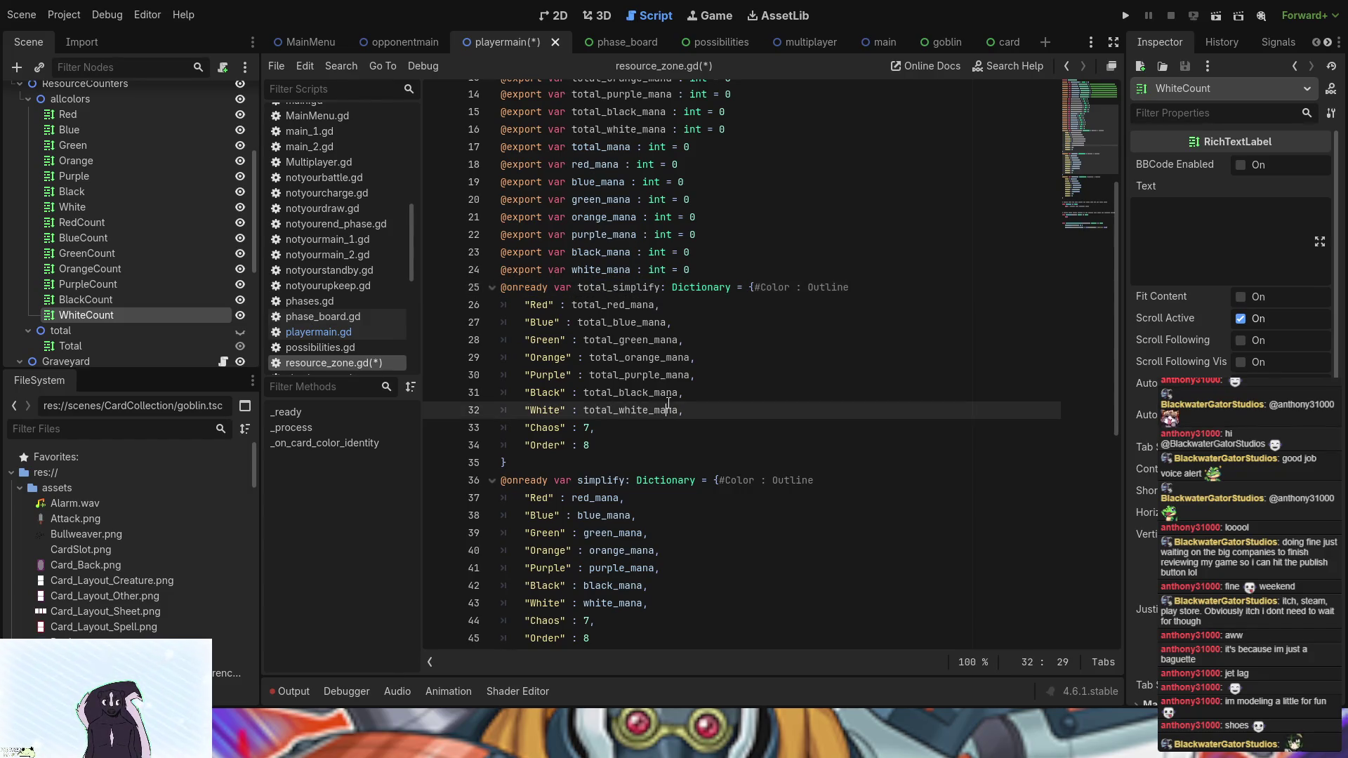
{"action": "scroll", "coordinate": [669, 404], "scroll_direction": "down", "scroll_amount": 4}
{"action": "scroll", "coordinate": [669, 403], "scroll_direction": "up", "scroll_amount": 7}
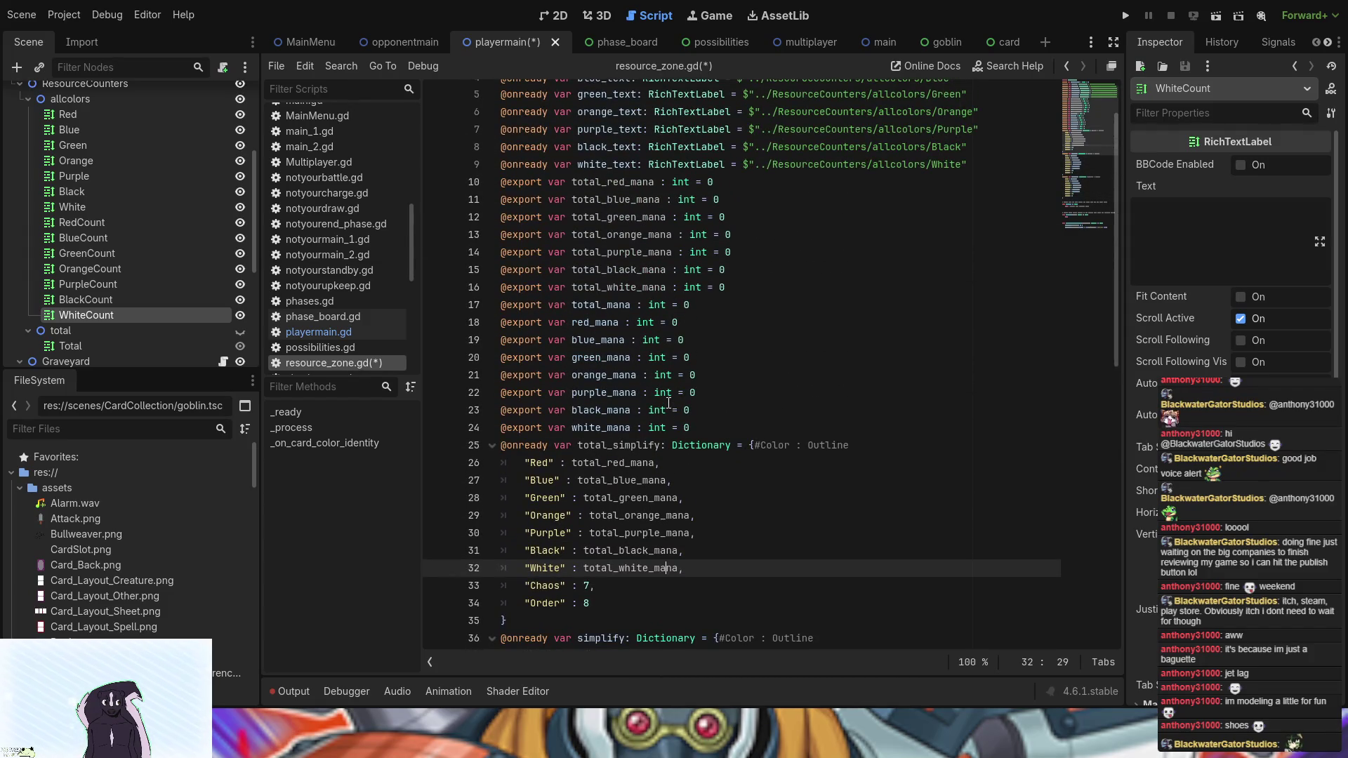
{"action": "scroll", "coordinate": [669, 403], "scroll_direction": "down", "scroll_amount": 12}
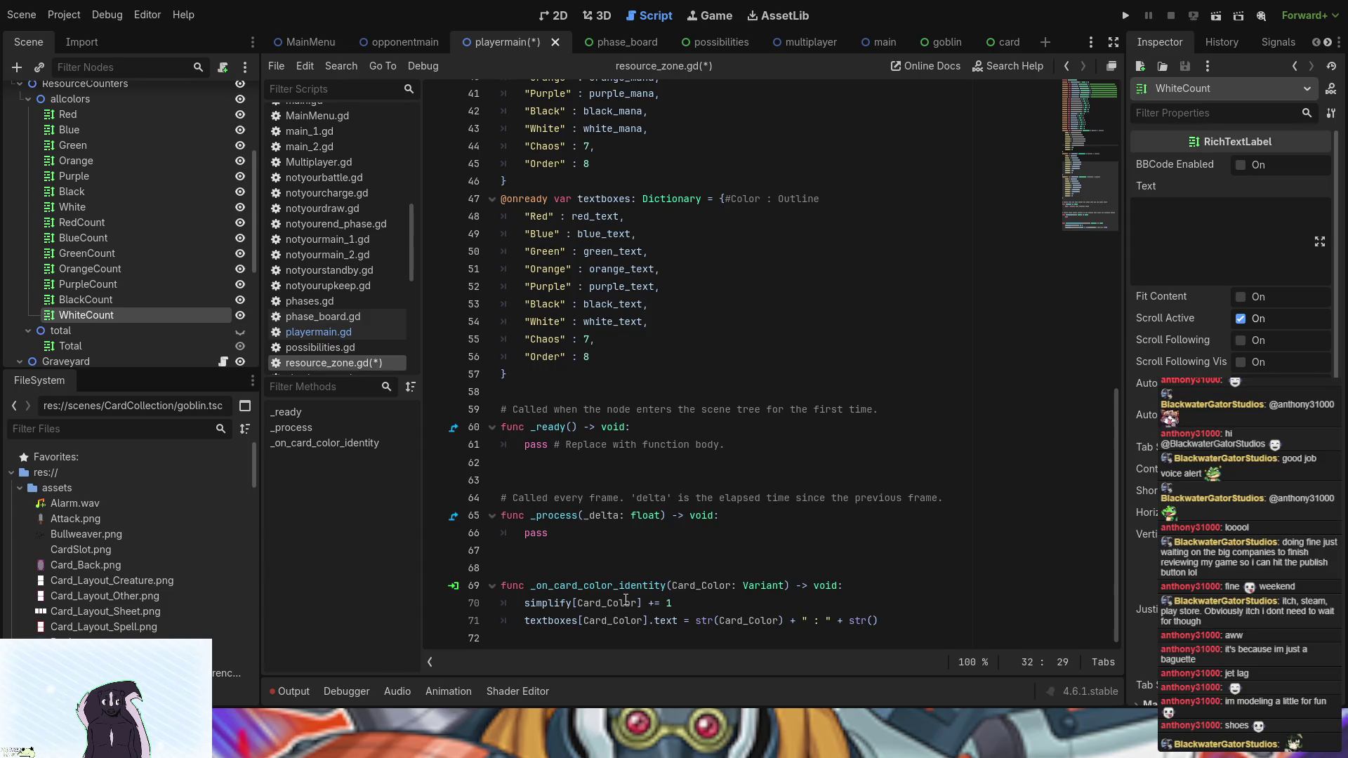
{"action": "left_click", "coordinate": [856, 585]}
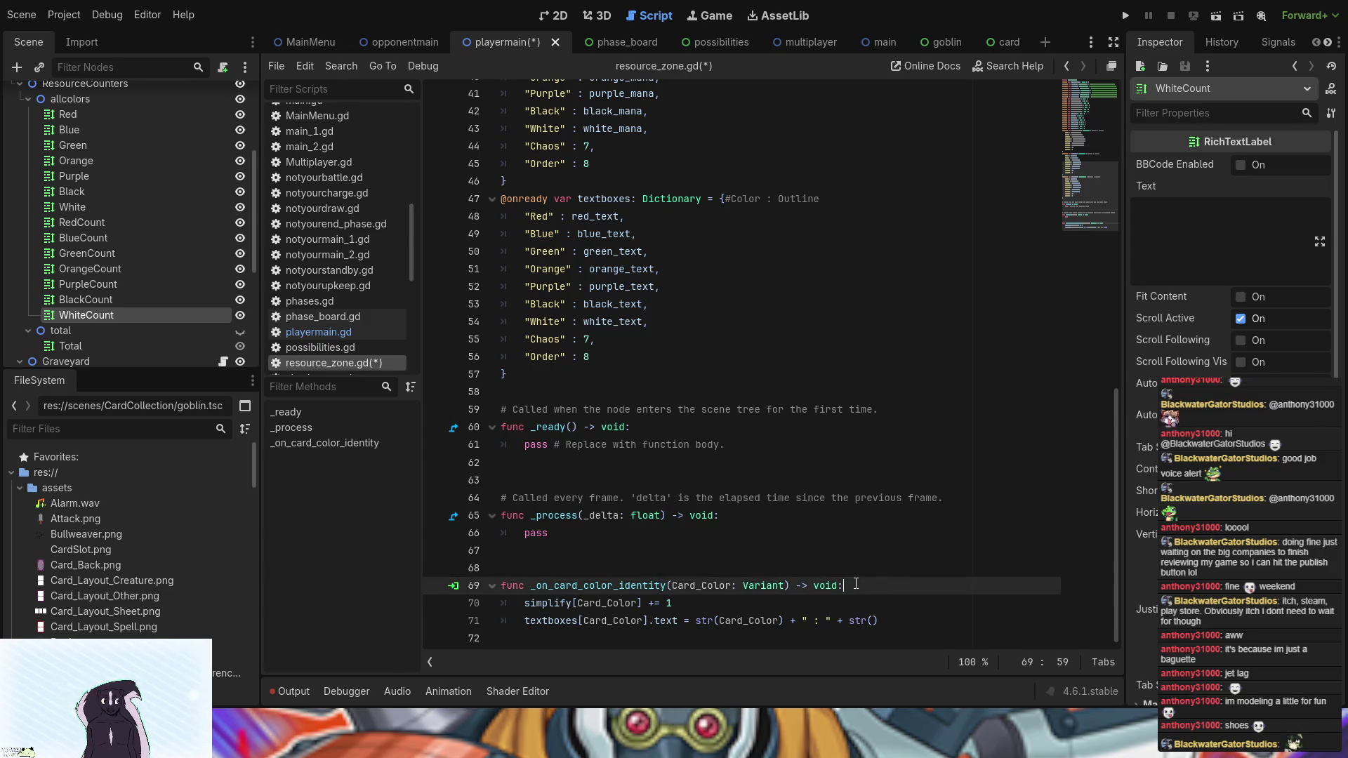
- Add a new line 70 reading total_simplify[Card_Color] += 1 in _on_card_color_identity
{"action": "key", "text": "Return"}
{"action": "type", "text": "total_simplify"}
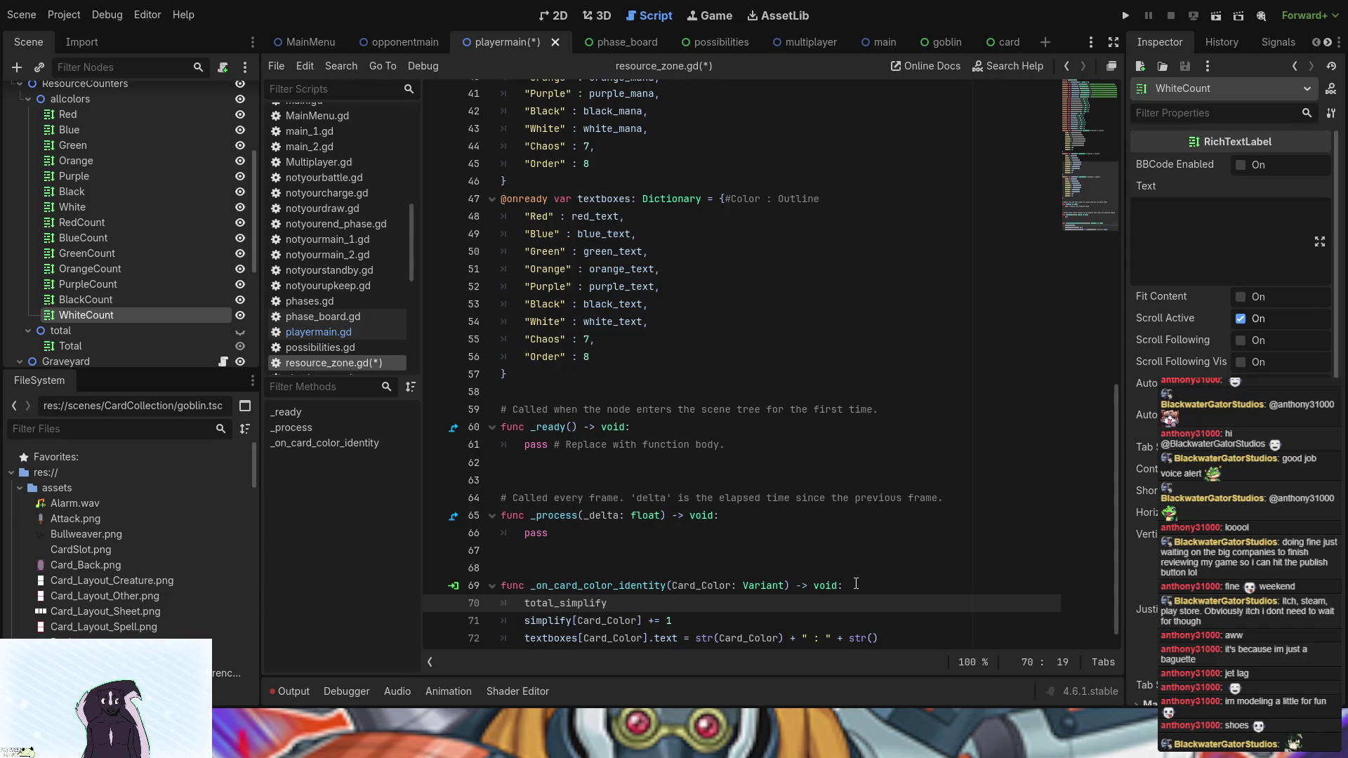
{"action": "type", "text": "["}
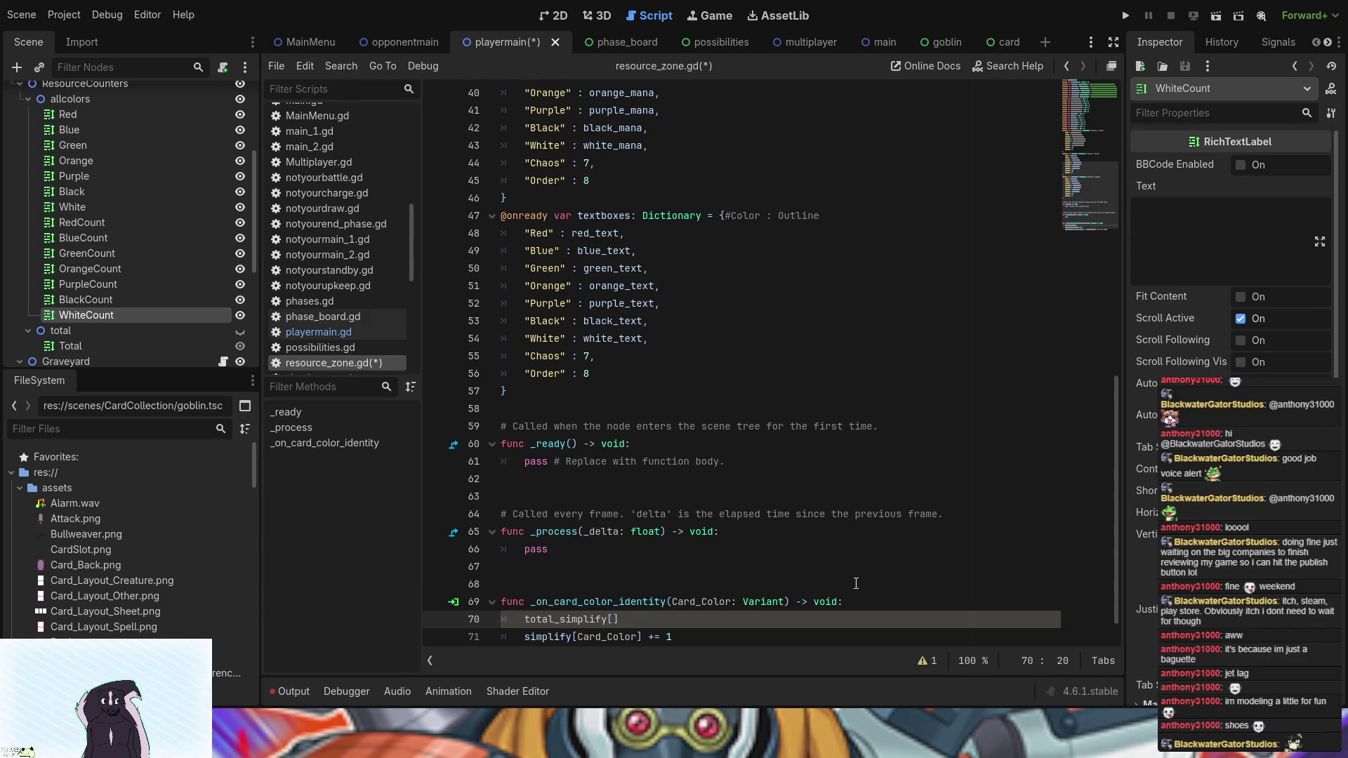
{"action": "type", "text": "C"}
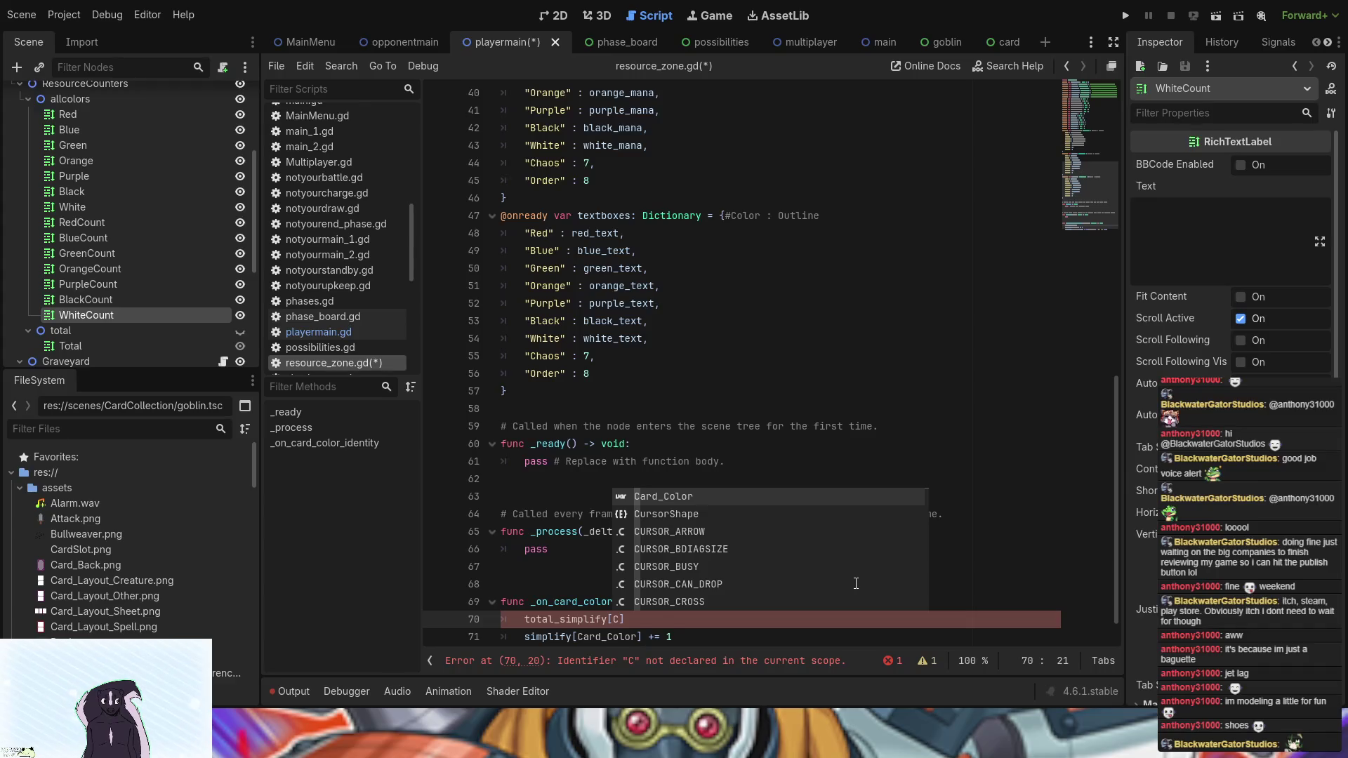
{"action": "key", "text": "Return"}
{"action": "left_click", "coordinate": [718, 619]}
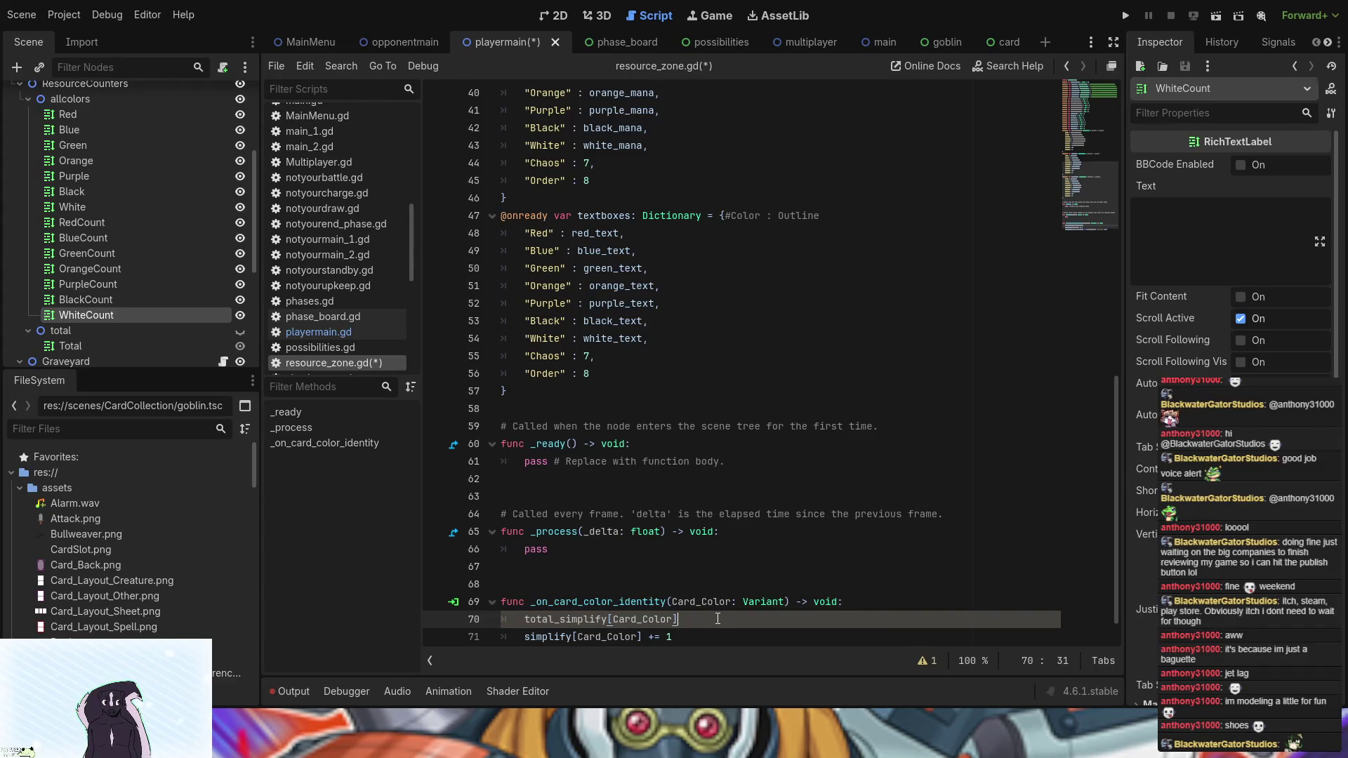
{"action": "type", "text": "="}
{"action": "key", "text": "BackSpace"}
{"action": "type", "text": "="}
{"action": "scroll", "coordinate": [727, 610], "scroll_direction": "down", "scroll_amount": 1}
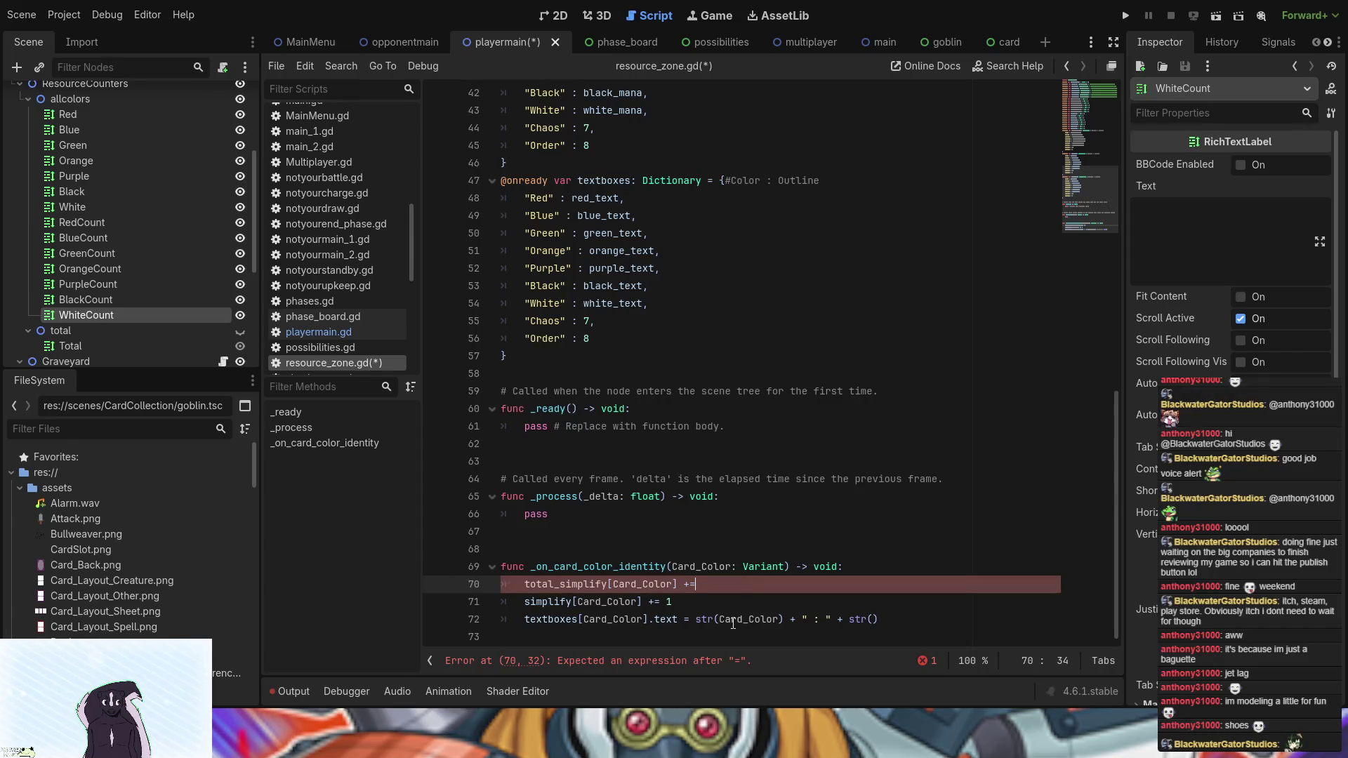
{"action": "left_click", "coordinate": [875, 619]}
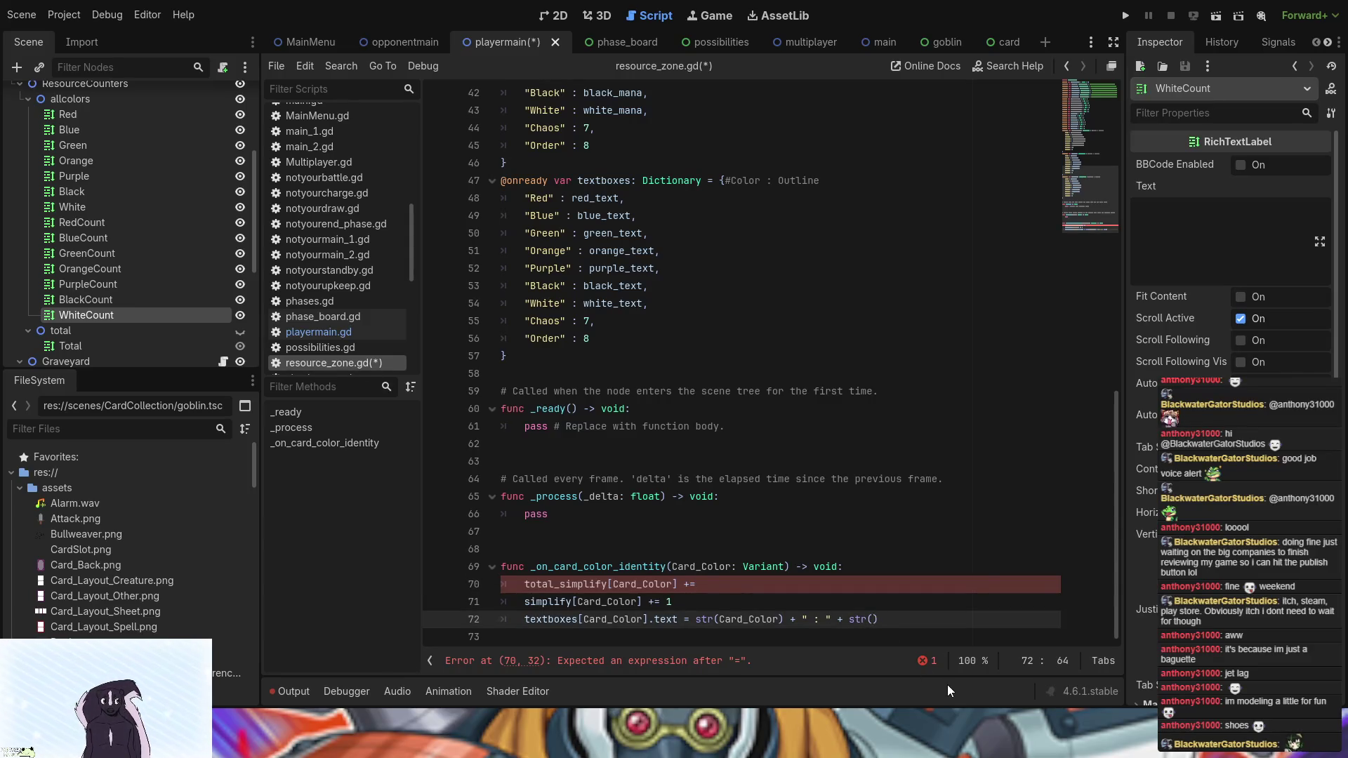
{"action": "left_click", "coordinate": [763, 587]}
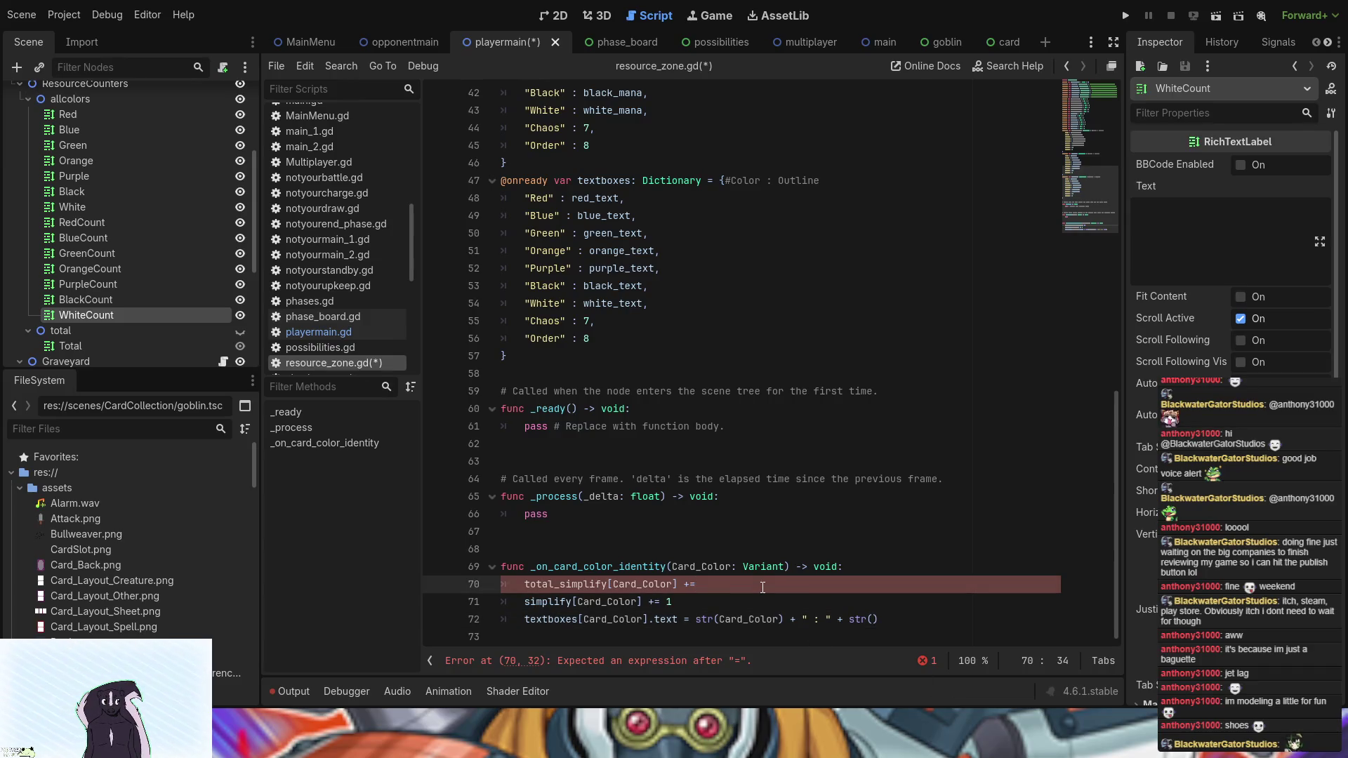
{"action": "type", "text": "1"}
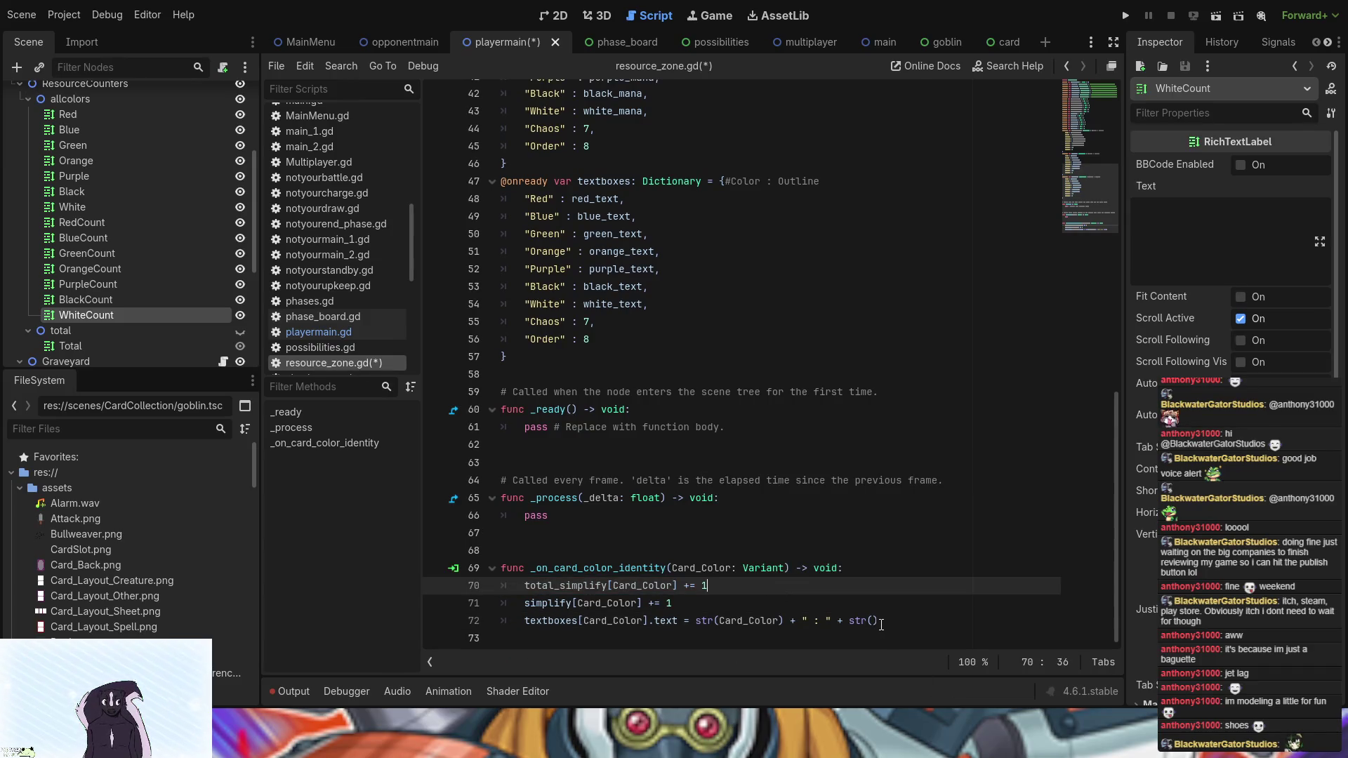
- Fill line 72's empty str() with simplify[Card_Color], then save and run the game
{"action": "left_click", "coordinate": [873, 622]}
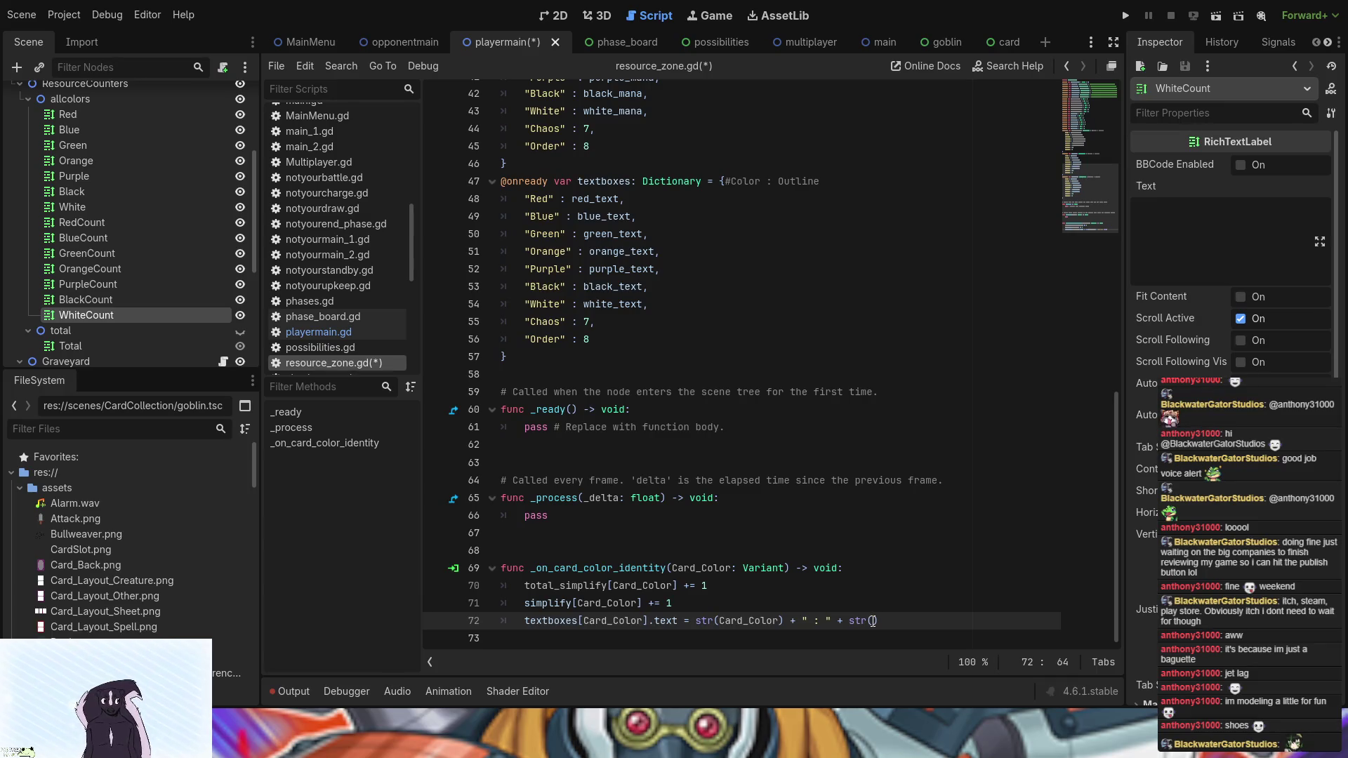
{"action": "type", "text": "s"}
{"action": "key", "text": "Return"}
{"action": "type", "text": "["}
{"action": "type", "text": "C"}
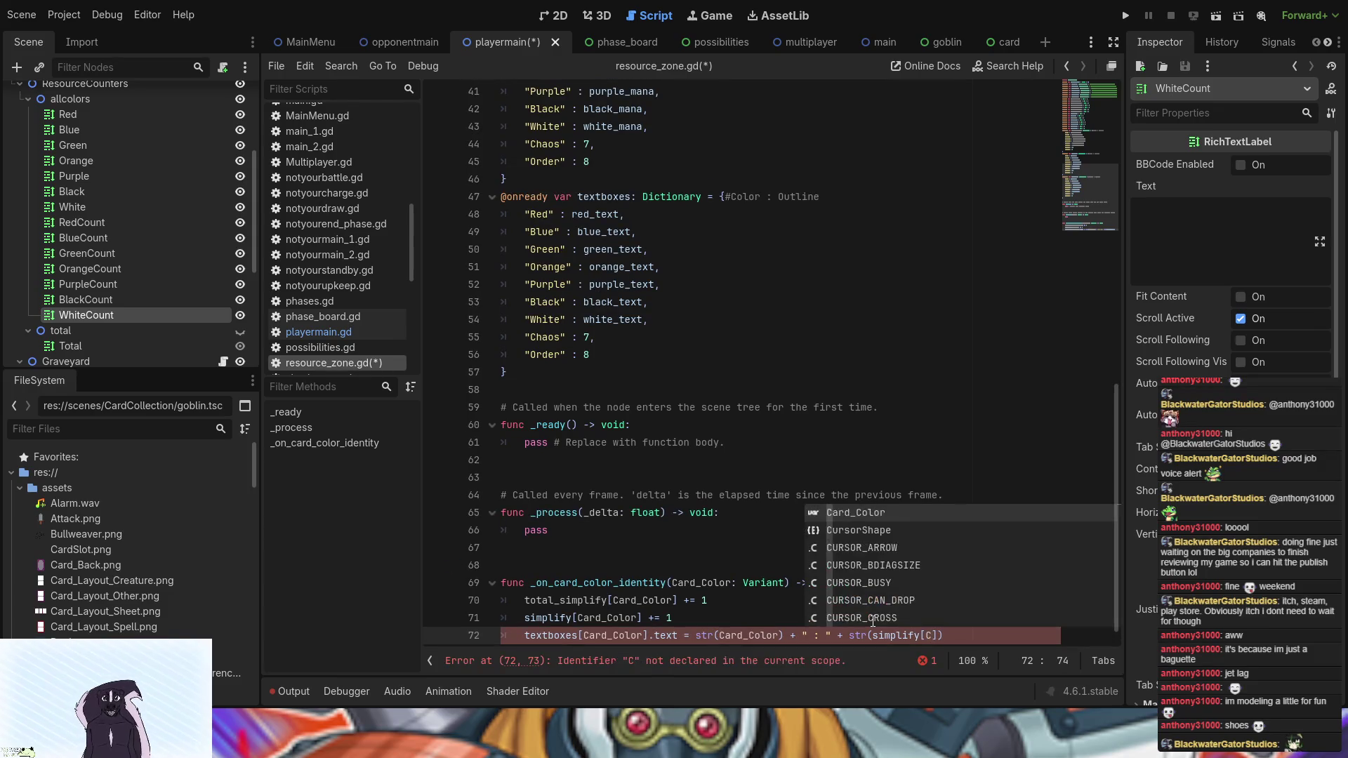
{"action": "key", "text": "Return"}
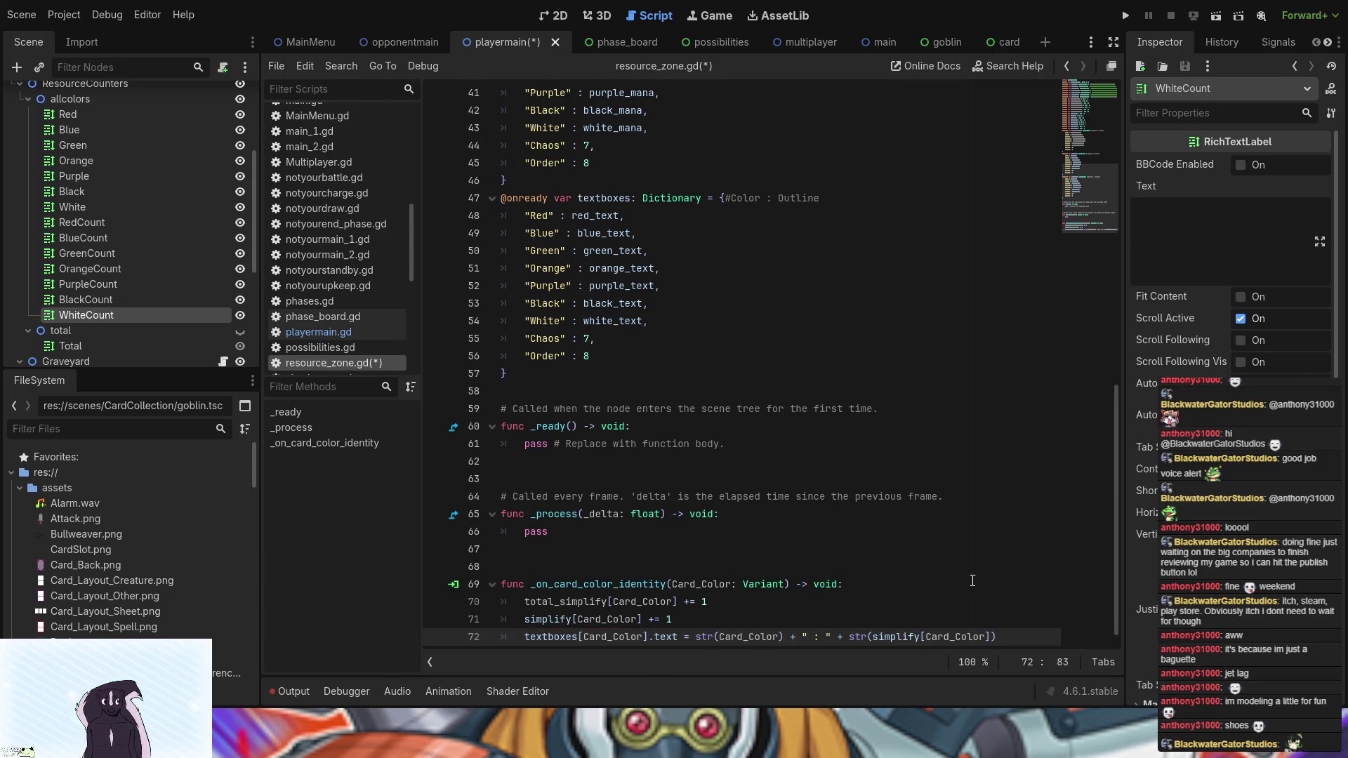
{"action": "scroll", "coordinate": [974, 578], "scroll_direction": "down", "scroll_amount": 1}
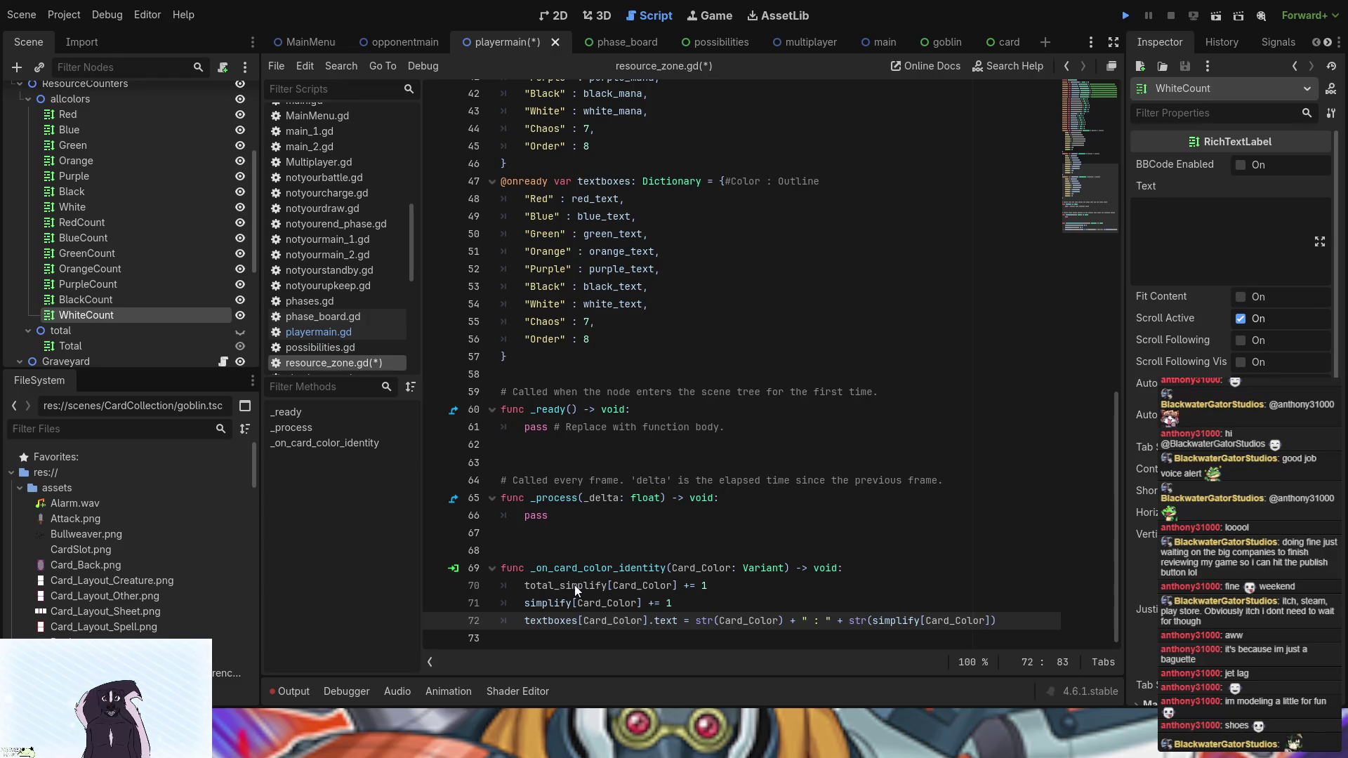
{"action": "key", "text": "F5"}
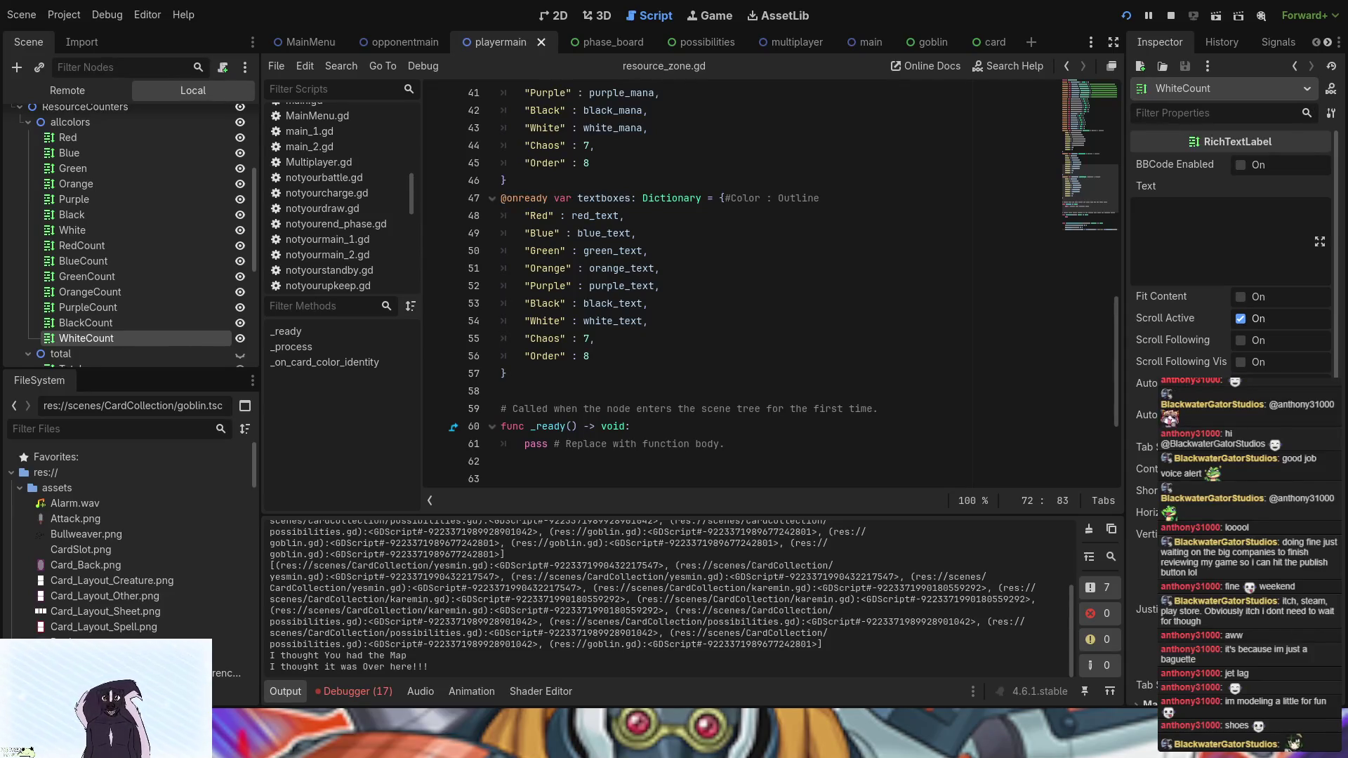
- Scroll through the script editor while the test run plays and ends
{"action": "scroll", "coordinate": [672, 393], "scroll_direction": "down", "scroll_amount": 3}
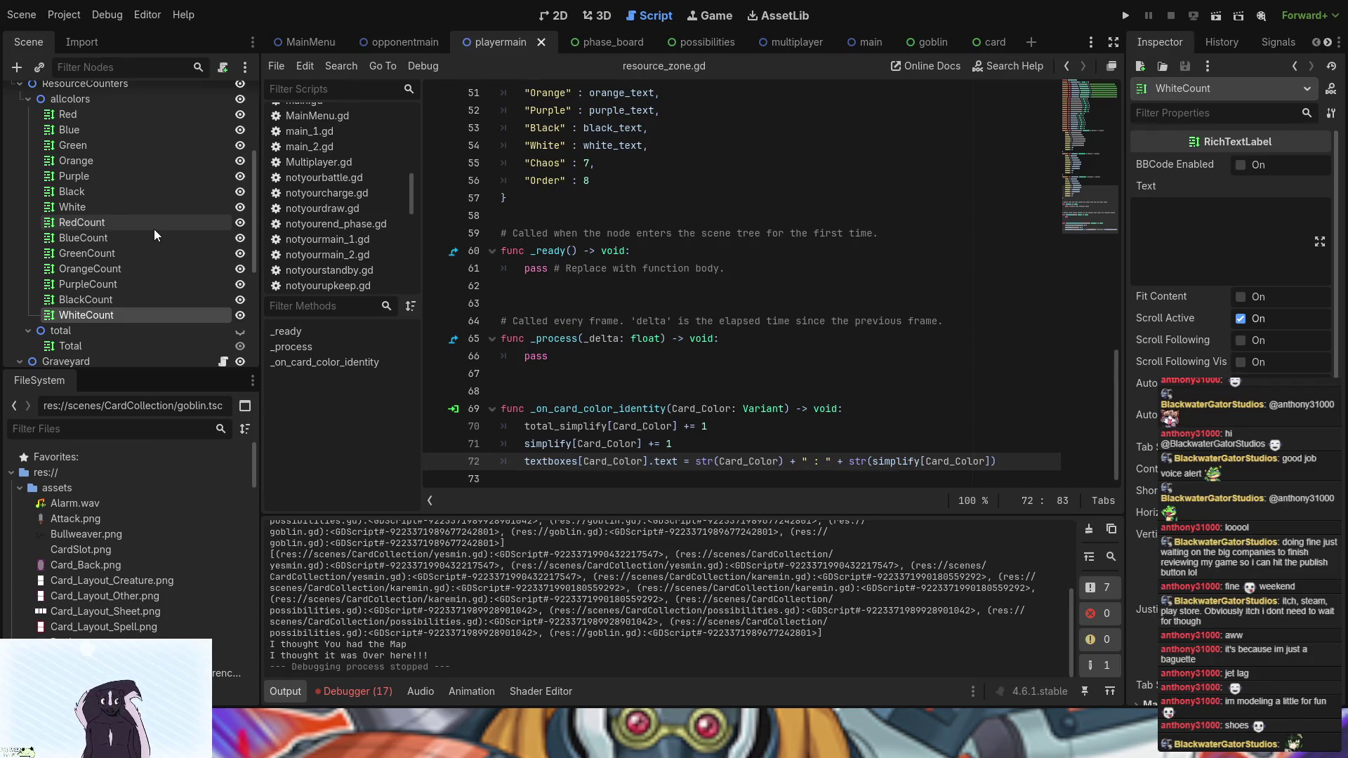
{"action": "scroll", "coordinate": [676, 379], "scroll_direction": "up", "scroll_amount": 4}
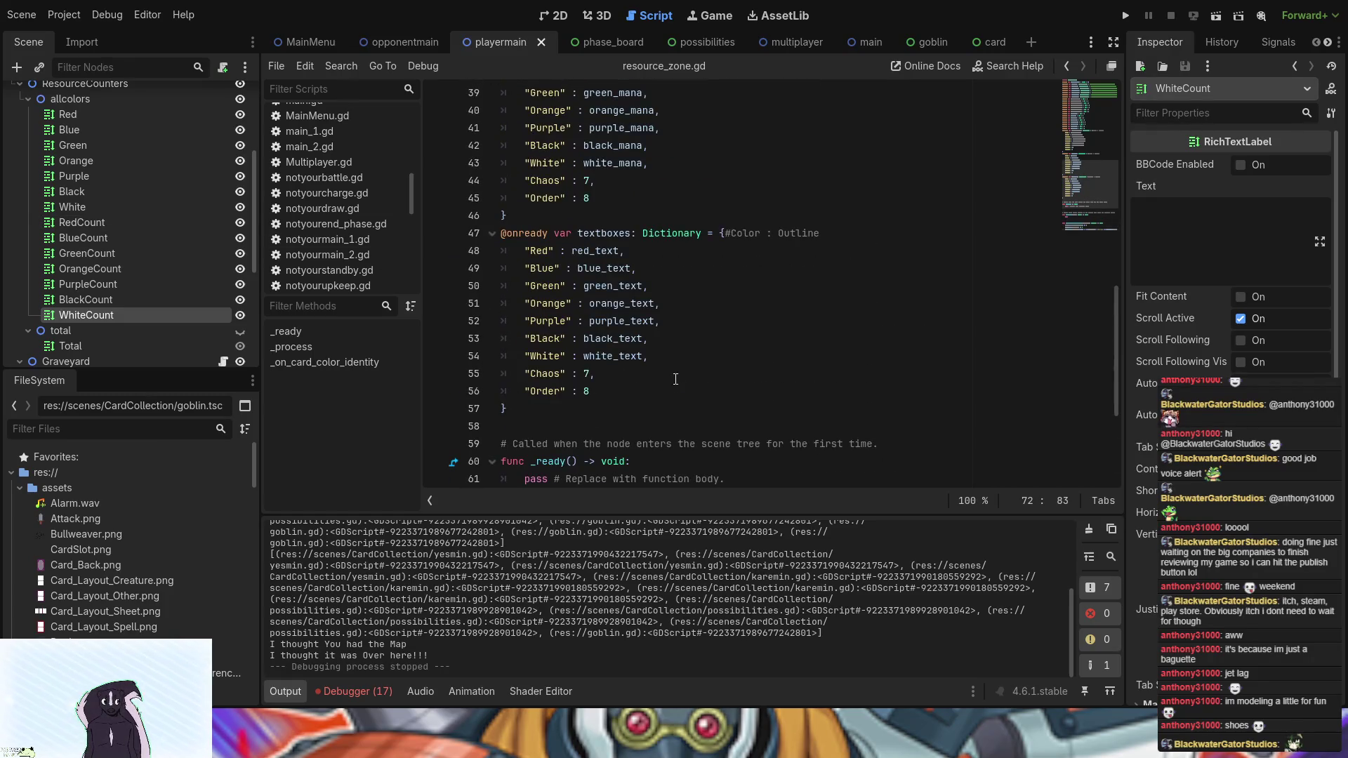
- Make line 72 a single str(Card_Color + " : " + simplify[Card_Color]) call and run the project
{"action": "scroll", "coordinate": [675, 379], "scroll_direction": "down", "scroll_amount": 4}
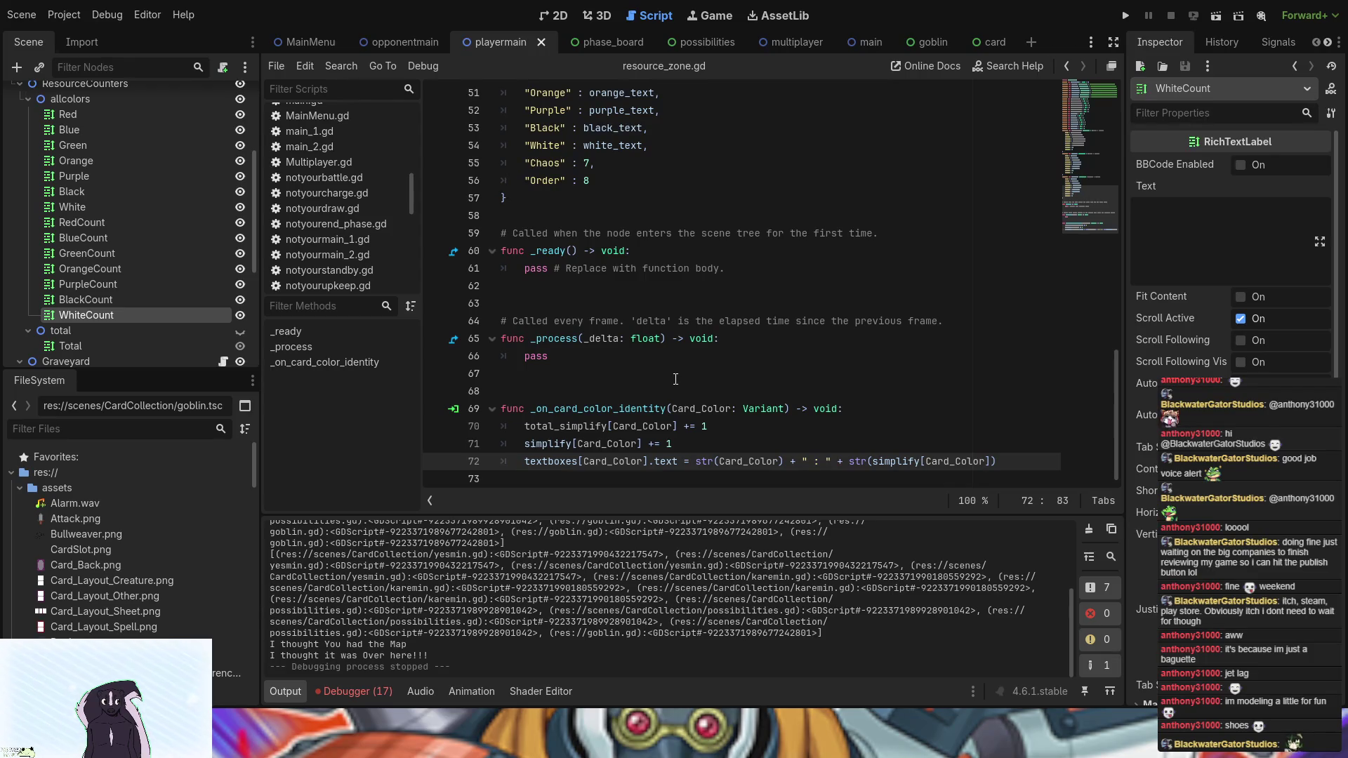
{"action": "left_click", "coordinate": [786, 461]}
{"action": "key", "text": "BackSpace"}
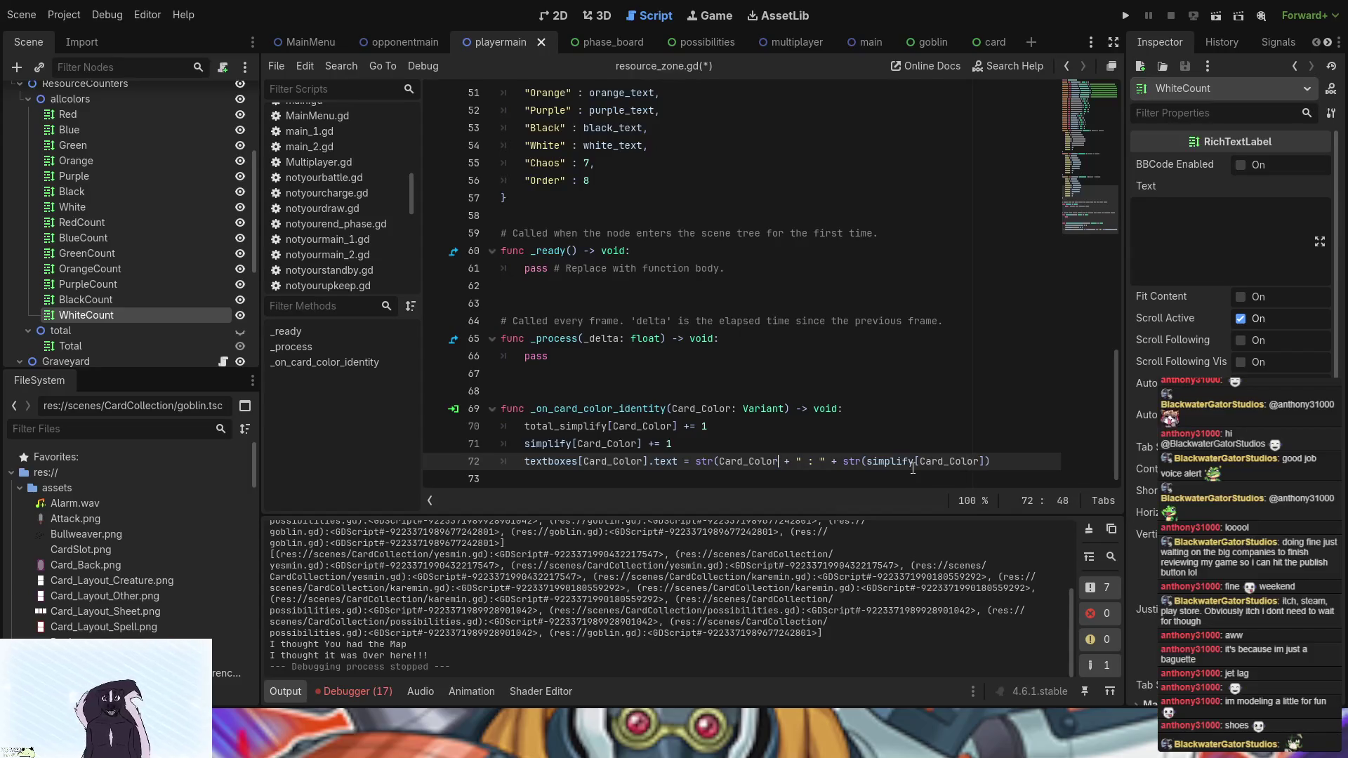
{"action": "left_click", "coordinate": [867, 460]}
{"action": "key", "text": "BackSpace"}
{"action": "key", "text": "BackSpace"}
{"action": "key", "text": "BackSpace"}
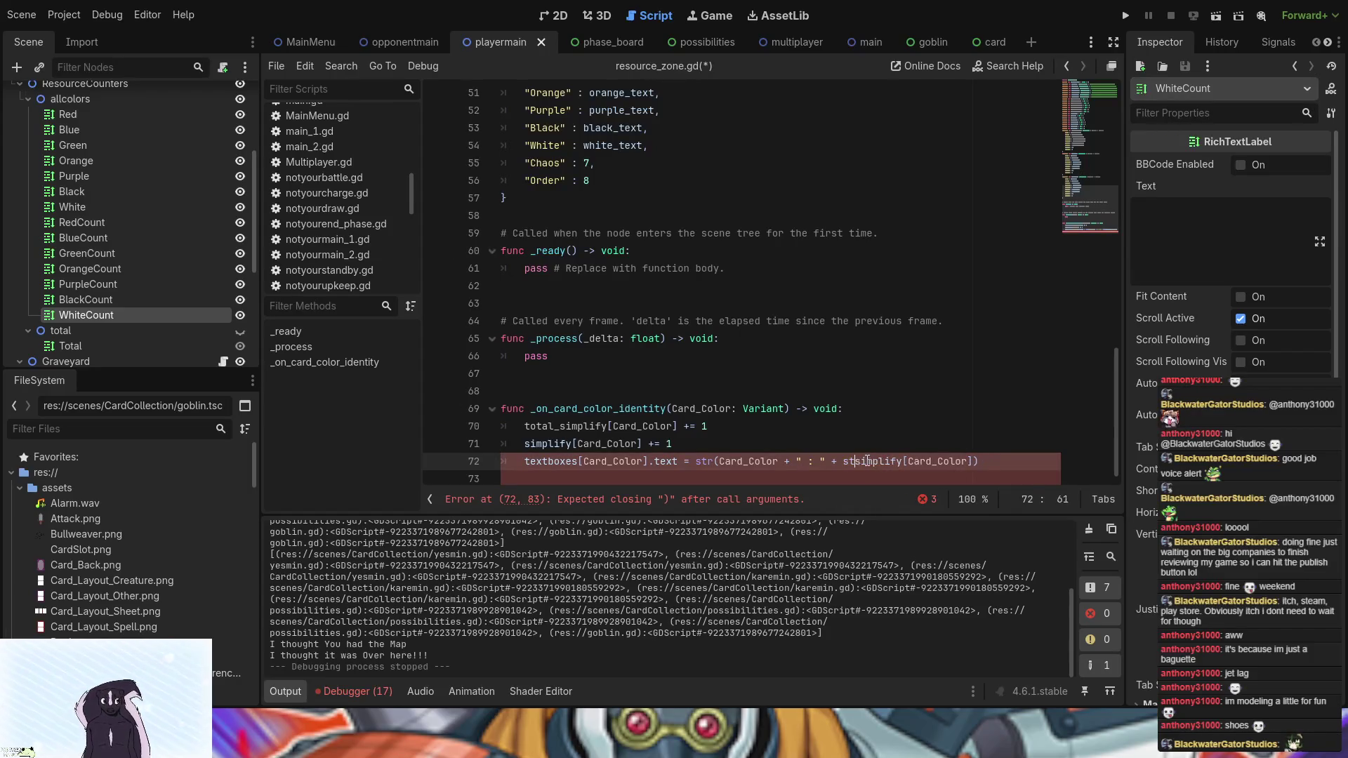
{"action": "left_click", "coordinate": [1127, 20]}
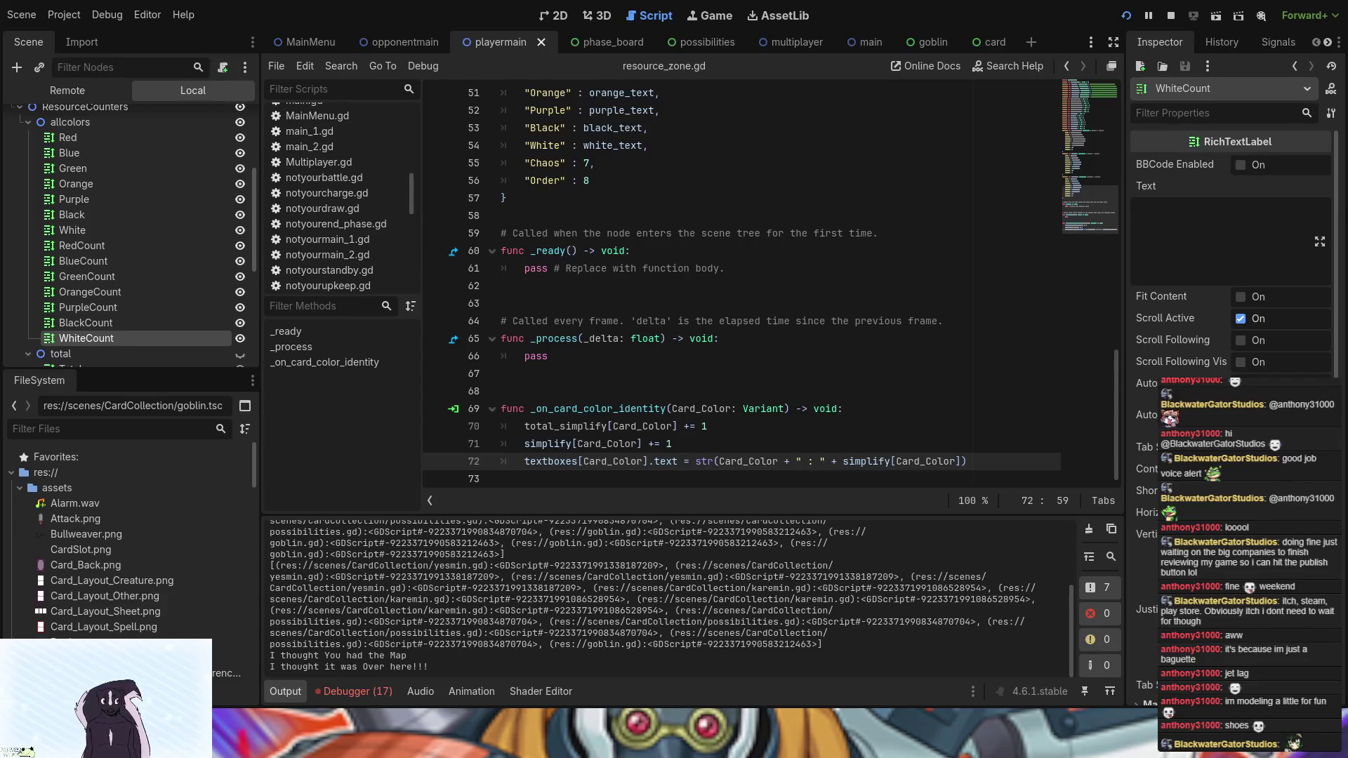
- Stop the game, browse the playermain Scene tree, and switch to the card scene
{"action": "key", "text": "F8"}
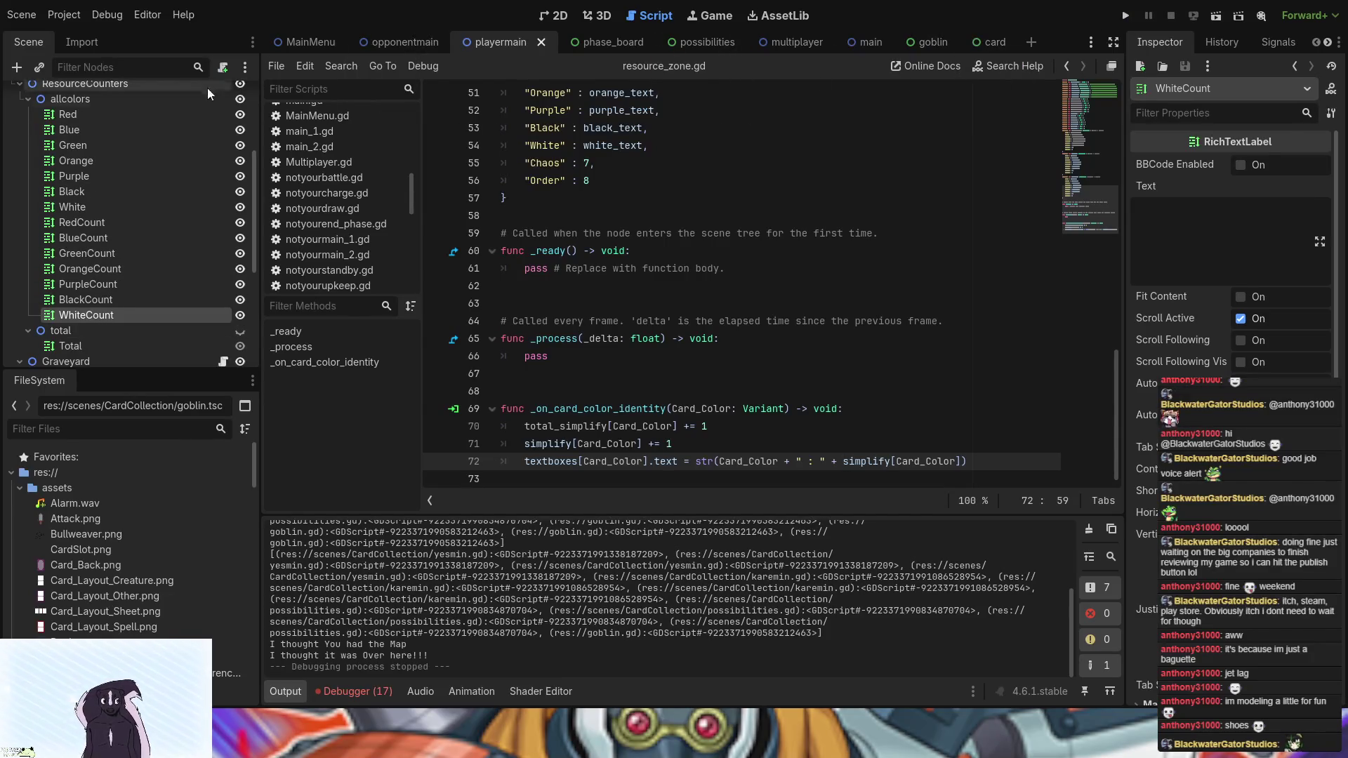
{"action": "scroll", "coordinate": [149, 221], "scroll_direction": "down", "scroll_amount": 5}
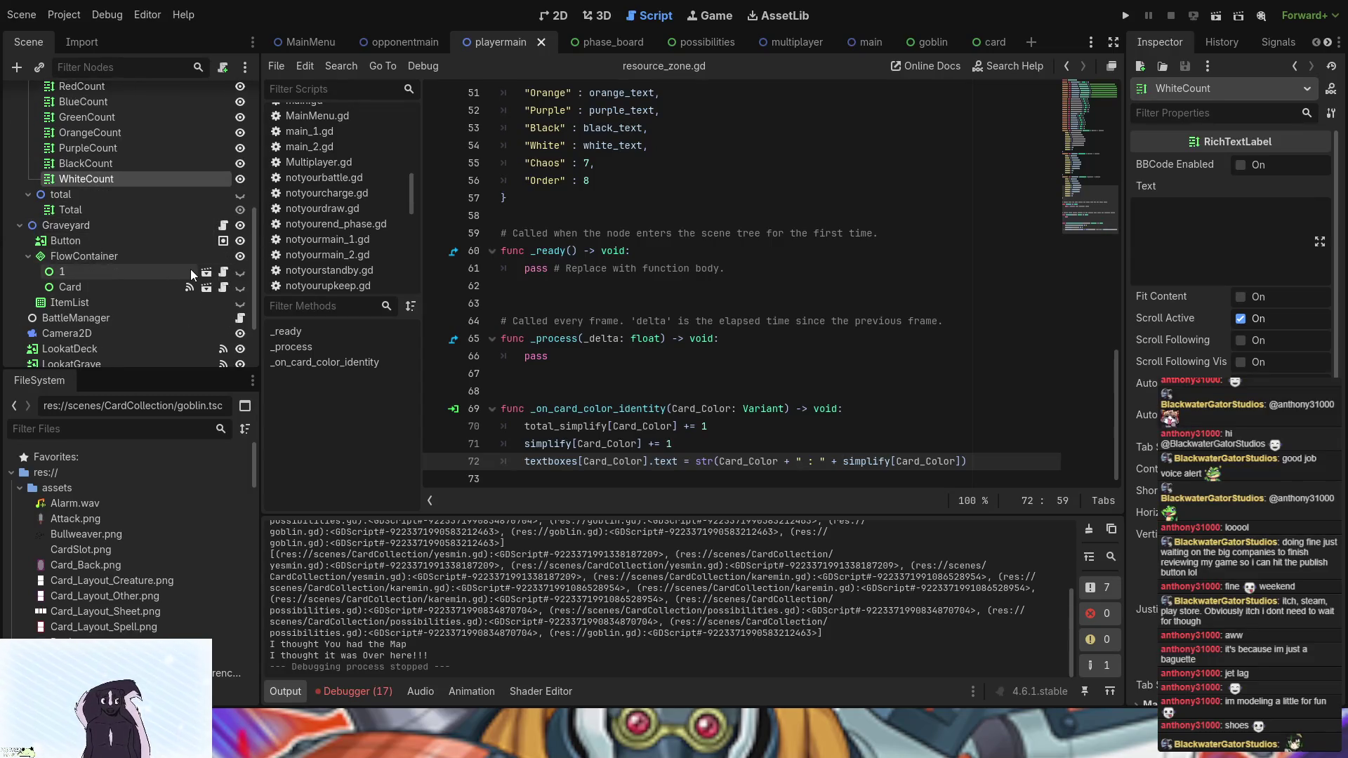
{"action": "scroll", "coordinate": [225, 257], "scroll_direction": "down", "scroll_amount": 3}
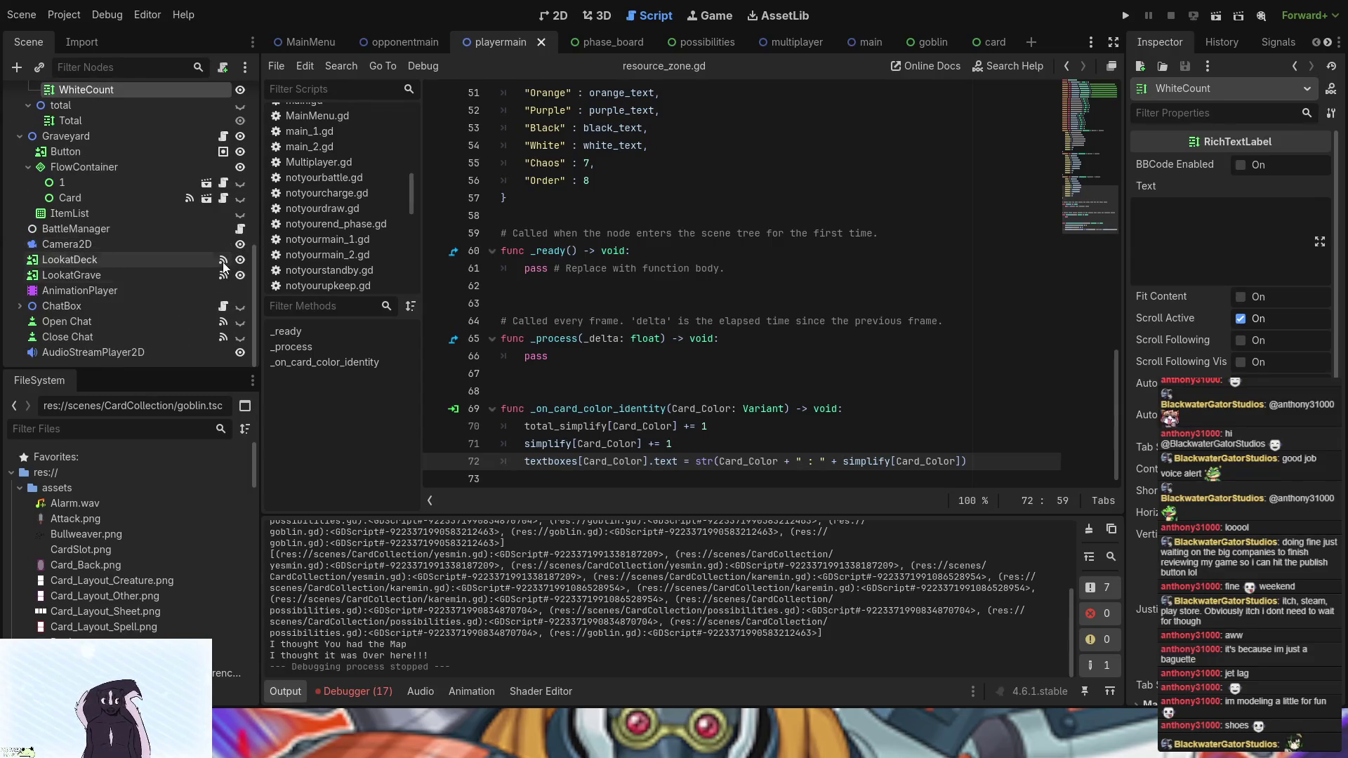
{"action": "scroll", "coordinate": [226, 298], "scroll_direction": "up", "scroll_amount": 10}
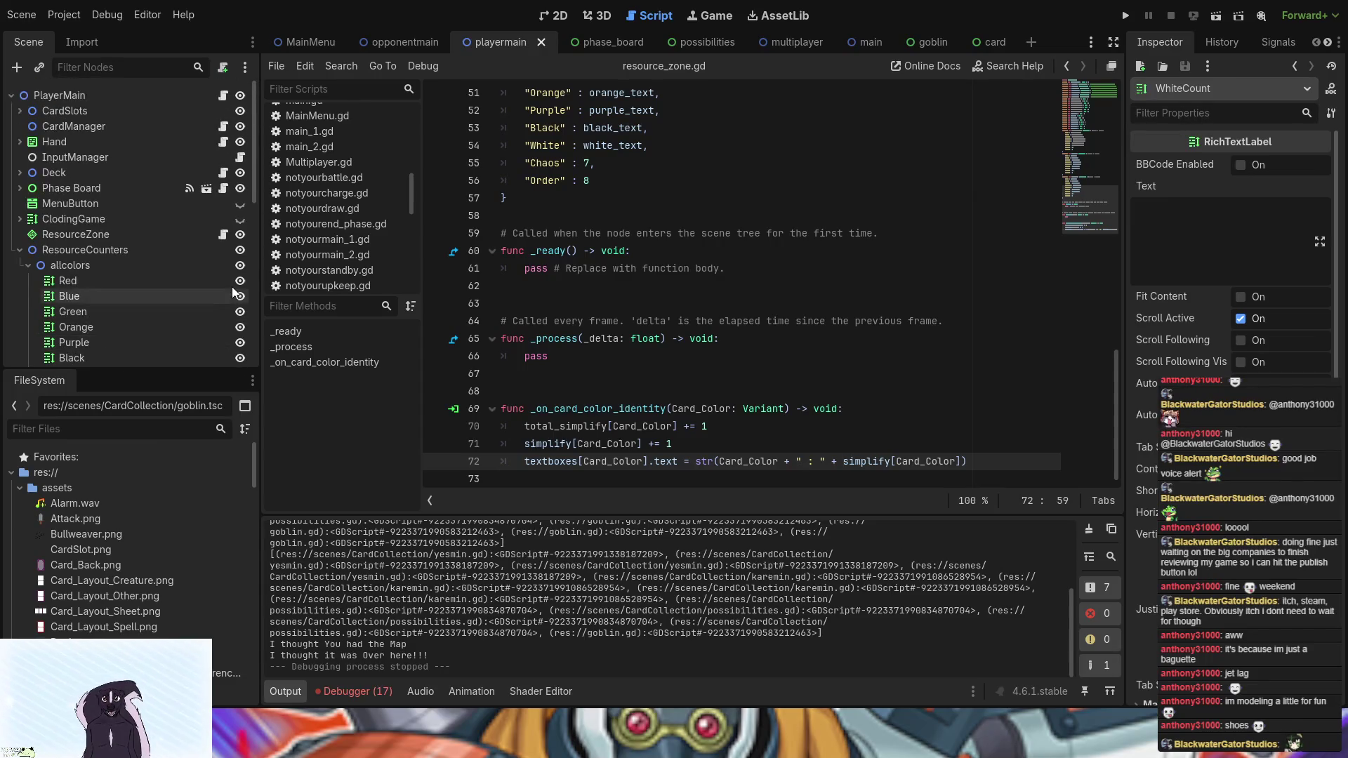
{"action": "left_click", "coordinate": [979, 40]}
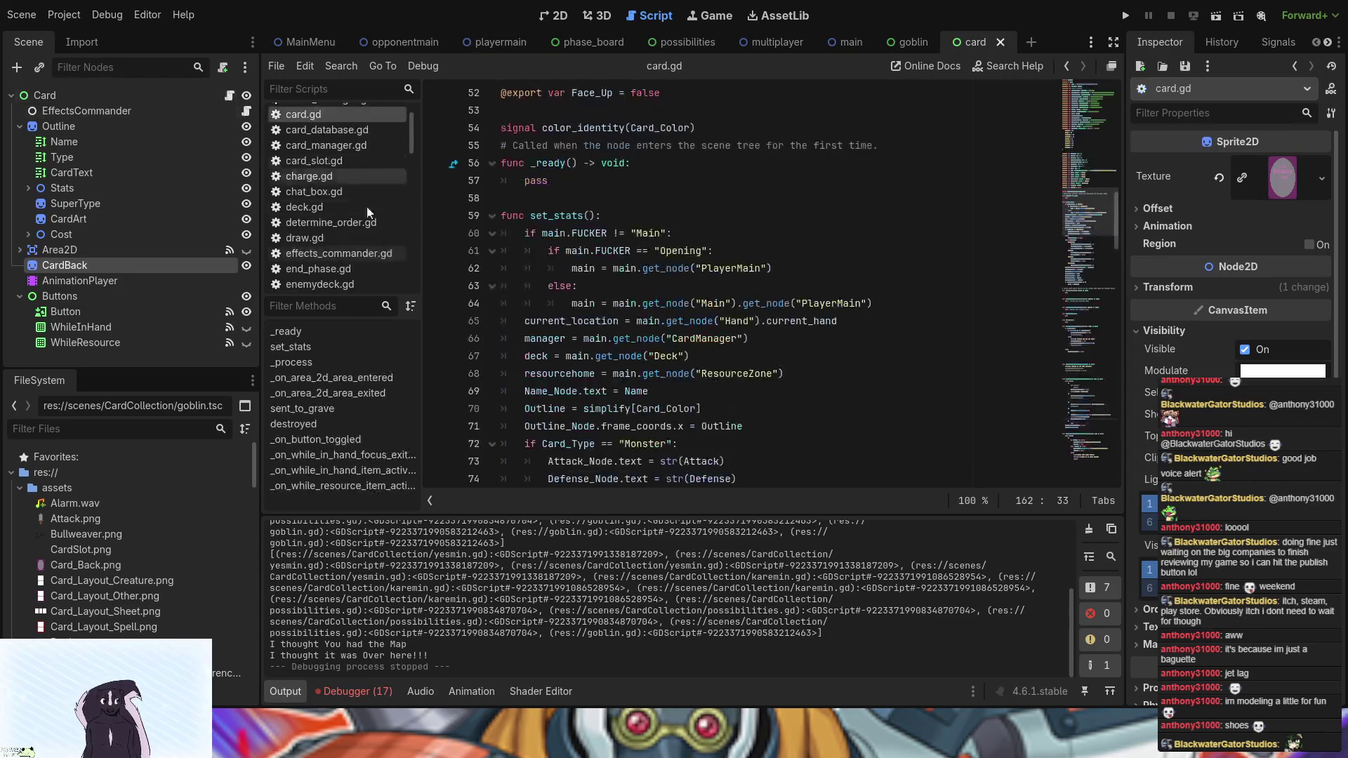
- Make card.gd line 162 emit color_identity with Card_Color, then run the project
{"action": "scroll", "coordinate": [672, 399], "scroll_direction": "down", "scroll_amount": 20}
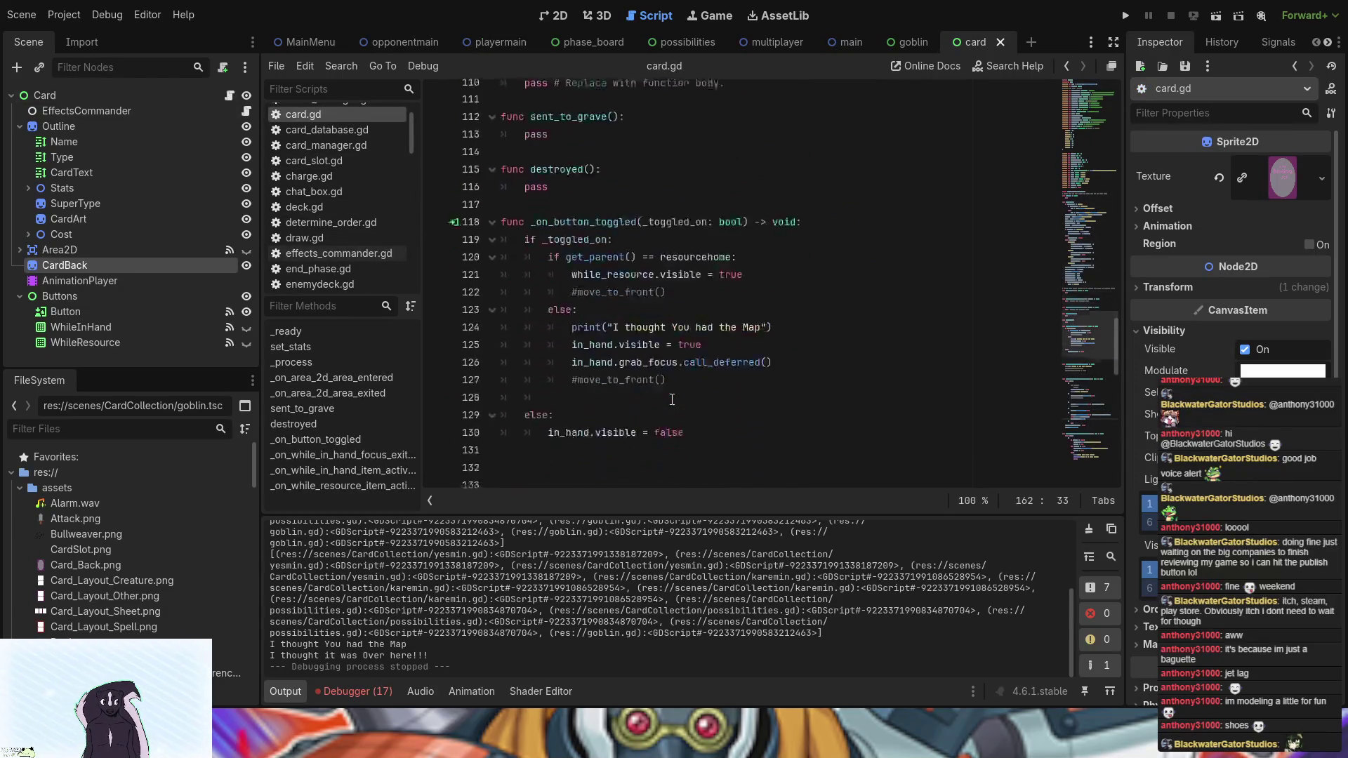
{"action": "scroll", "coordinate": [672, 398], "scroll_direction": "down", "scroll_amount": 8}
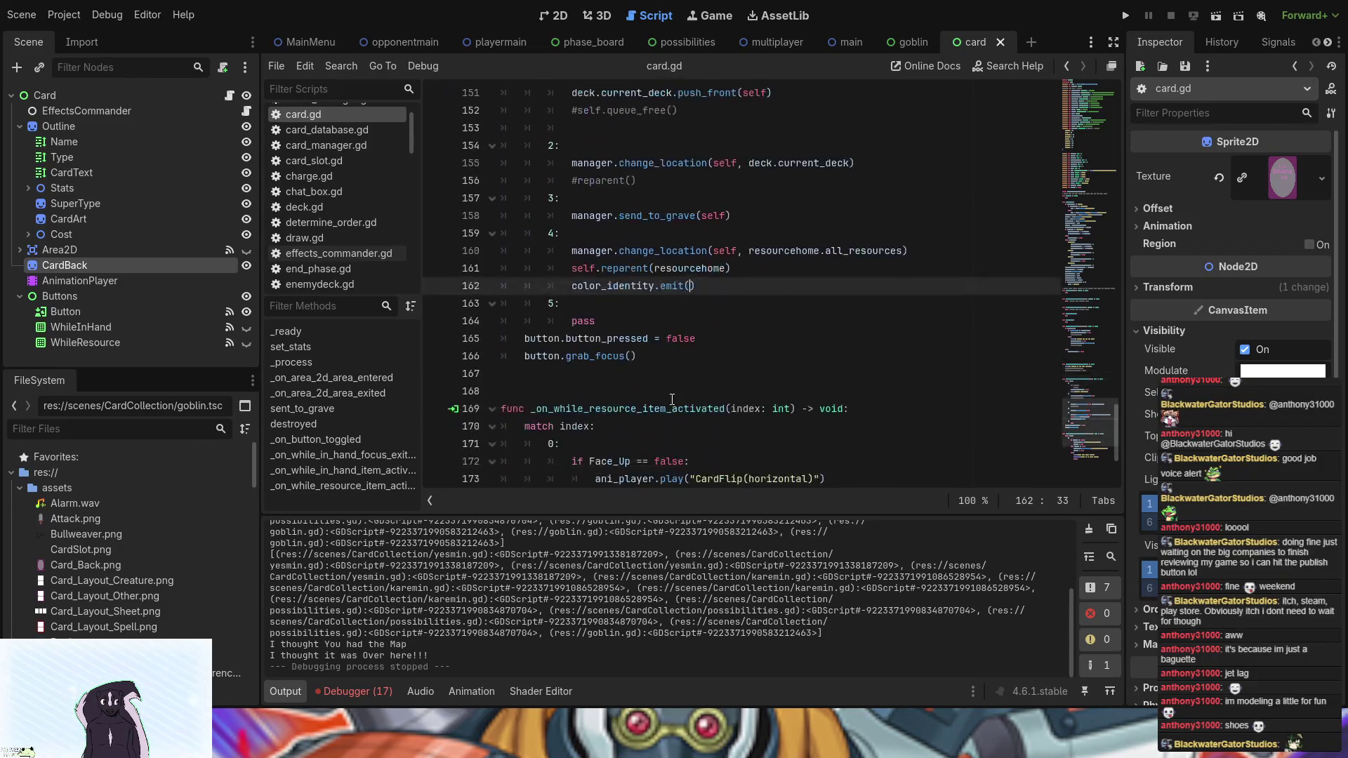
{"action": "type", "text": "C"}
{"action": "key", "text": "Return"}
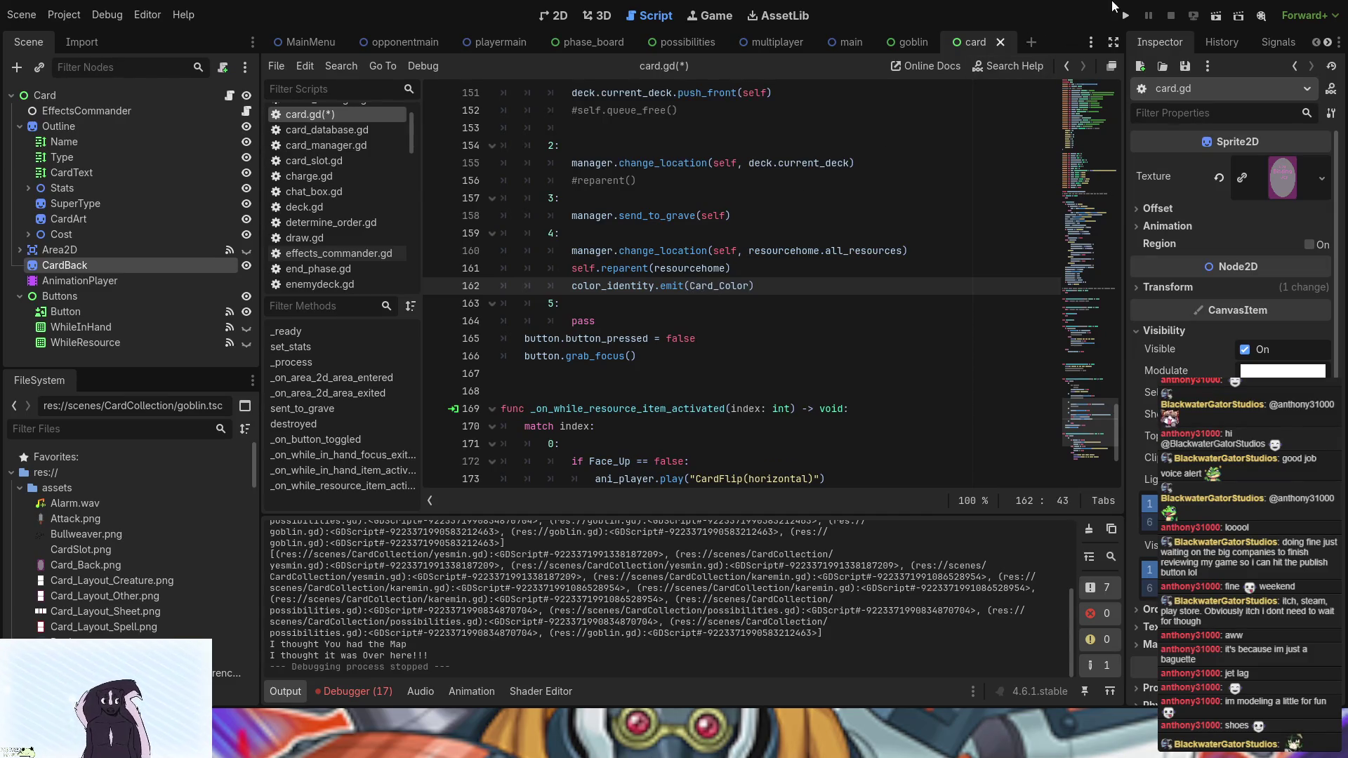
{"action": "left_click", "coordinate": [1126, 16]}
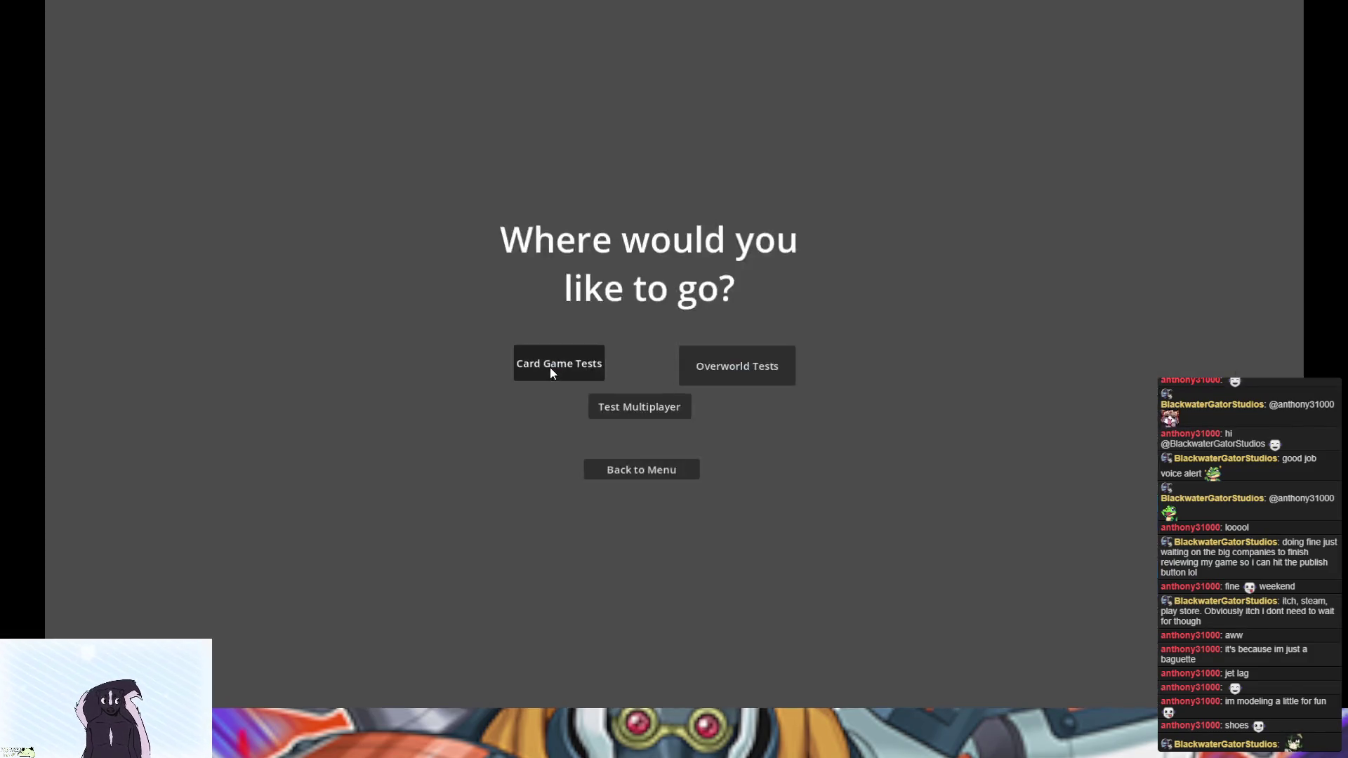
- On the Card Game Tests board, send the Yesmin card out of hand, stop, and return to playermain
{"action": "left_click", "coordinate": [550, 368]}
{"action": "left_click", "coordinate": [385, 599]}
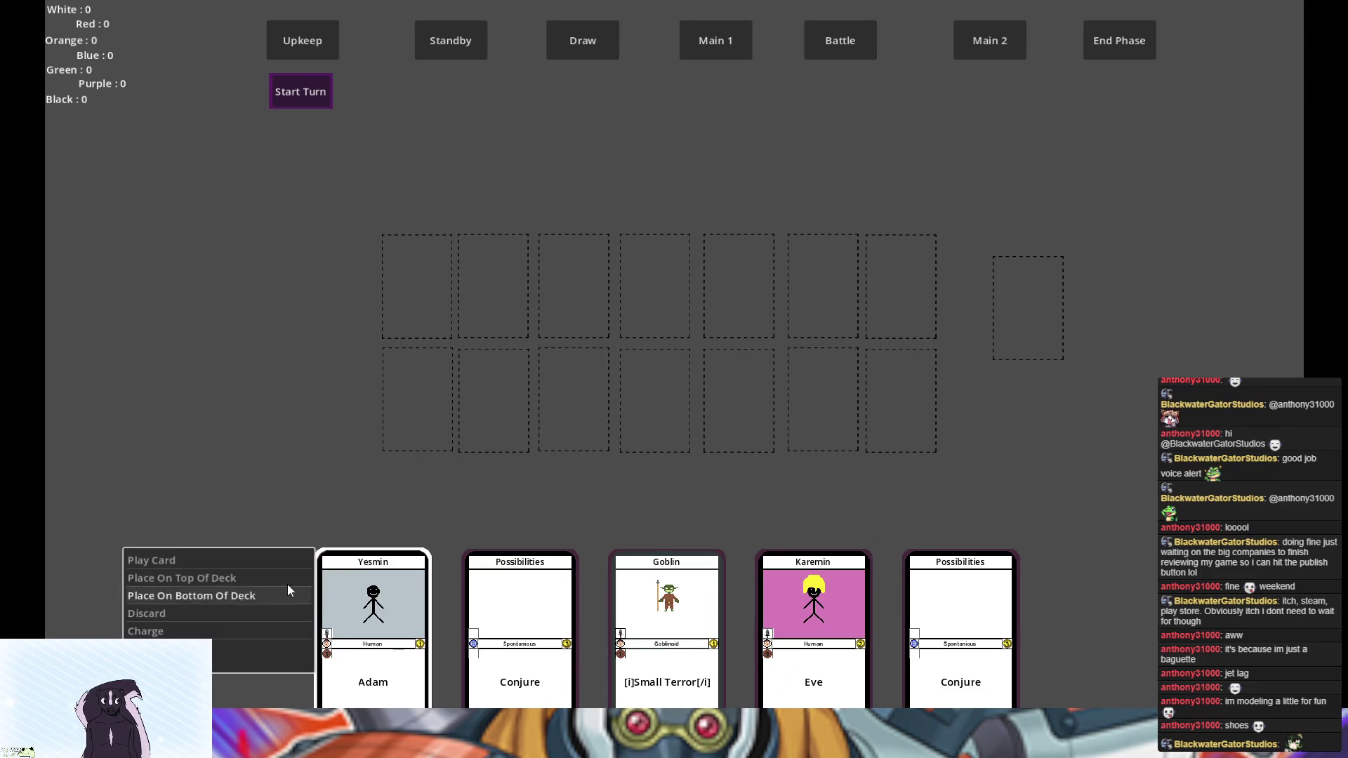
{"action": "left_click", "coordinate": [208, 631]}
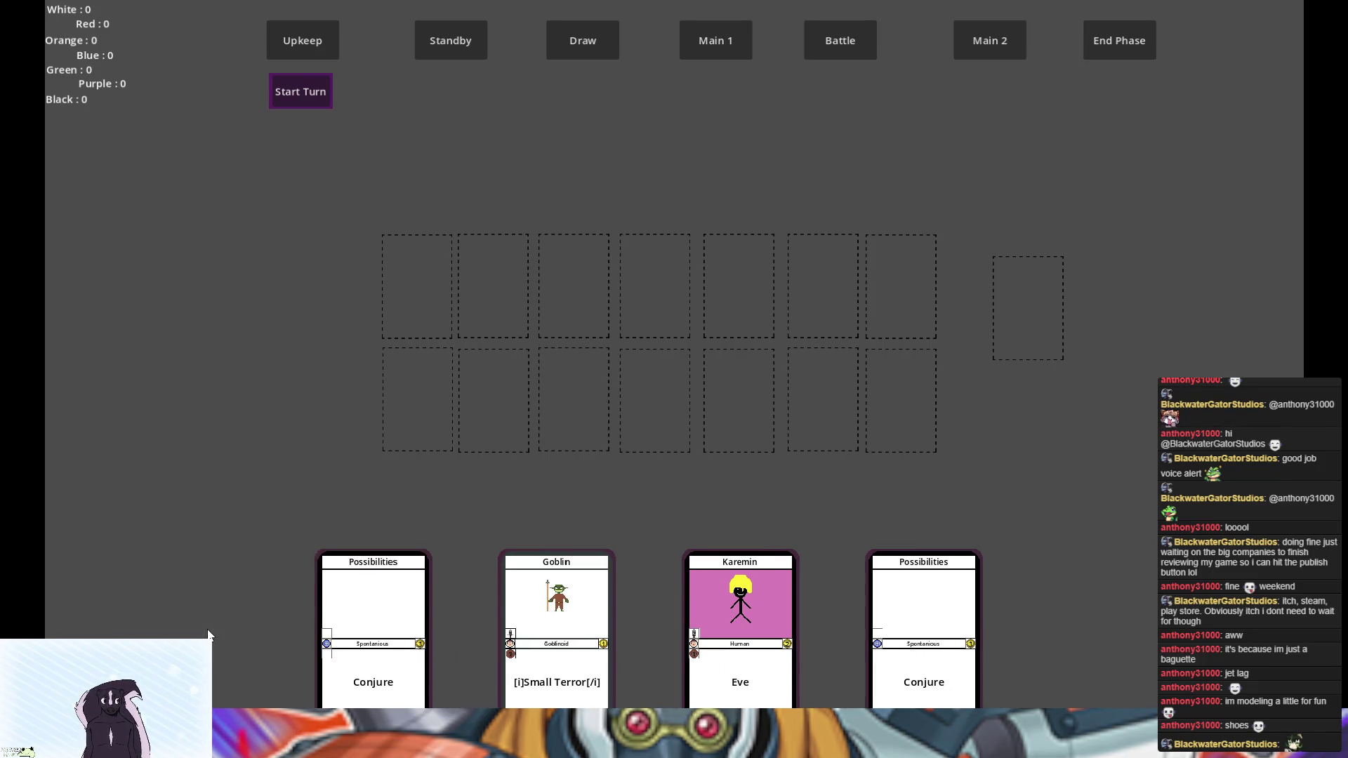
{"action": "key", "text": "F8"}
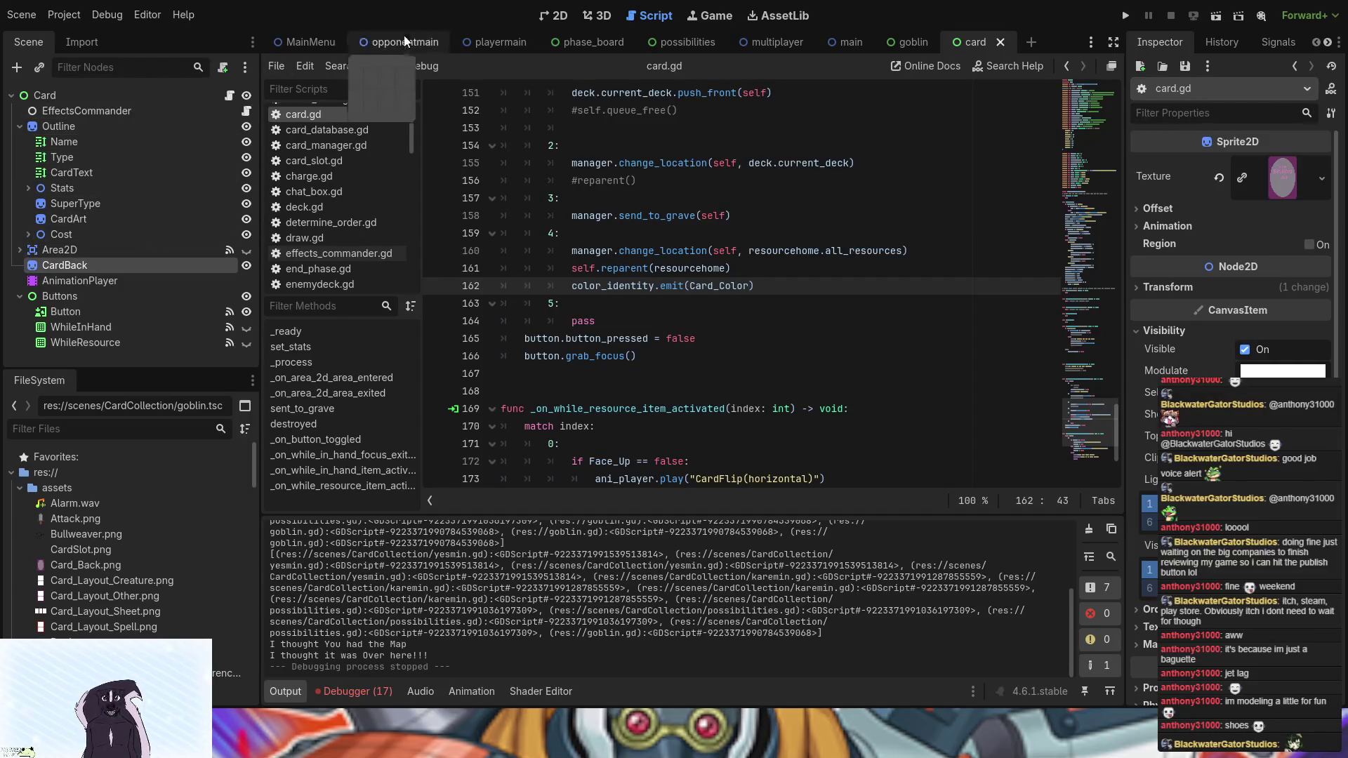
{"action": "left_click", "coordinate": [495, 44]}
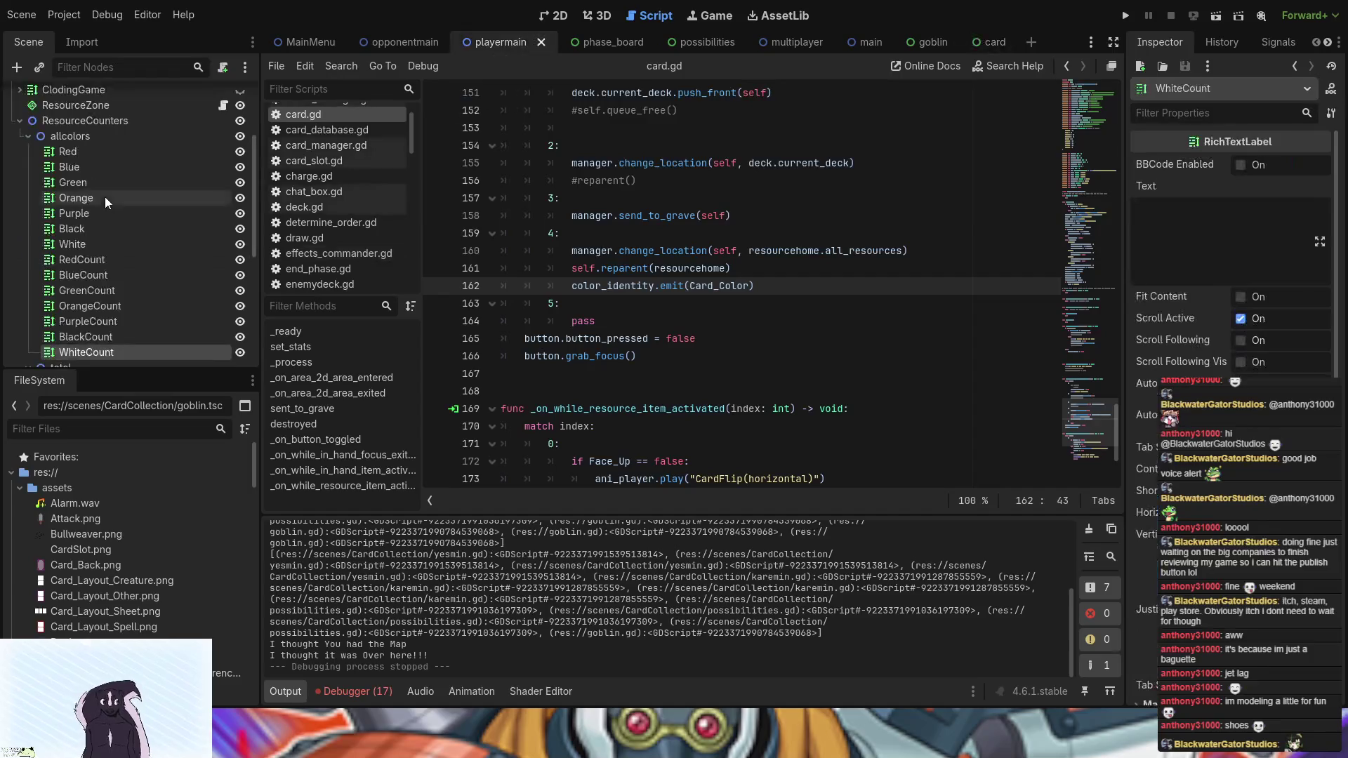
- In resource_zone.gd, add a print() call on a new line 73
{"action": "left_click", "coordinate": [225, 105]}
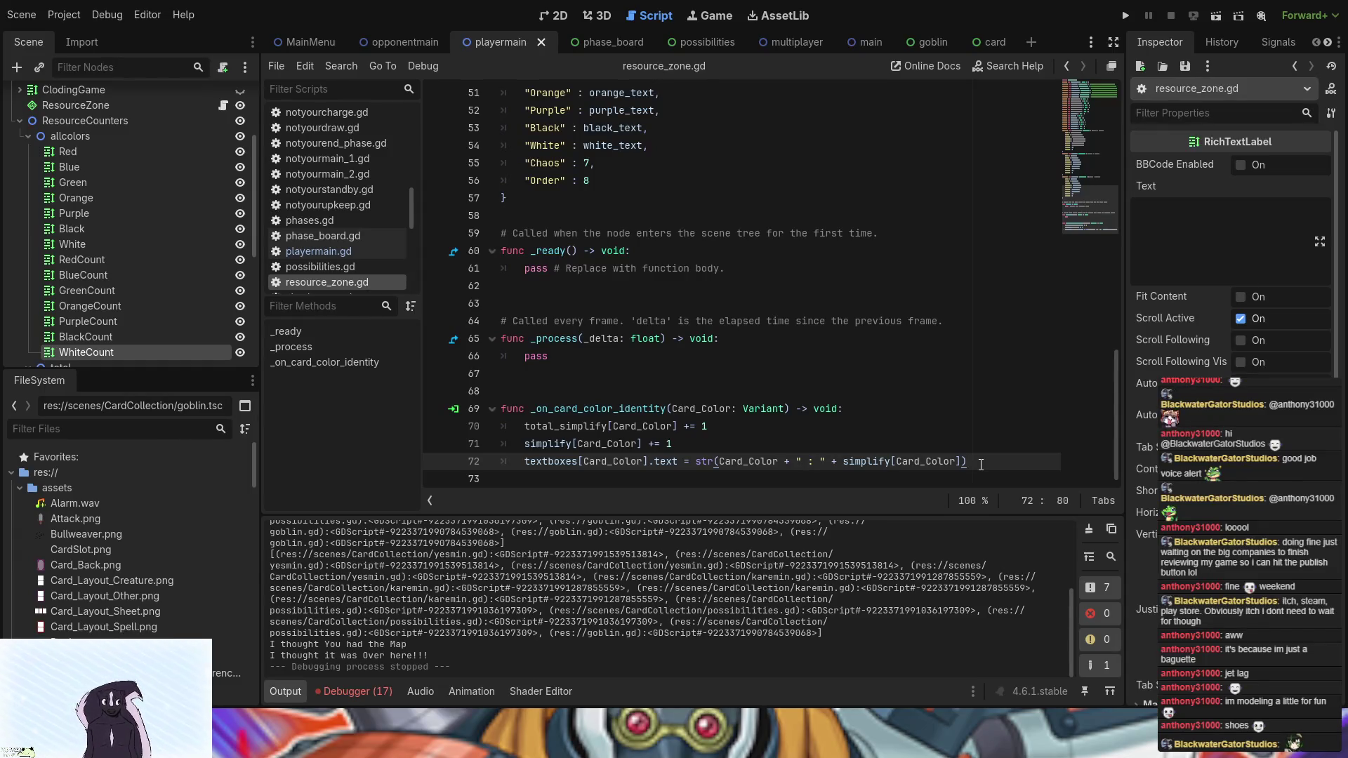
{"action": "key", "text": "Return"}
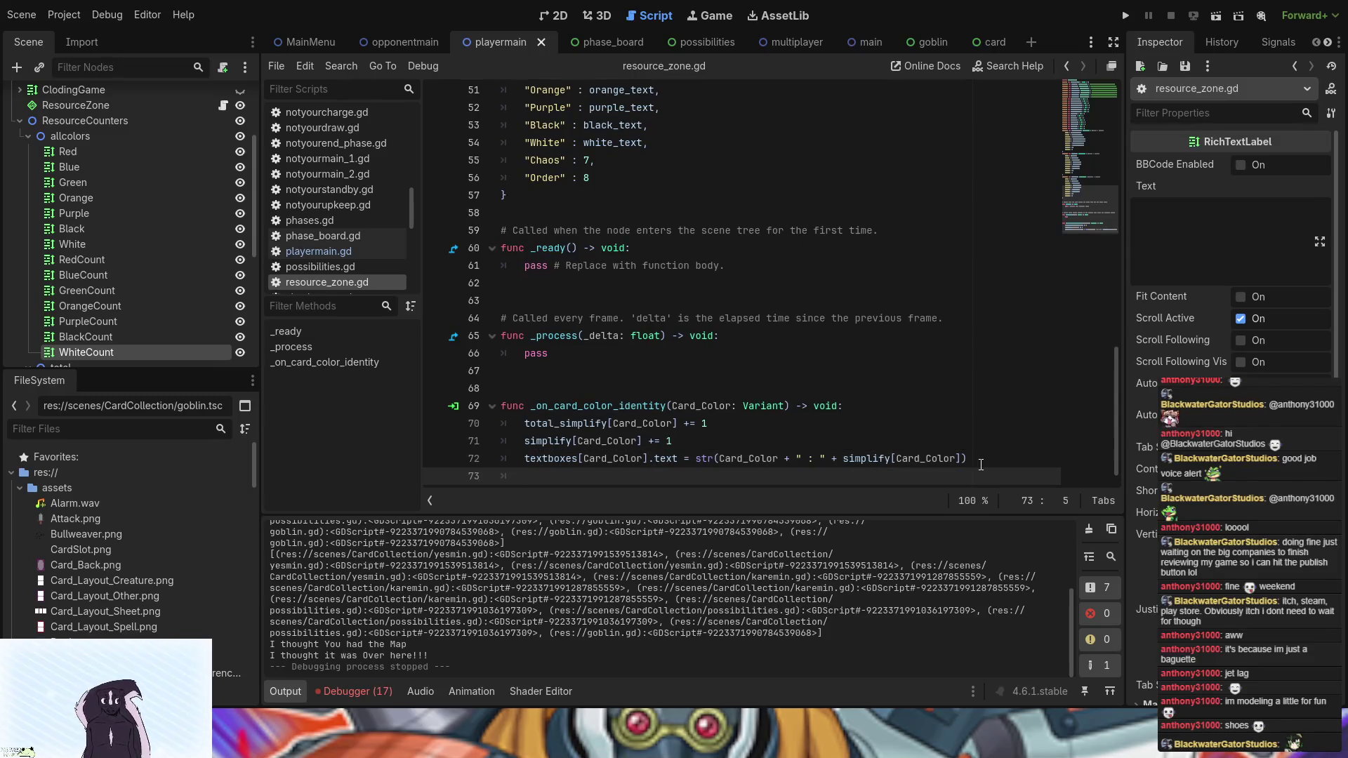
{"action": "type", "text": "pri"}
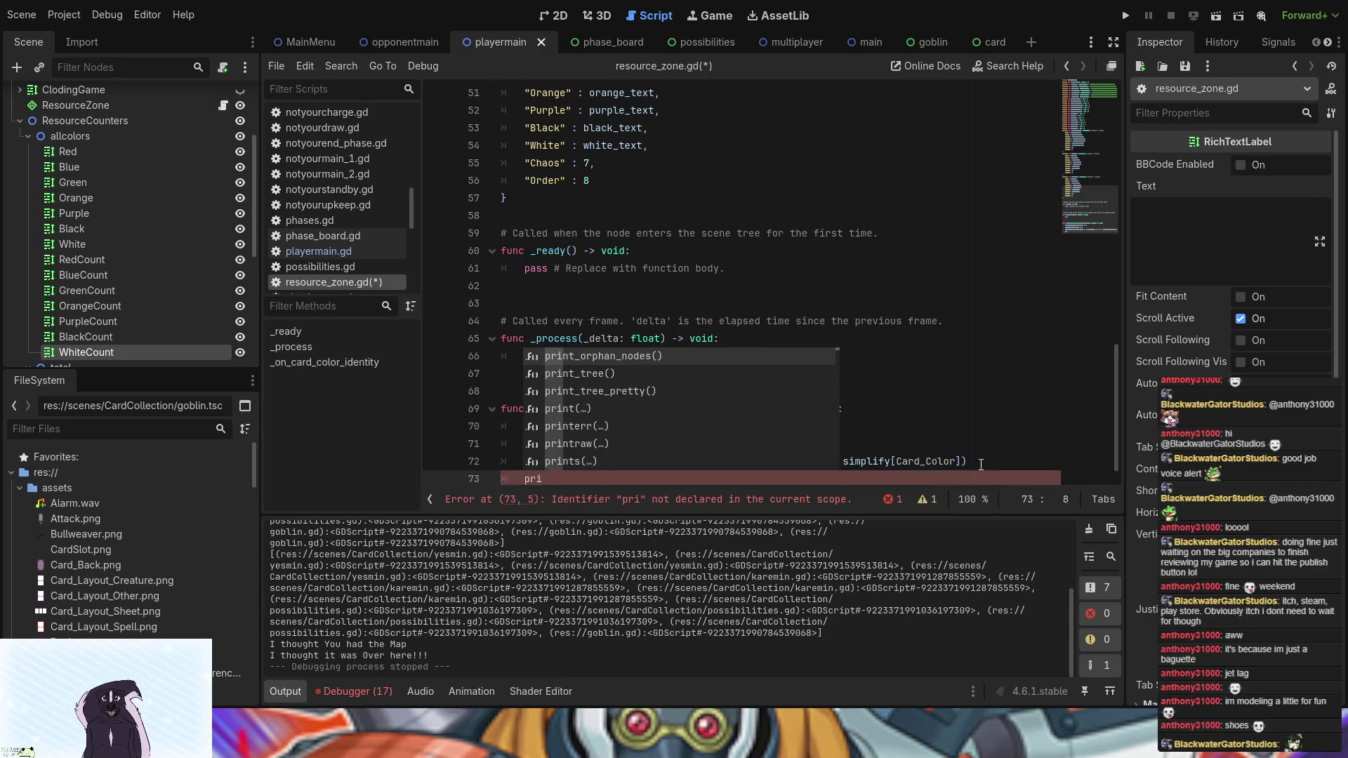
{"action": "left_click", "coordinate": [628, 411]}
{"action": "scroll", "coordinate": [786, 479], "scroll_direction": "down", "scroll_amount": 1}
{"action": "key", "text": "Home"}
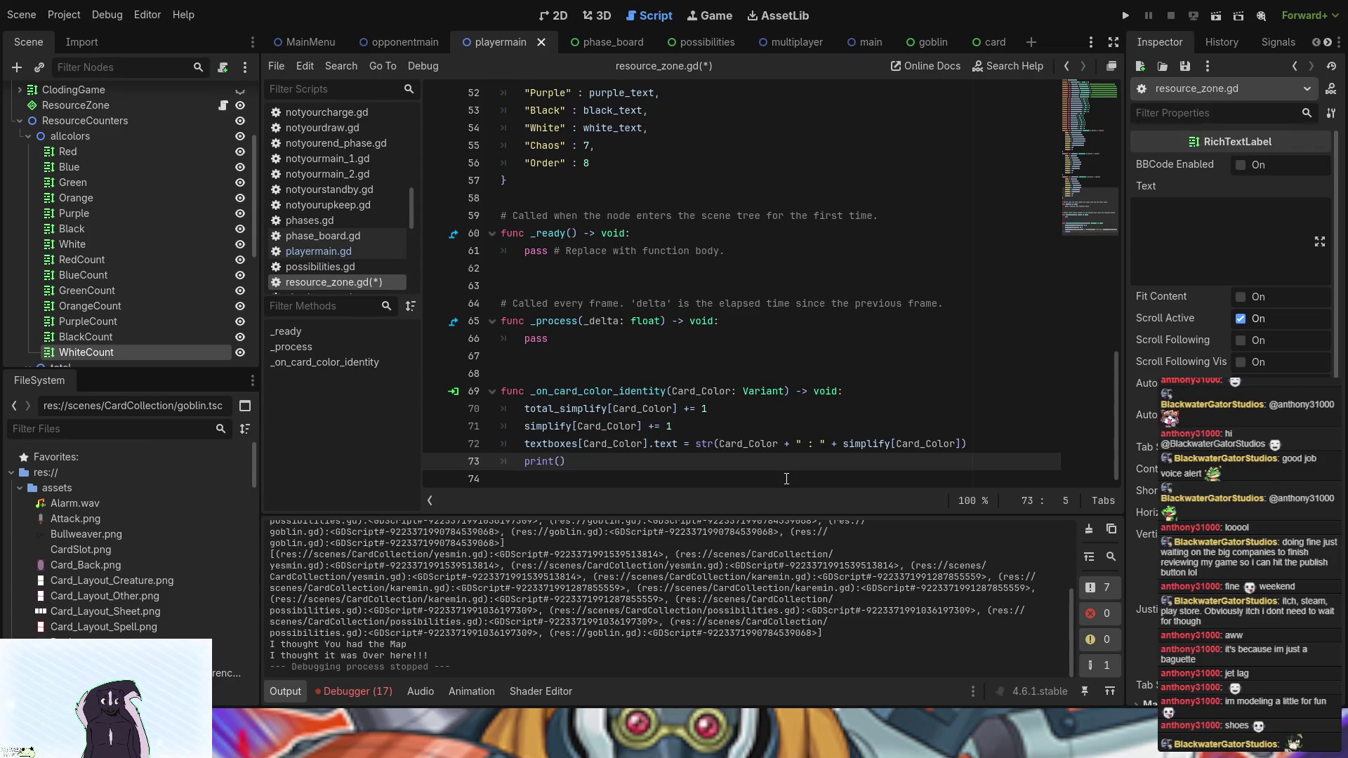
{"action": "left_click", "coordinate": [562, 462]}
- Give the print call the argument "Green Player Experience"
{"action": "type", "text": "\""}
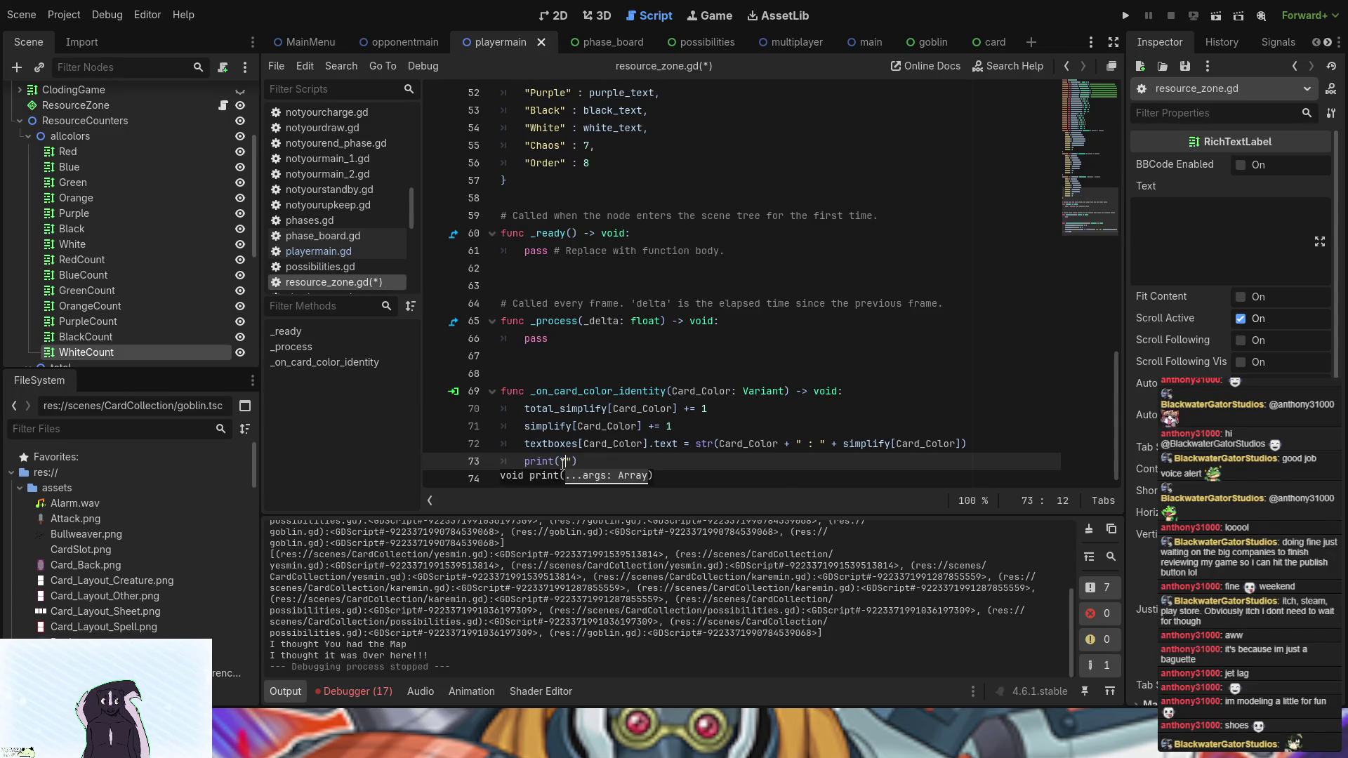
{"action": "type", "text": "Lo"}
{"action": "key", "text": "BackSpace"}
{"action": "key", "text": "BackSpace"}
{"action": "type", "text": "Green "}
{"action": "type", "text": "Playr"}
{"action": "key", "text": "BackSpace"}
{"action": "type", "text": "er E"}
{"action": "type", "text": "xperience"}
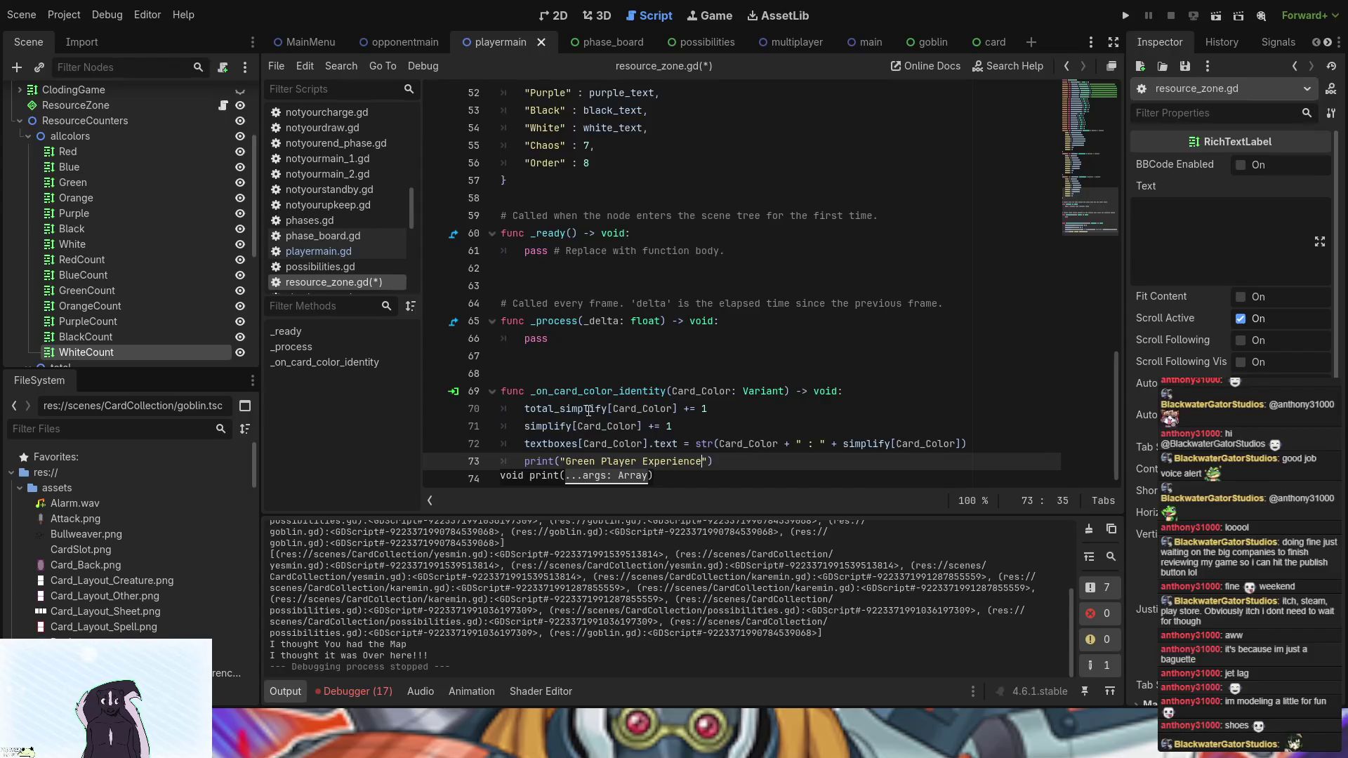
{"action": "scroll", "coordinate": [507, 609], "scroll_direction": "up", "scroll_amount": 4}
{"action": "scroll", "coordinate": [507, 609], "scroll_direction": "down", "scroll_amount": 4}
{"action": "left_click", "coordinate": [378, 694]}
{"action": "left_click", "coordinate": [397, 521]}
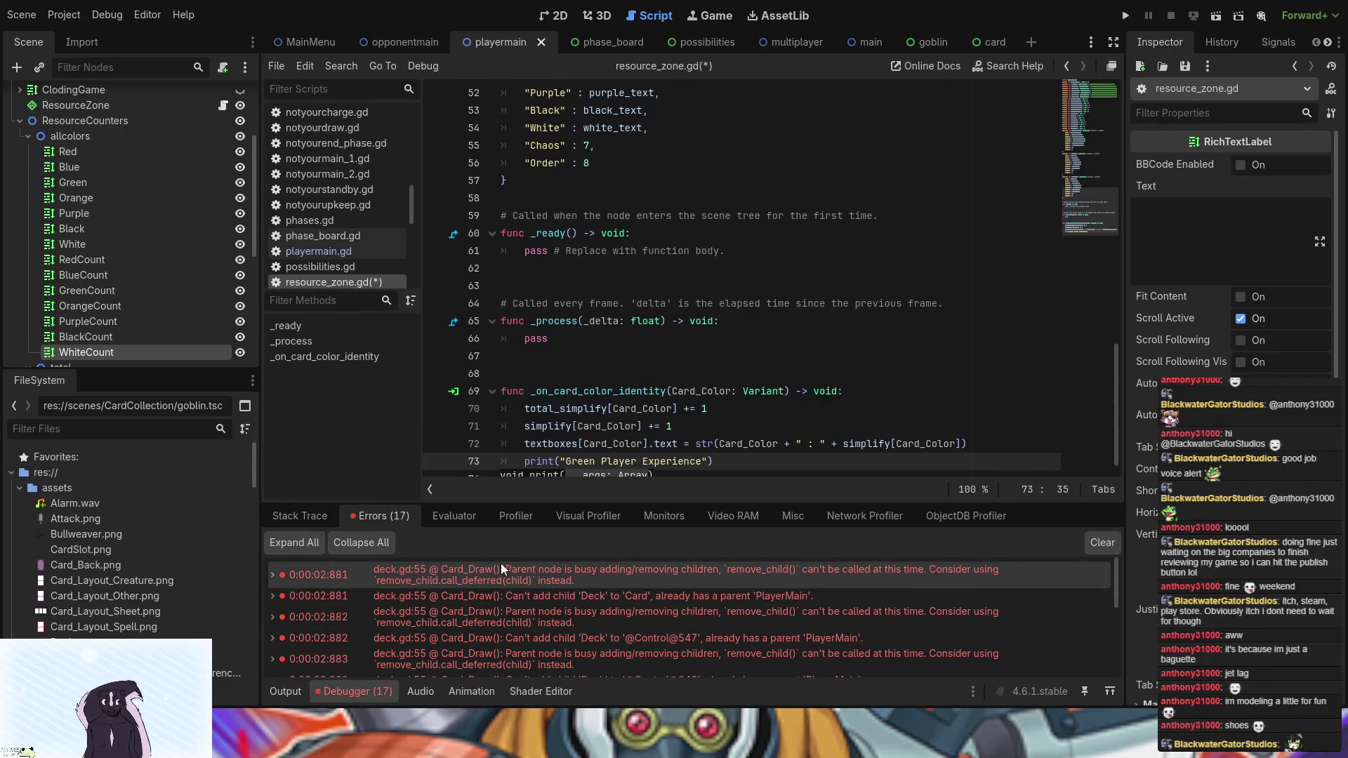
{"action": "double_click", "coordinate": [465, 571]}
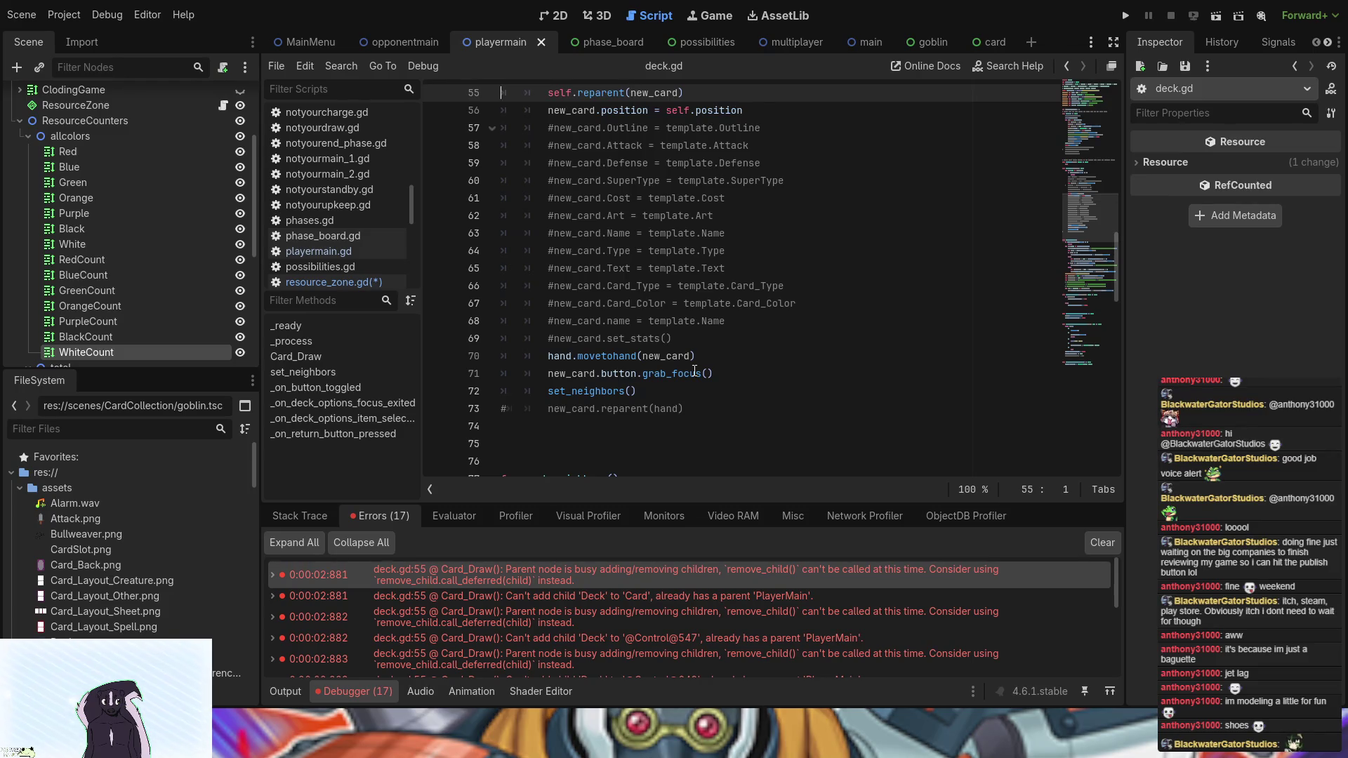
{"action": "scroll", "coordinate": [695, 372], "scroll_direction": "down", "scroll_amount": 1}
{"action": "scroll", "coordinate": [694, 372], "scroll_direction": "up", "scroll_amount": 5}
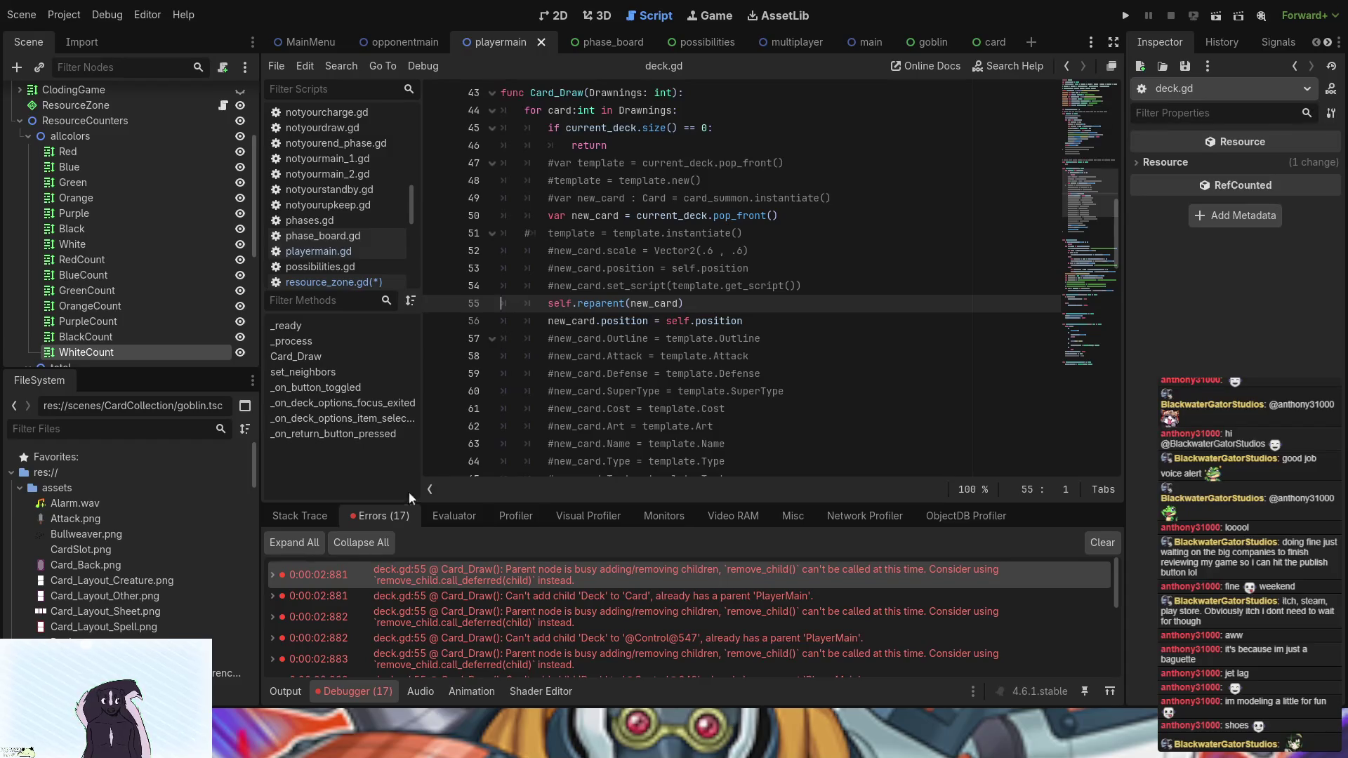
{"action": "double_click", "coordinate": [449, 598]}
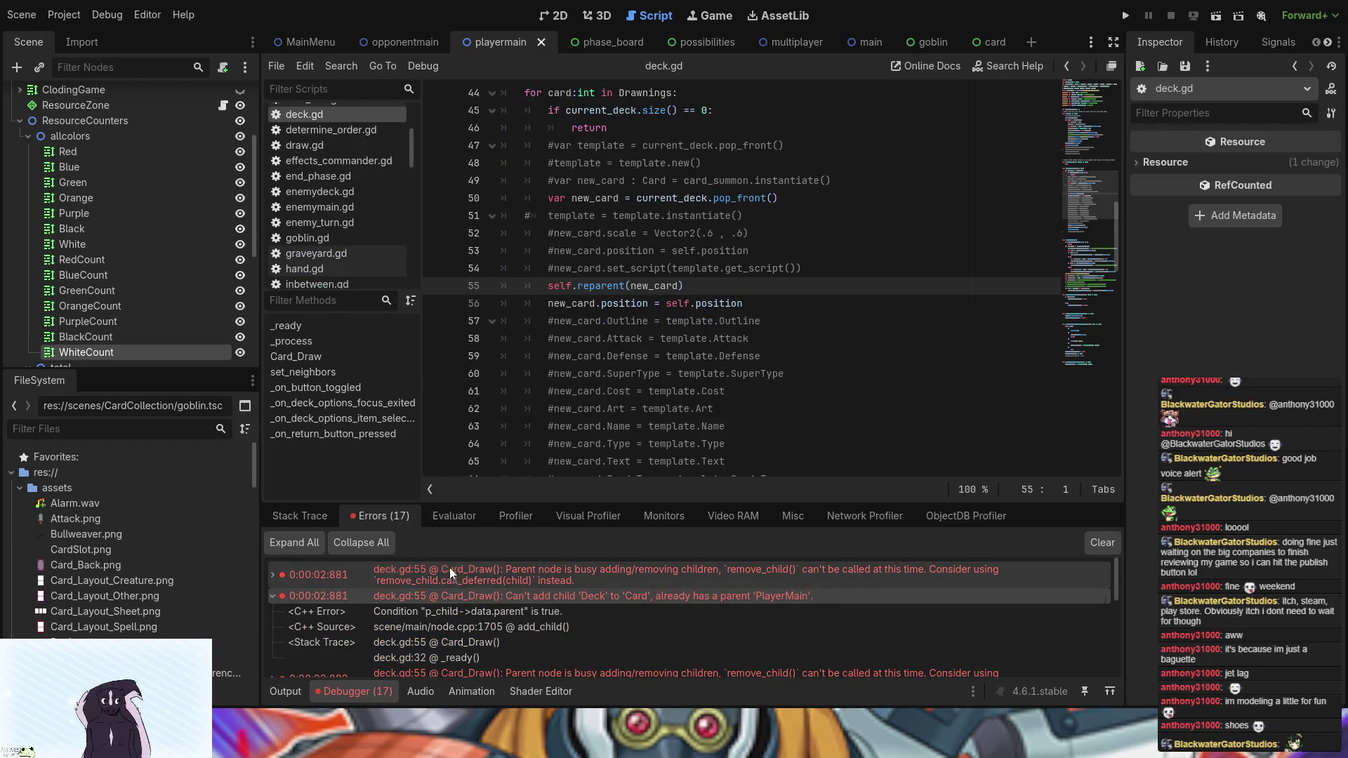
{"action": "left_click", "coordinate": [273, 598]}
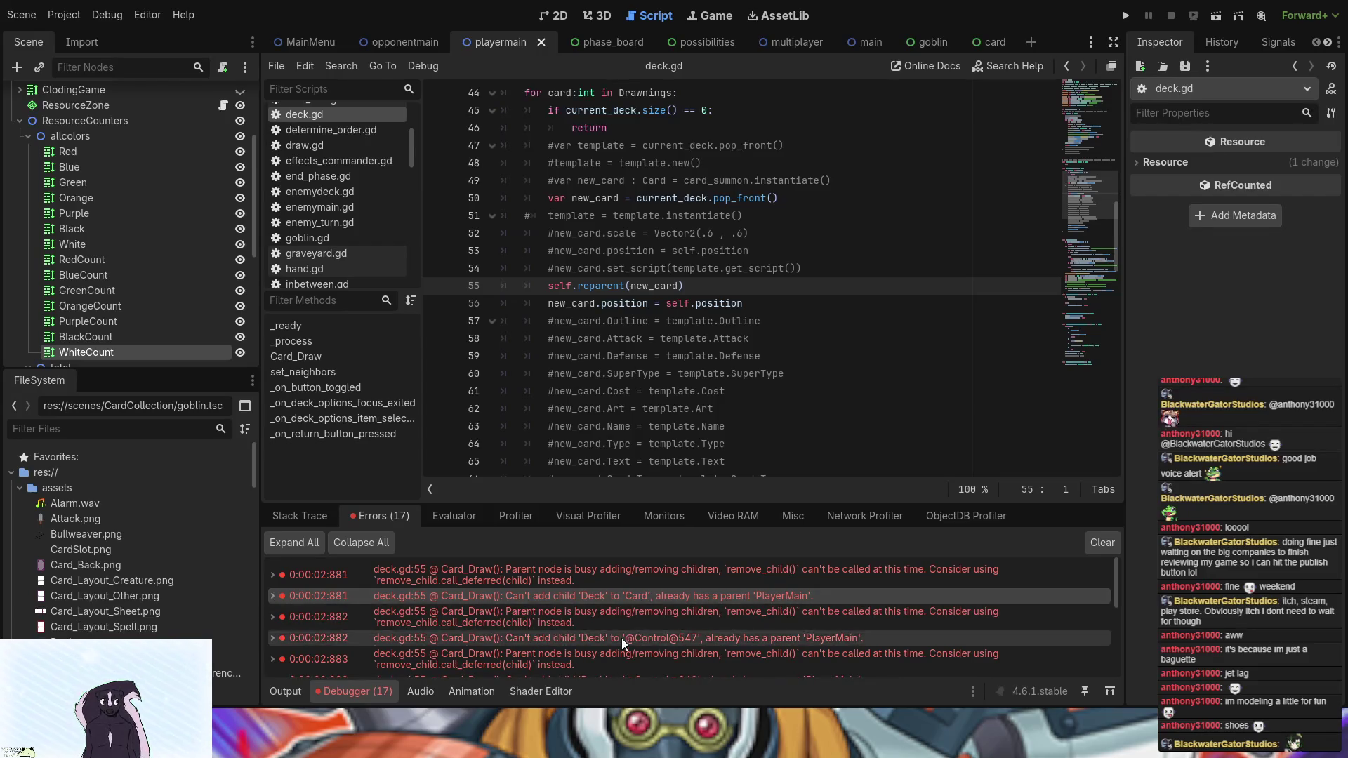
{"action": "scroll", "coordinate": [727, 280], "scroll_direction": "down", "scroll_amount": 4}
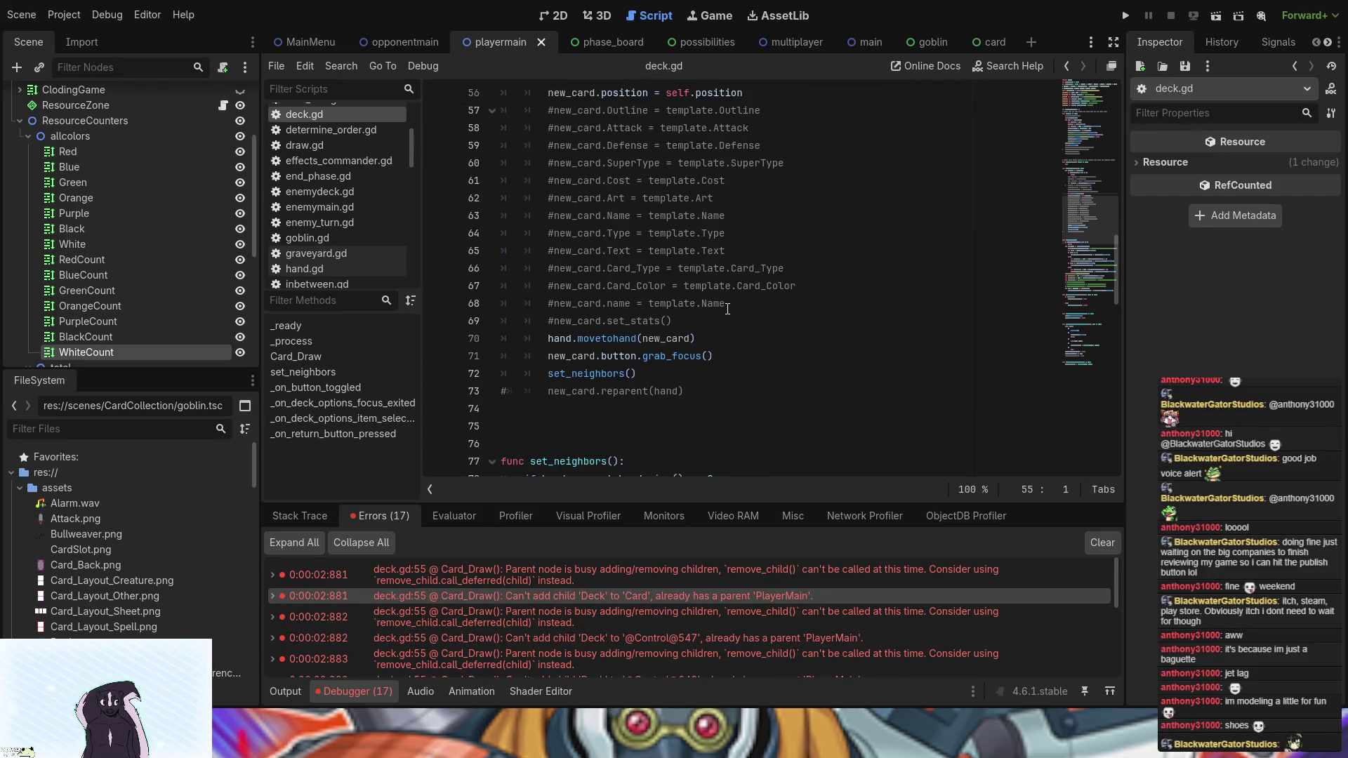
{"action": "scroll", "coordinate": [727, 309], "scroll_direction": "up", "scroll_amount": 1}
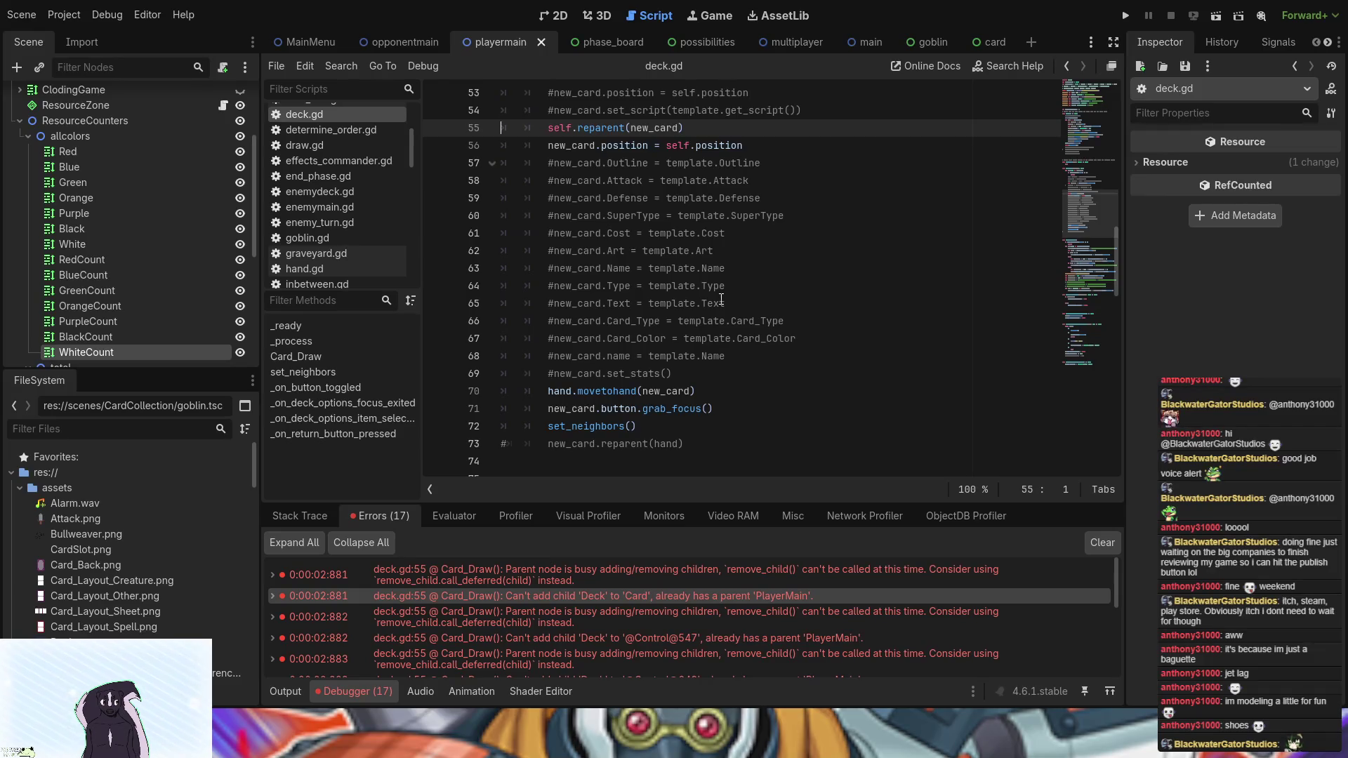
{"action": "scroll", "coordinate": [744, 297], "scroll_direction": "up", "scroll_amount": 15}
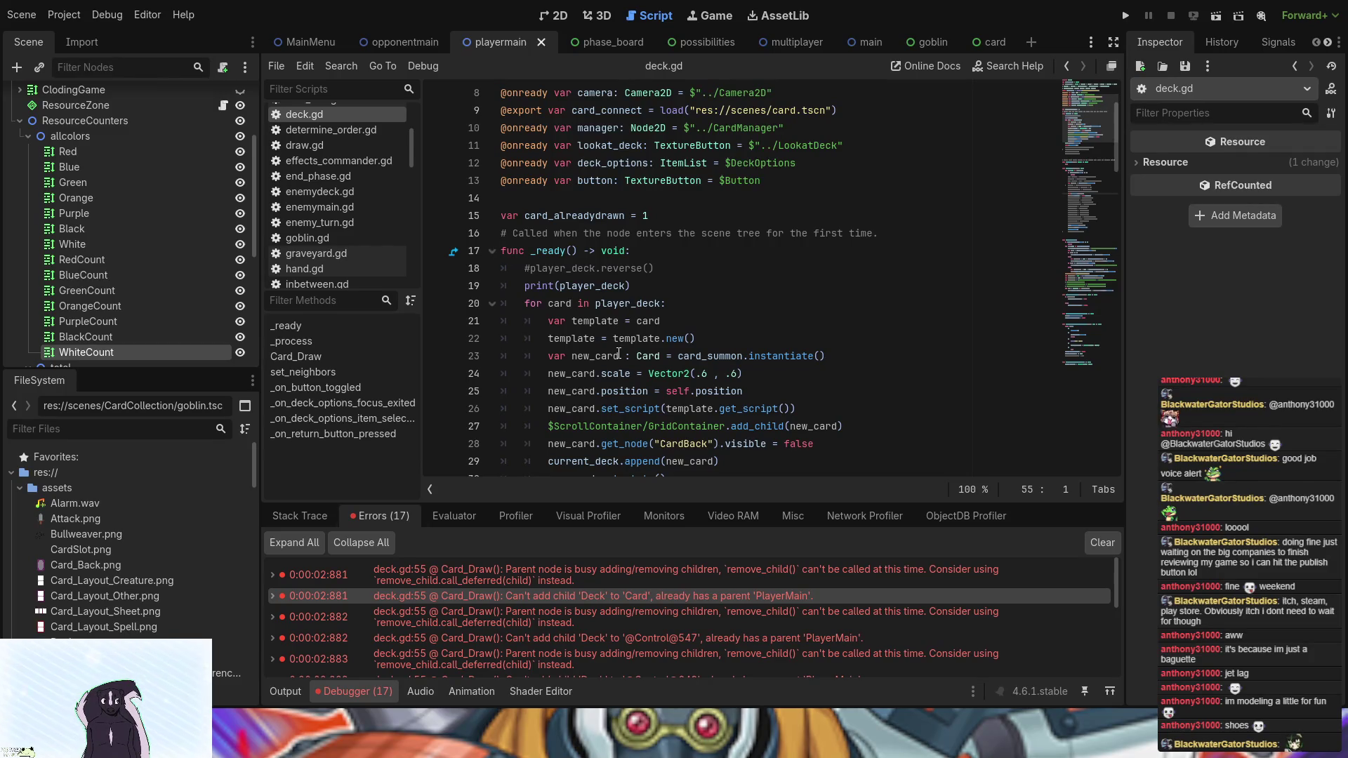
- Insert a blank line 31 above current_deck.shuffle() in deck.gd's _ready function
{"action": "scroll", "coordinate": [576, 330], "scroll_direction": "down", "scroll_amount": 2}
{"action": "left_click", "coordinate": [535, 198]}
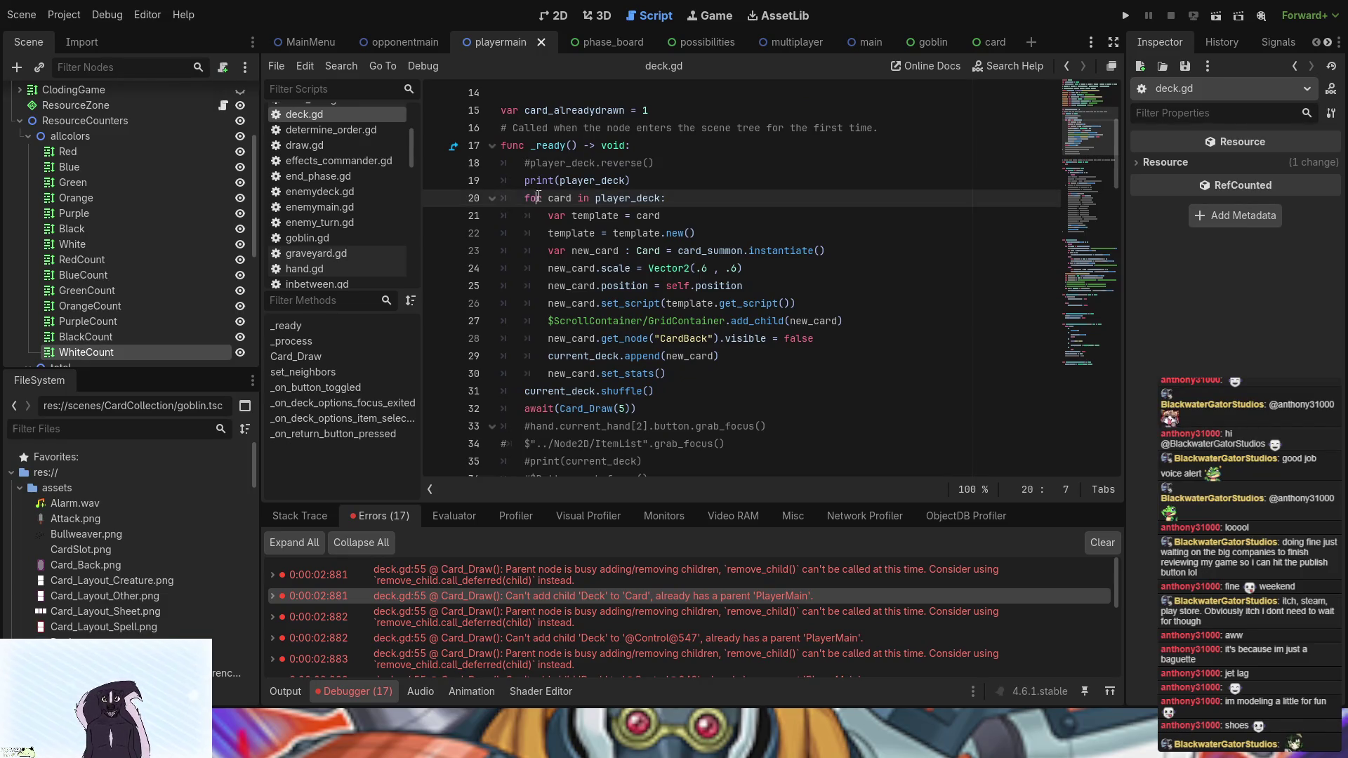
{"action": "scroll", "coordinate": [538, 196], "scroll_direction": "down", "scroll_amount": 2}
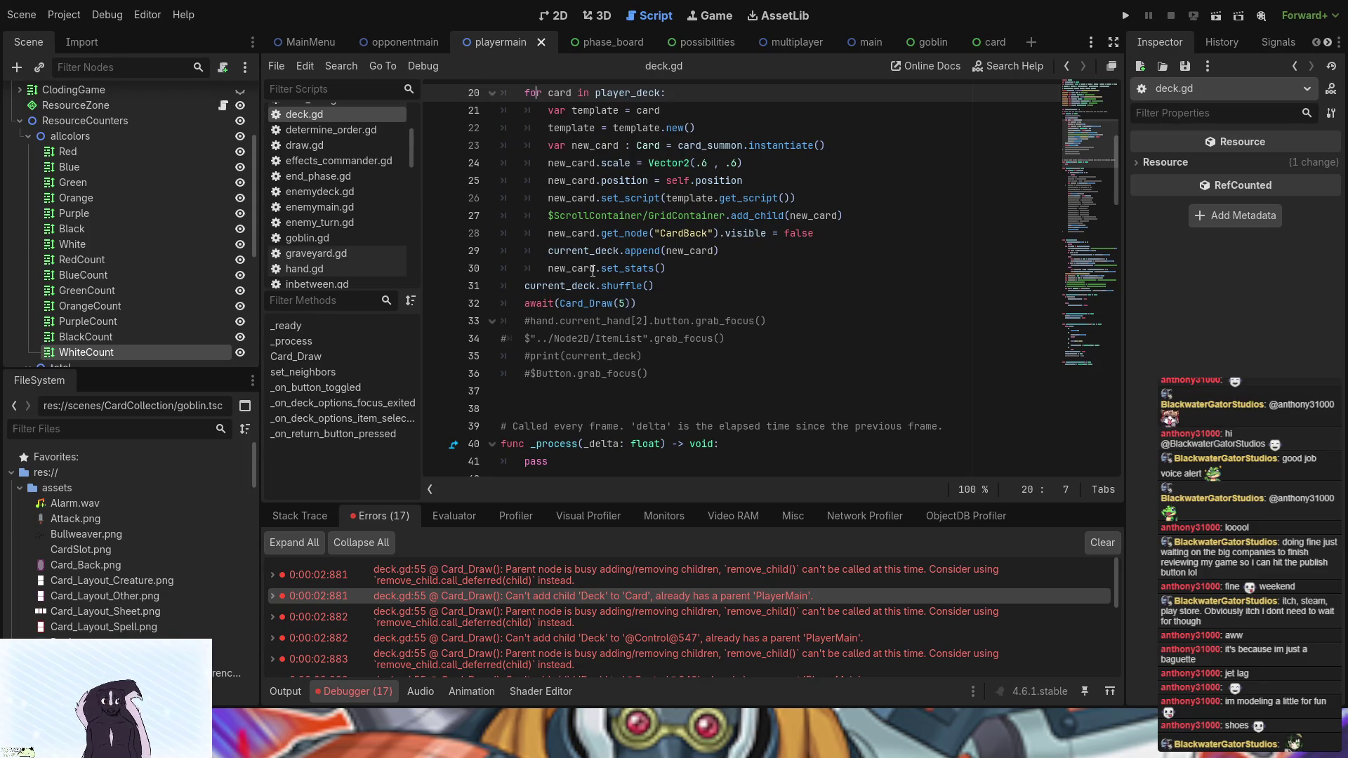
{"action": "scroll", "coordinate": [593, 271], "scroll_direction": "up", "scroll_amount": 2}
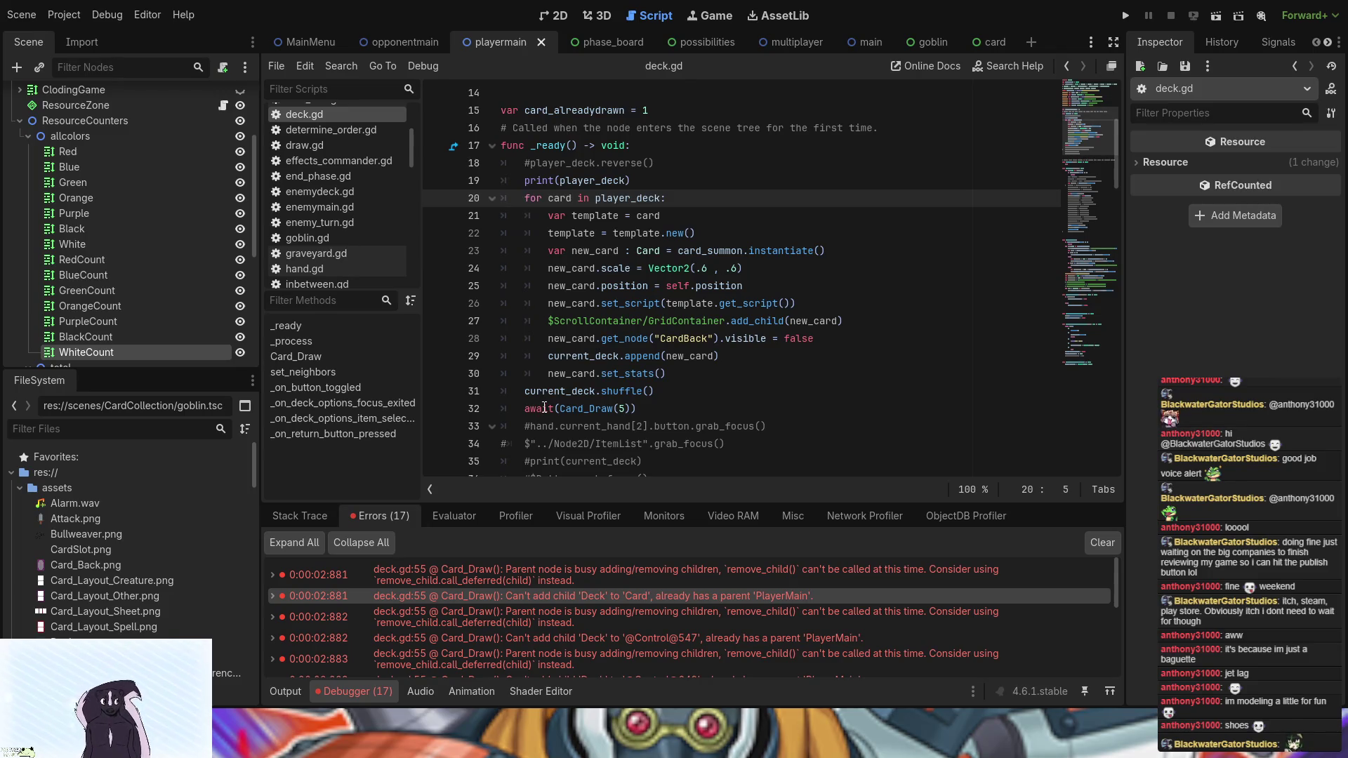
{"action": "left_click", "coordinate": [522, 394]}
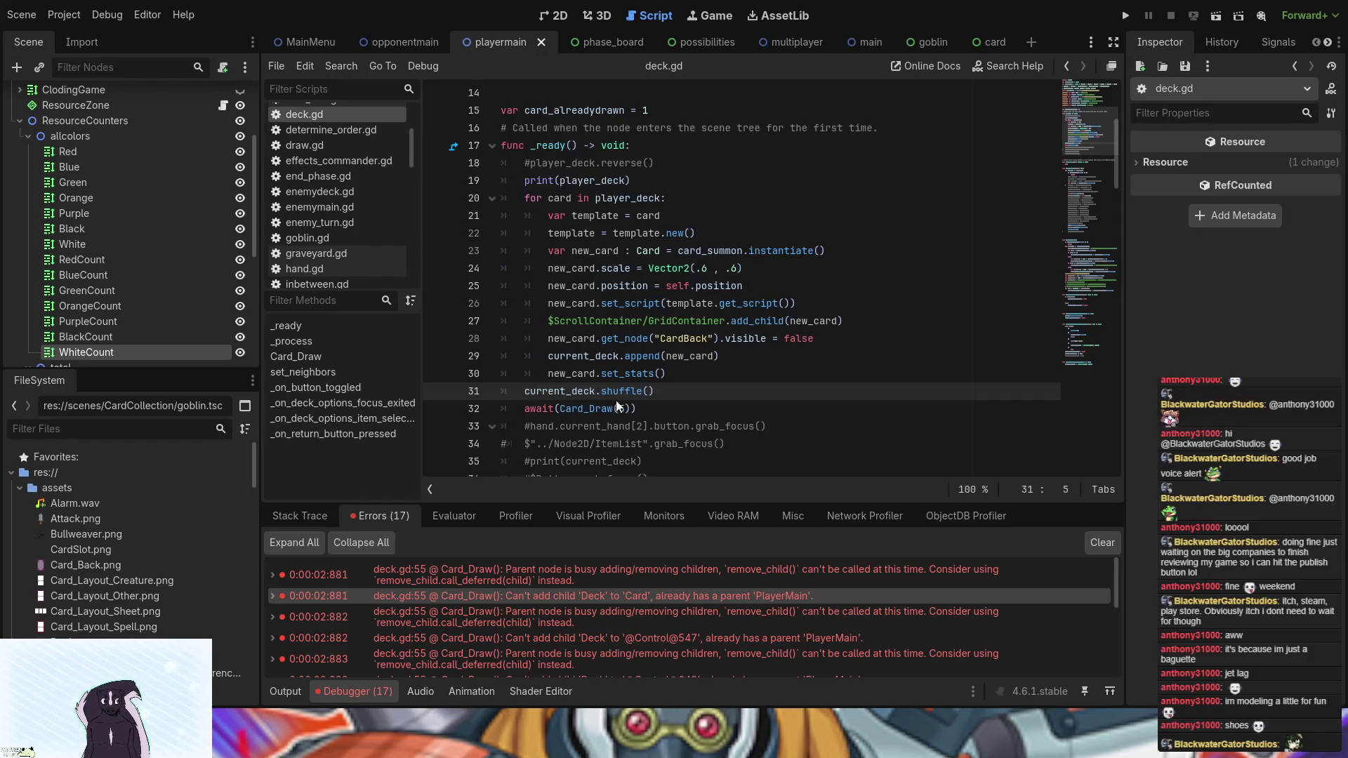
{"action": "key", "text": "Return"}
{"action": "key", "text": "Up"}
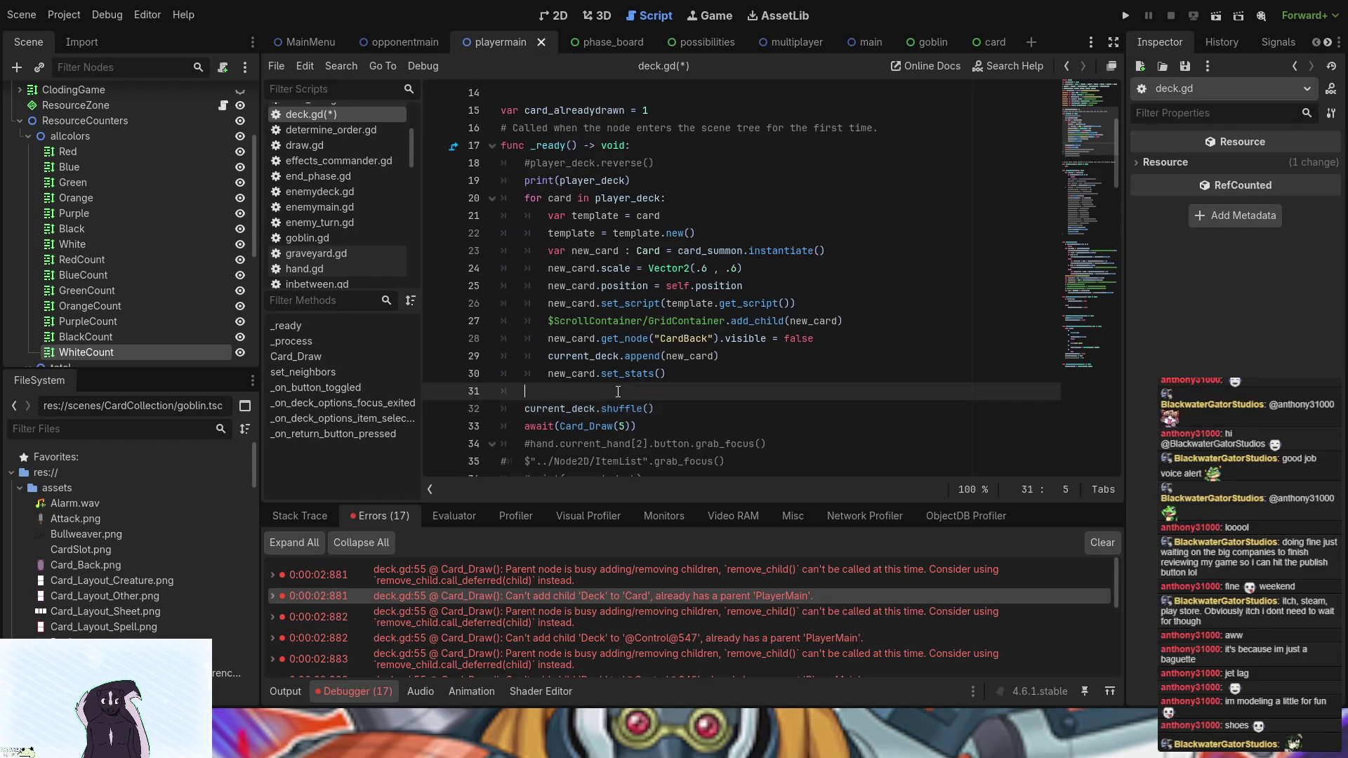
{"action": "scroll", "coordinate": [175, 233], "scroll_direction": "down", "scroll_amount": 5}
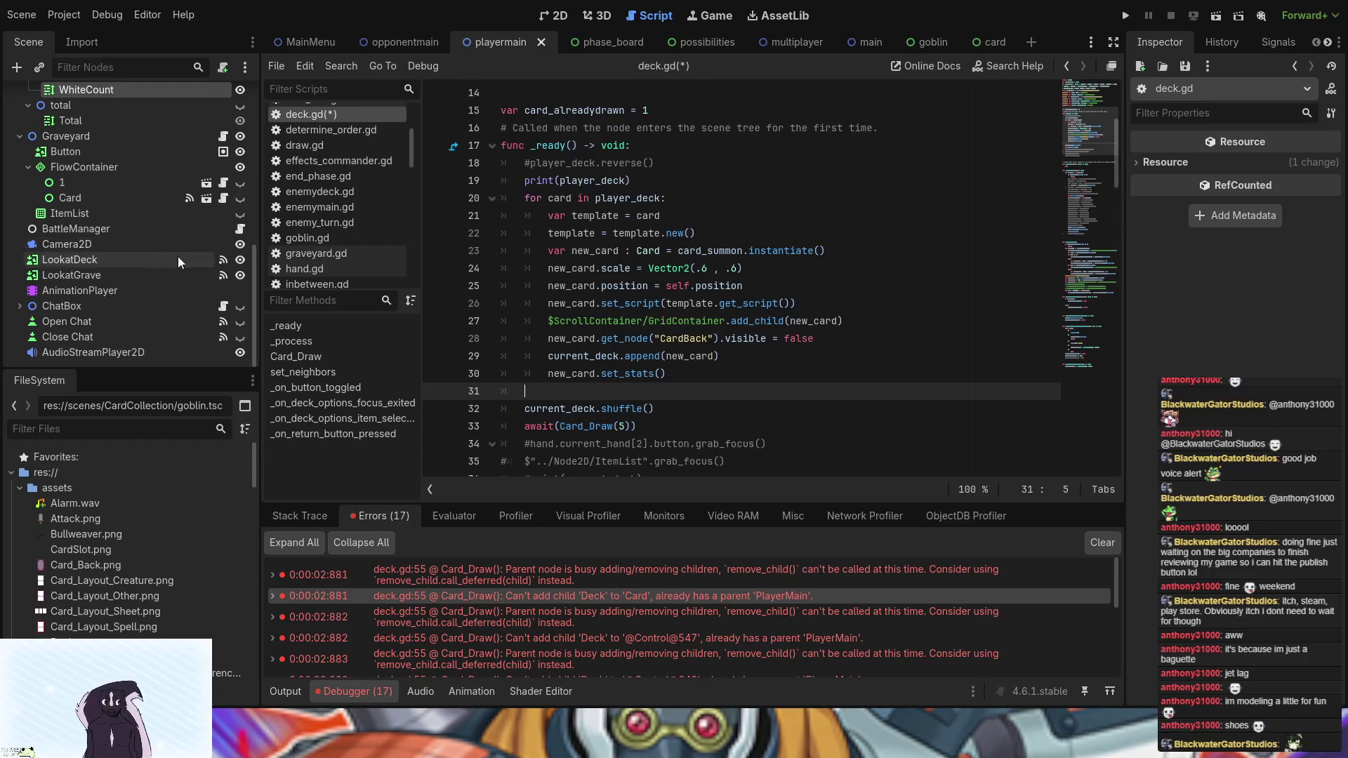
{"action": "left_click", "coordinate": [241, 231]}
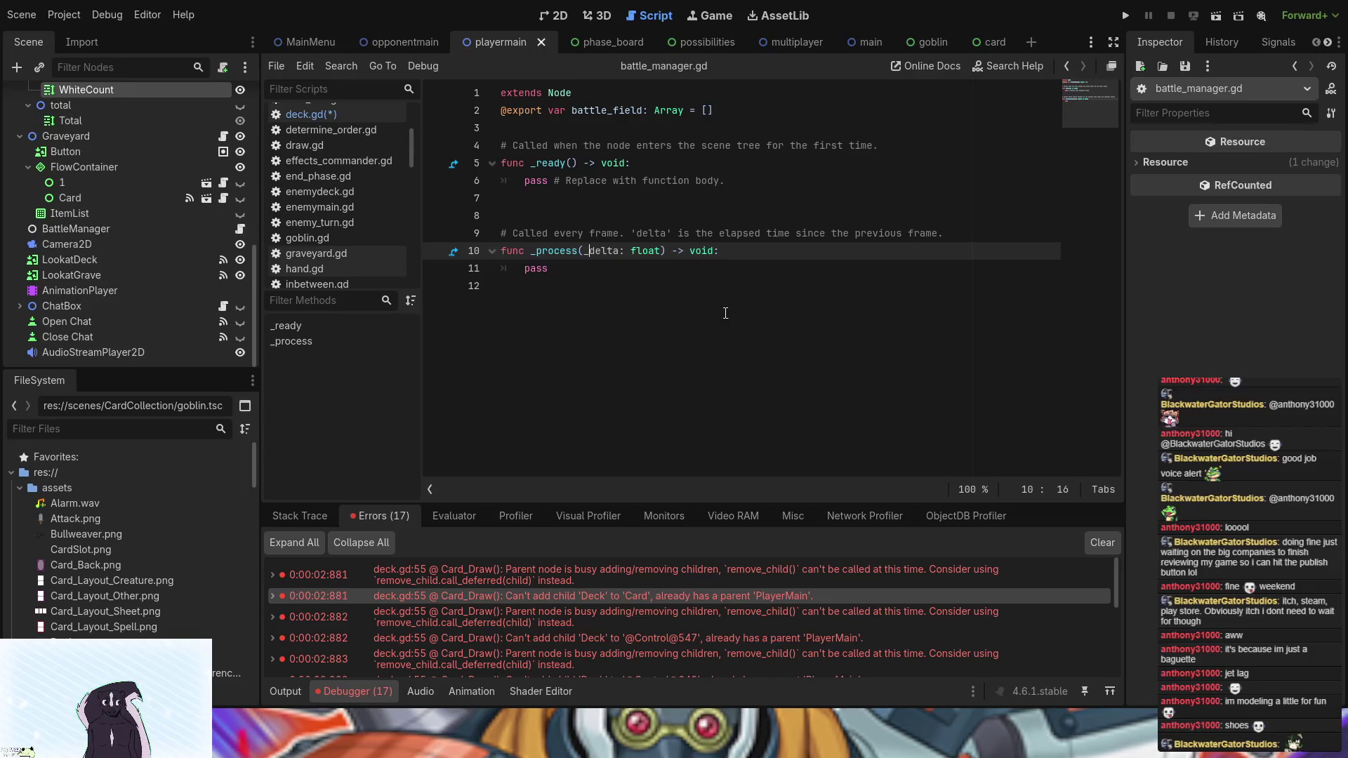
- Add a func timertime(time :int): header at the end of battle_manager.gd
{"action": "left_click", "coordinate": [608, 294]}
{"action": "key", "text": "Return"}
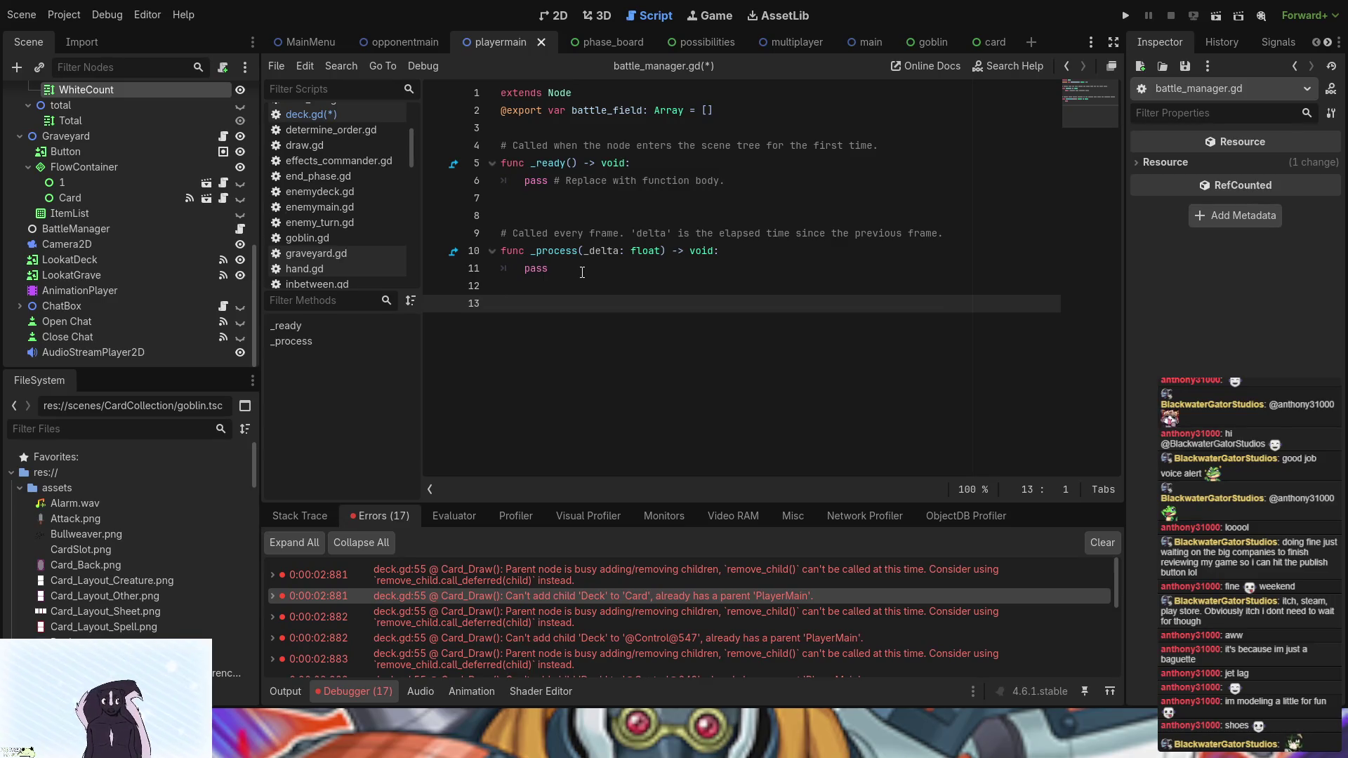
{"action": "type", "text": "func timer"}
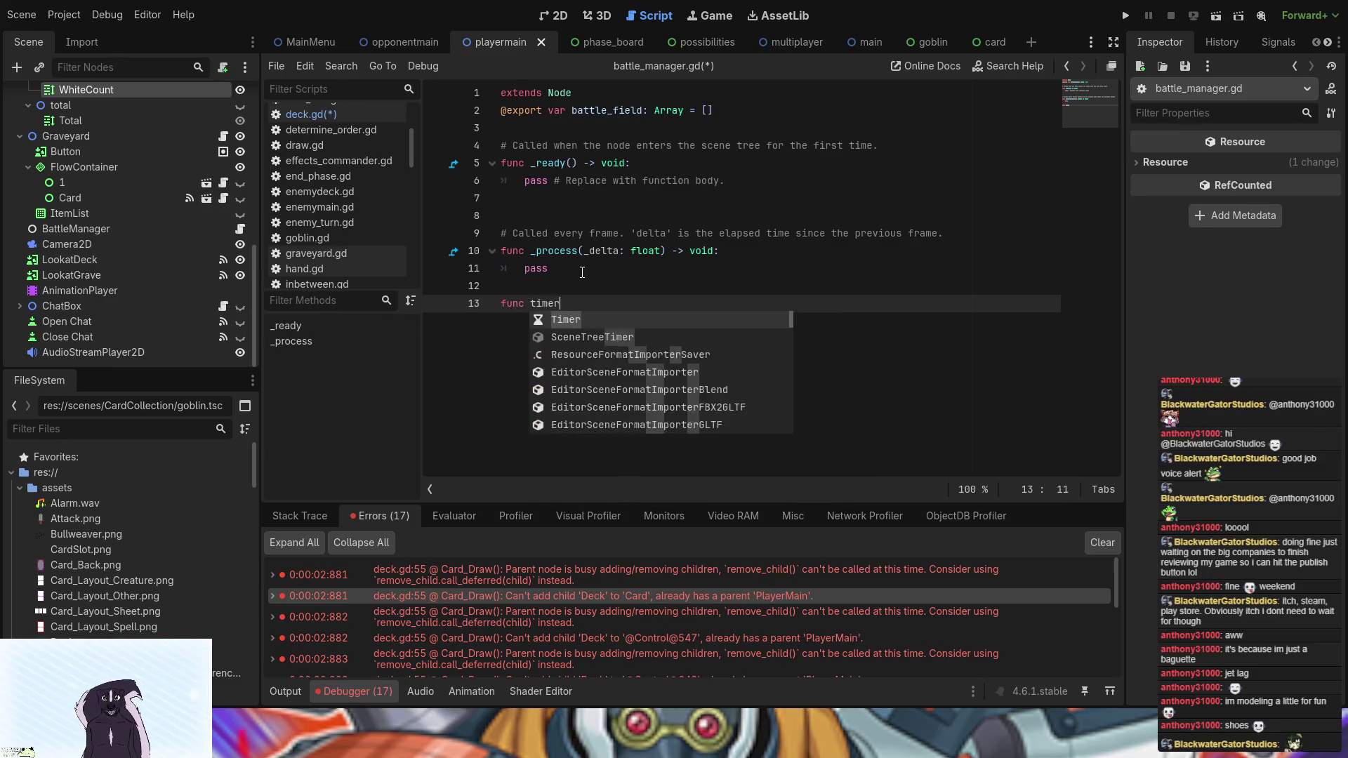
{"action": "type", "text": "time("}
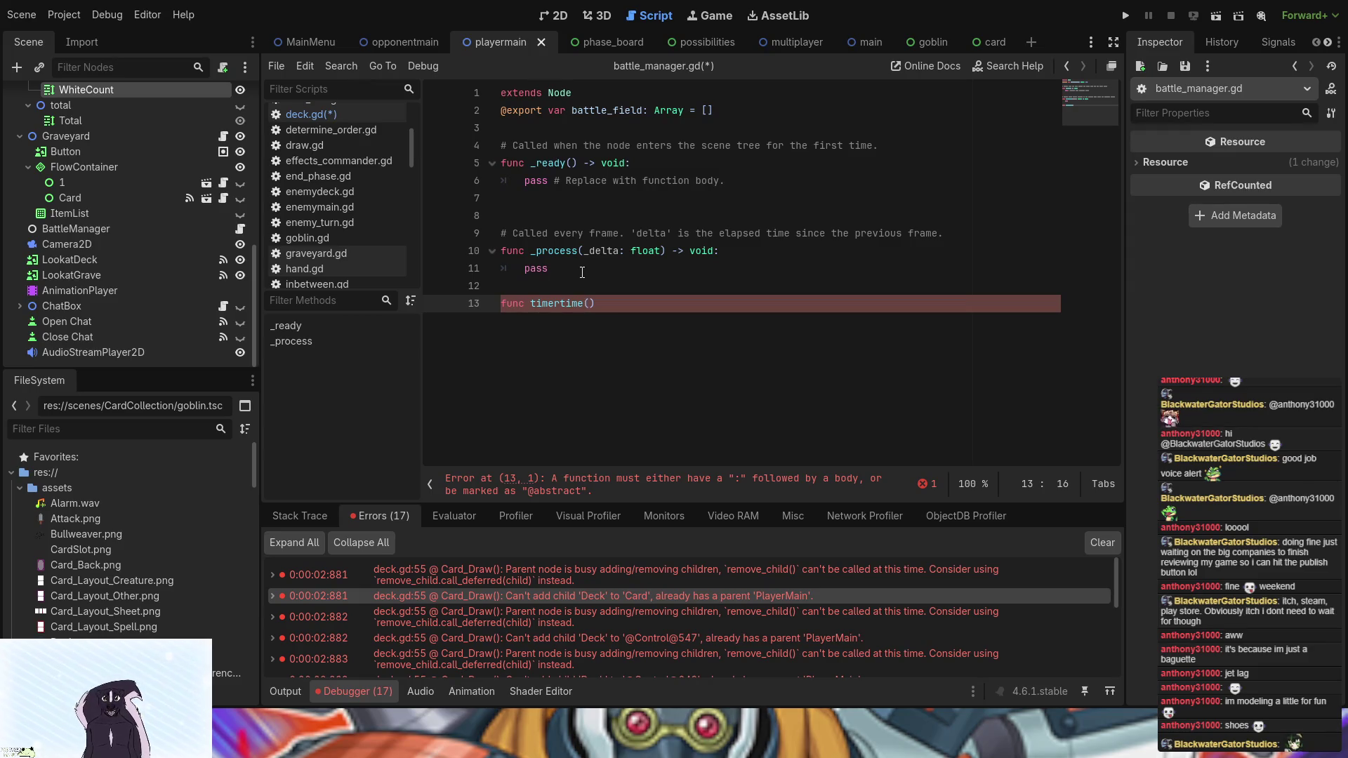
{"action": "type", "text": "time"}
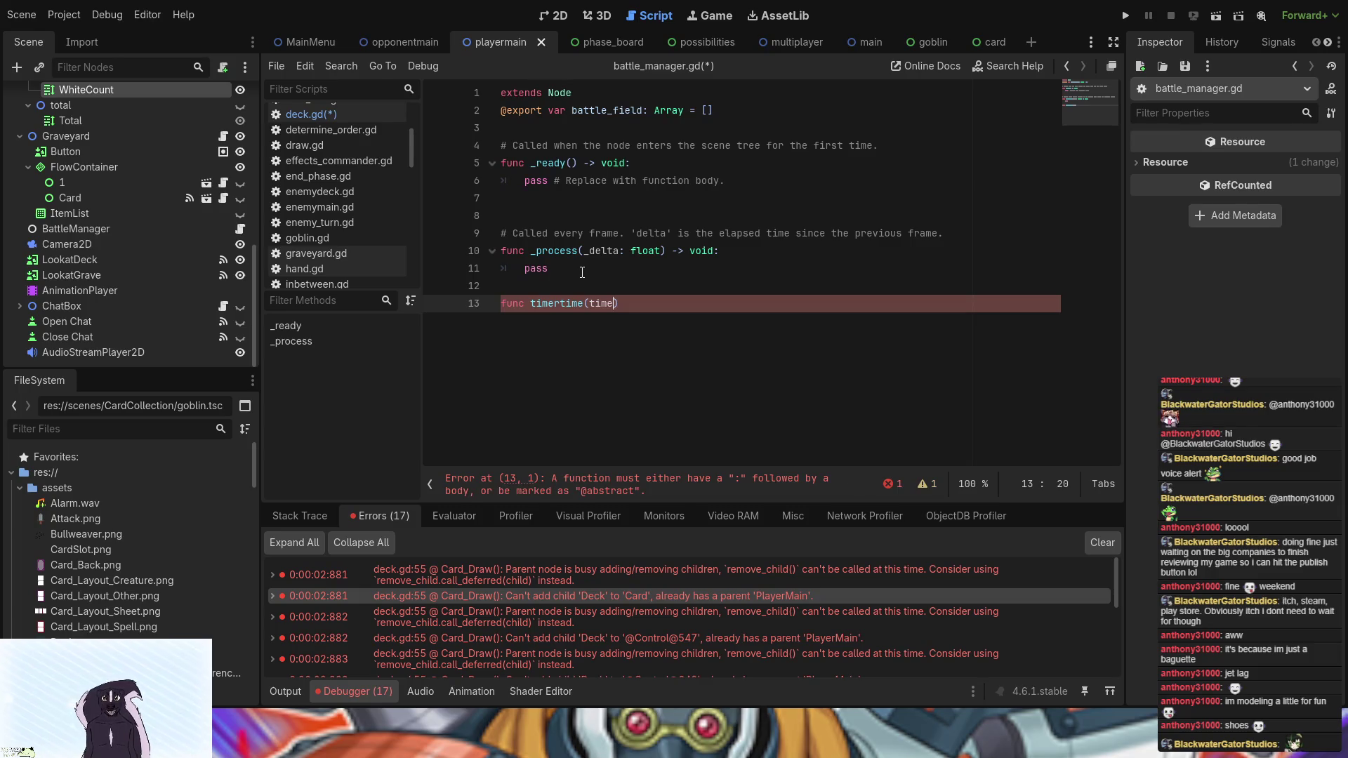
{"action": "type", "text": " ;"}
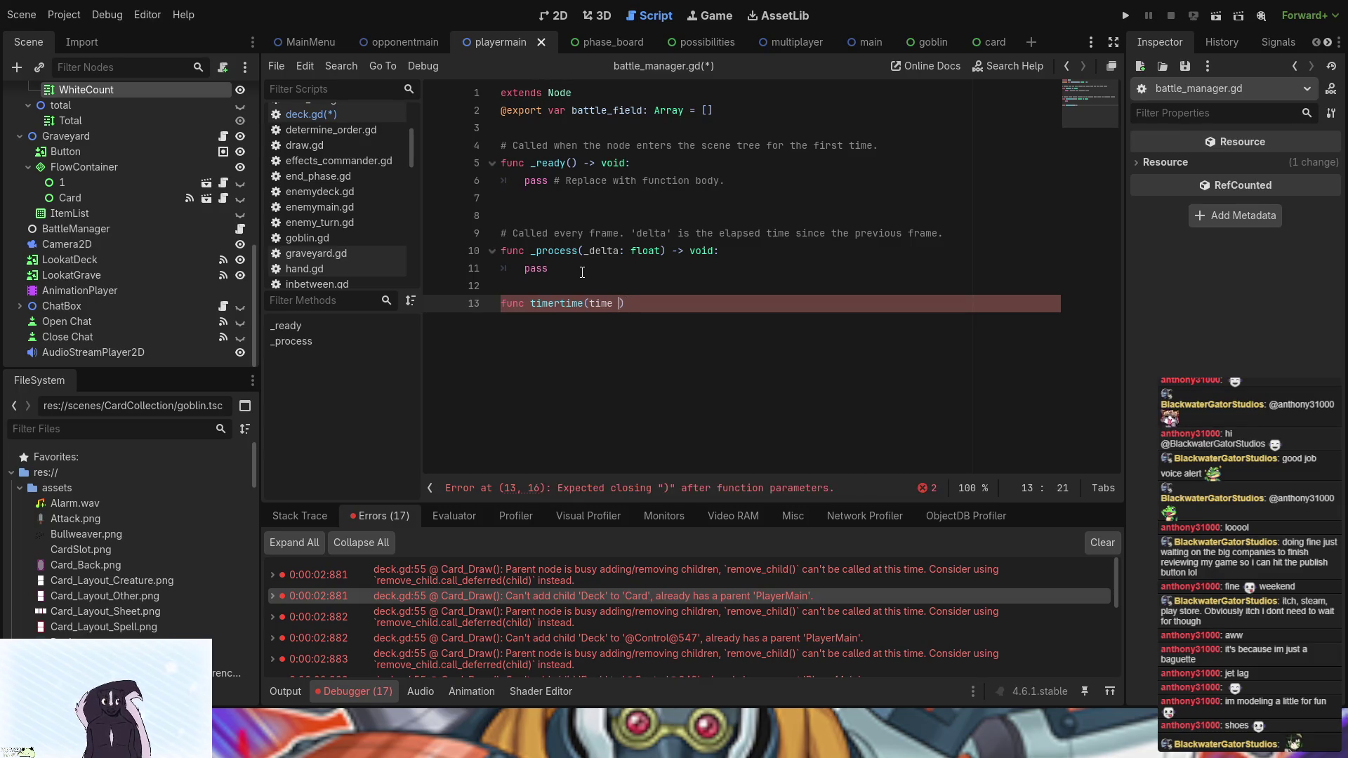
{"action": "key", "text": "BackSpace"}
{"action": "type", "text": ":int"}
{"action": "key", "text": "End"}
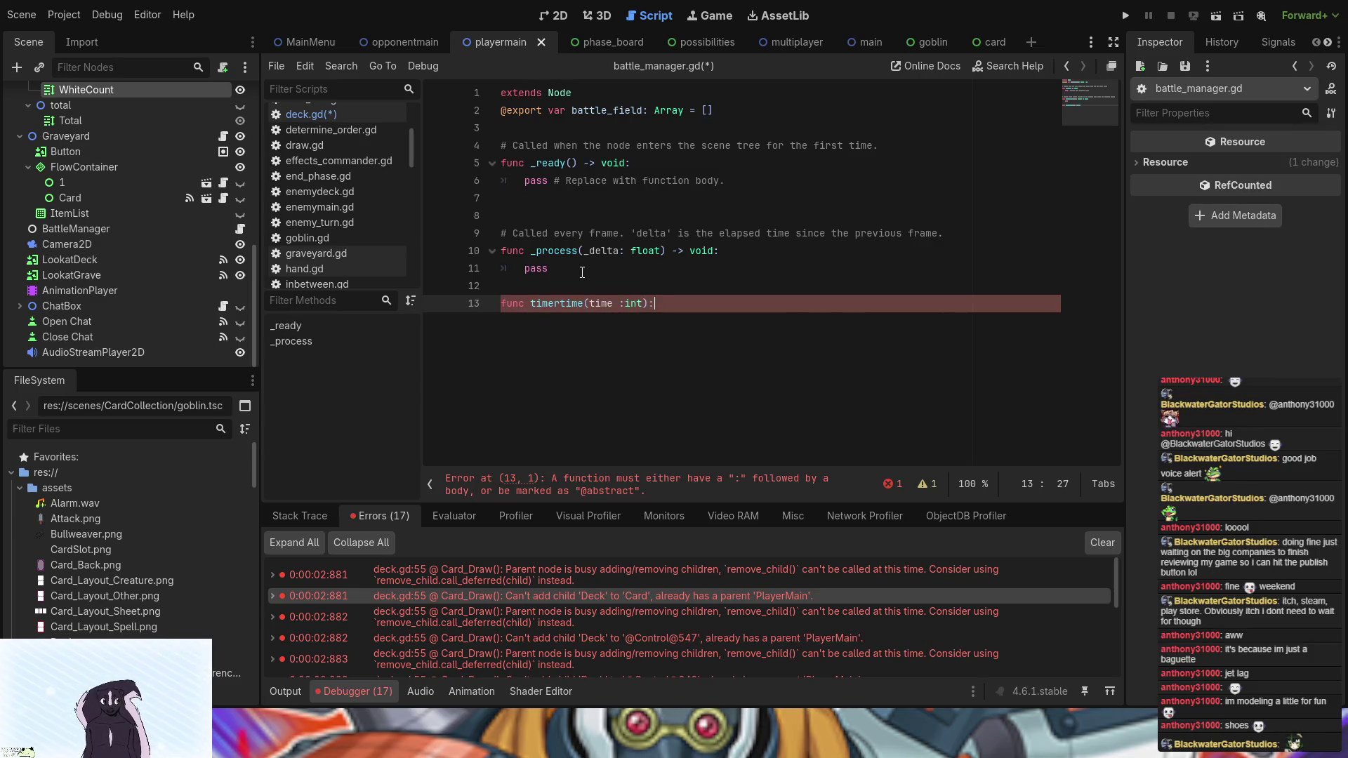
{"action": "type", "text": ":"}
{"action": "key", "text": "Return"}
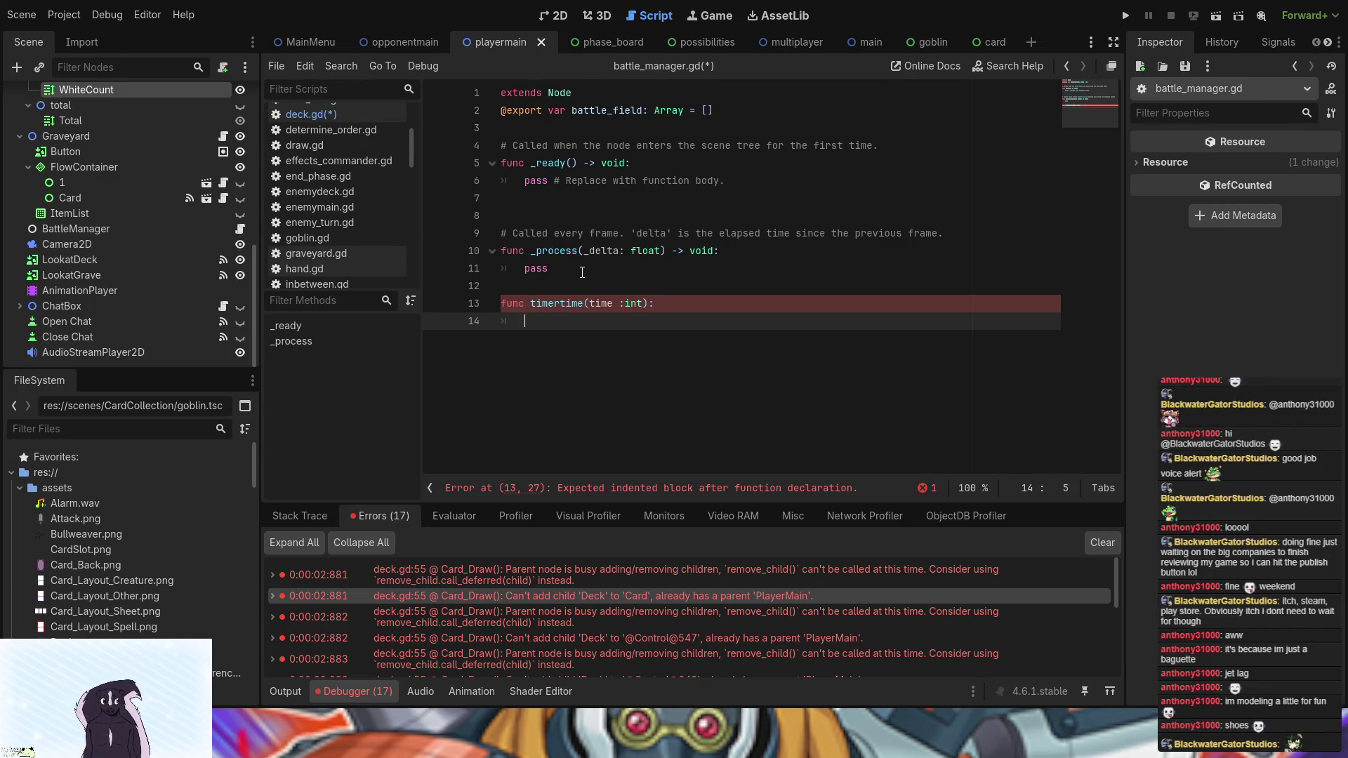
- Write Timer on line 14 and open the Timer class reference page
{"action": "type", "text": "timer"}
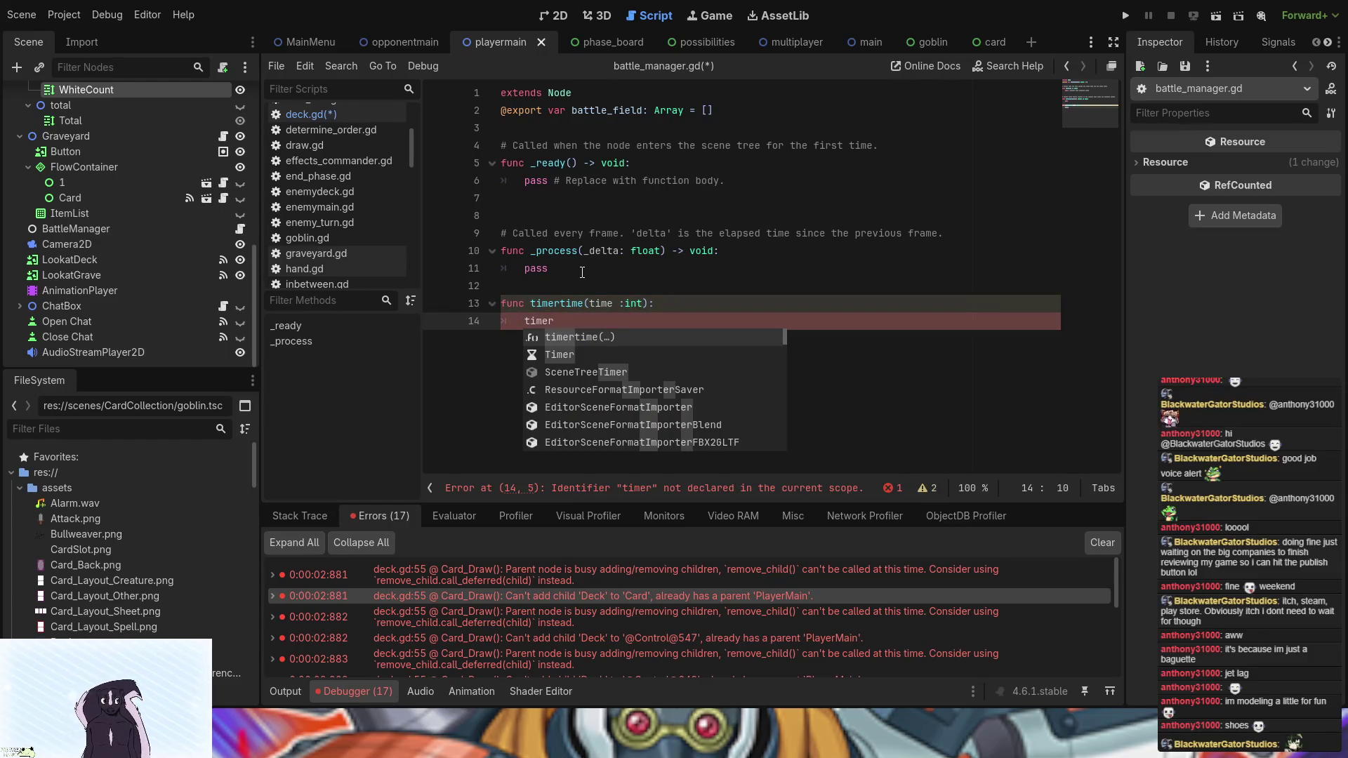
{"action": "key", "text": "Down"}
{"action": "key", "text": "Return"}
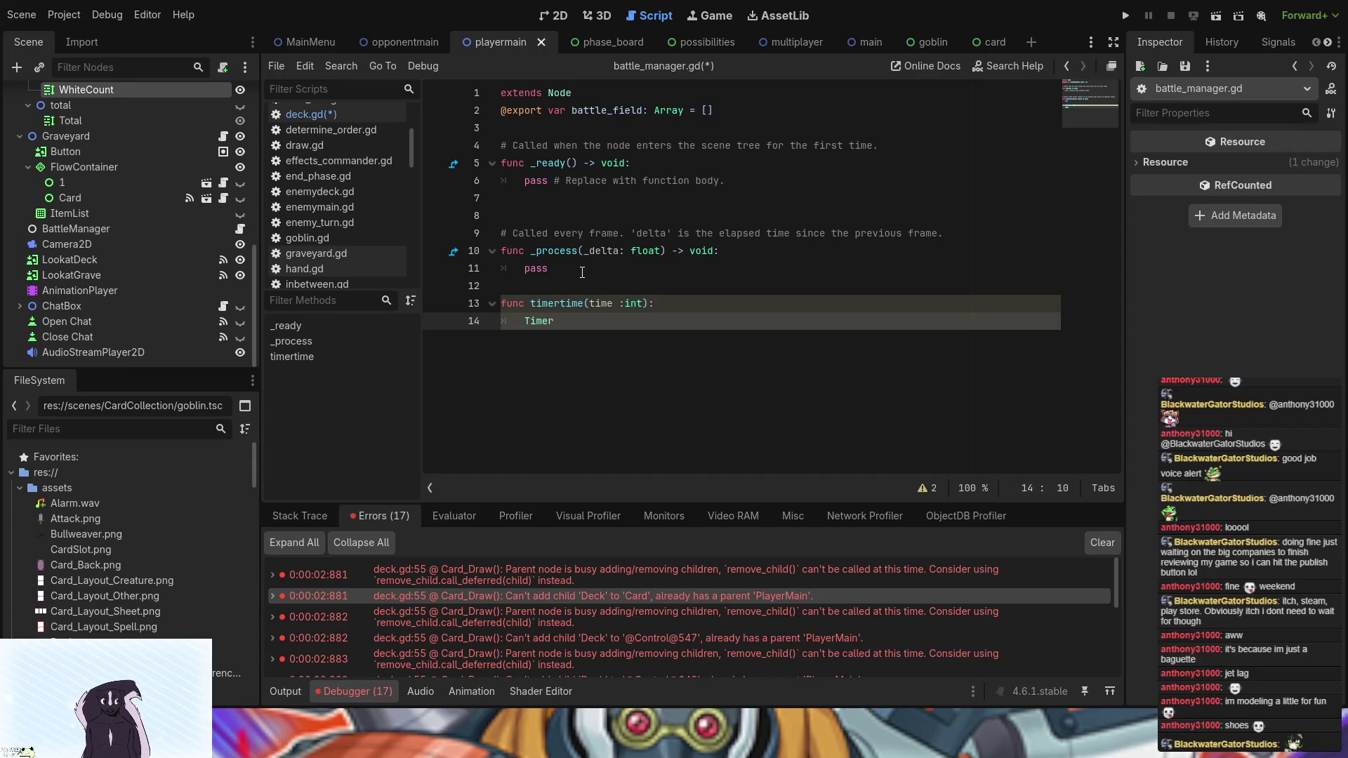
{"action": "key", "text": "Left"}
{"action": "key", "text": "Left"}
{"action": "type", "text": "r"}
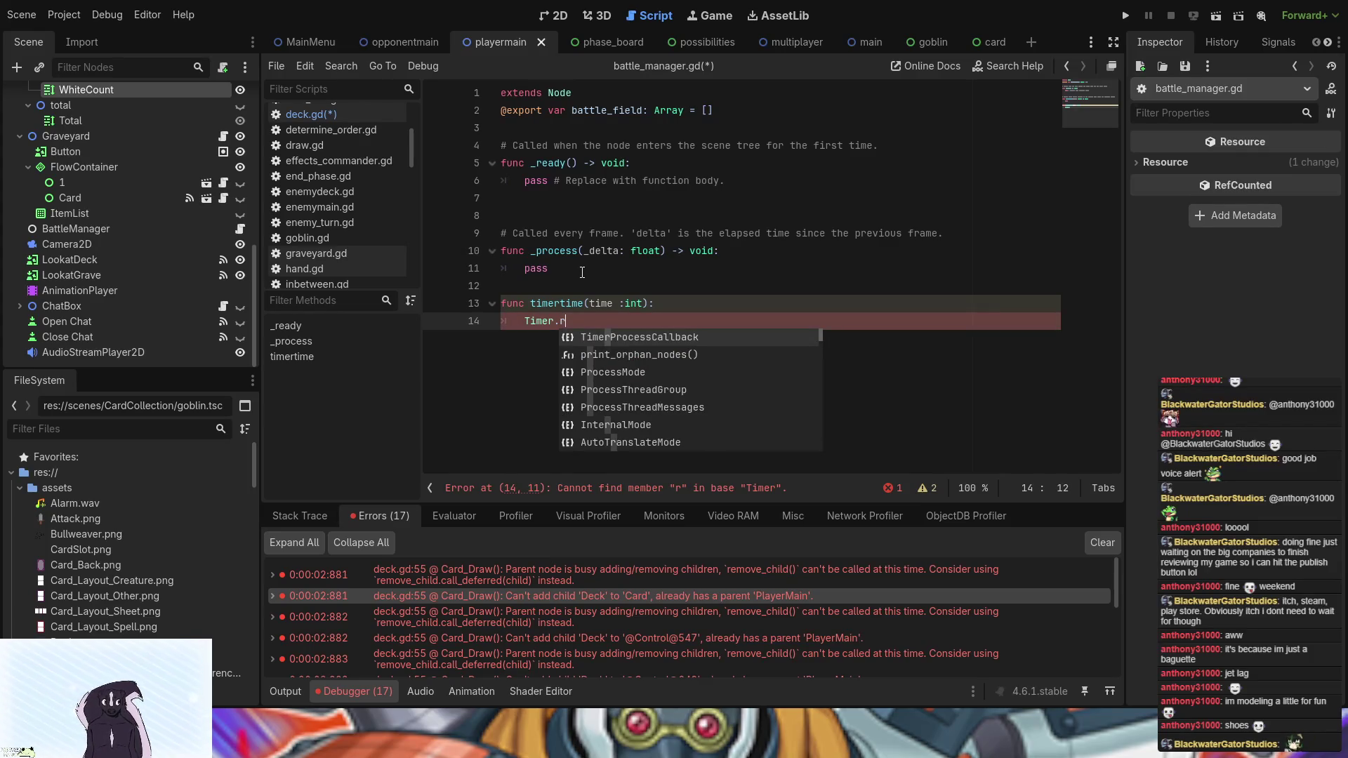
{"action": "type", "text": "un"}
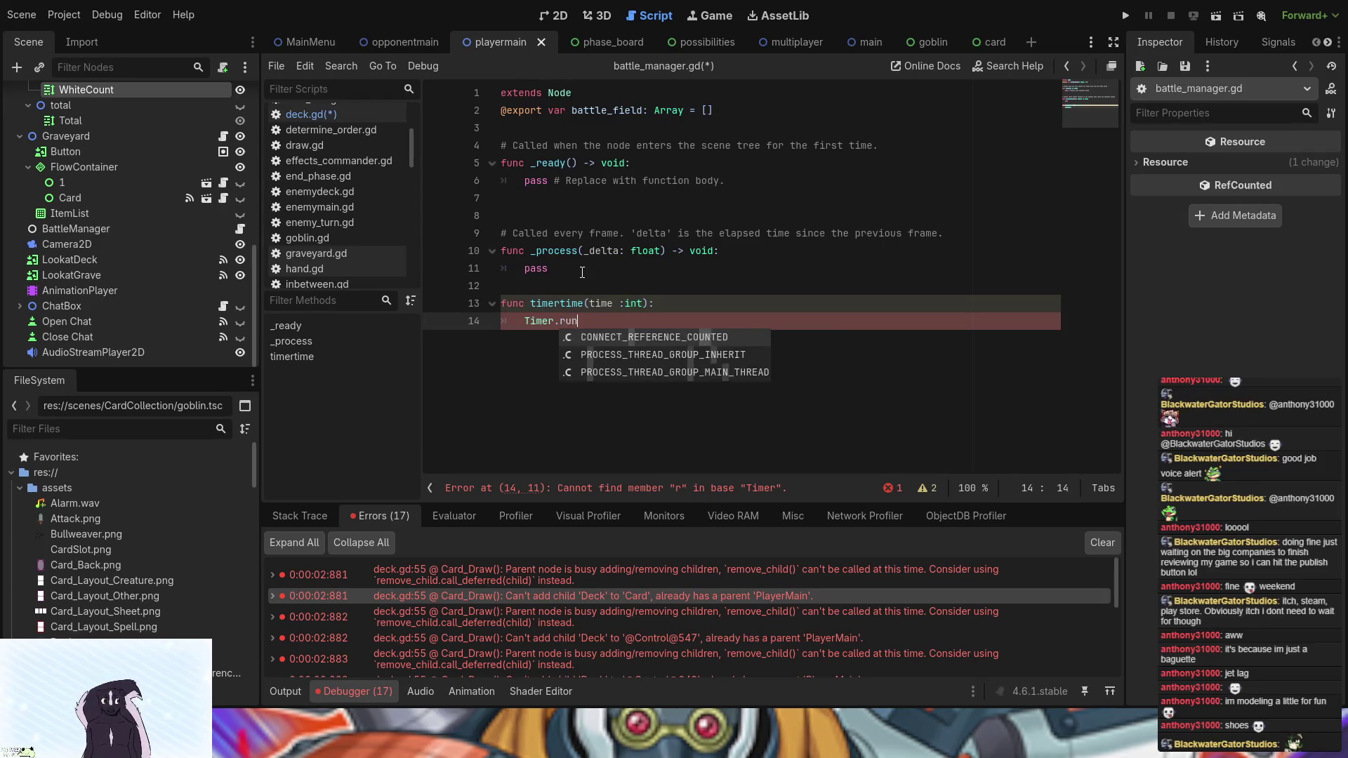
{"action": "key", "text": "BackSpace"}
{"action": "key", "text": "BackSpace"}
{"action": "key", "text": "BackSpace"}
{"action": "key", "text": "BackSpace"}
{"action": "key", "text": "BackSpace"}
{"action": "key", "text": "BackSpace"}
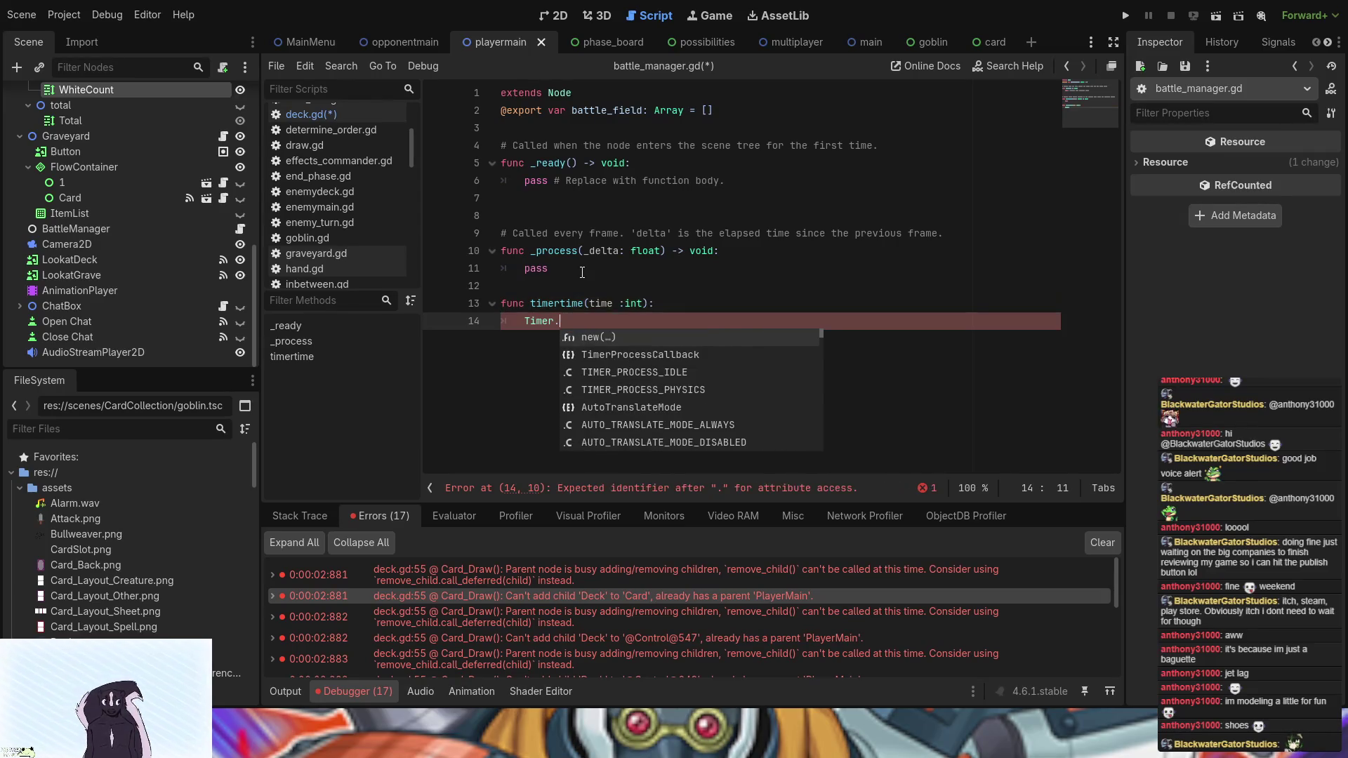
{"action": "type", "text": "run"}
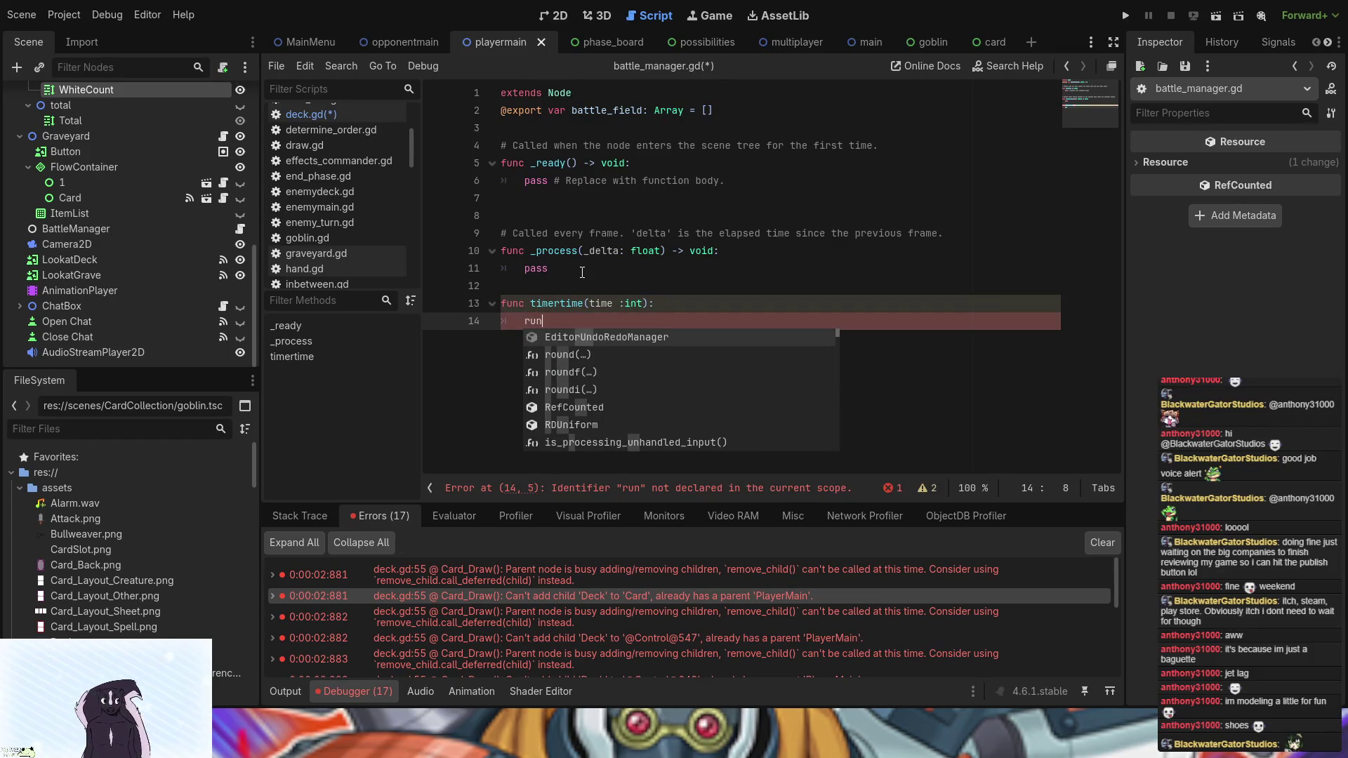
{"action": "type", "text": "."}
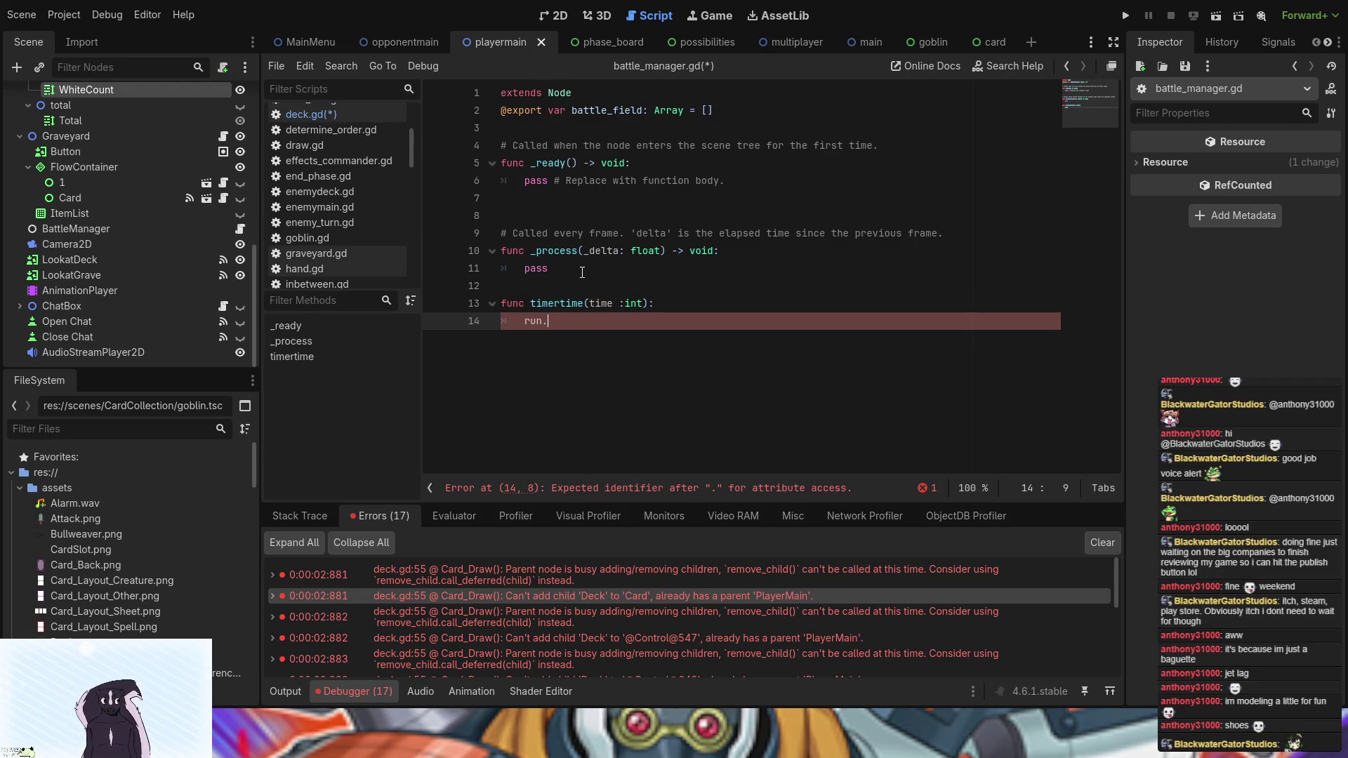
{"action": "key", "text": "BackSpace"}
{"action": "key", "text": "BackSpace"}
{"action": "key", "text": "BackSpace"}
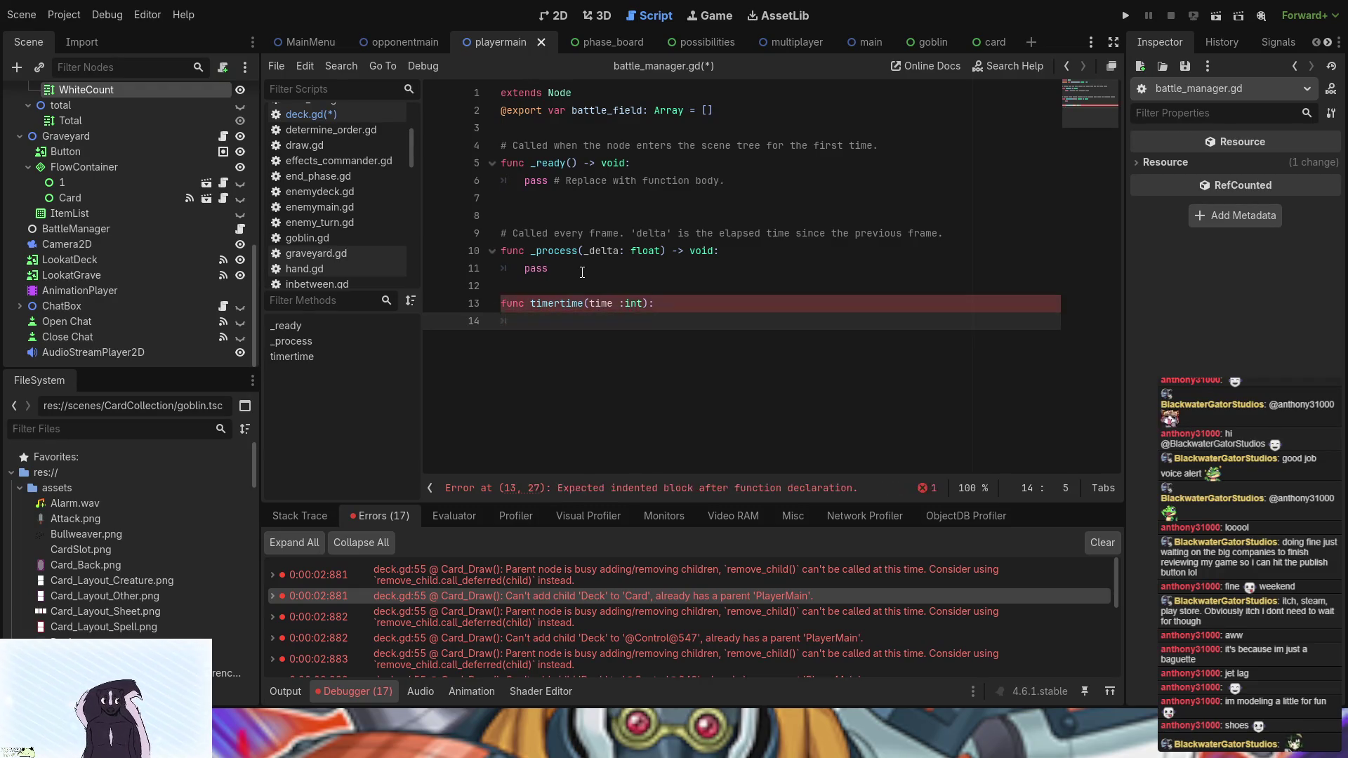
{"action": "type", "text": "Timer"}
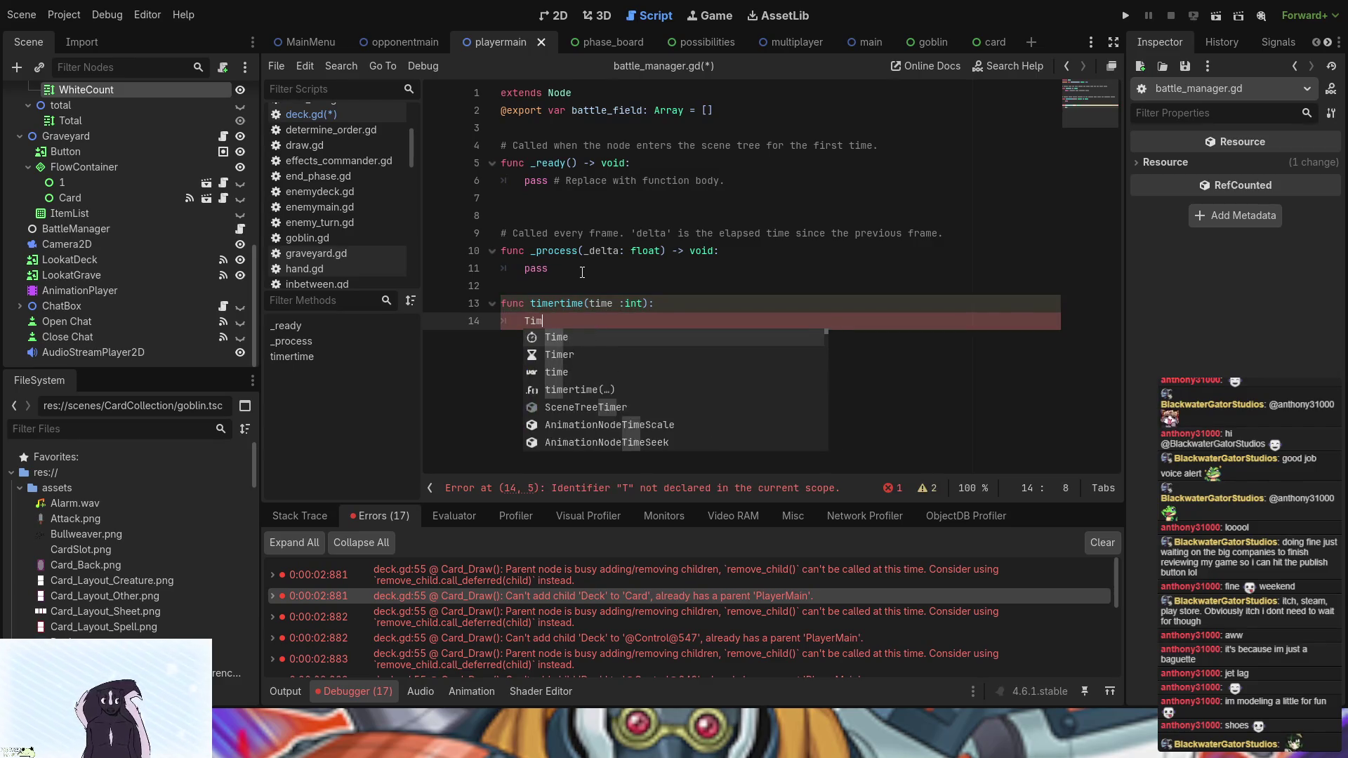
{"action": "left_click", "coordinate": [546, 321], "text": "ctrl"}
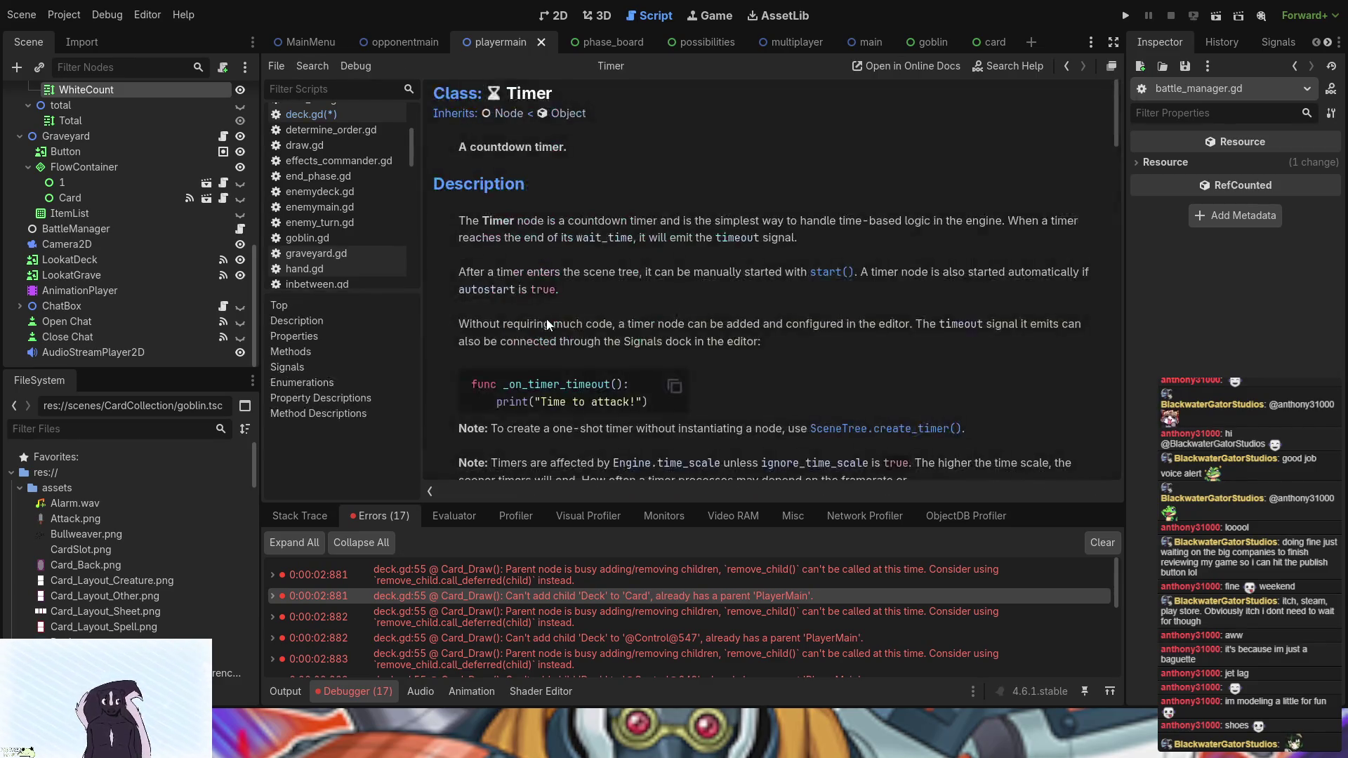
{"action": "scroll", "coordinate": [587, 336], "scroll_direction": "down", "scroll_amount": 1}
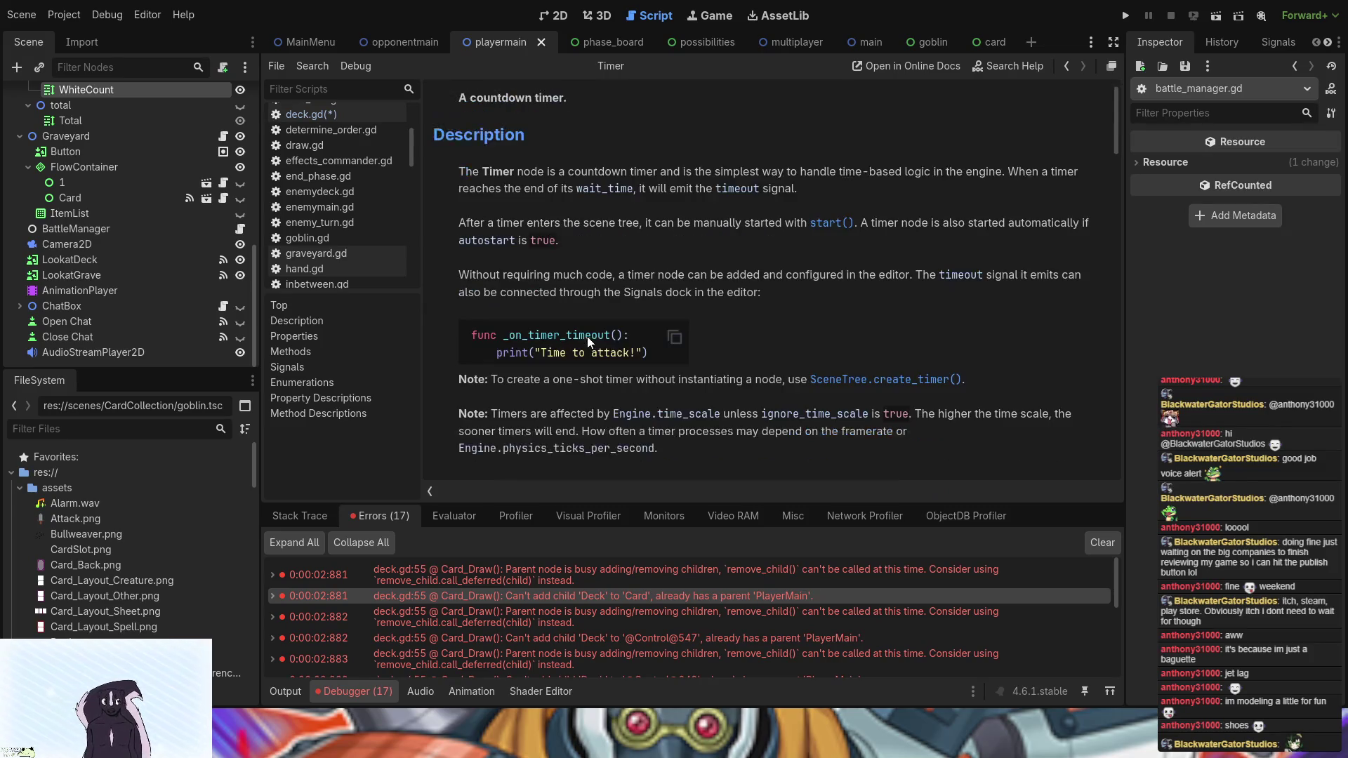
{"action": "scroll", "coordinate": [582, 405], "scroll_direction": "down", "scroll_amount": 3}
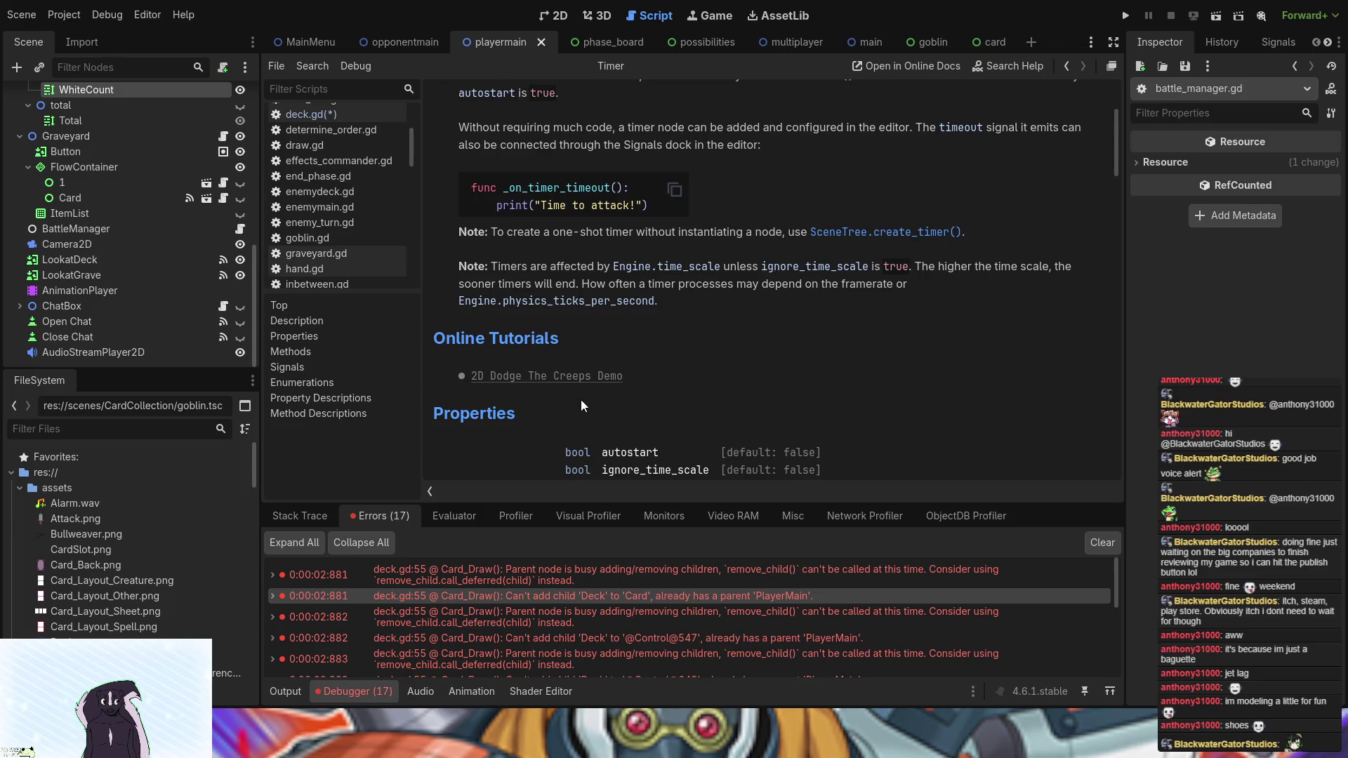
{"action": "scroll", "coordinate": [581, 403], "scroll_direction": "down", "scroll_amount": 3}
{"action": "scroll", "coordinate": [582, 403], "scroll_direction": "down", "scroll_amount": 4}
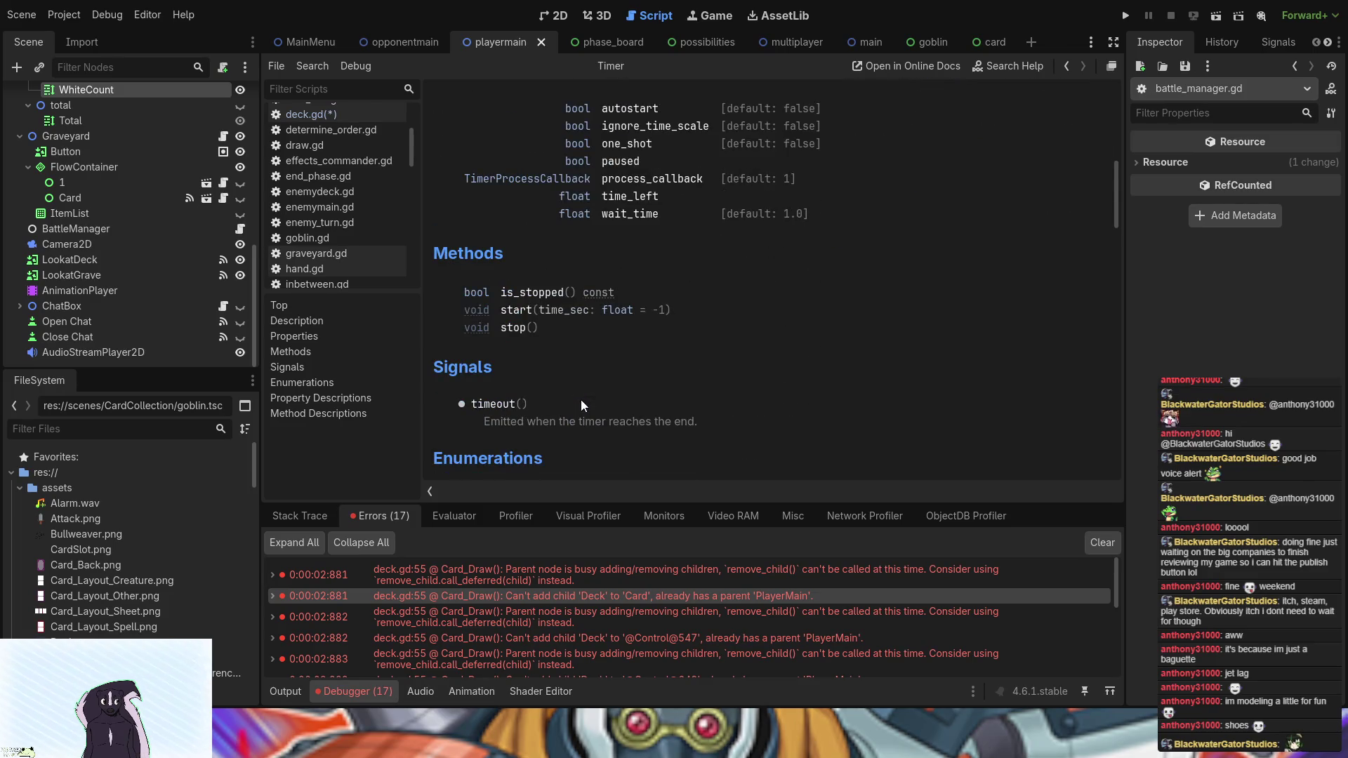
{"action": "scroll", "coordinate": [581, 406], "scroll_direction": "down", "scroll_amount": 2}
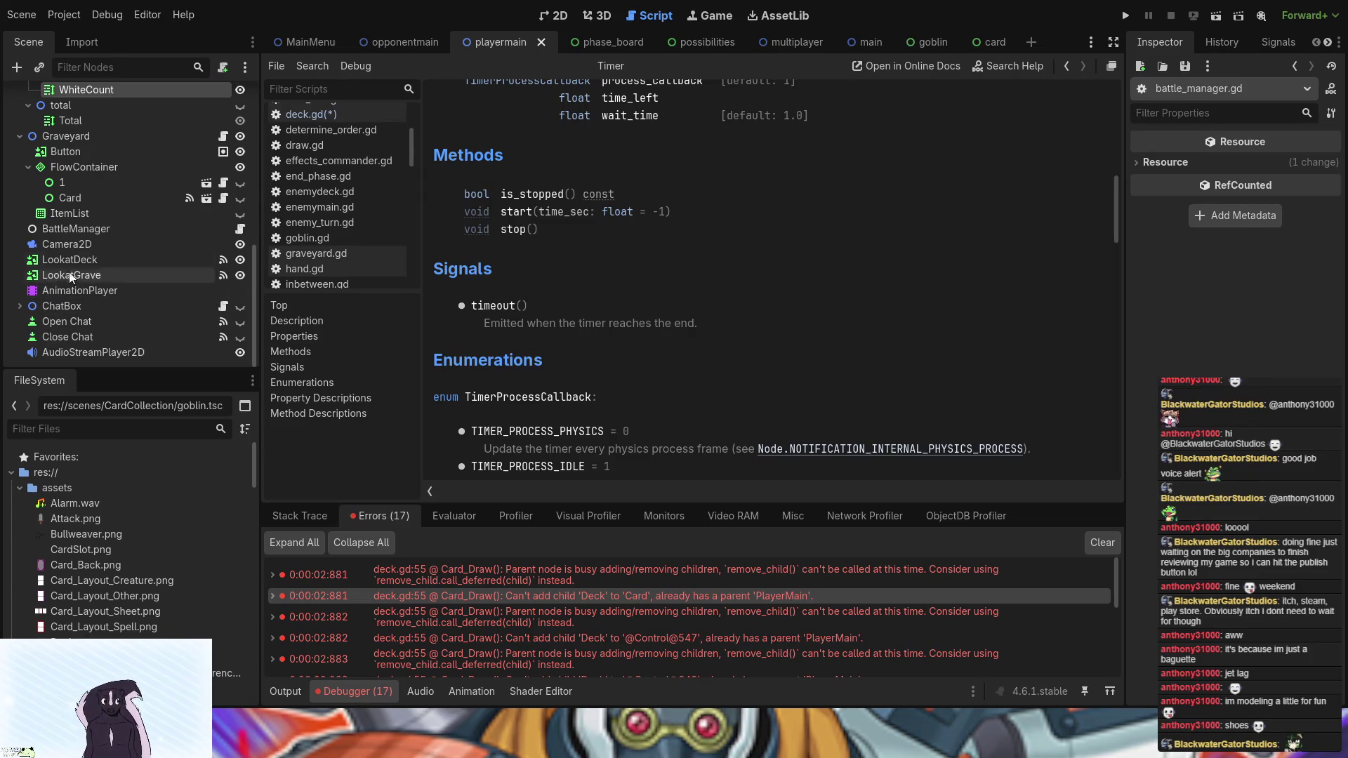
{"action": "scroll", "coordinate": [116, 176], "scroll_direction": "up", "scroll_amount": 3}
{"action": "scroll", "coordinate": [117, 183], "scroll_direction": "up", "scroll_amount": 5}
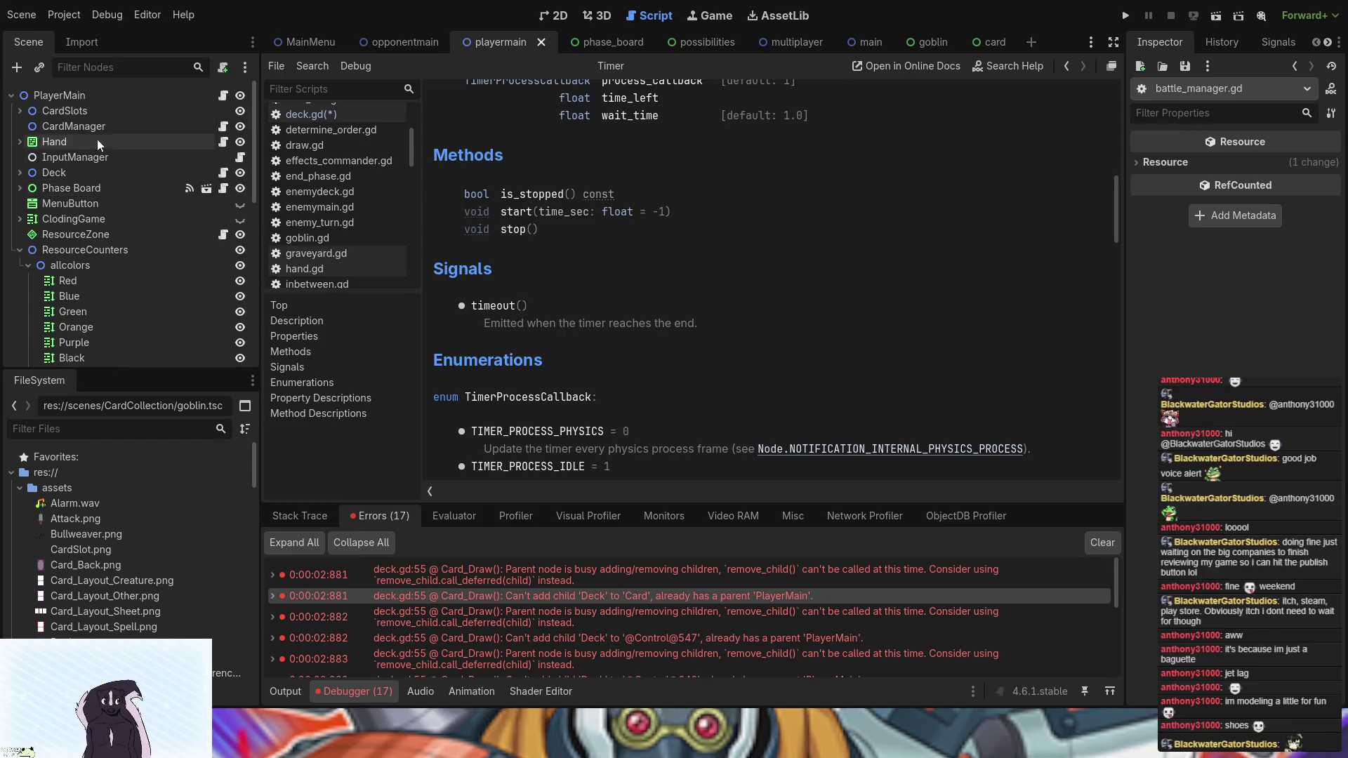
{"action": "left_click", "coordinate": [80, 95]}
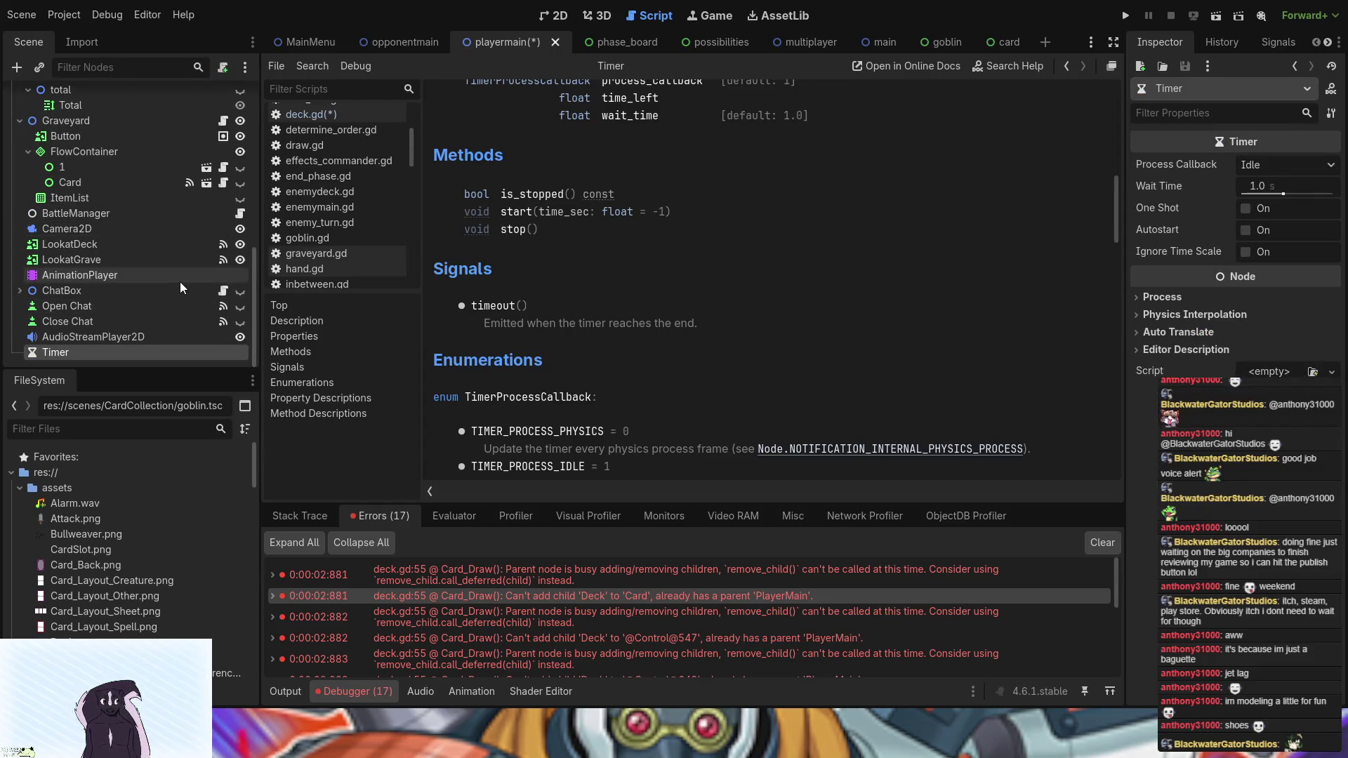
- Replace Timer on line 14 of battle_manager.gd with $"../Timer".start(time) using the Timer node
{"action": "left_click", "coordinate": [240, 214]}
{"action": "left_click_drag", "start_coordinate": [554, 322], "coordinate": [528, 322]}
{"action": "left_click_drag", "start_coordinate": [146, 351], "coordinate": [557, 323]}
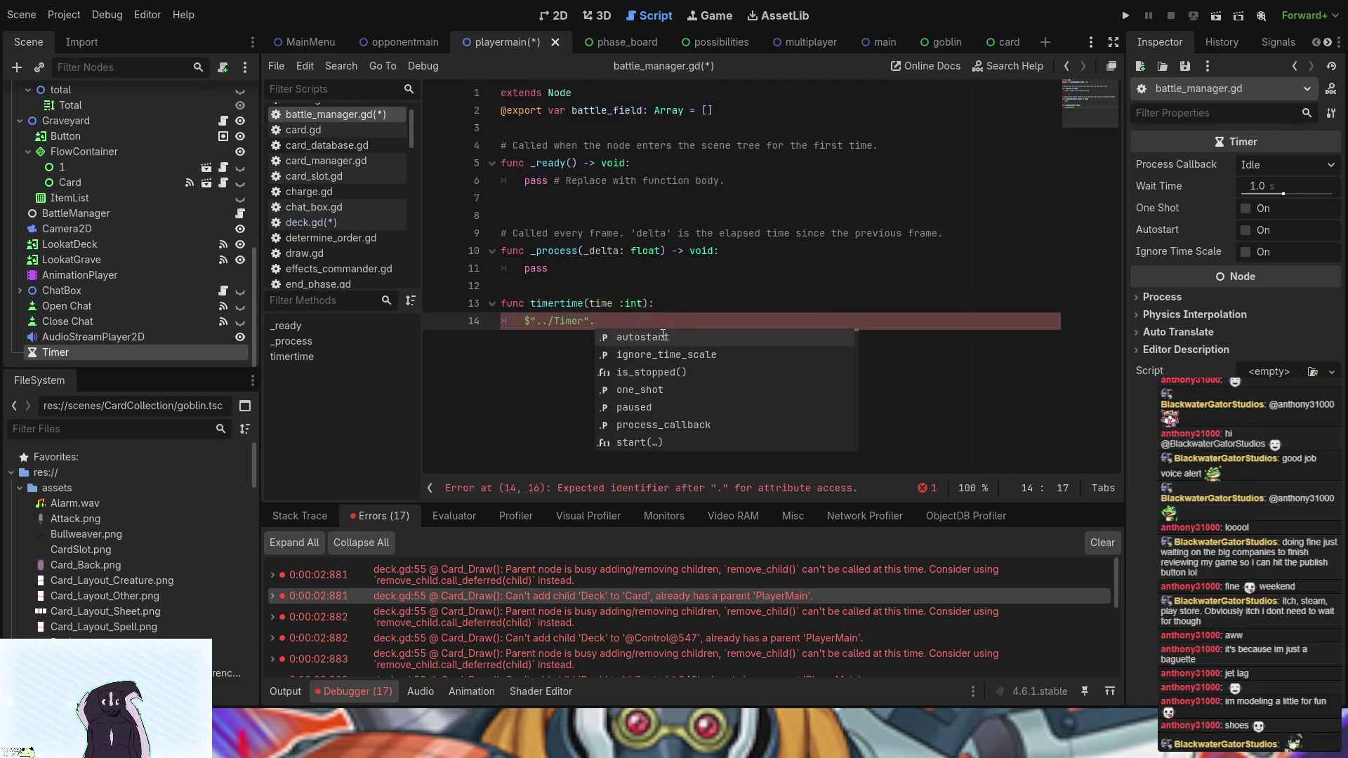
{"action": "type", "text": "st"}
{"action": "key", "text": "Return"}
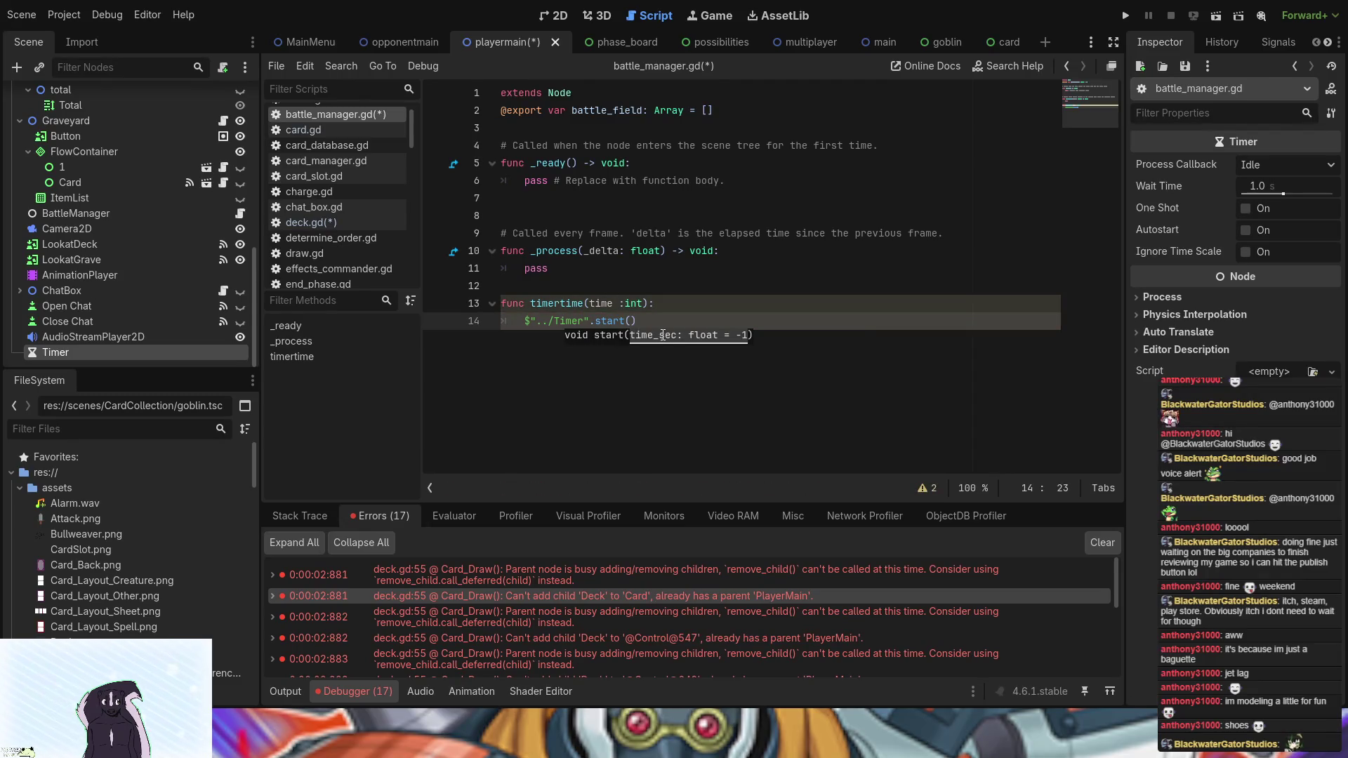
{"action": "type", "text": "time"}
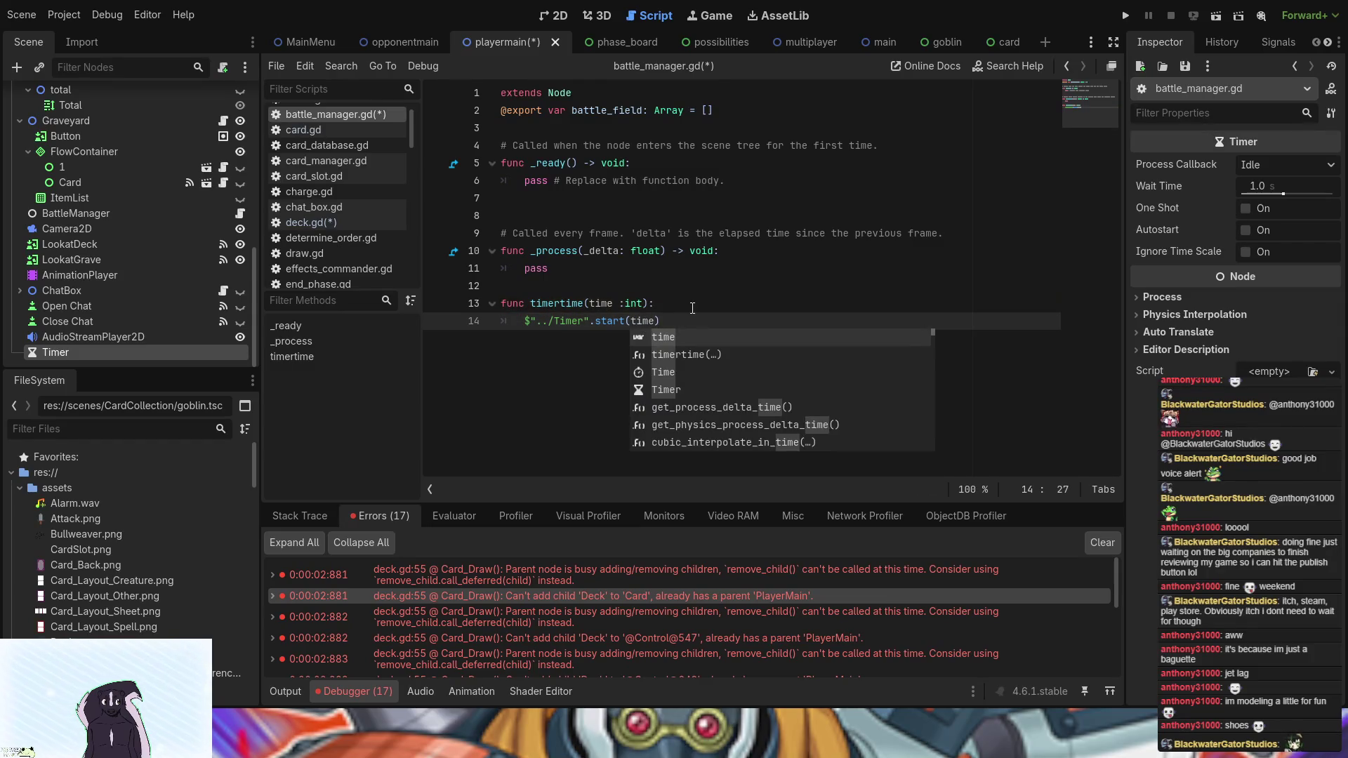
{"action": "type", "text": ")"}
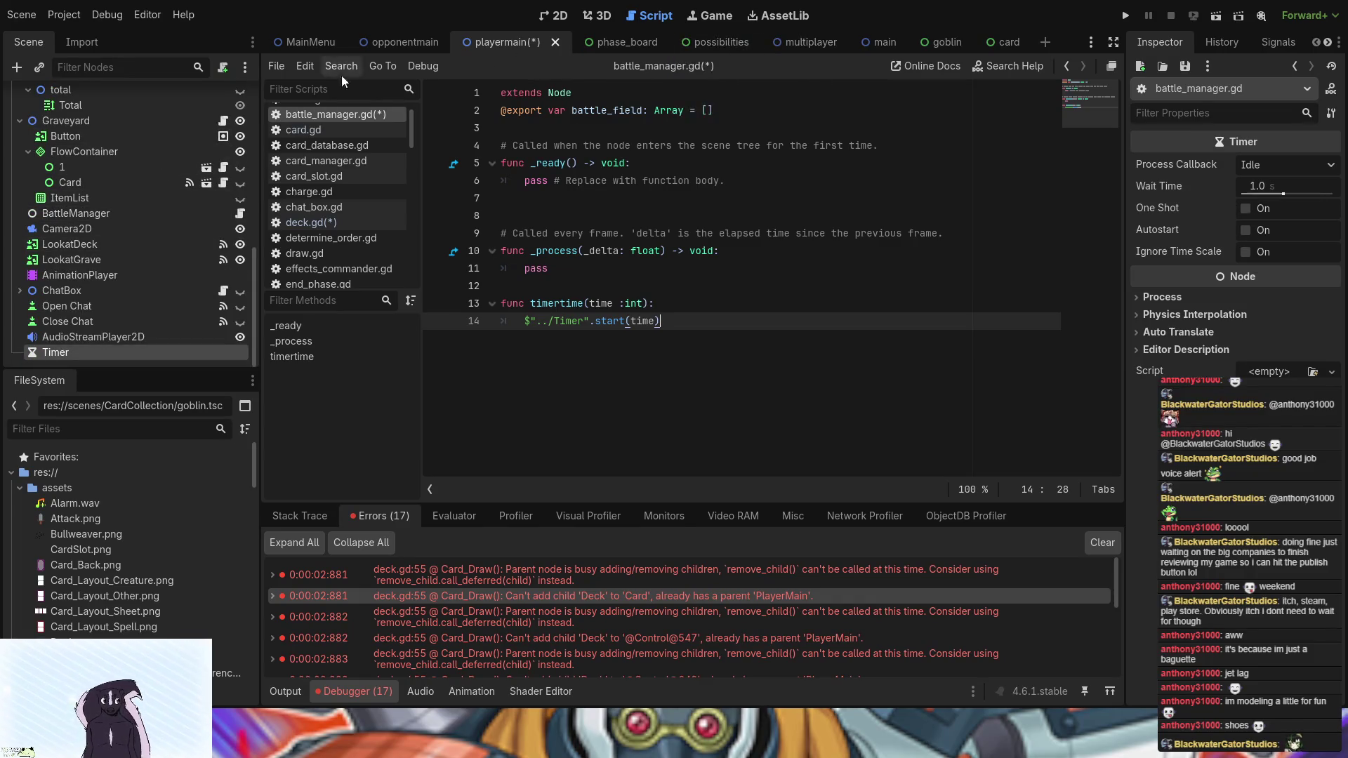
{"action": "scroll", "coordinate": [343, 276], "scroll_direction": "down", "scroll_amount": 3}
{"action": "scroll", "coordinate": [343, 275], "scroll_direction": "up", "scroll_amount": 3}
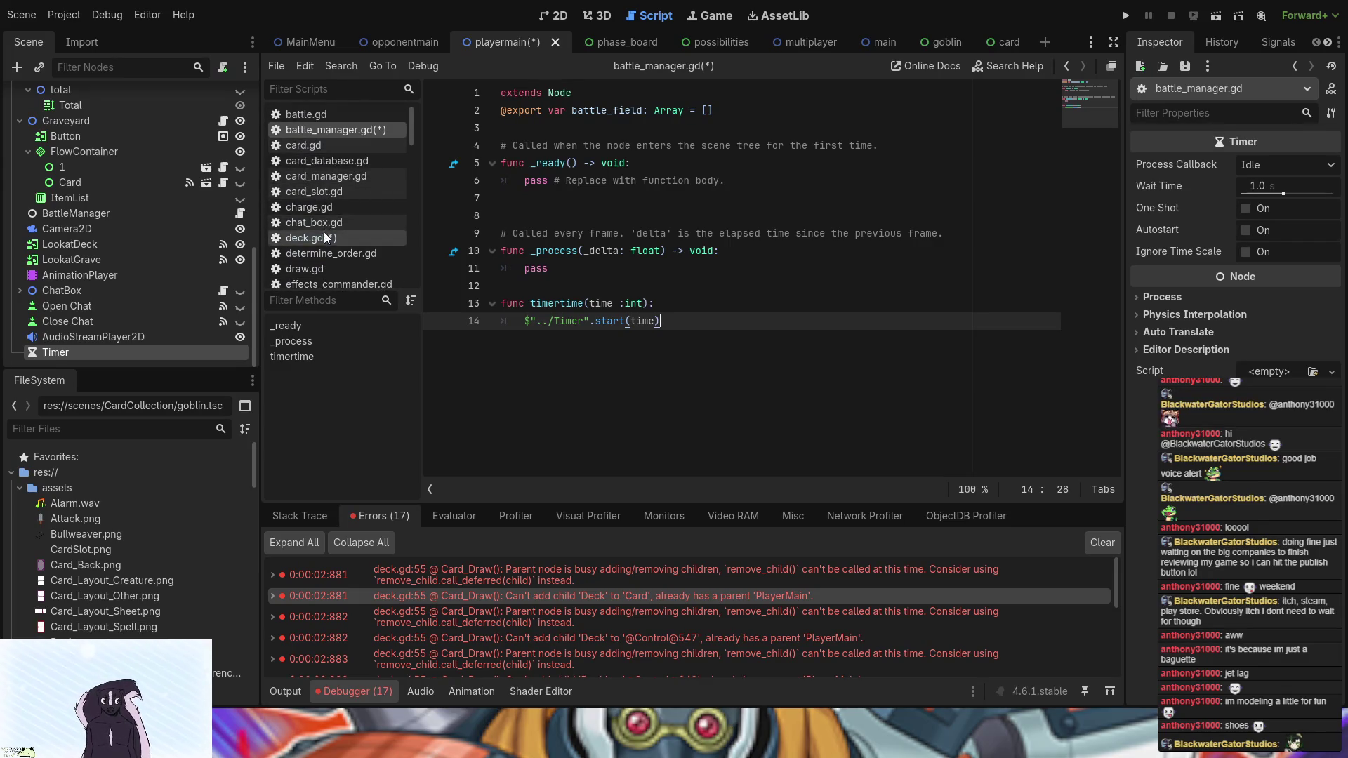
{"action": "left_click", "coordinate": [323, 233]}
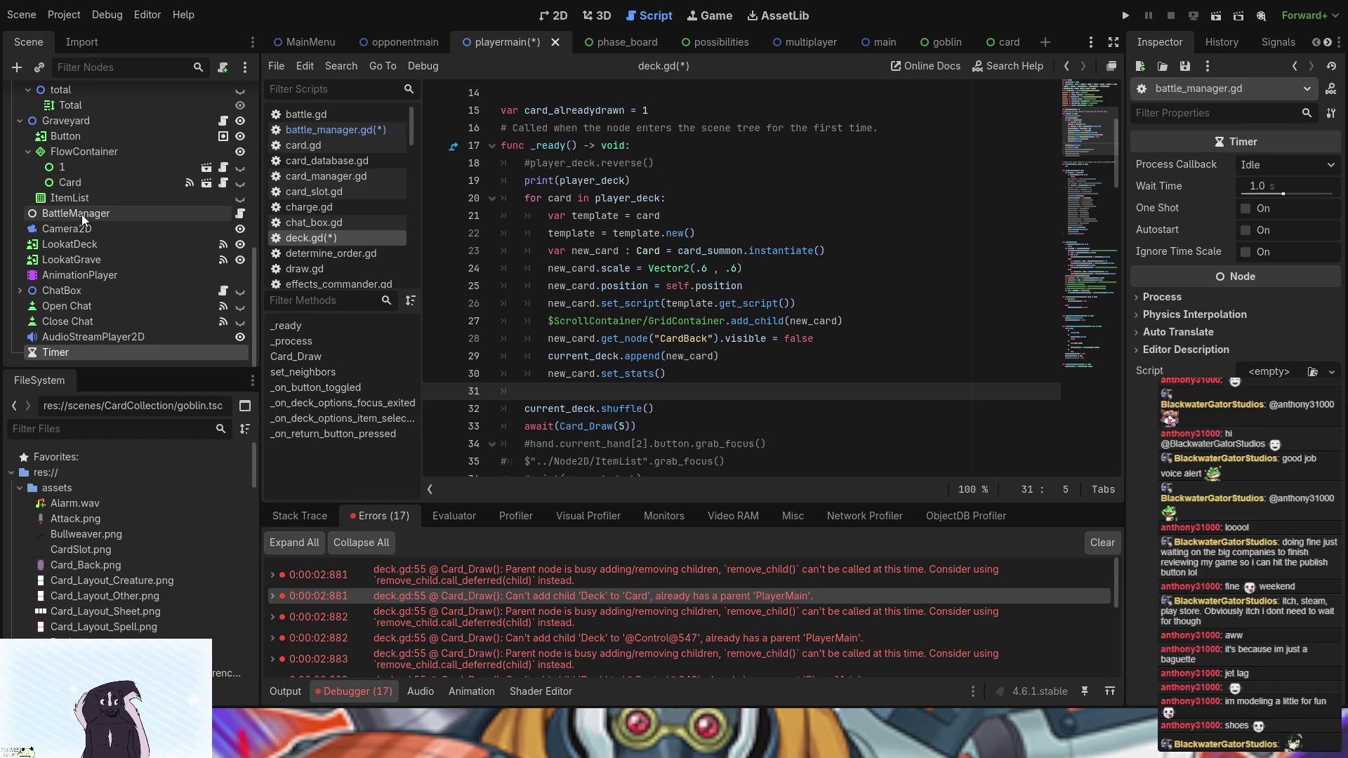
{"action": "scroll", "coordinate": [738, 281], "scroll_direction": "up", "scroll_amount": 3}
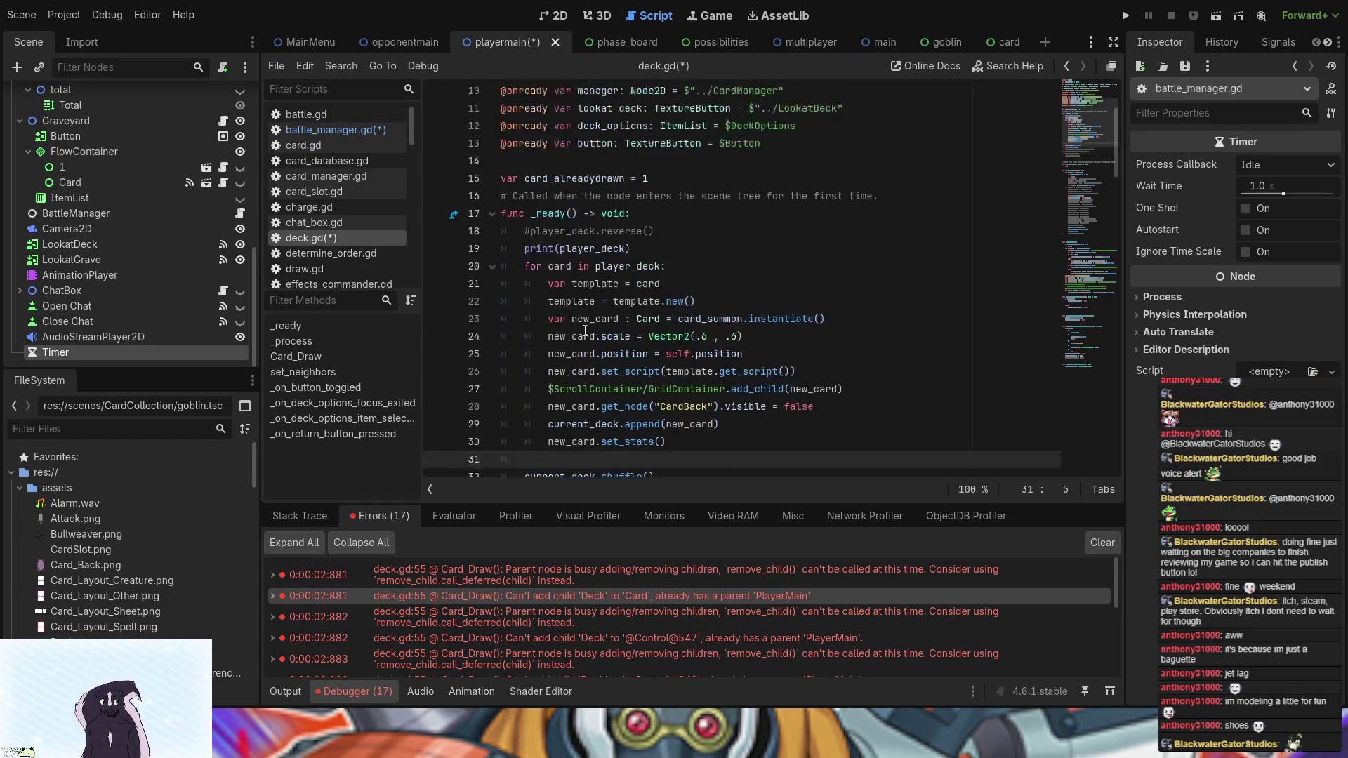
{"action": "left_click_drag", "start_coordinate": [70, 217], "coordinate": [513, 257]}
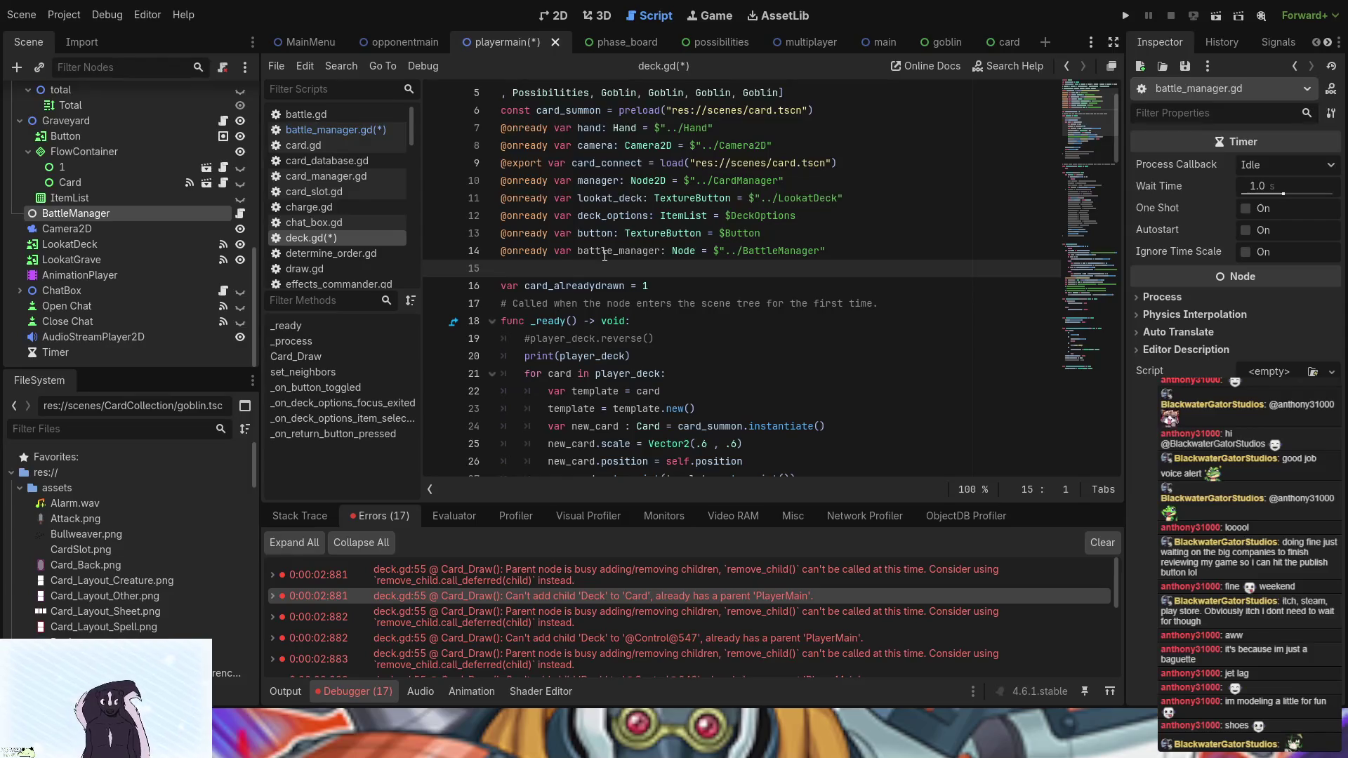
{"action": "scroll", "coordinate": [601, 258], "scroll_direction": "down", "scroll_amount": 1}
- Write await battle_manager.timertime(2) on line 32, just before current_deck.shuffle()
{"action": "double_click", "coordinate": [598, 197]}
{"action": "key", "text": "ctrl+c"}
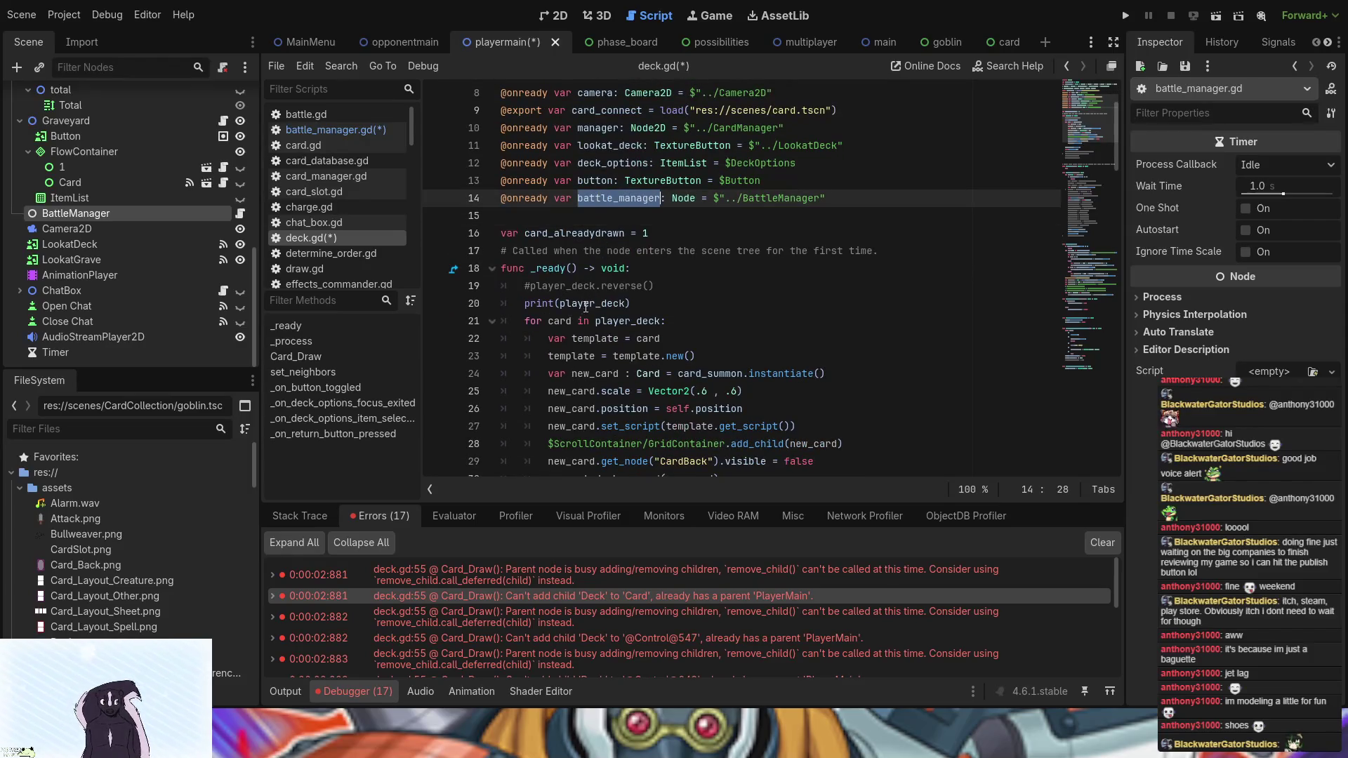
{"action": "scroll", "coordinate": [588, 307], "scroll_direction": "down", "scroll_amount": 5}
{"action": "left_click", "coordinate": [557, 251]}
{"action": "key", "text": "ctrl+v"}
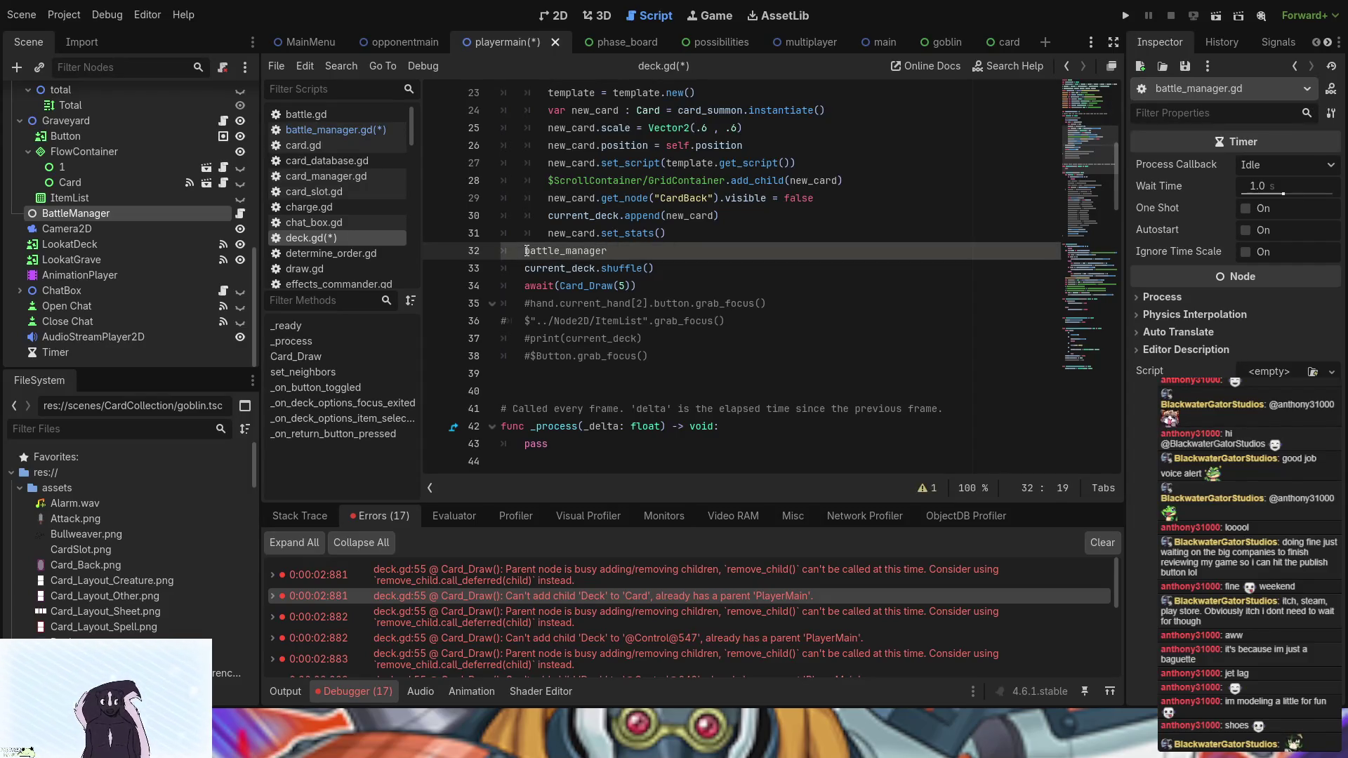
{"action": "type", "text": ".t"}
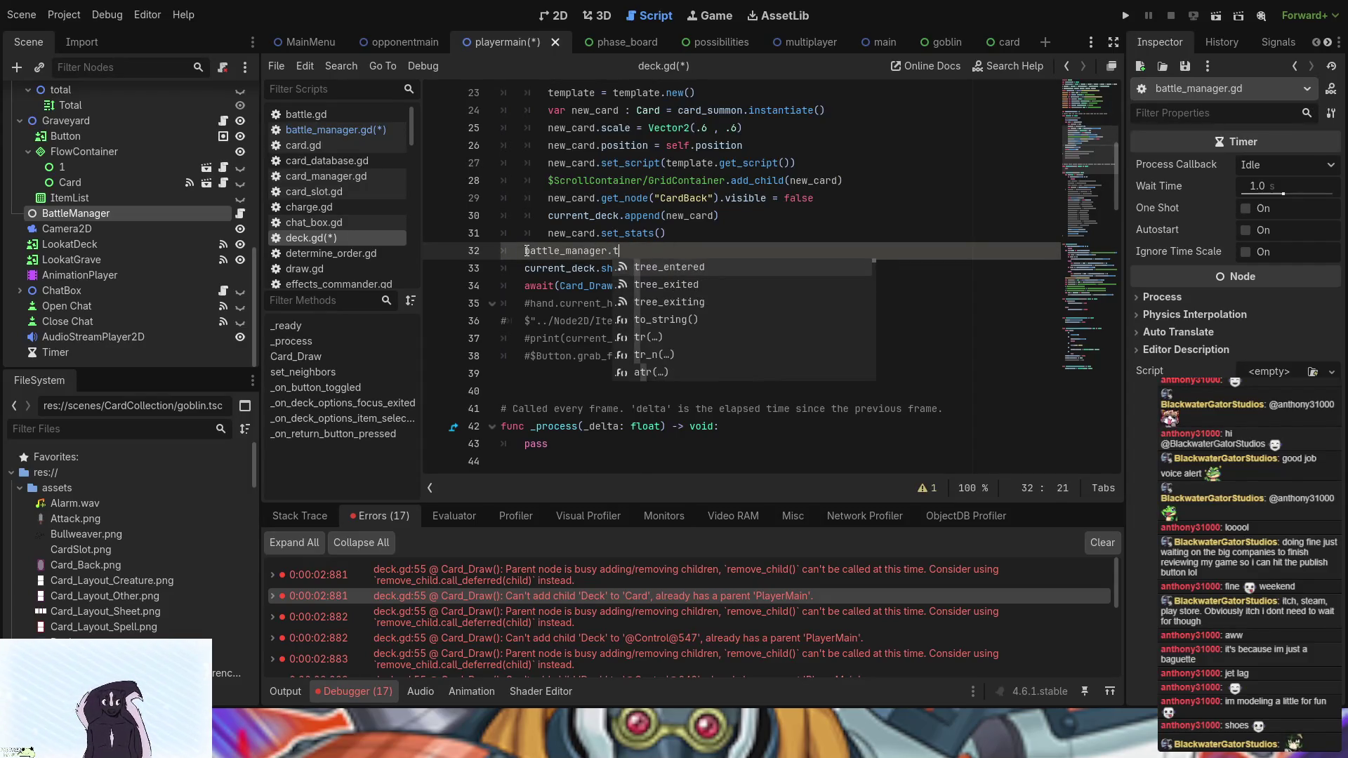
{"action": "type", "text": "imr"}
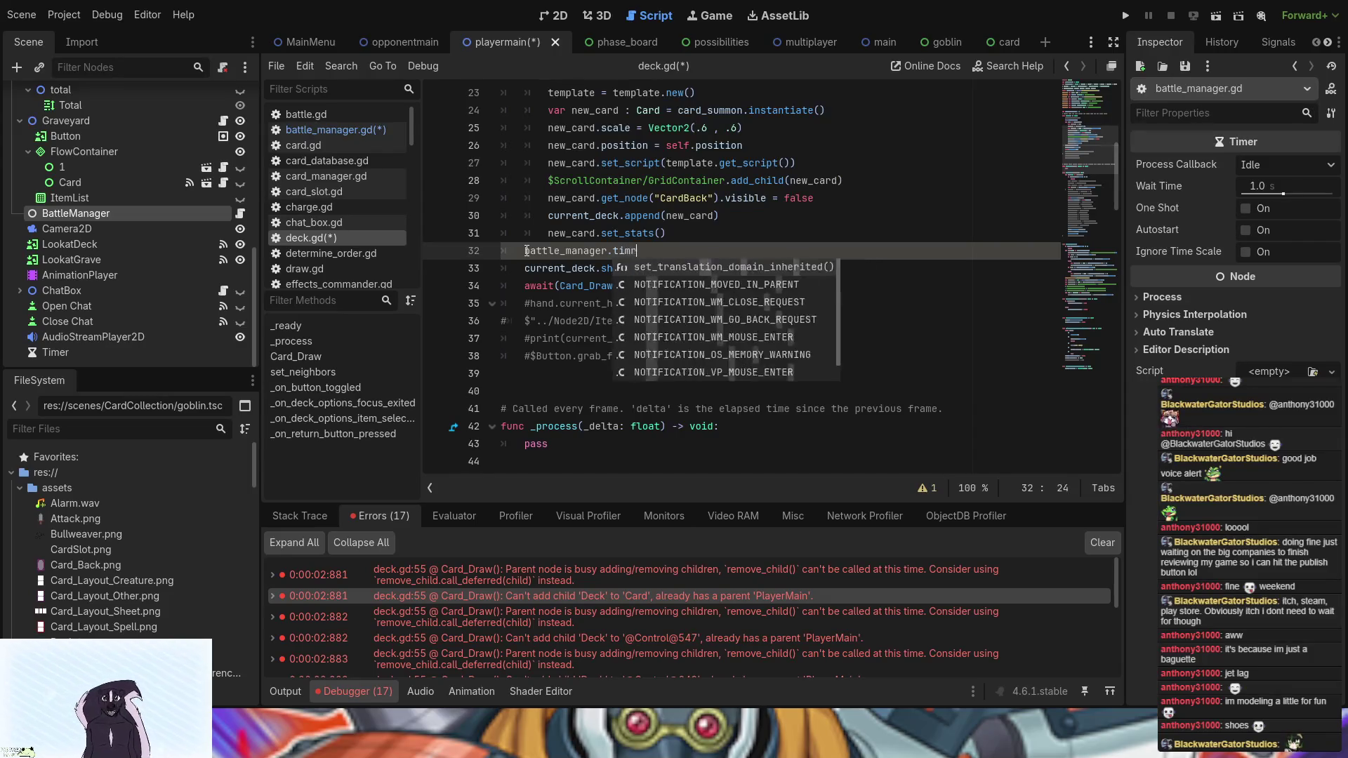
{"action": "key", "text": "BackSpace"}
{"action": "type", "text": "er"}
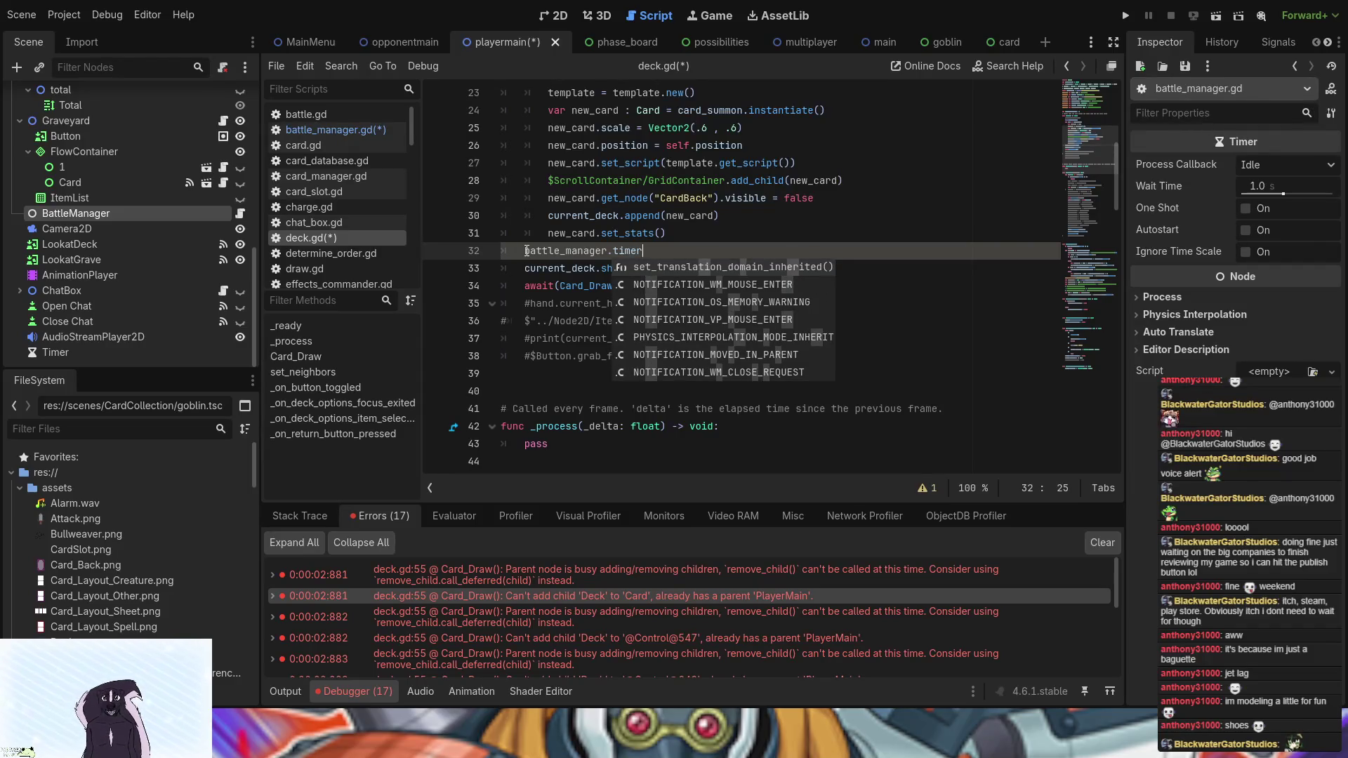
{"action": "type", "text": "time(2"}
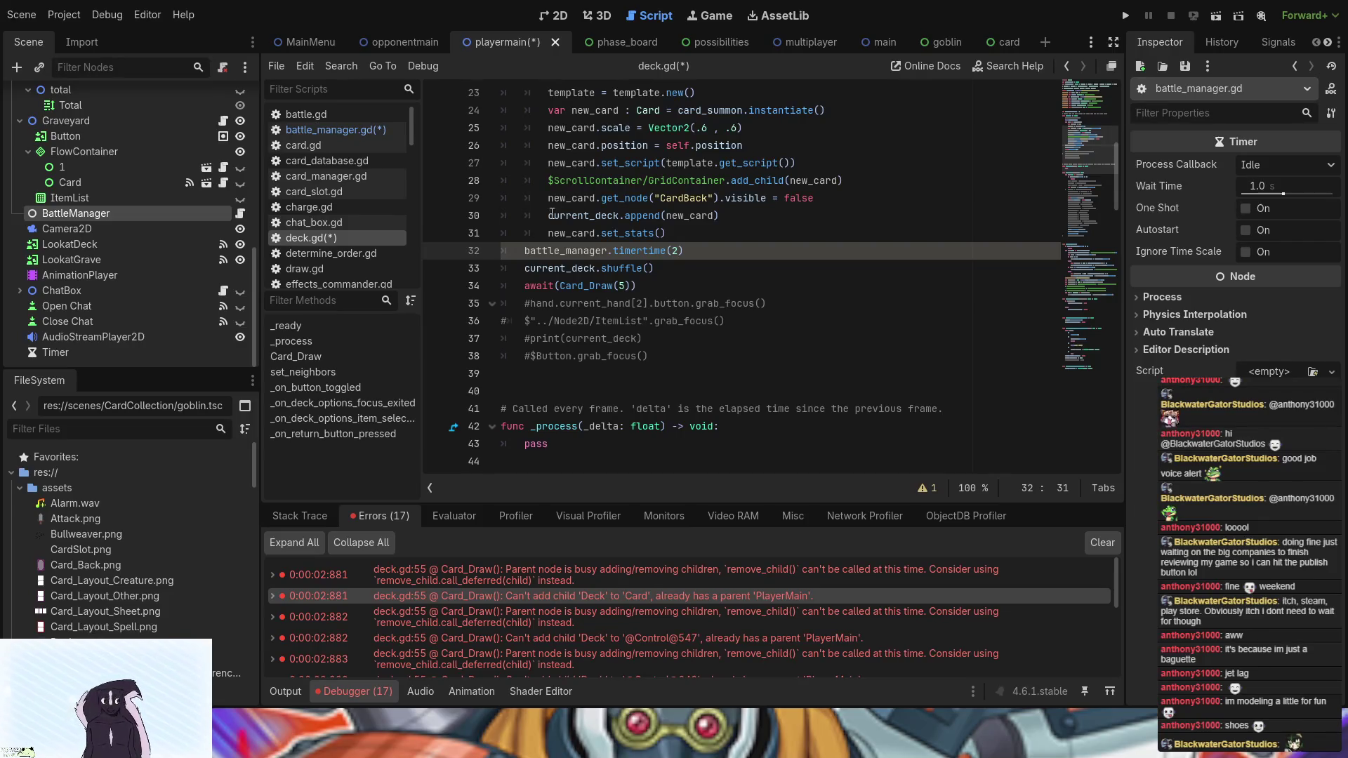
{"action": "key", "text": "Home"}
{"action": "type", "text": "await"}
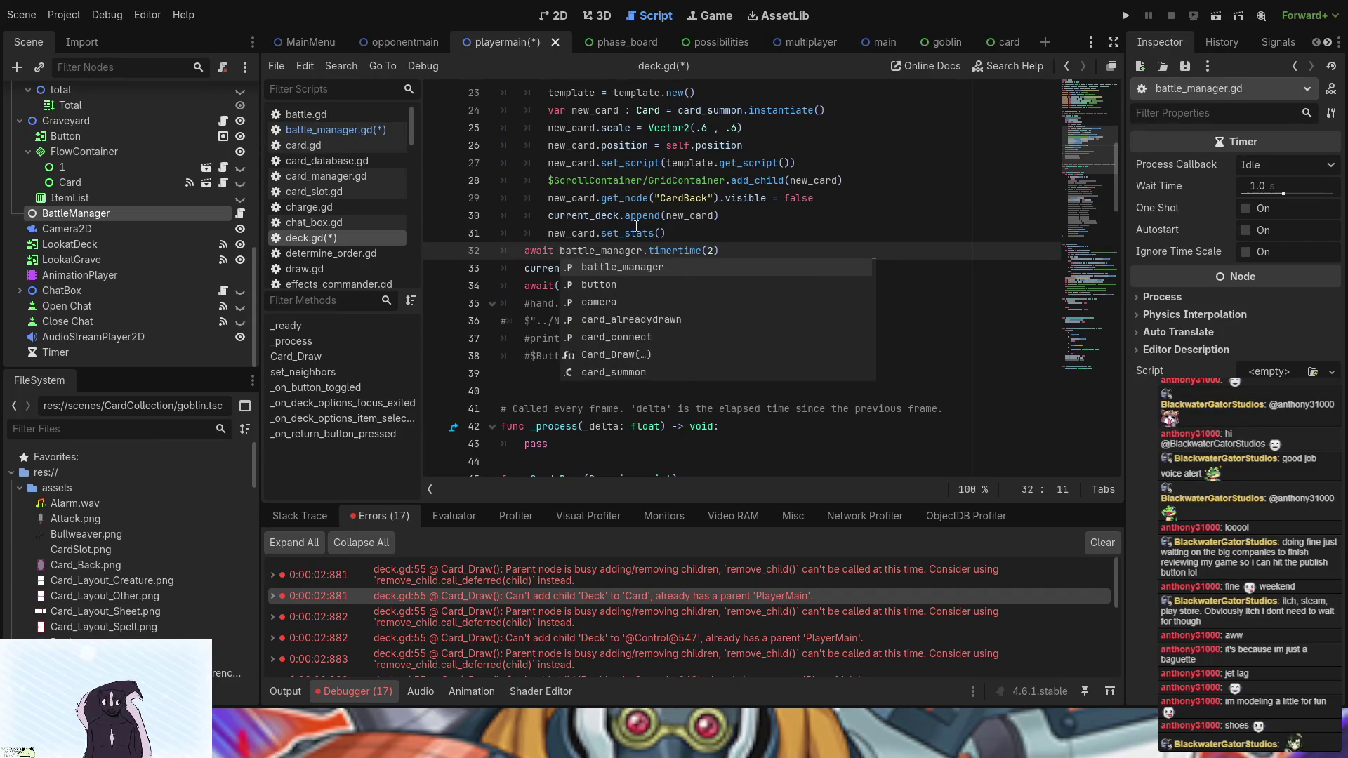
{"action": "left_click", "coordinate": [636, 225]}
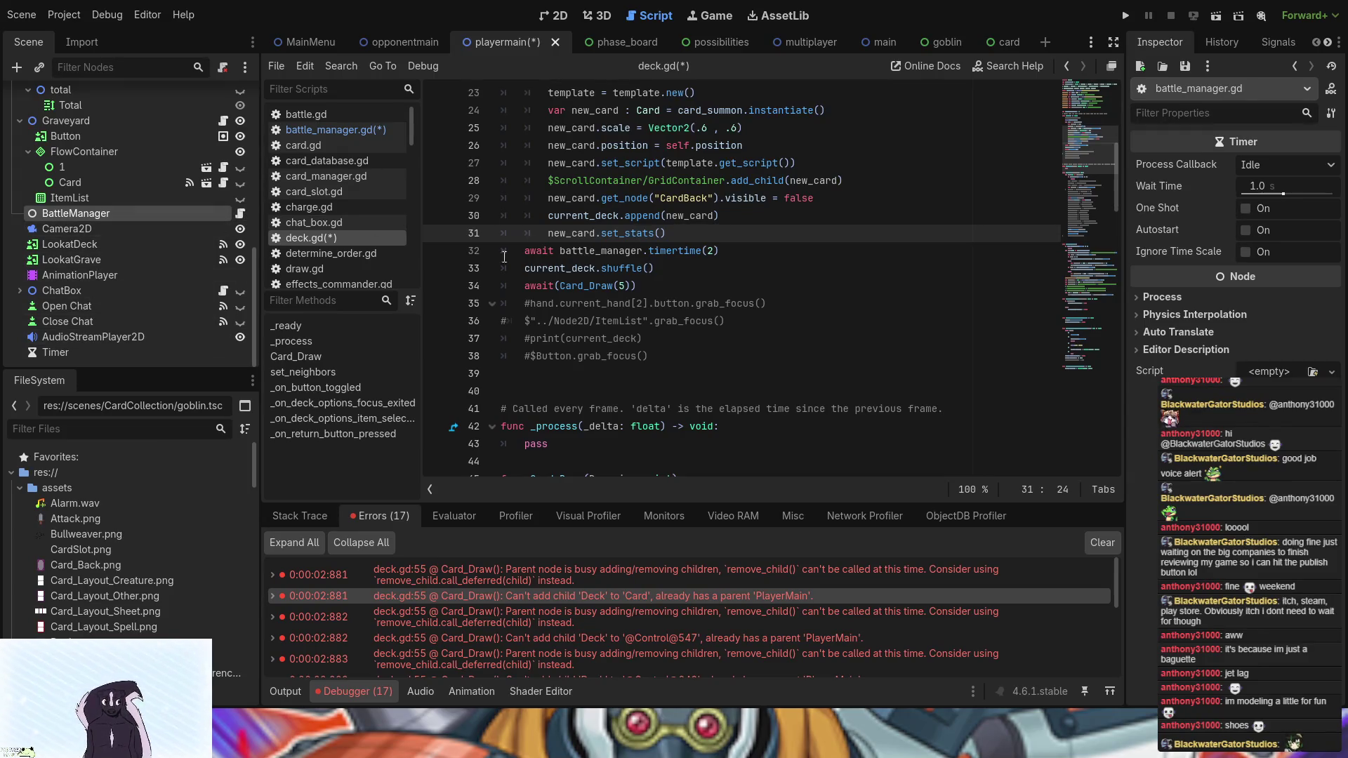
- Reopen deck.gd from the Deck node, test-run the project, and review the Card_Draw errors
{"action": "left_click", "coordinate": [241, 213]}
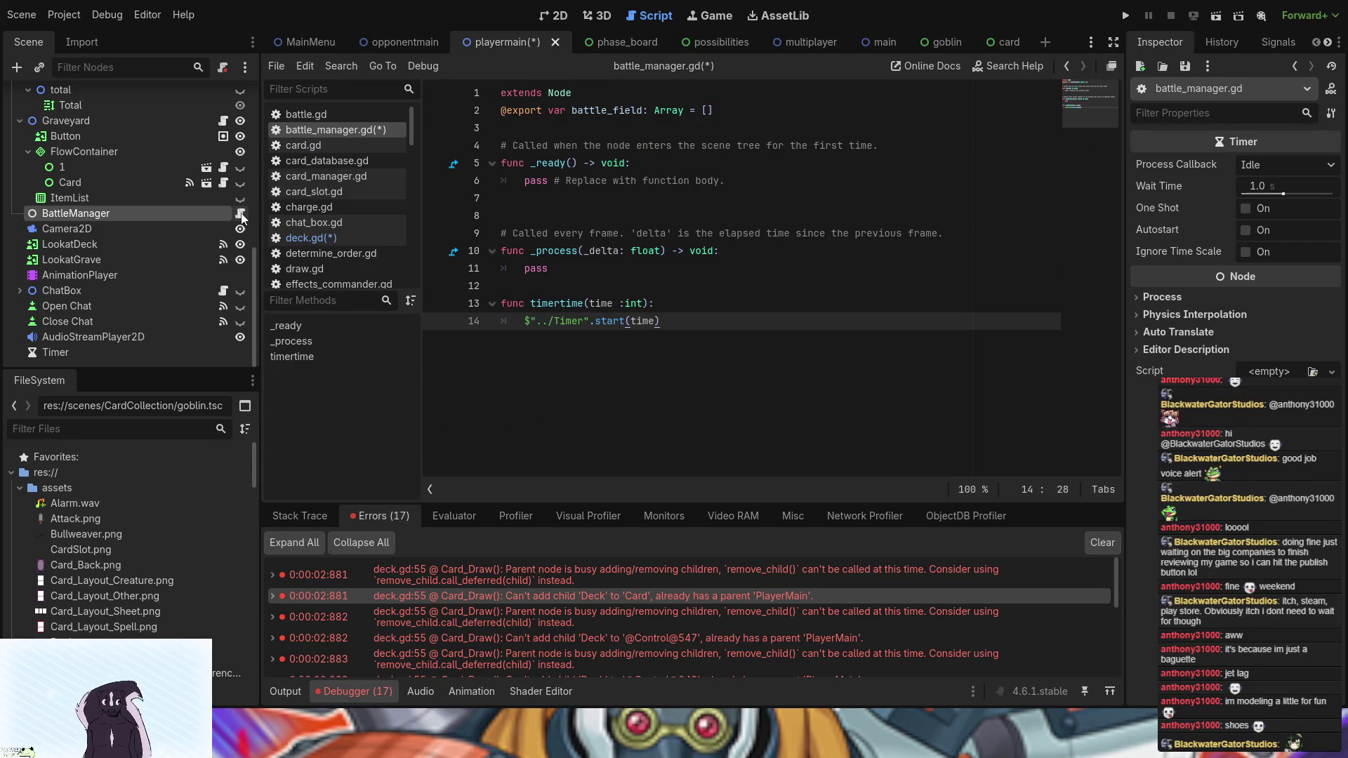
{"action": "scroll", "coordinate": [156, 223], "scroll_direction": "up", "scroll_amount": 10}
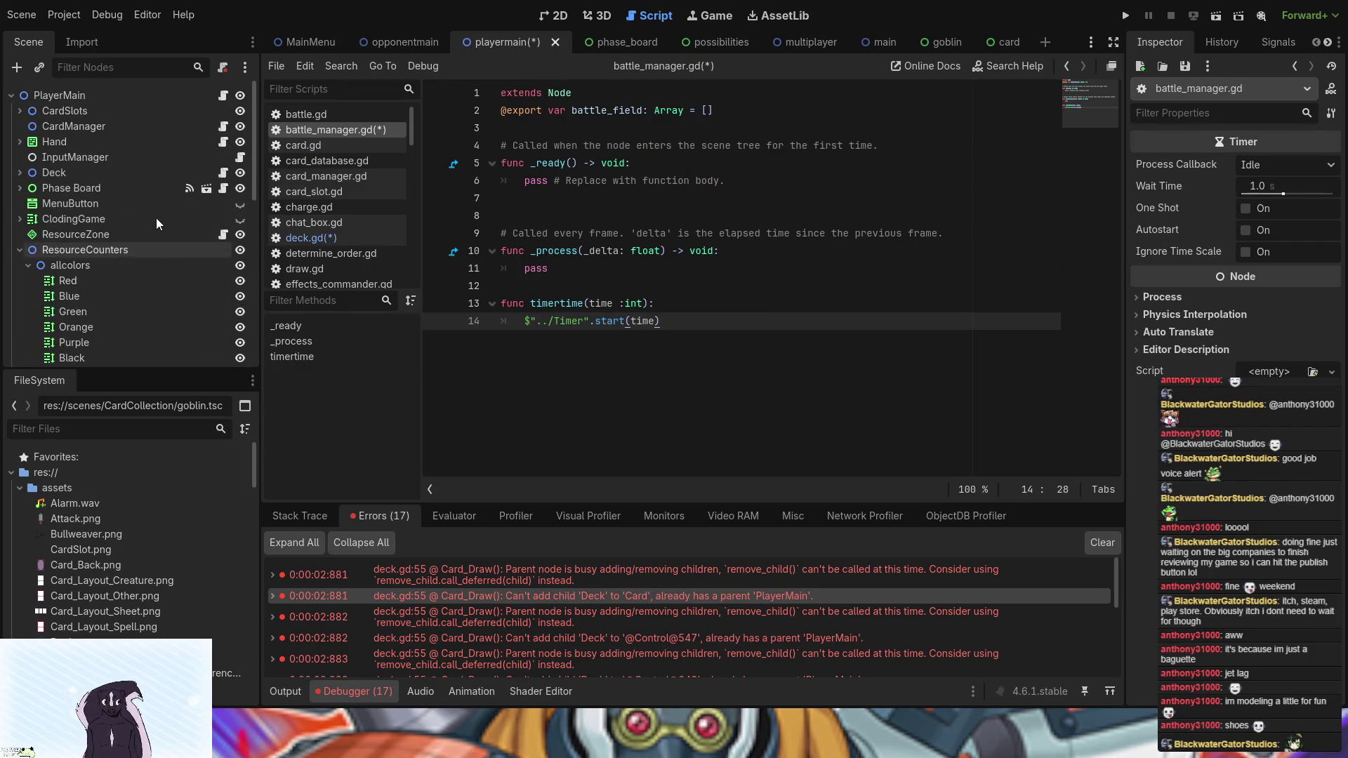
{"action": "left_click", "coordinate": [222, 172]}
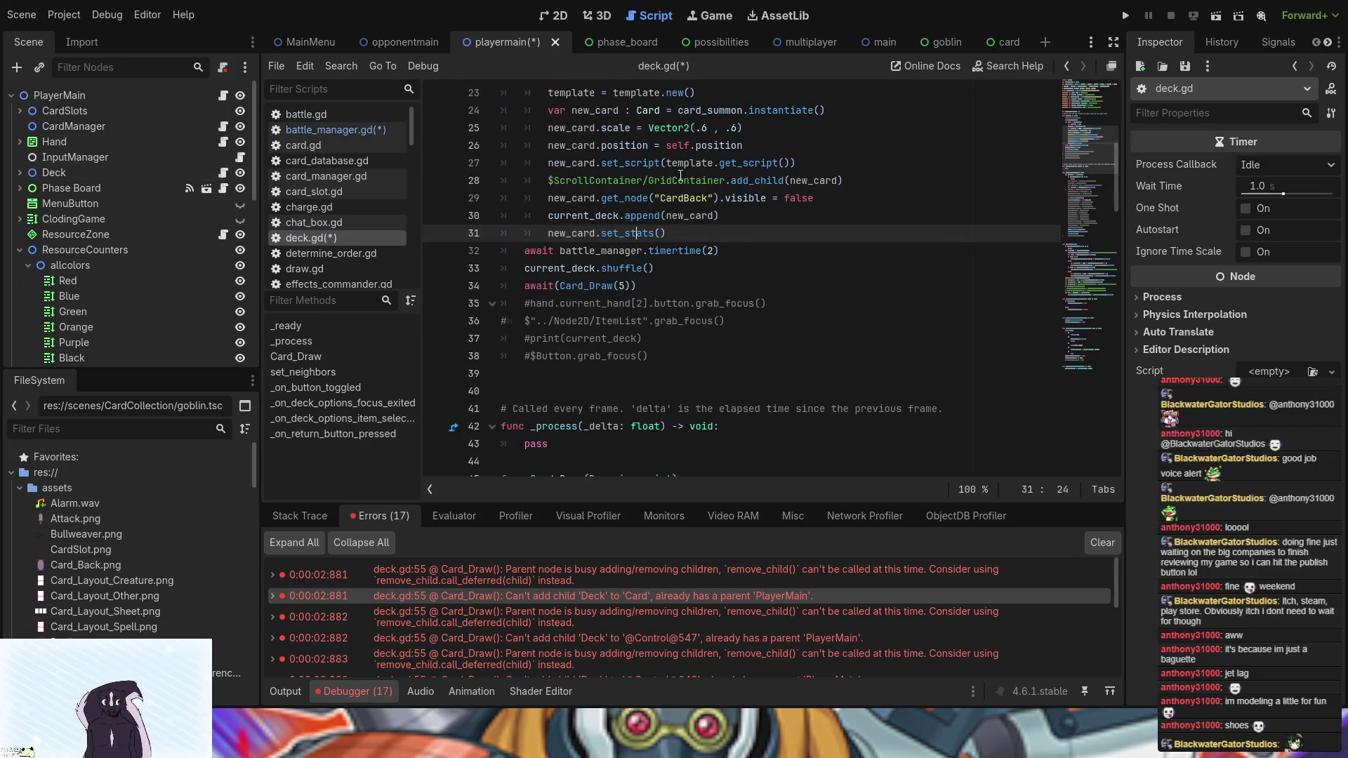
{"action": "left_click", "coordinate": [1124, 16]}
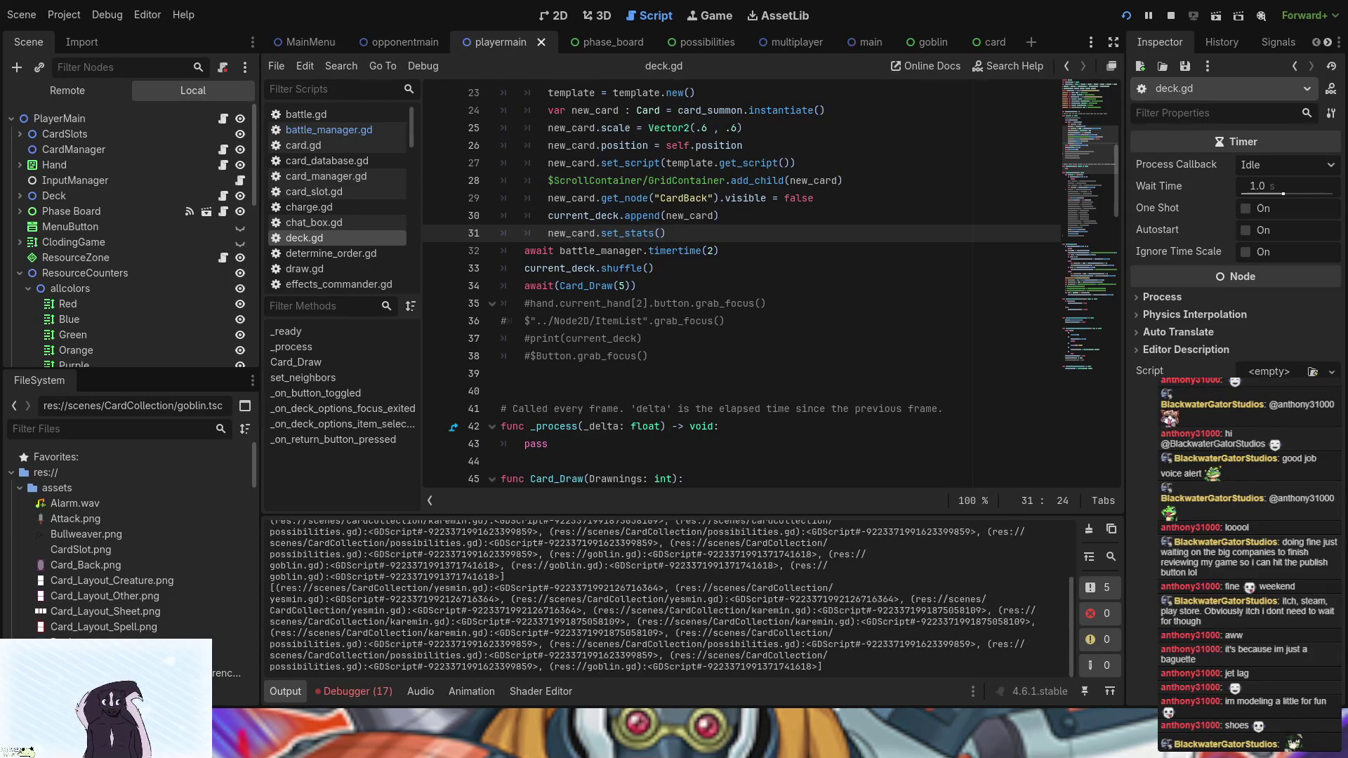
{"action": "key", "text": "F8"}
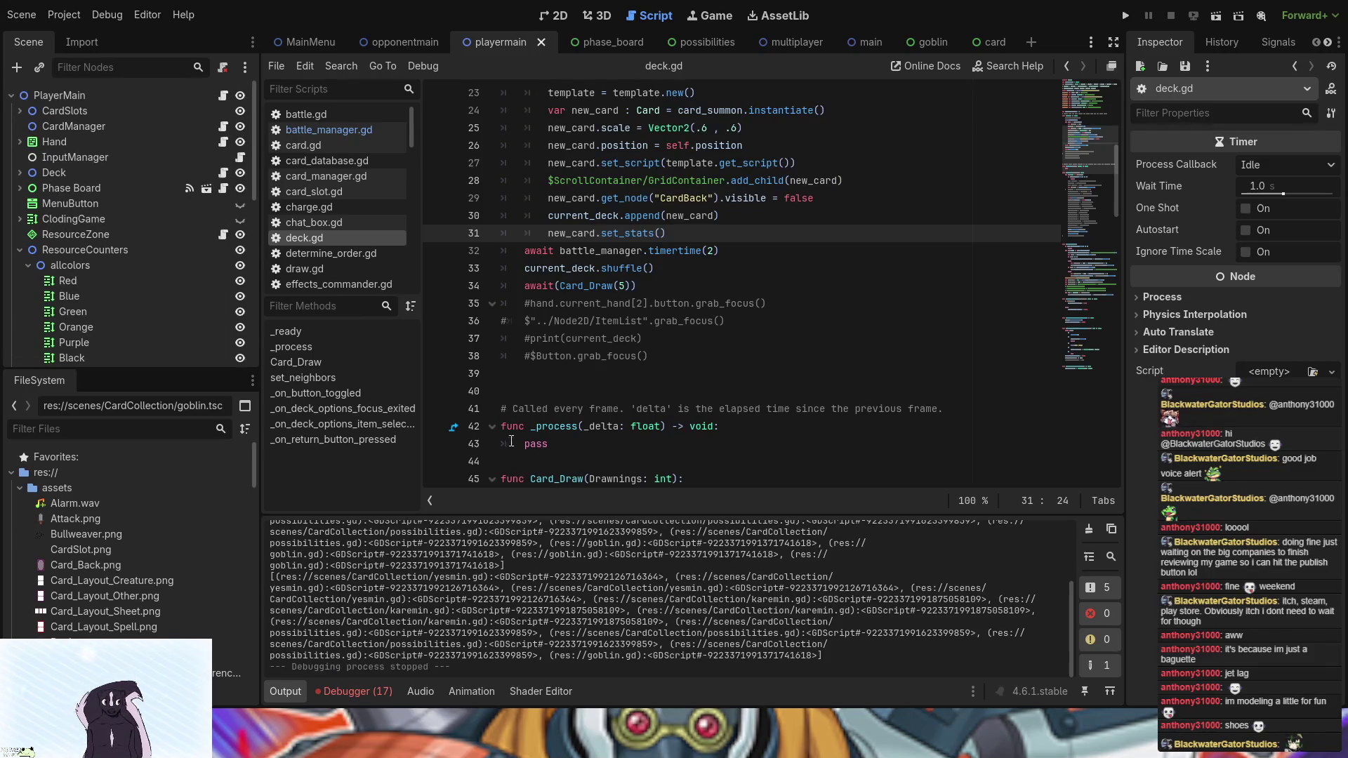
{"action": "left_click", "coordinate": [335, 693]}
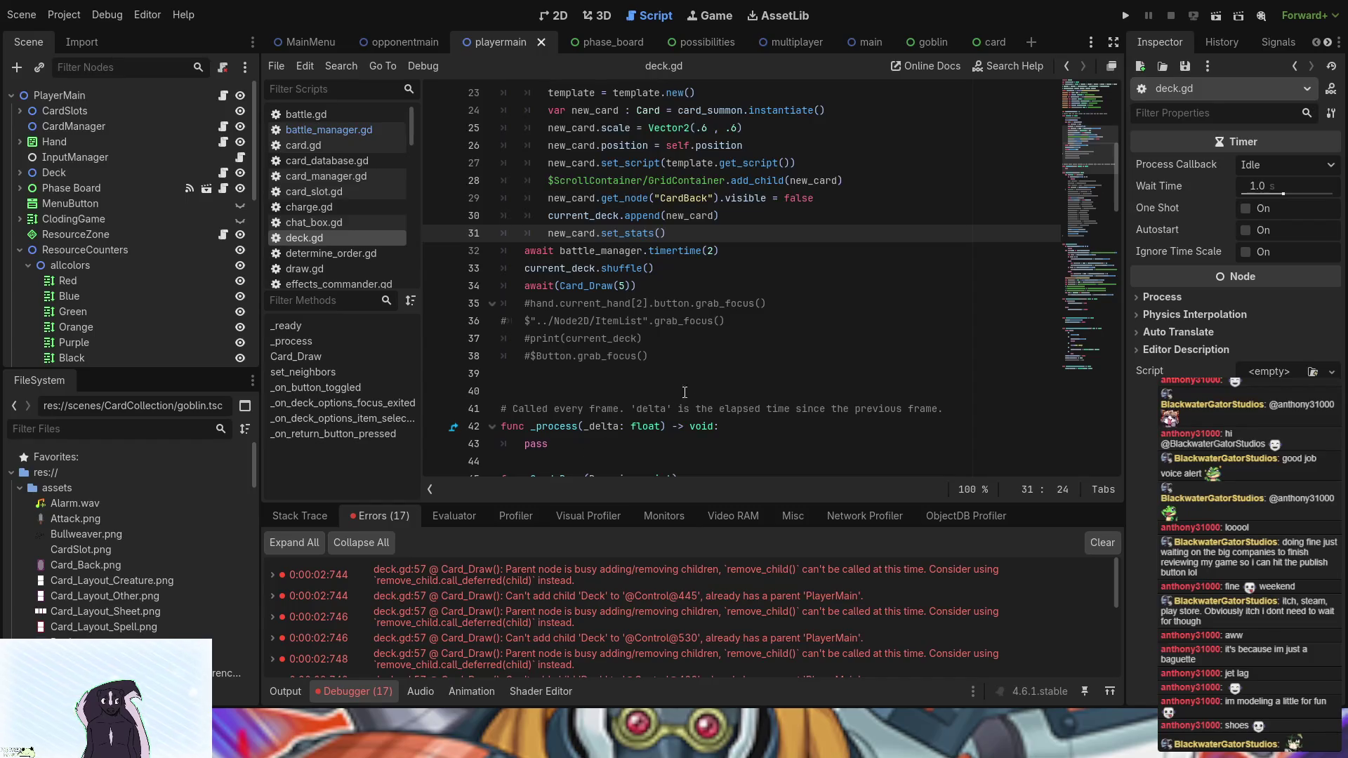
- Find the Card_Draw function and cut the await battle_manager.timertime(2) line from line 32
{"action": "scroll", "coordinate": [748, 374], "scroll_direction": "down", "scroll_amount": 5}
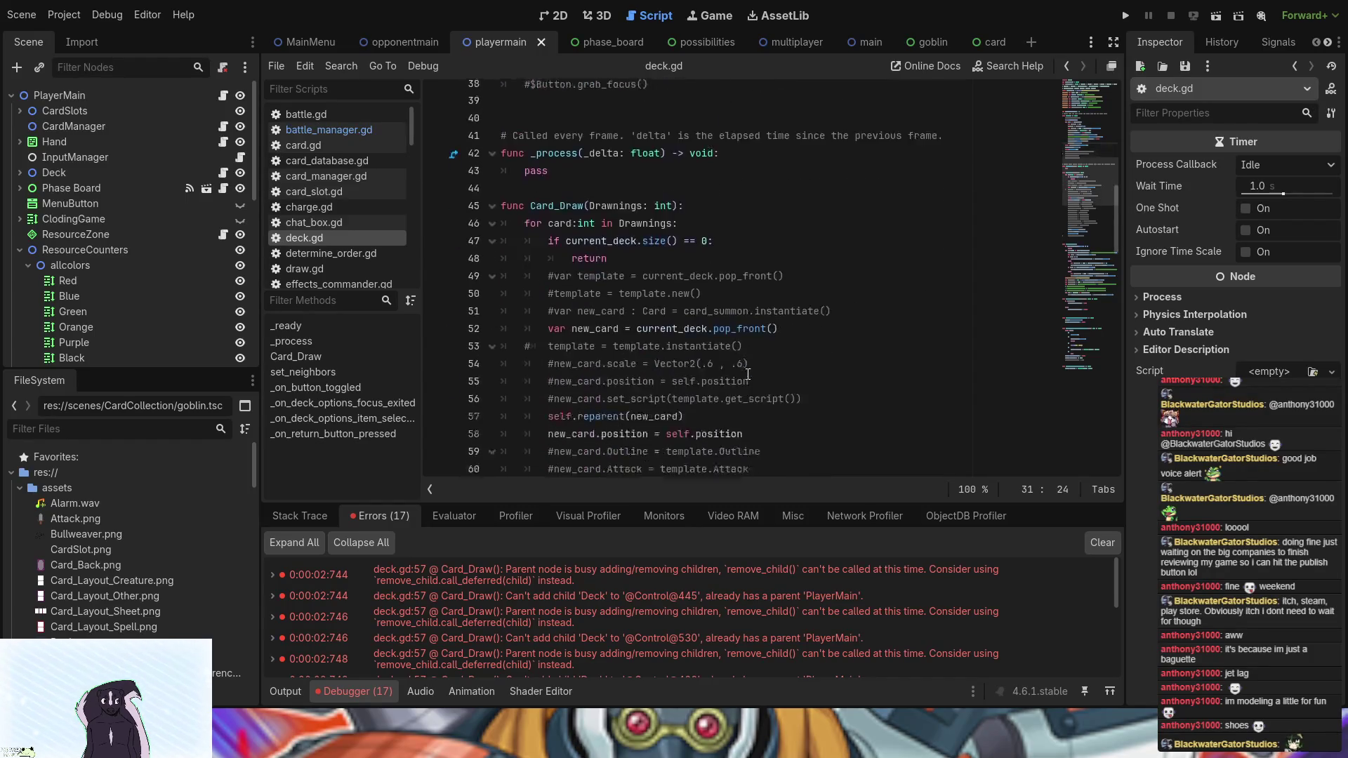
{"action": "scroll", "coordinate": [747, 374], "scroll_direction": "up", "scroll_amount": 5}
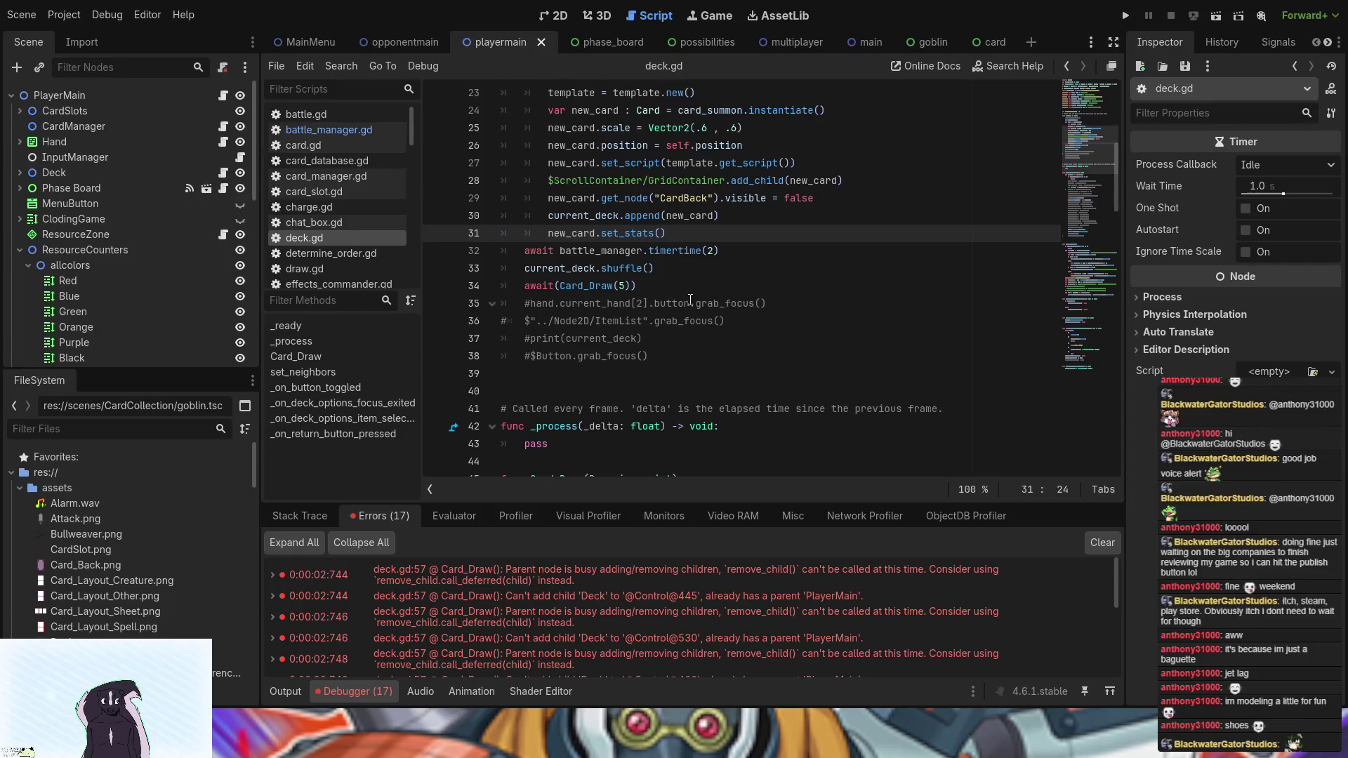
{"action": "left_click_drag", "start_coordinate": [637, 292], "coordinate": [527, 282]}
{"action": "key", "text": "Right"}
{"action": "scroll", "coordinate": [636, 444], "scroll_direction": "down", "scroll_amount": 5}
{"action": "scroll", "coordinate": [662, 274], "scroll_direction": "up", "scroll_amount": 5}
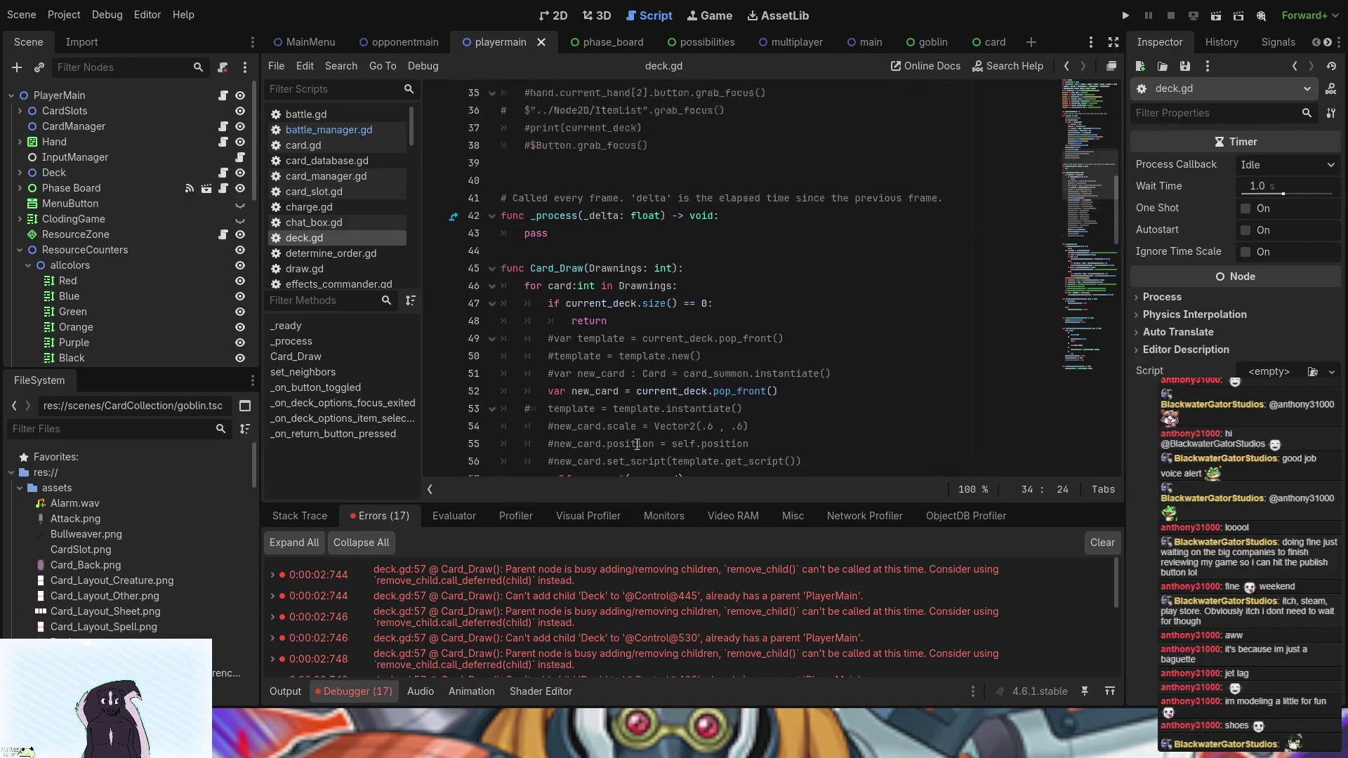
{"action": "left_click_drag", "start_coordinate": [724, 252], "coordinate": [729, 234]}
{"action": "key", "text": "ctrl+c"}
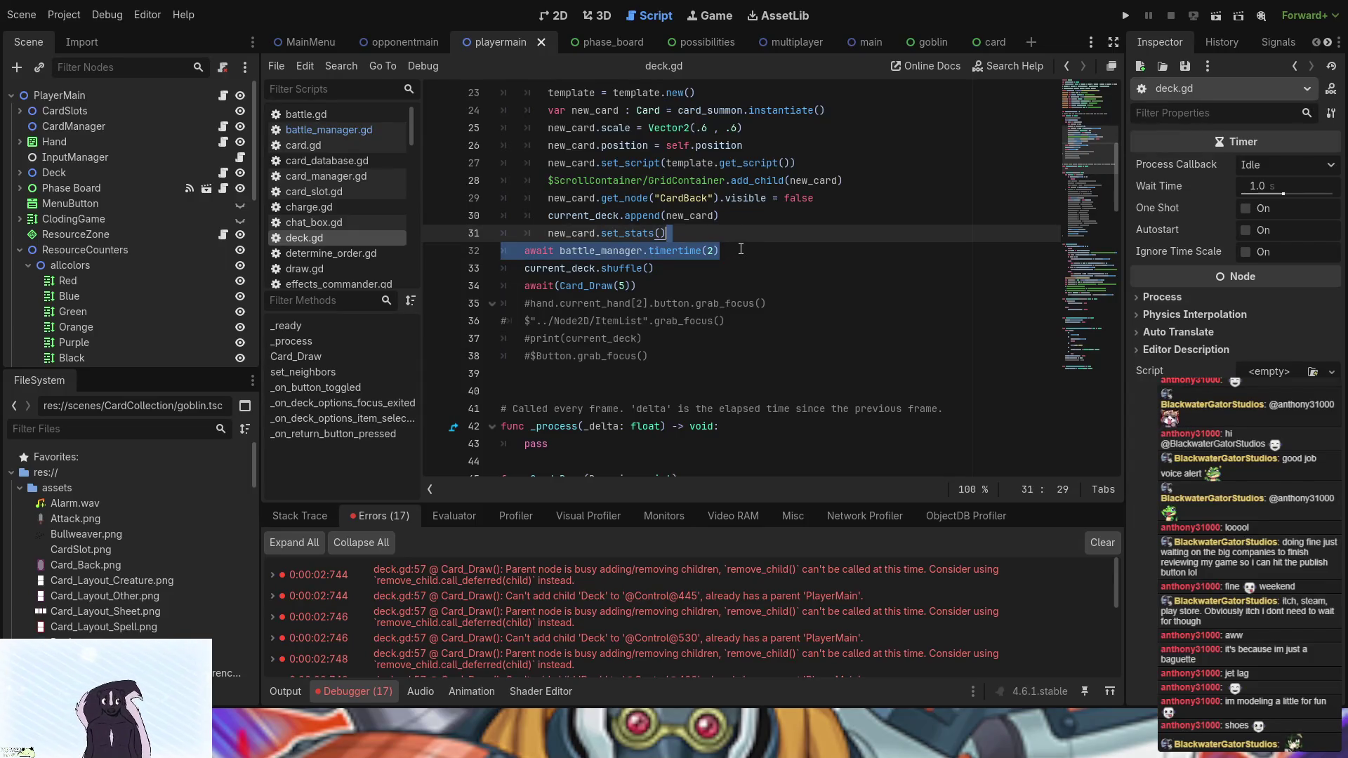
{"action": "key", "text": "BackSpace"}
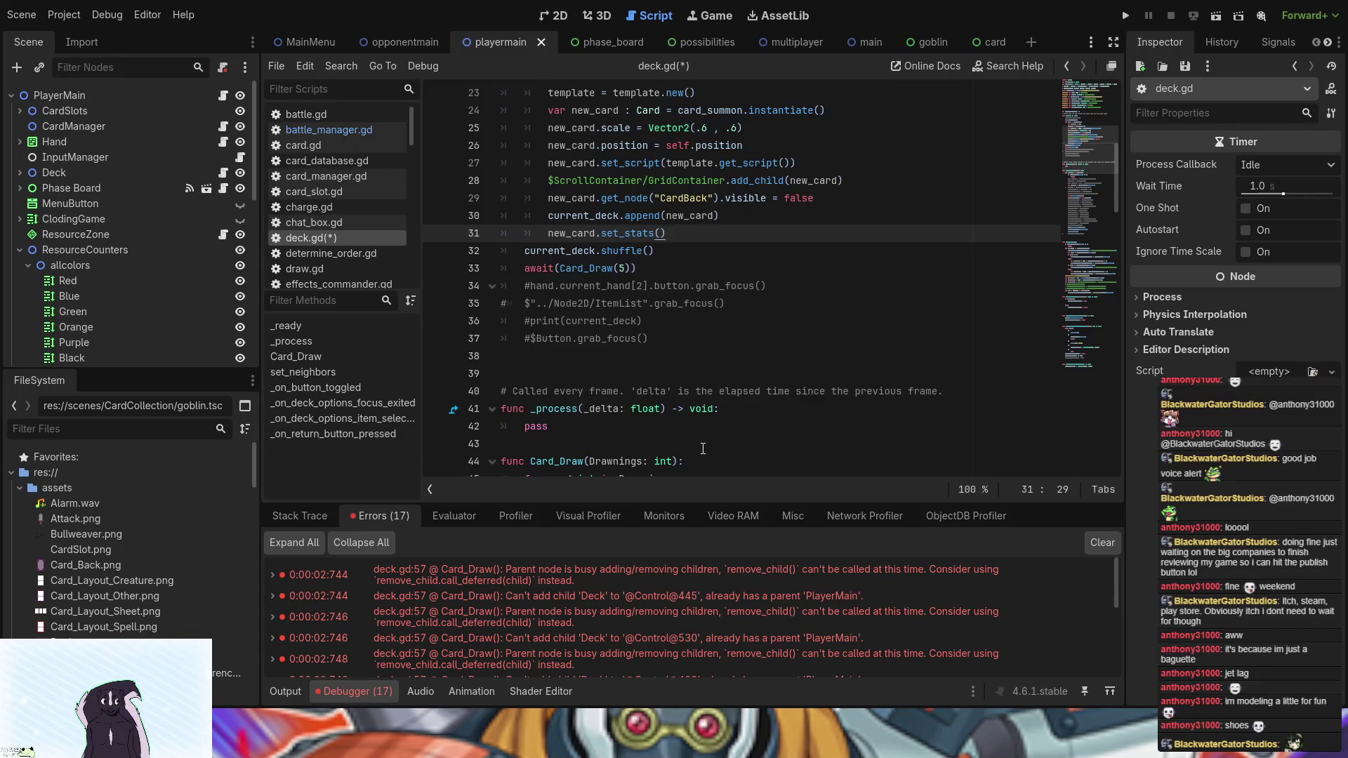
- Paste the await line, indented, after self.reparent(new_card) in Card_Draw and remove the blank line
{"action": "scroll", "coordinate": [703, 448], "scroll_direction": "down", "scroll_amount": 5}
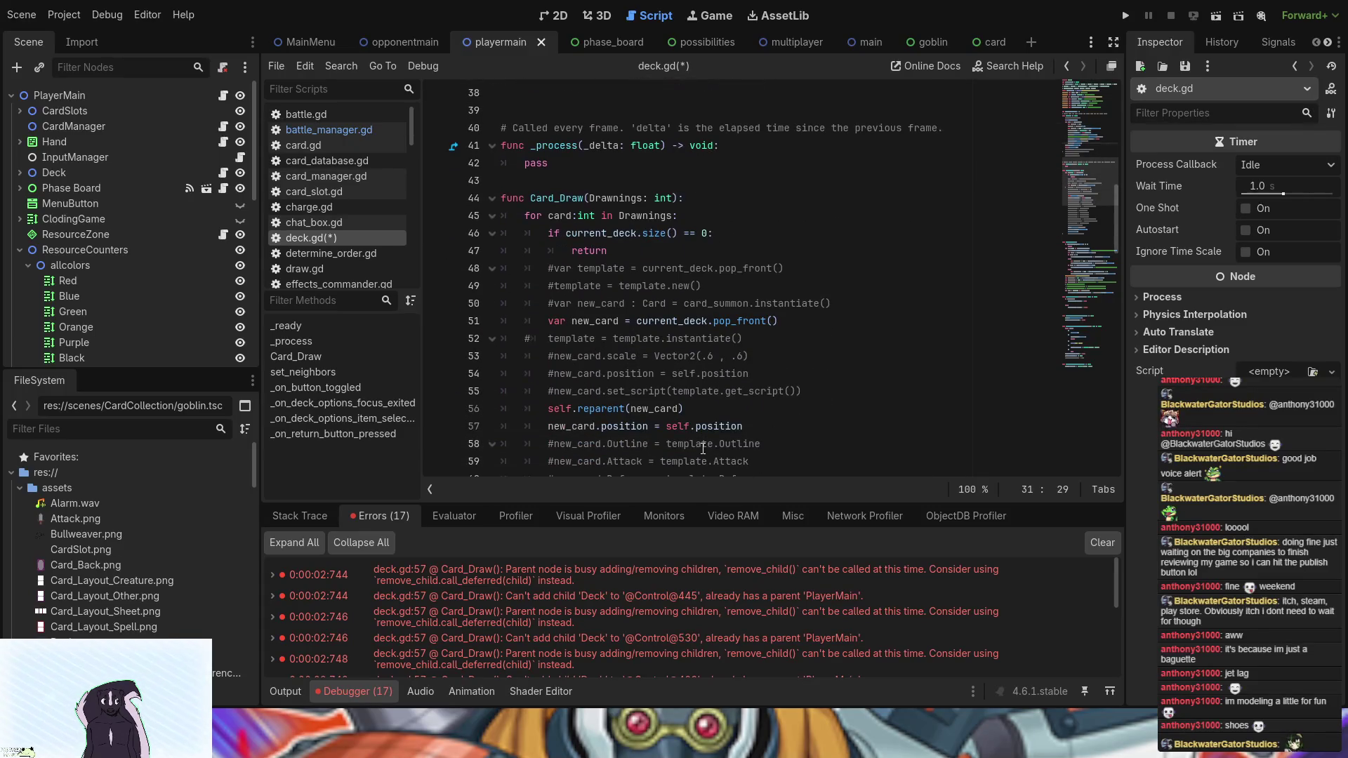
{"action": "left_click", "coordinate": [708, 408]}
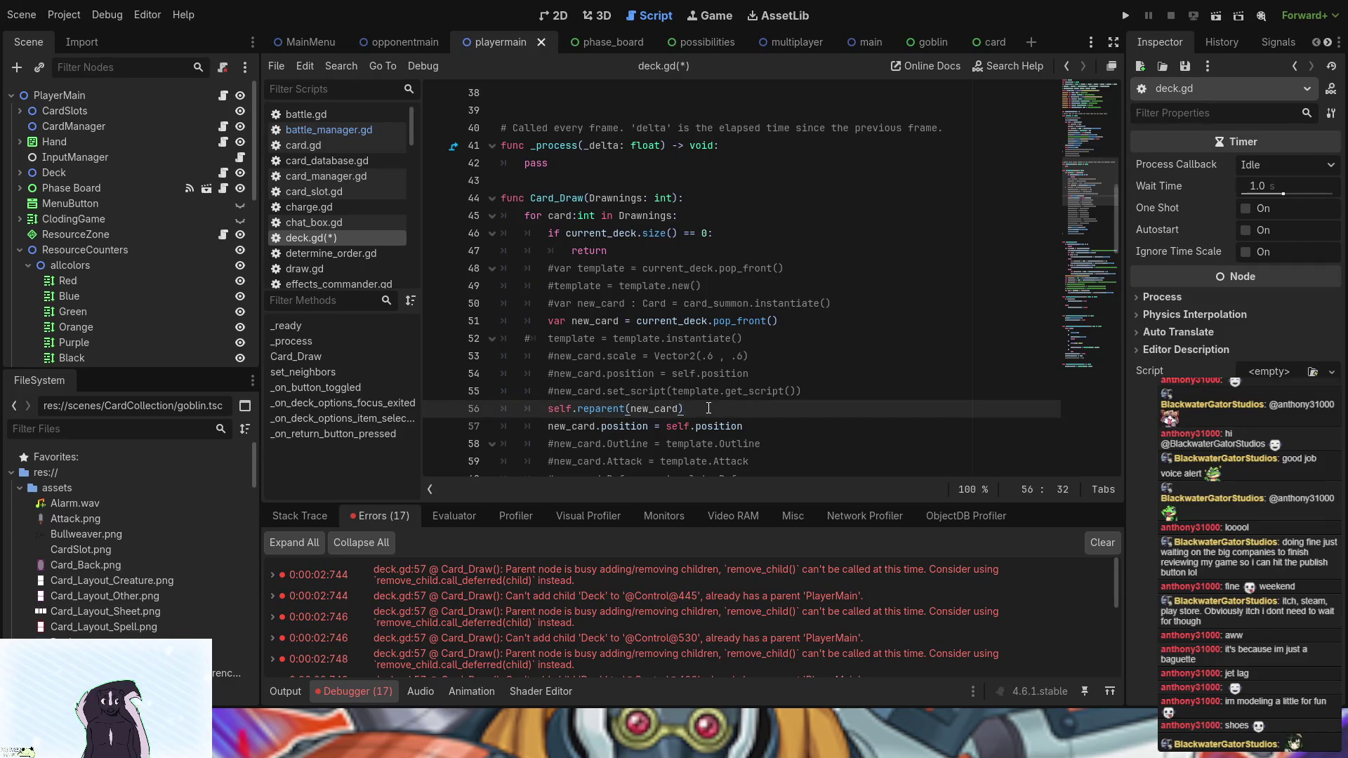
{"action": "key", "text": "Return"}
{"action": "key", "text": "ctrl+v"}
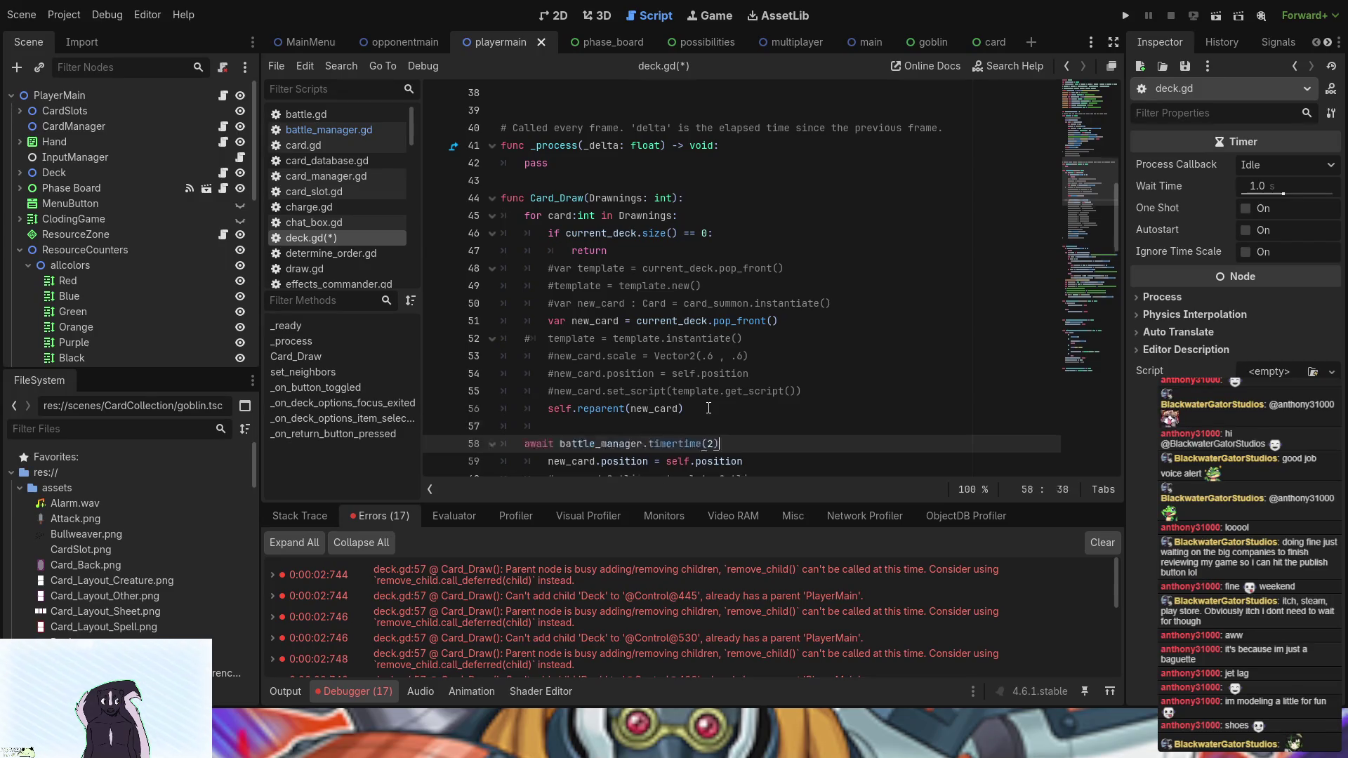
{"action": "key", "text": "Tab"}
{"action": "left_click", "coordinate": [573, 424]}
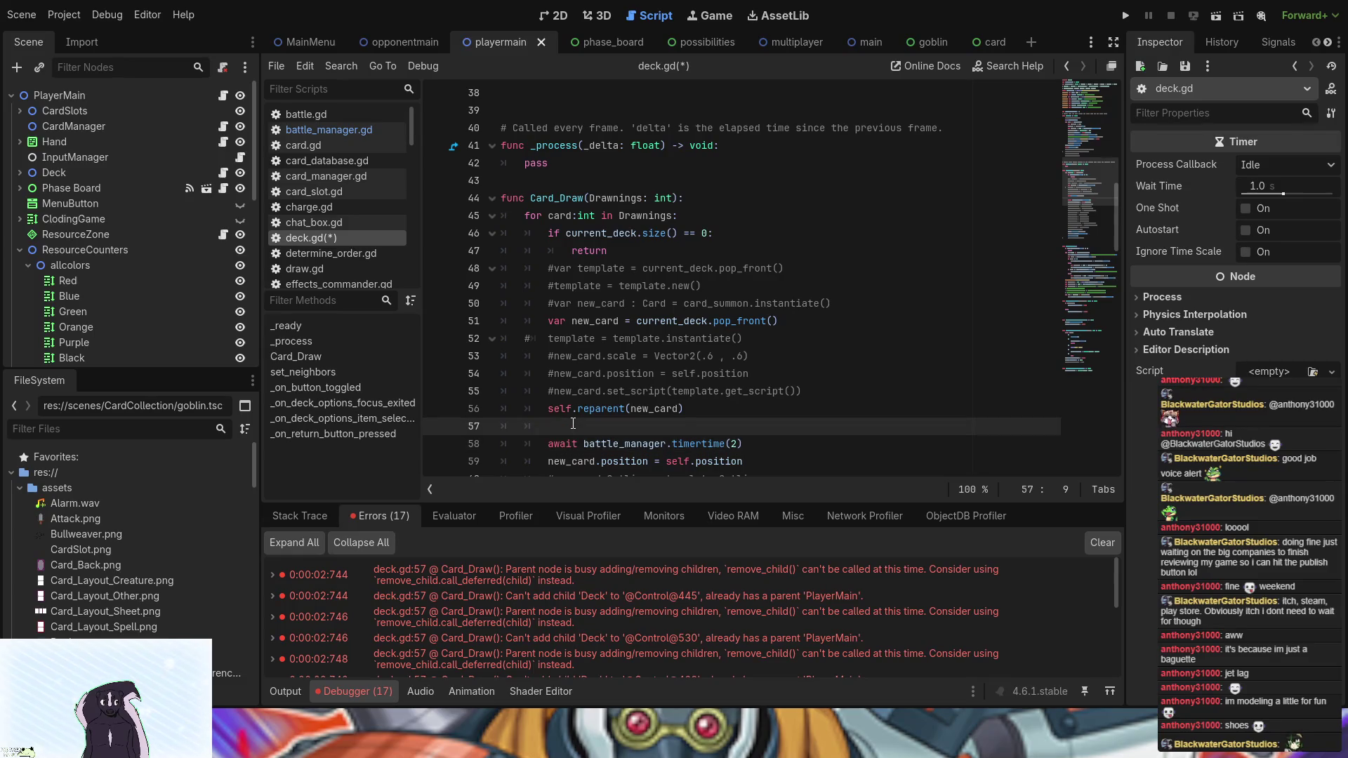
{"action": "key", "text": "BackSpace"}
{"action": "key", "text": "BackSpace"}
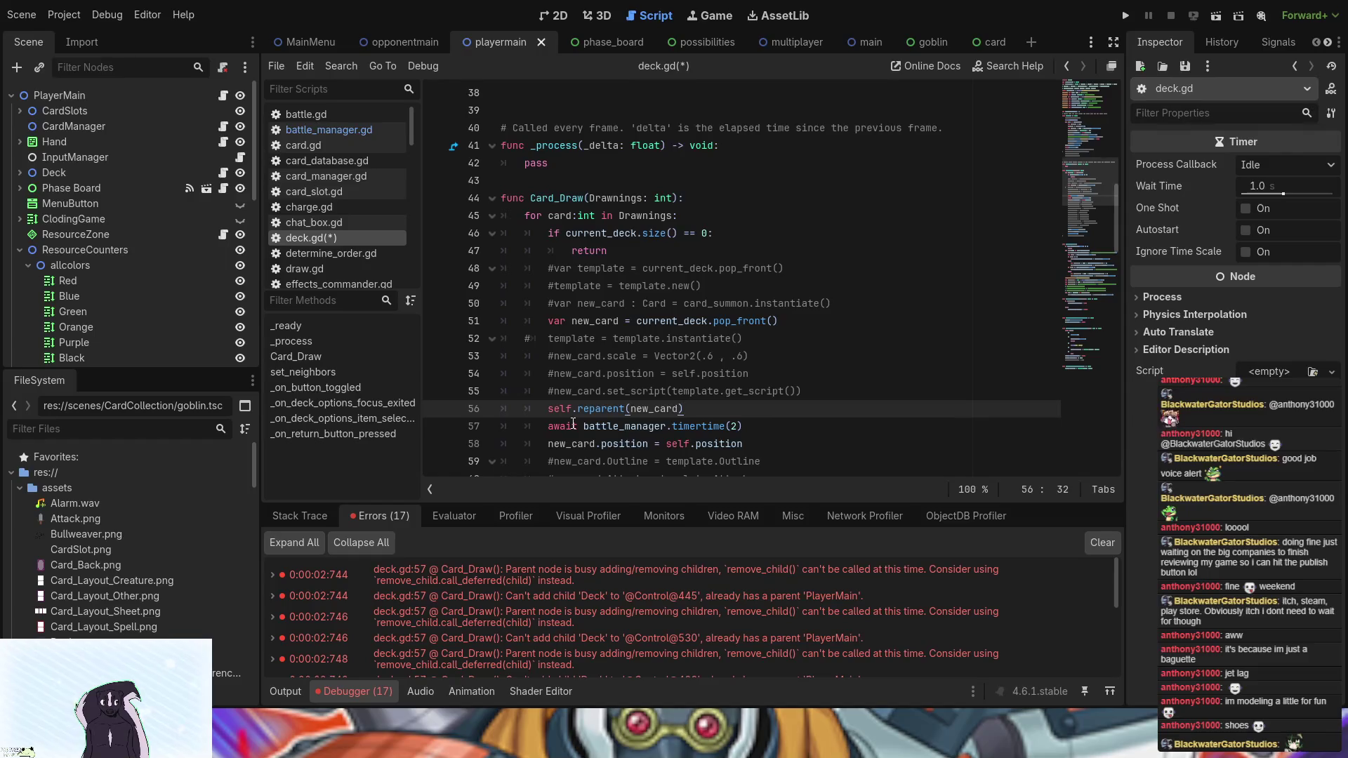
- Change line 56 to new_card.reparent(self), then save and run the game with F5
{"action": "left_click_drag", "start_coordinate": [683, 409], "coordinate": [637, 395]}
{"action": "double_click", "coordinate": [634, 408]}
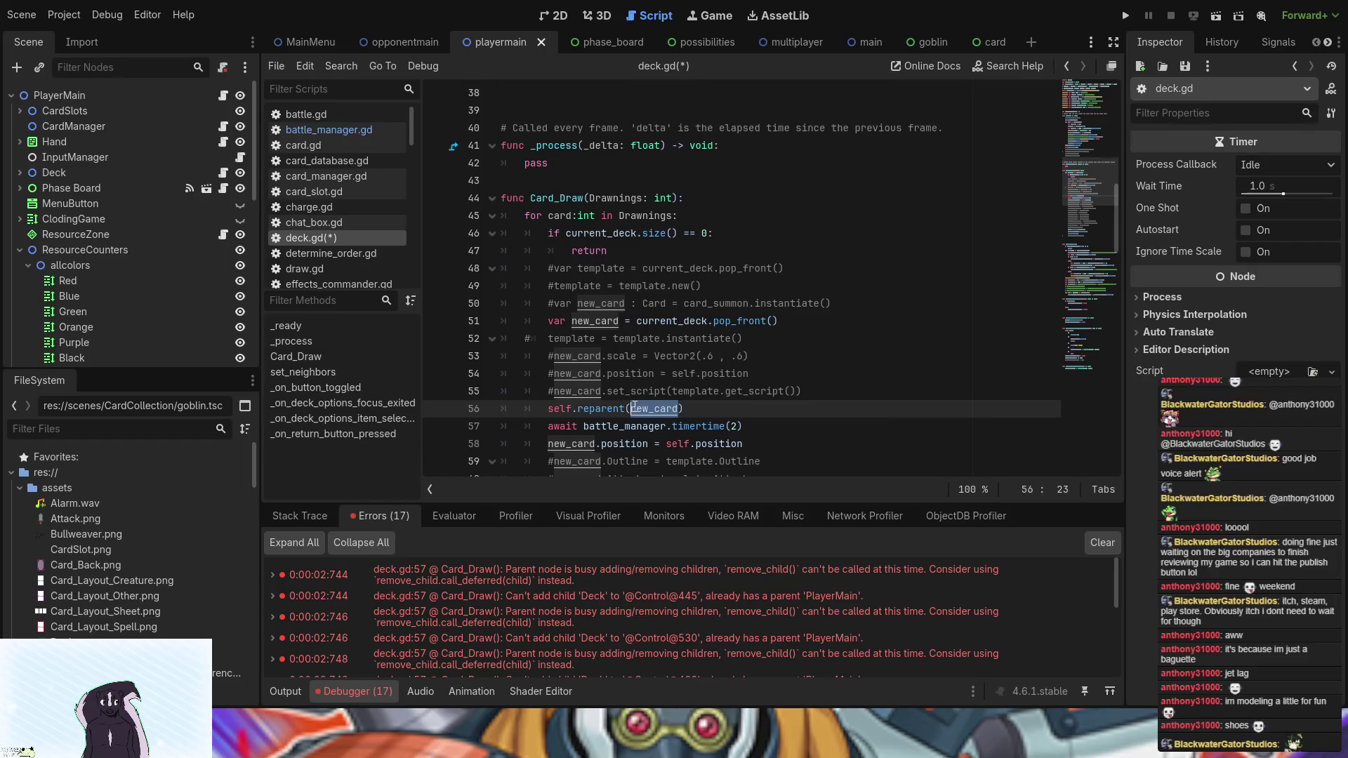
{"action": "key", "text": "BackSpace"}
{"action": "double_click", "coordinate": [549, 408]}
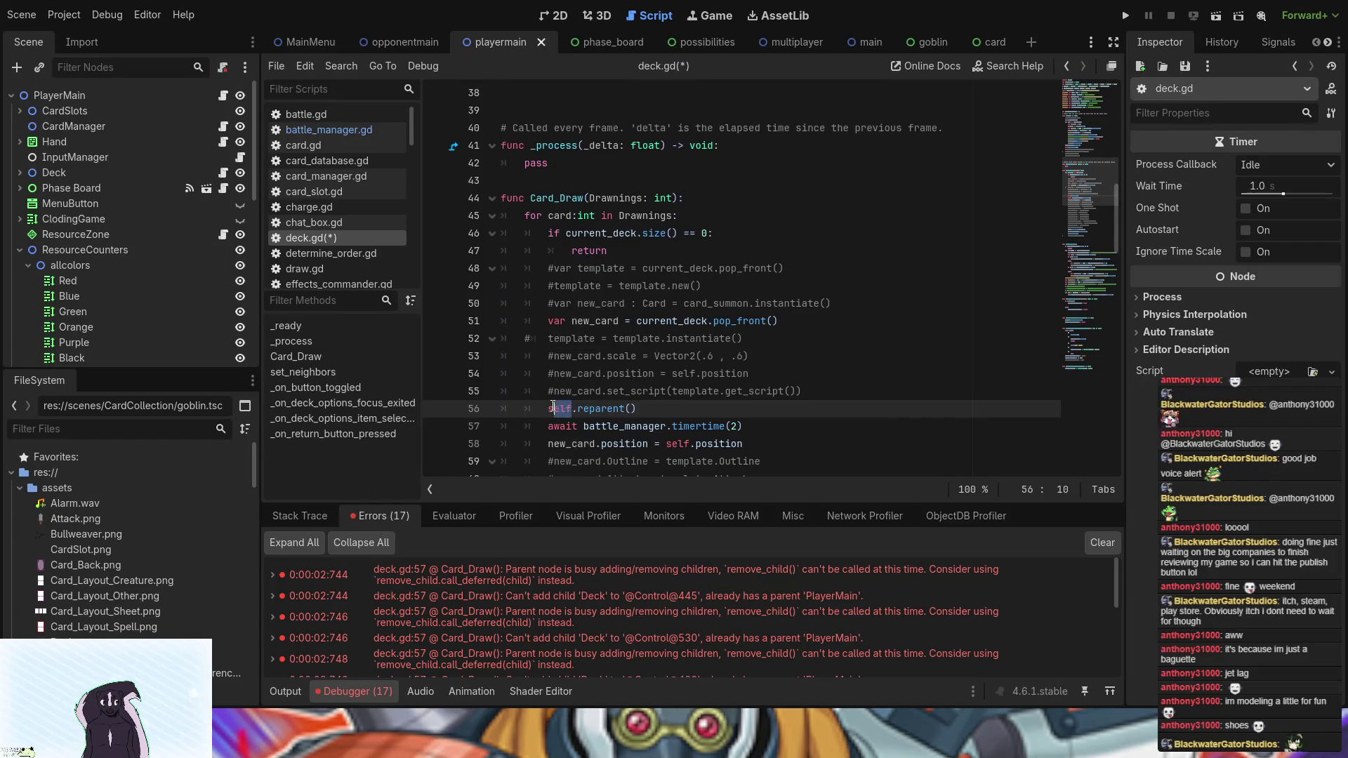
{"action": "type", "text": "new_card.reparent("}
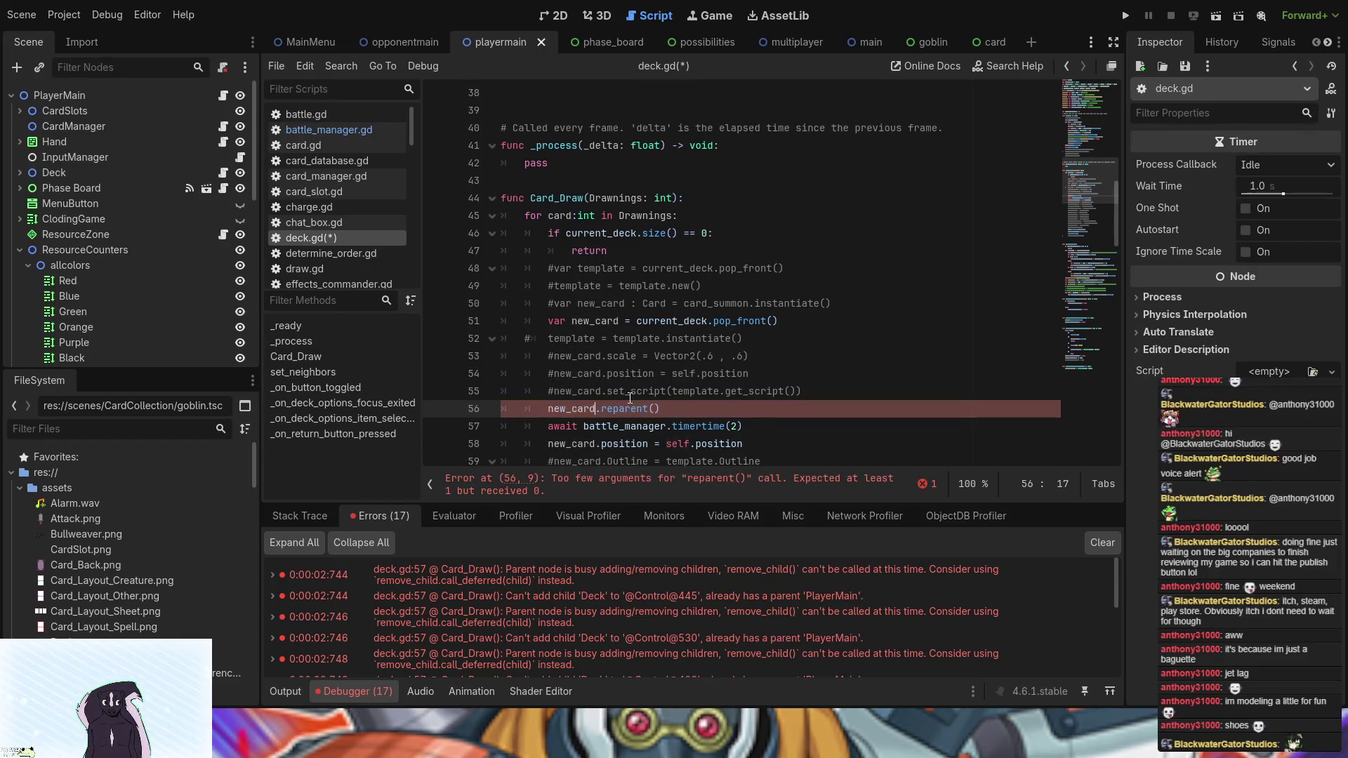
{"action": "type", "text": "self"}
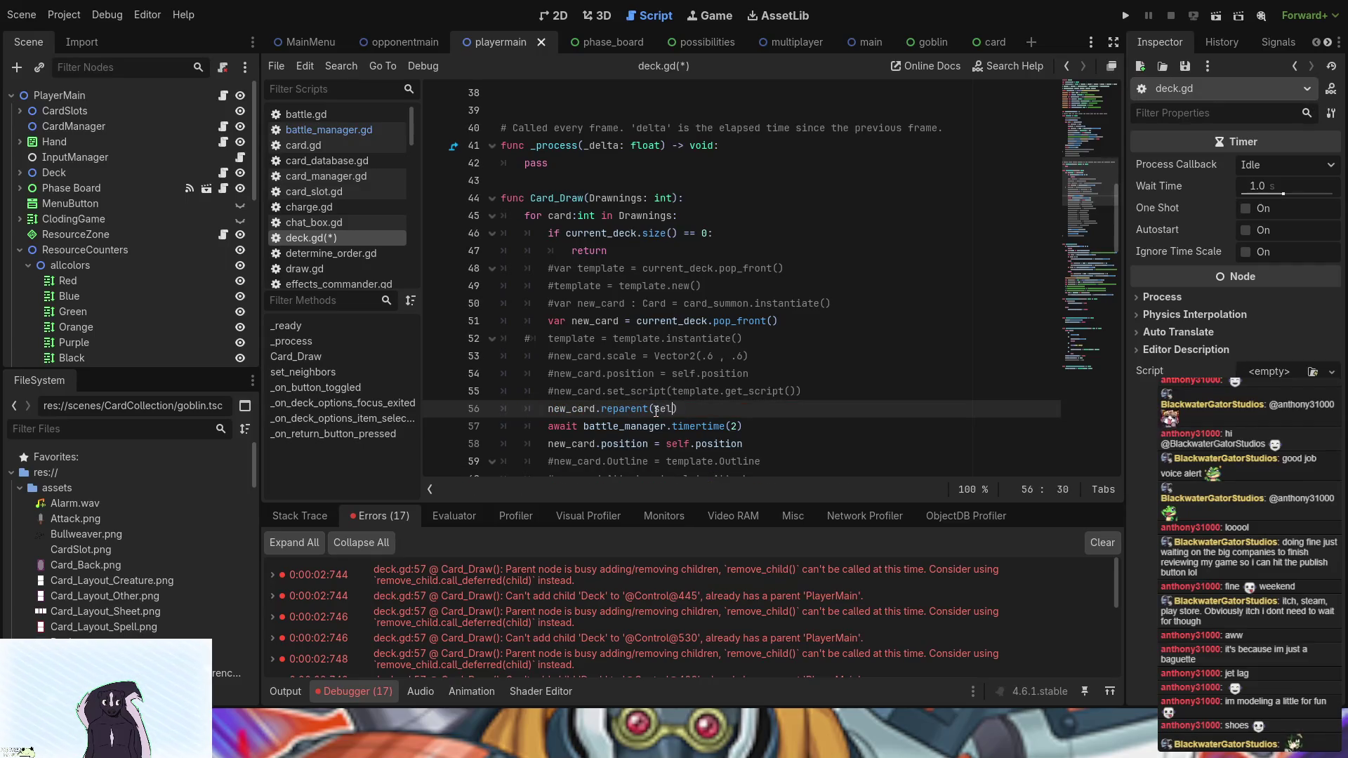
{"action": "key", "text": "F5"}
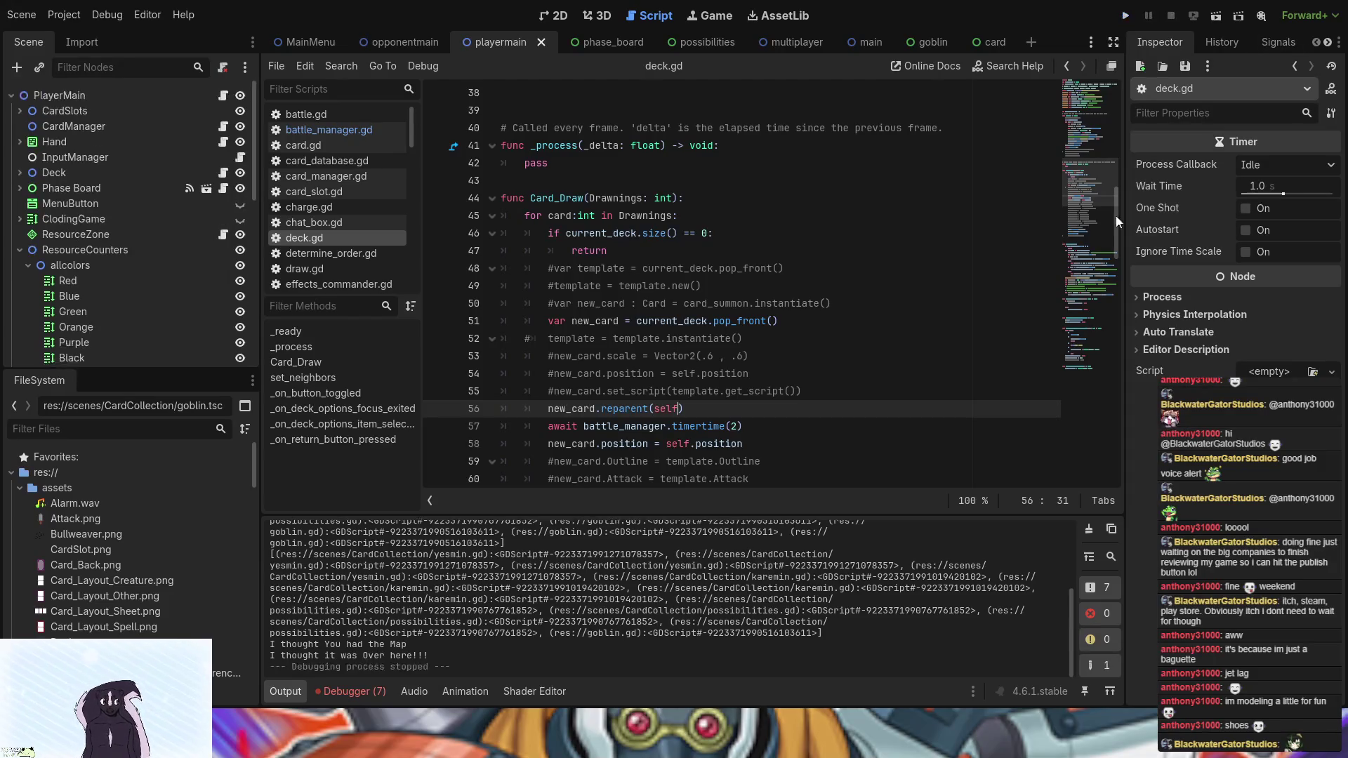
- Stop the game and open the resource_zone.gd line behind the Node not found errors
{"action": "left_click", "coordinate": [361, 688]}
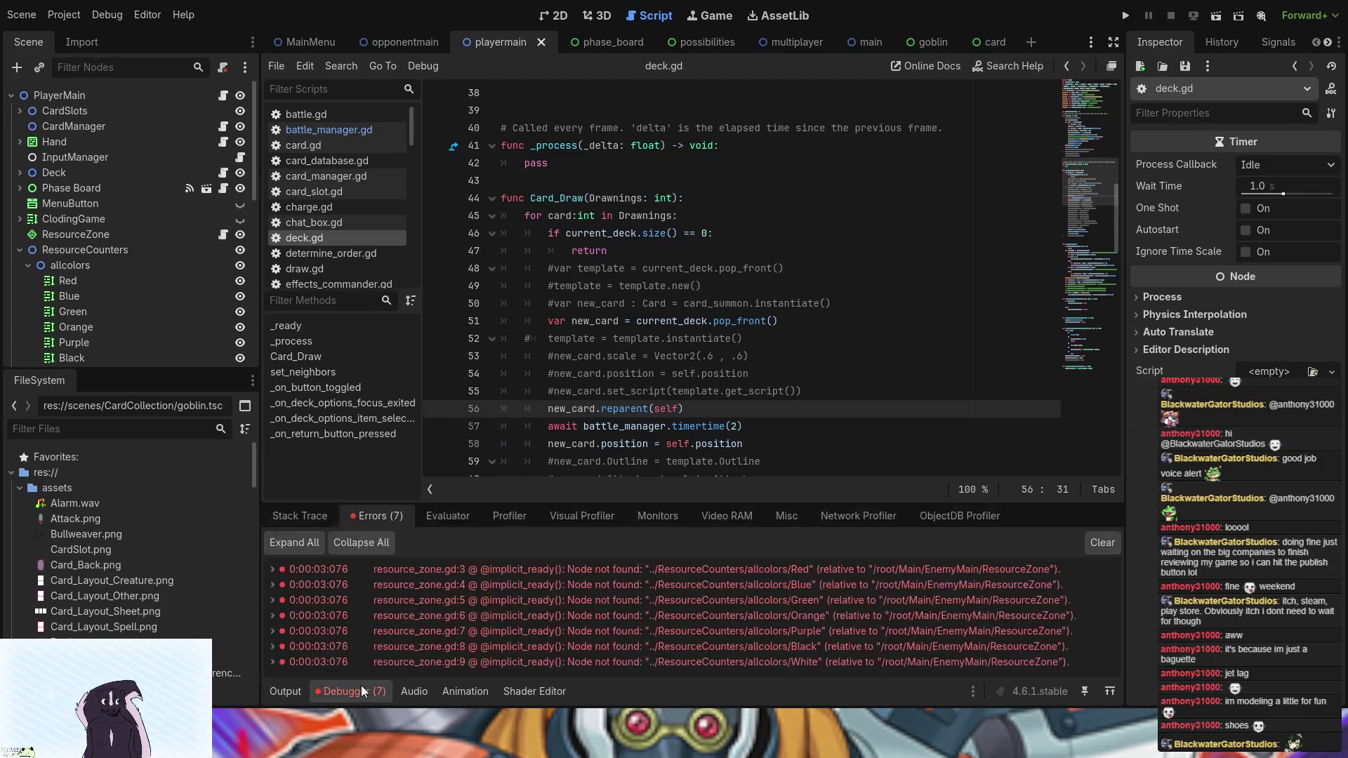
{"action": "double_click", "coordinate": [517, 568]}
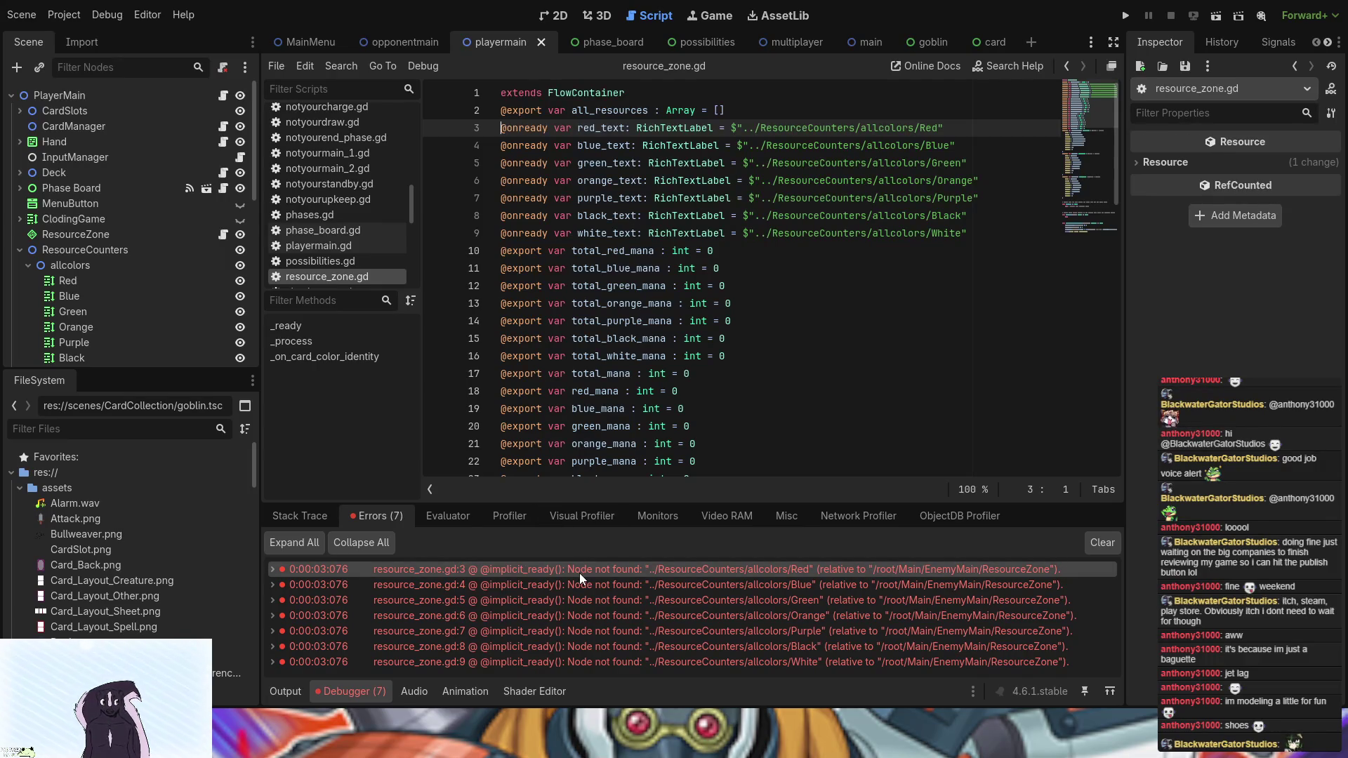
- Place edit points before the seven red_mana through white_mana declarations
{"action": "scroll", "coordinate": [87, 325], "scroll_direction": "down", "scroll_amount": 5}
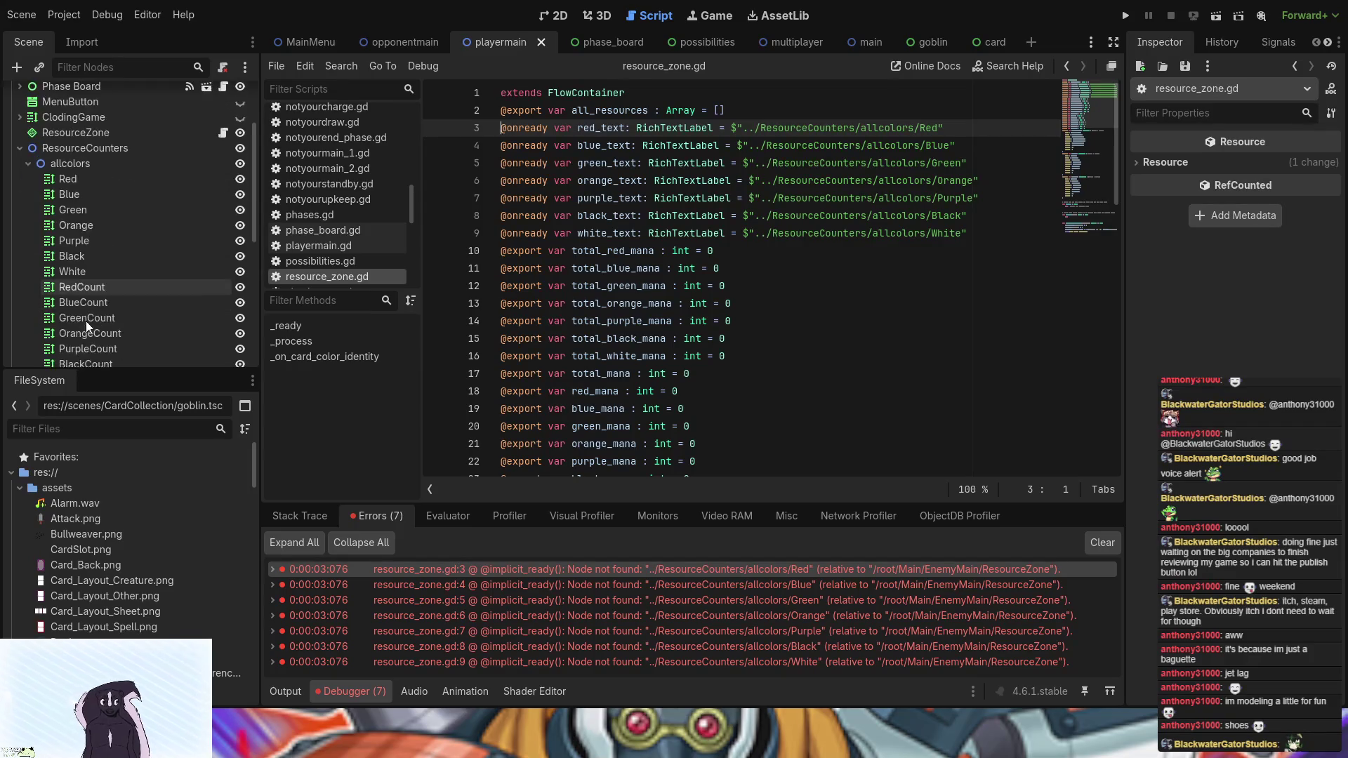
{"action": "scroll", "coordinate": [86, 321], "scroll_direction": "up", "scroll_amount": 1}
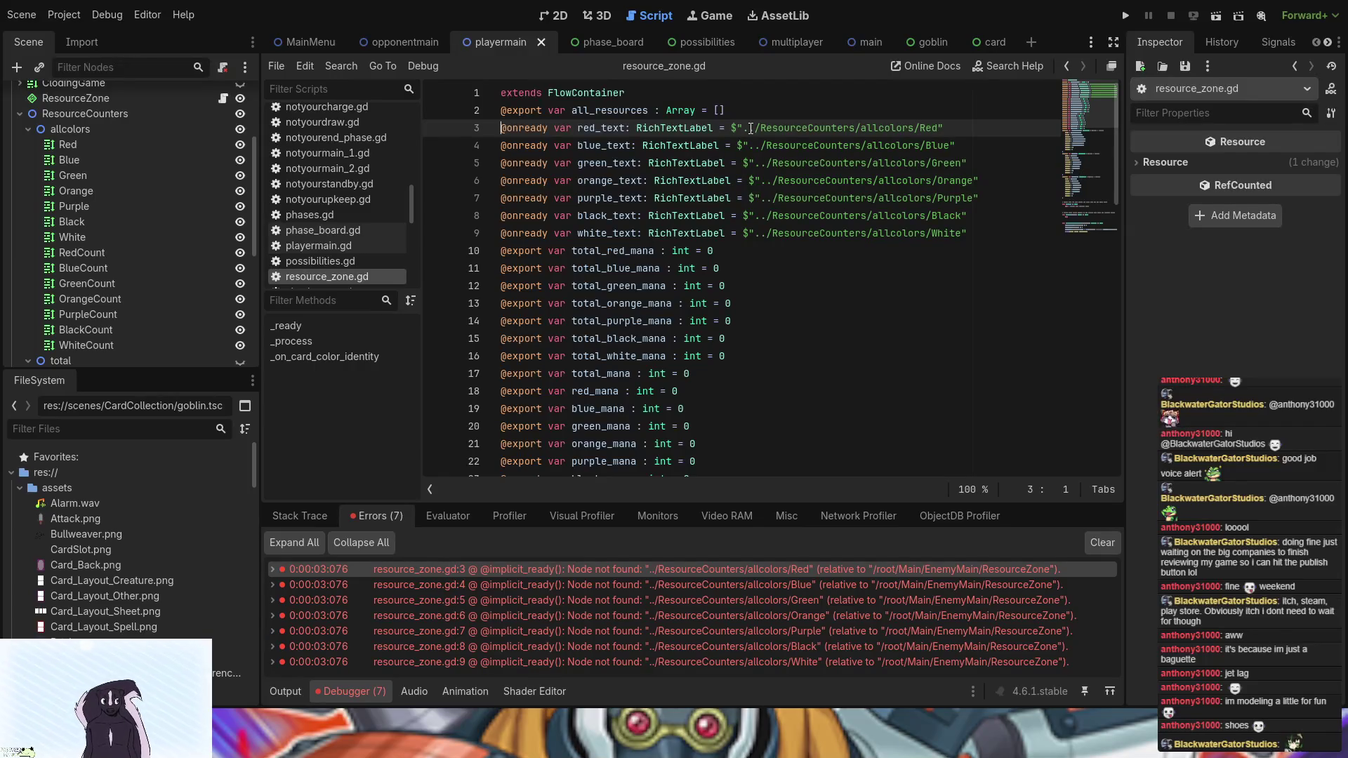
{"action": "scroll", "coordinate": [634, 373], "scroll_direction": "down", "scroll_amount": 4}
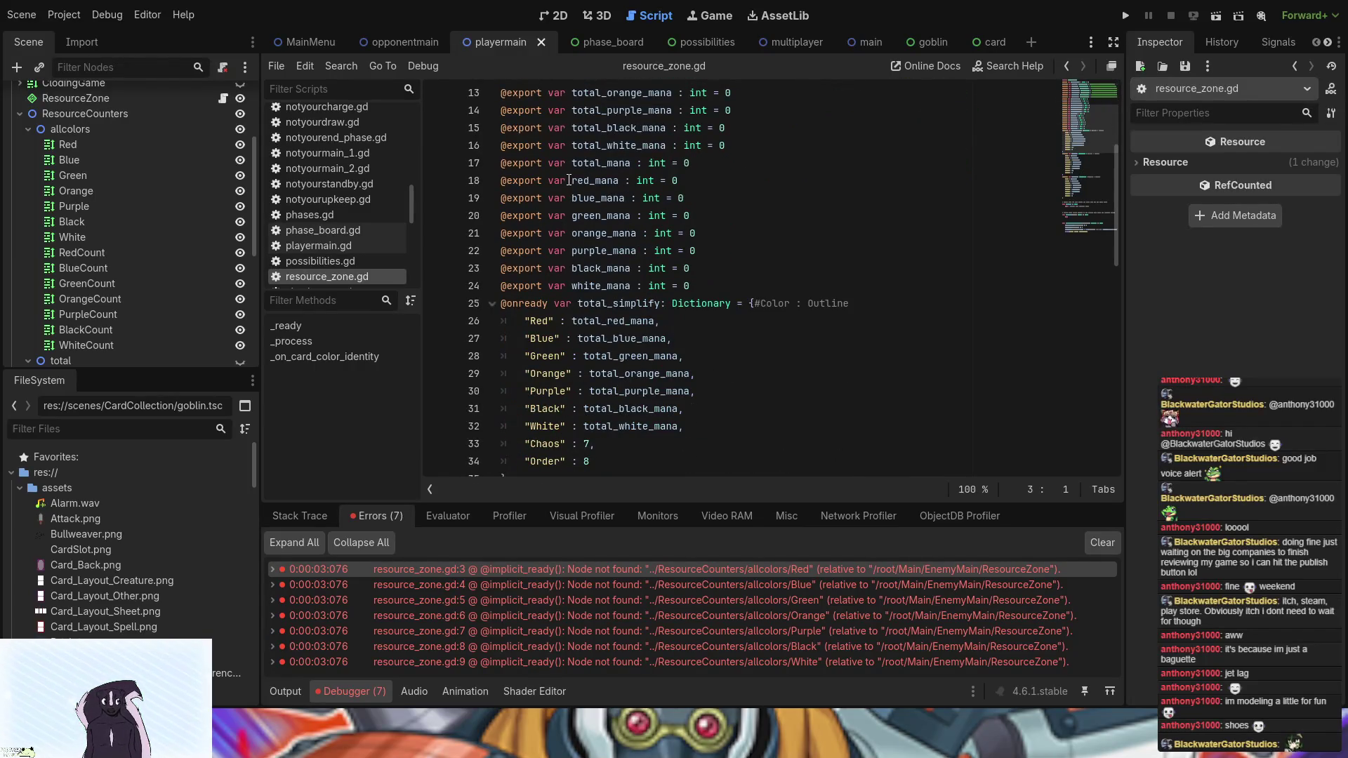
{"action": "left_click", "coordinate": [570, 180]}
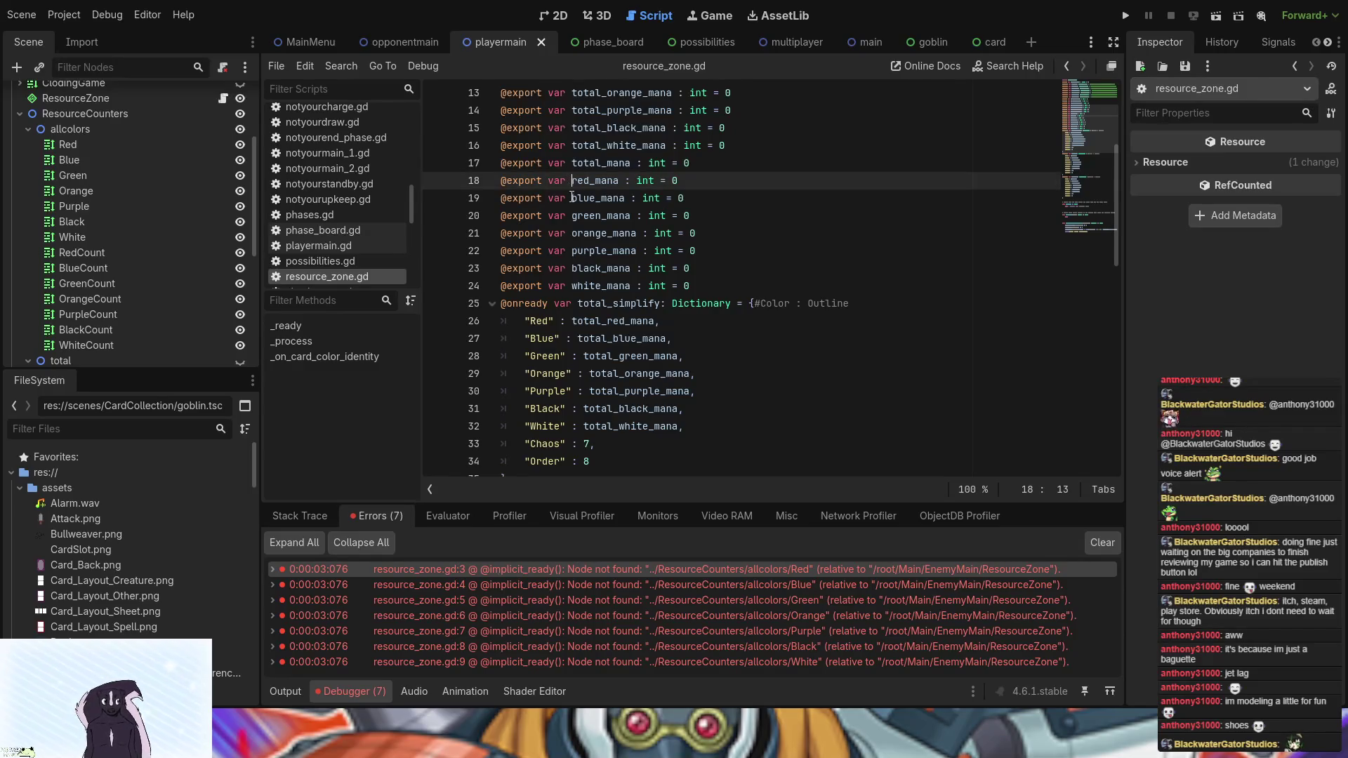
{"action": "key", "text": "Down"}
{"action": "left_click", "coordinate": [571, 181], "text": "alt"}
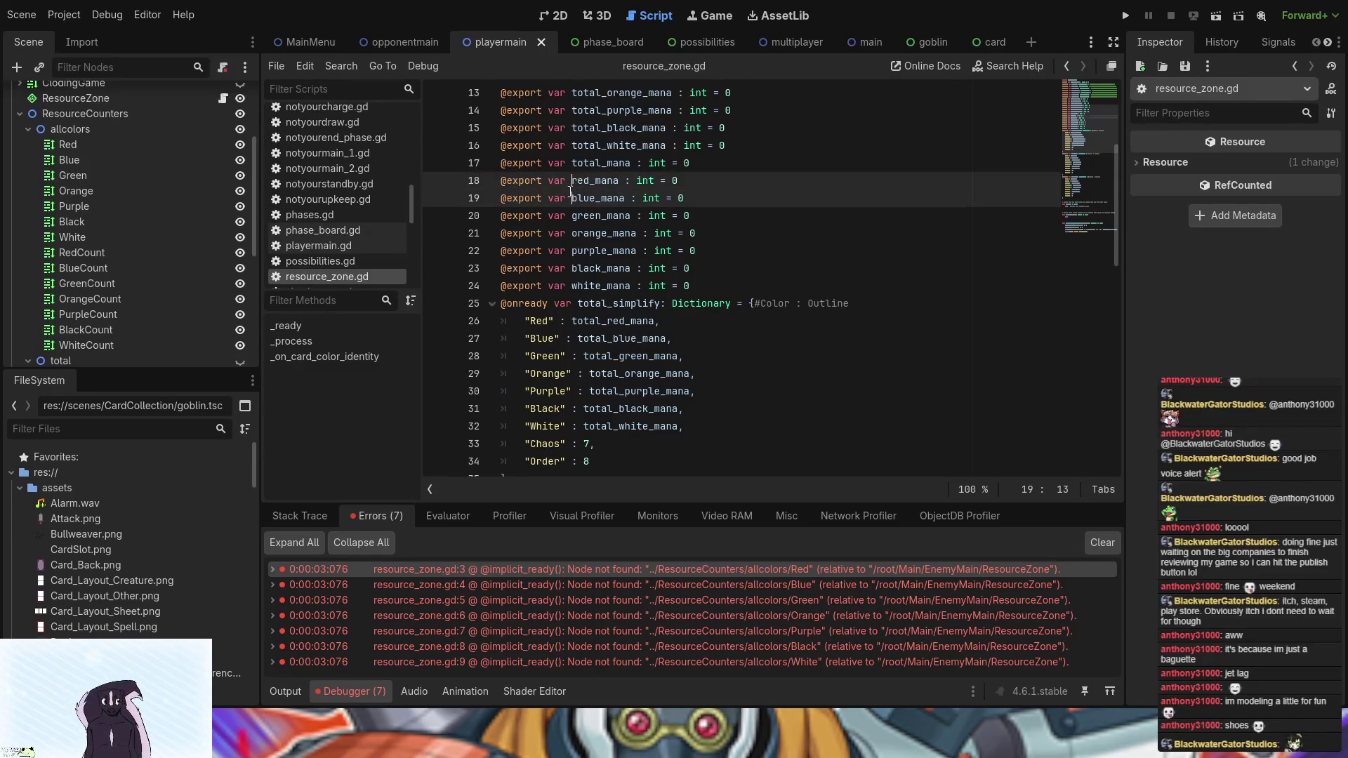
{"action": "left_click", "coordinate": [571, 216], "text": "alt"}
{"action": "left_click", "coordinate": [568, 233], "text": "alt"}
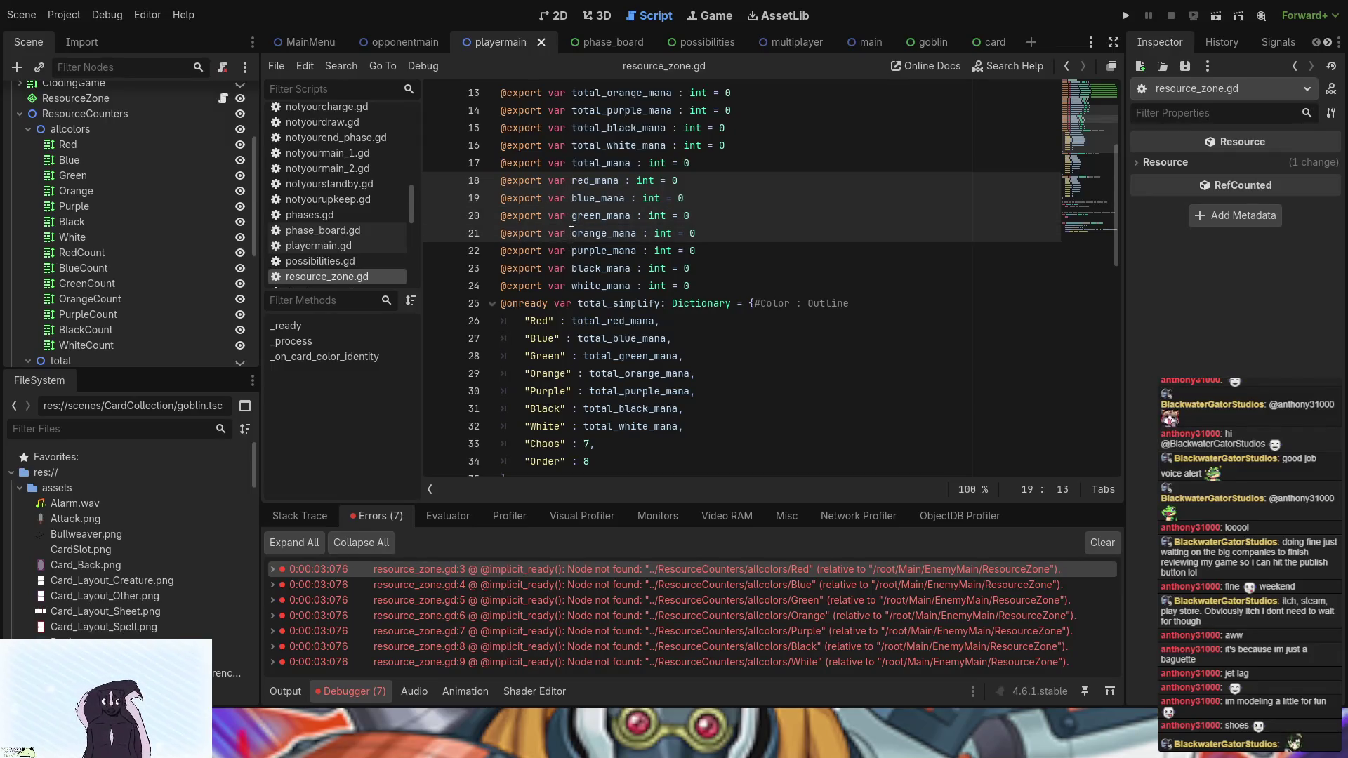
{"action": "left_click", "coordinate": [572, 251], "text": "alt"}
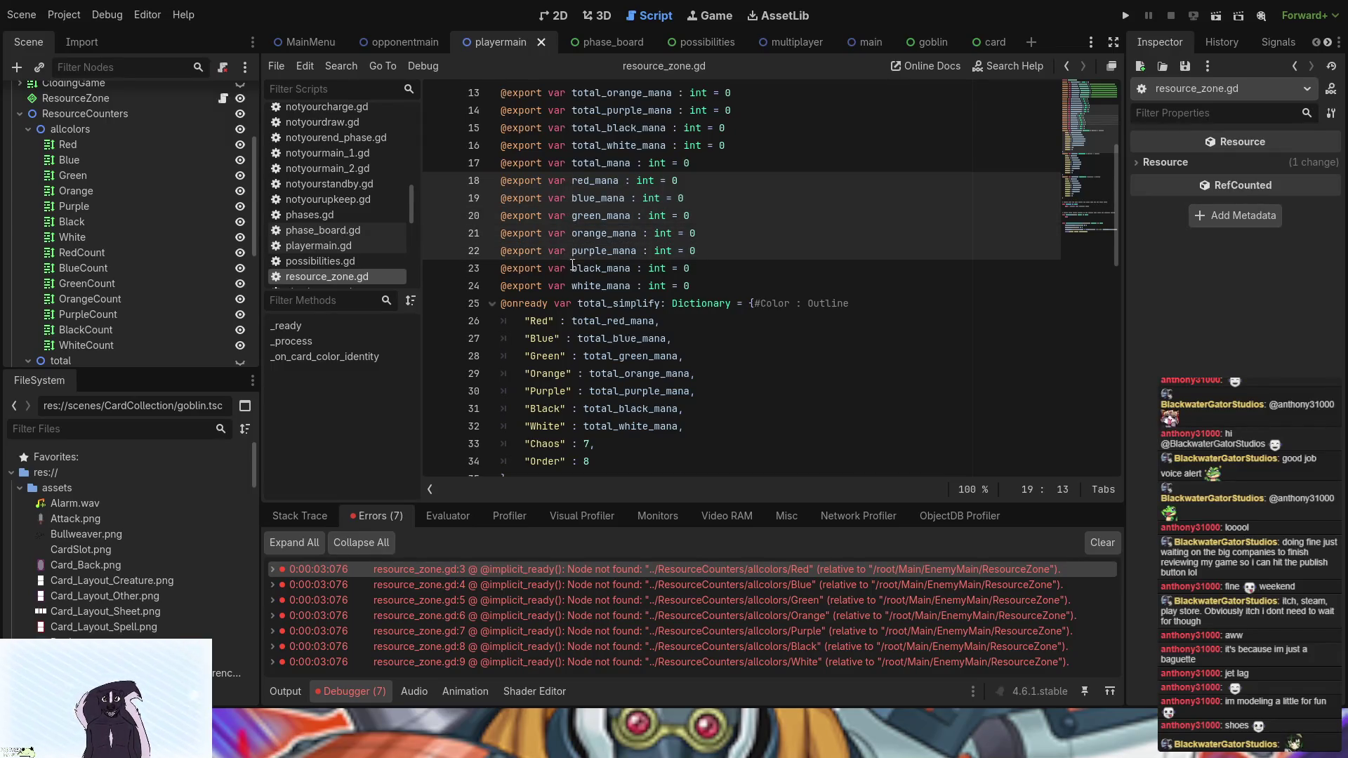
{"action": "left_click", "coordinate": [571, 269], "text": "alt"}
{"action": "left_click", "coordinate": [571, 286], "text": "alt"}
- Add edit points before the seven simplify dictionary values and type current_ at every caret
{"action": "scroll", "coordinate": [658, 337], "scroll_direction": "down", "scroll_amount": 2}
{"action": "scroll", "coordinate": [658, 336], "scroll_direction": "down", "scroll_amount": 2}
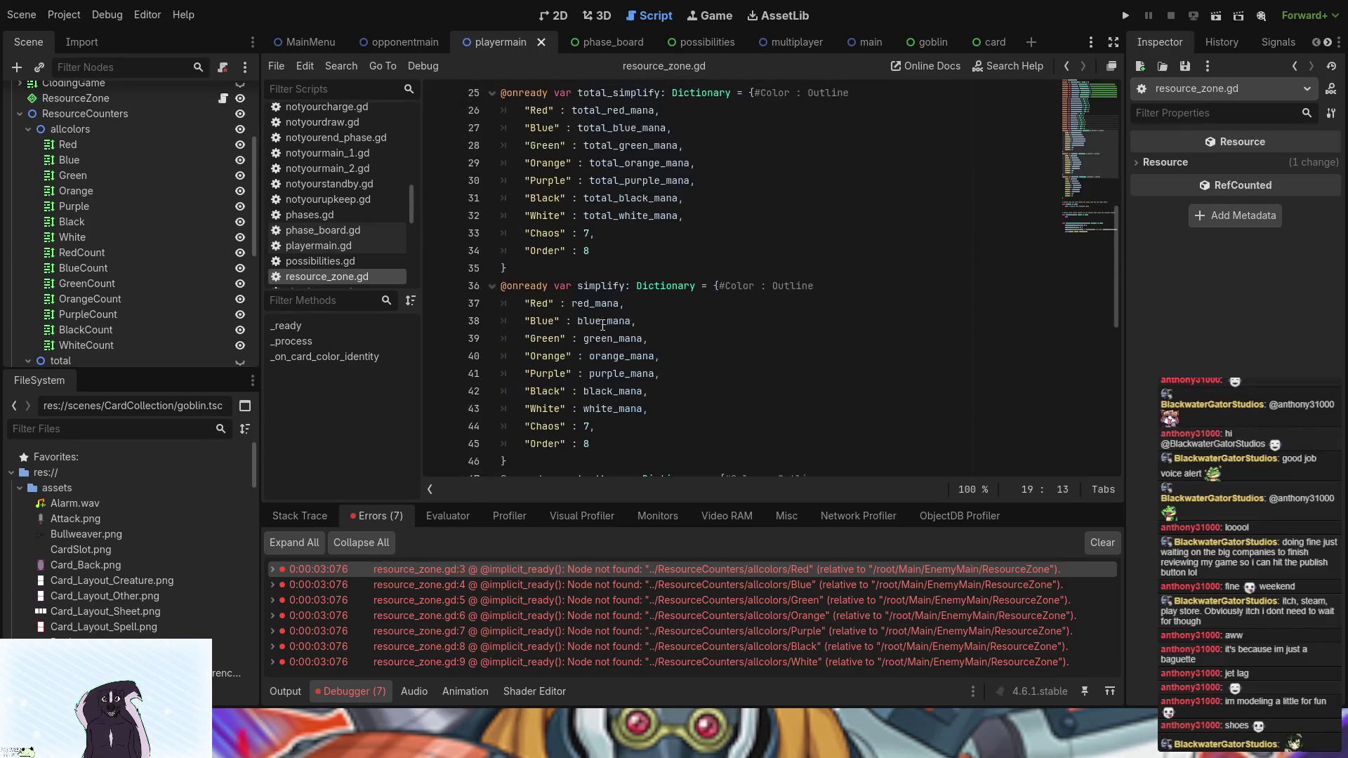
{"action": "left_click", "coordinate": [572, 304], "text": "alt"}
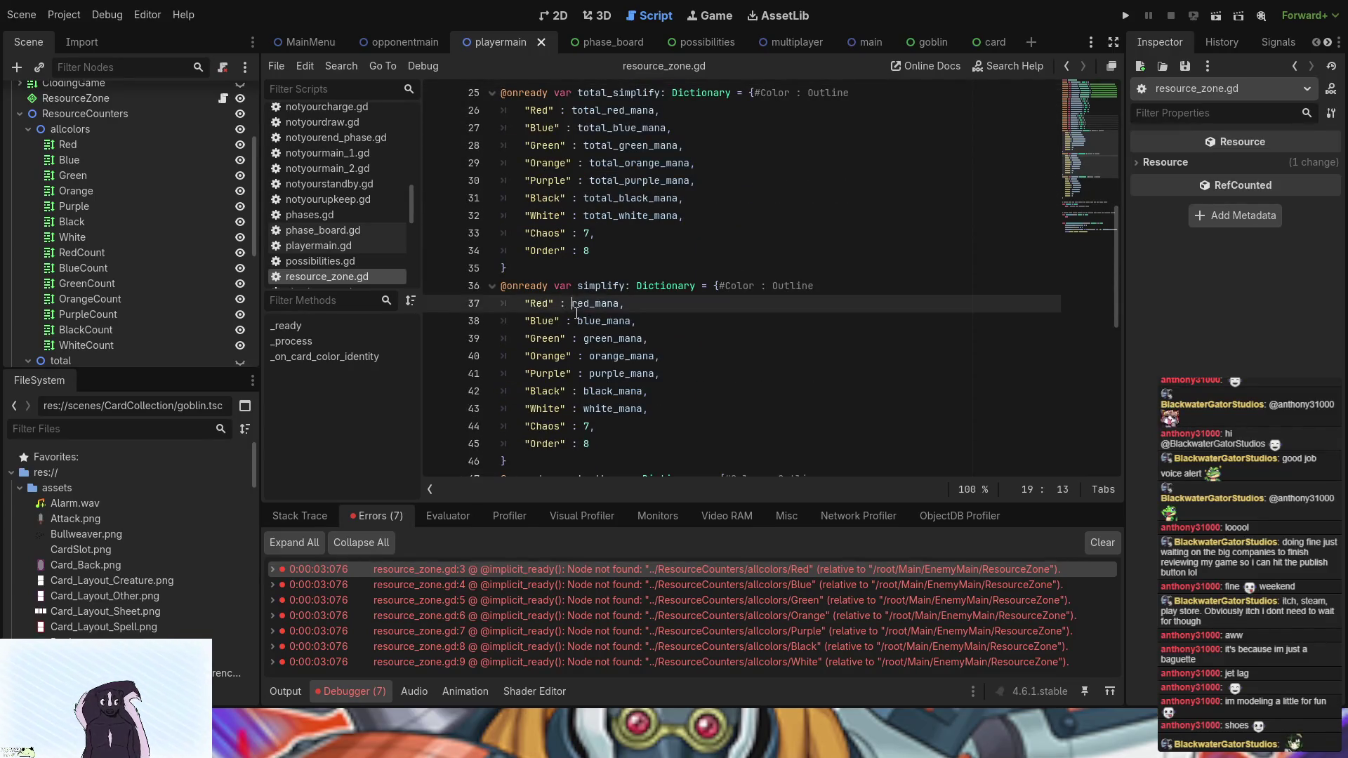
{"action": "left_click", "coordinate": [577, 321], "text": "alt"}
{"action": "left_click", "coordinate": [583, 339], "text": "alt"}
{"action": "left_click", "coordinate": [589, 353], "text": "alt"}
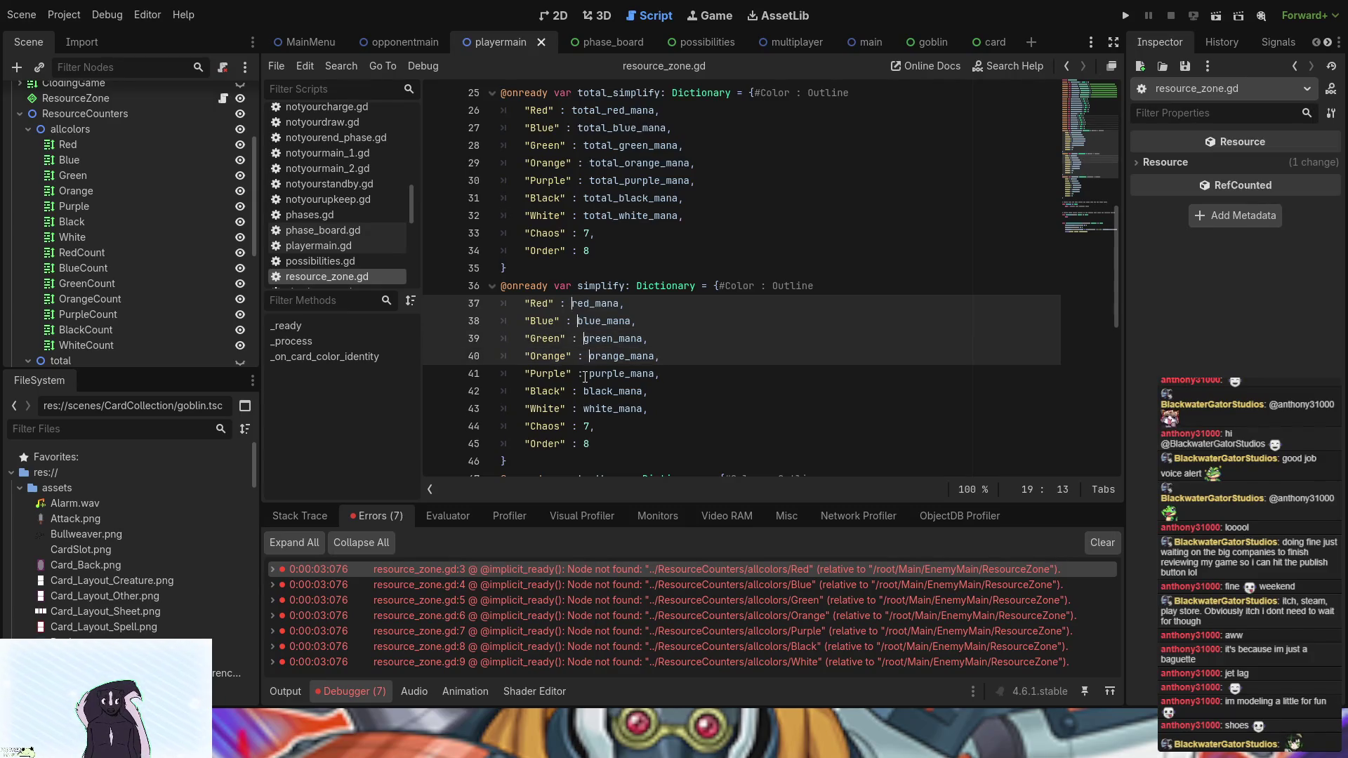
{"action": "left_click", "coordinate": [588, 374], "text": "alt"}
{"action": "left_click", "coordinate": [584, 391], "text": "alt"}
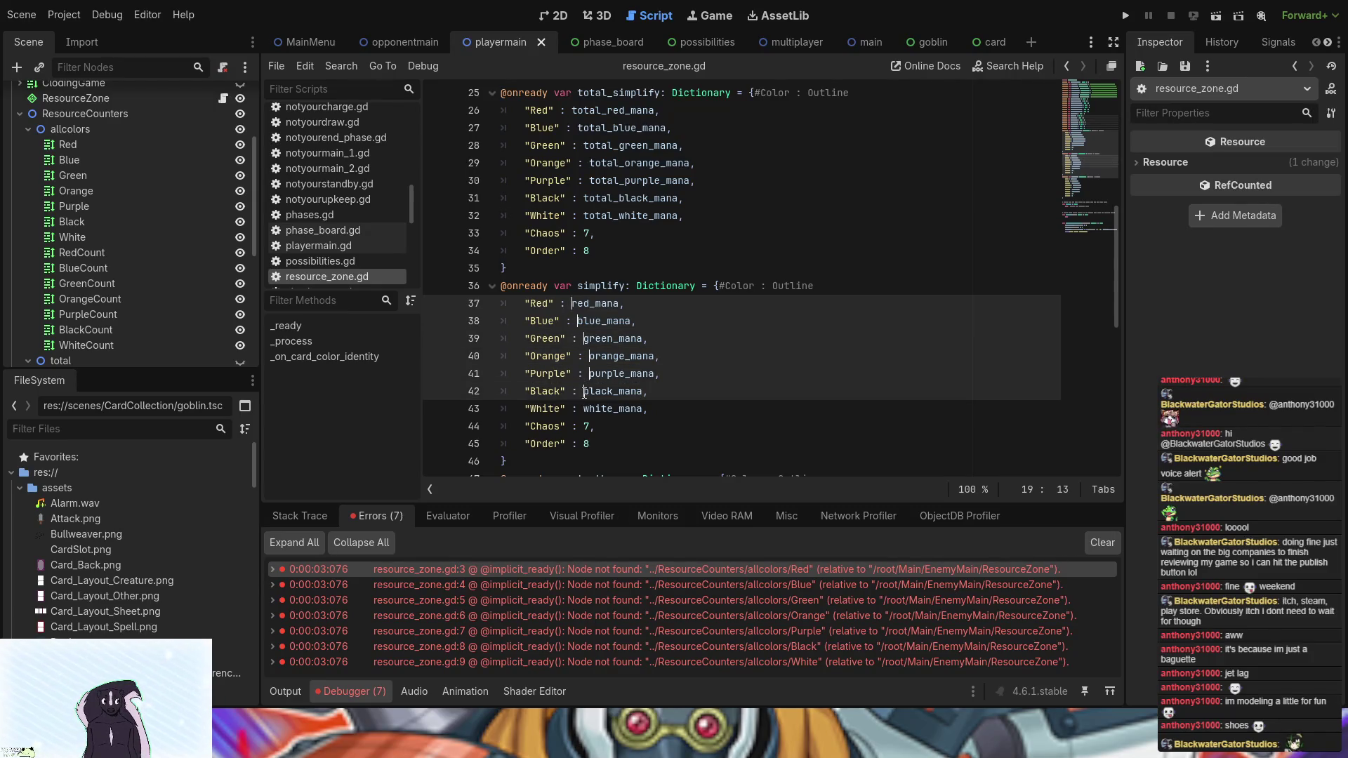
{"action": "left_click", "coordinate": [584, 409], "text": "alt"}
{"action": "type", "text": "current_"}
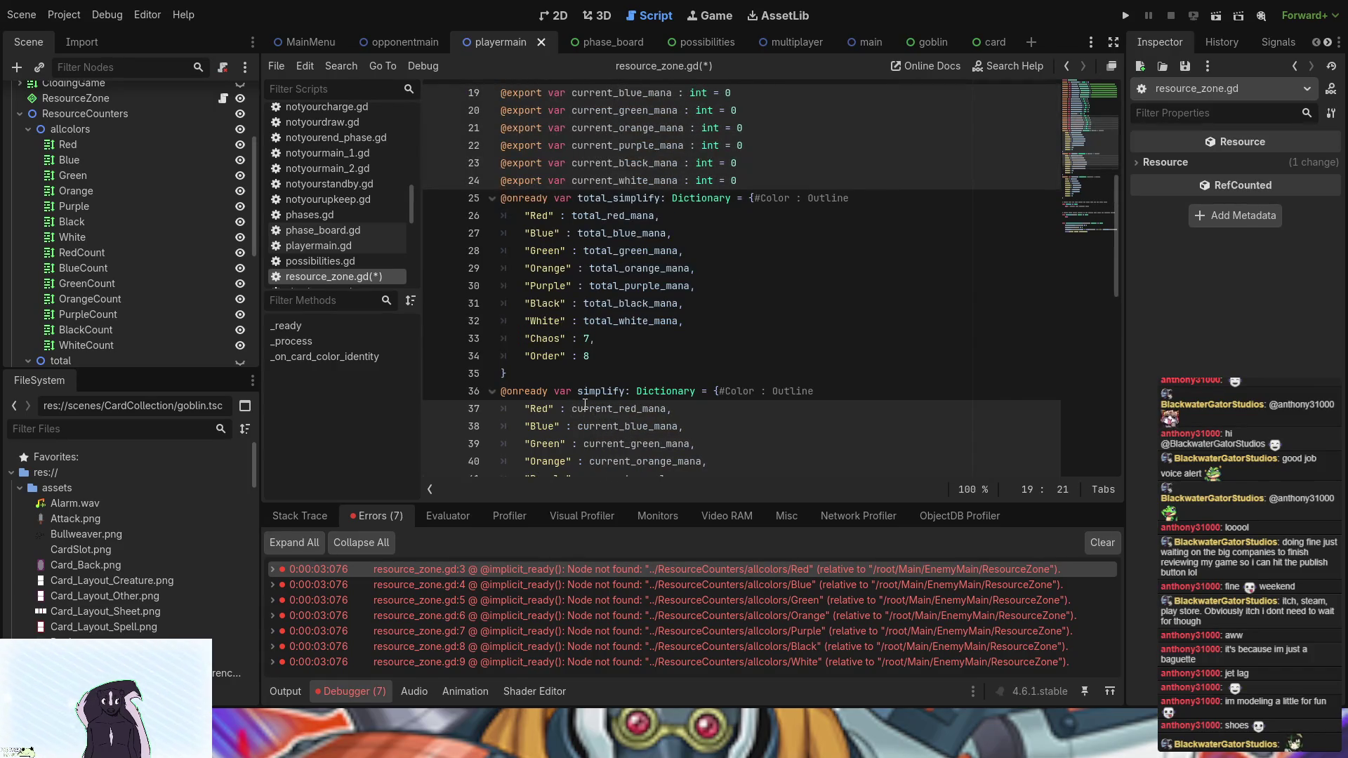
{"action": "left_click", "coordinate": [678, 338]}
{"action": "scroll", "coordinate": [702, 211], "scroll_direction": "up", "scroll_amount": 6}
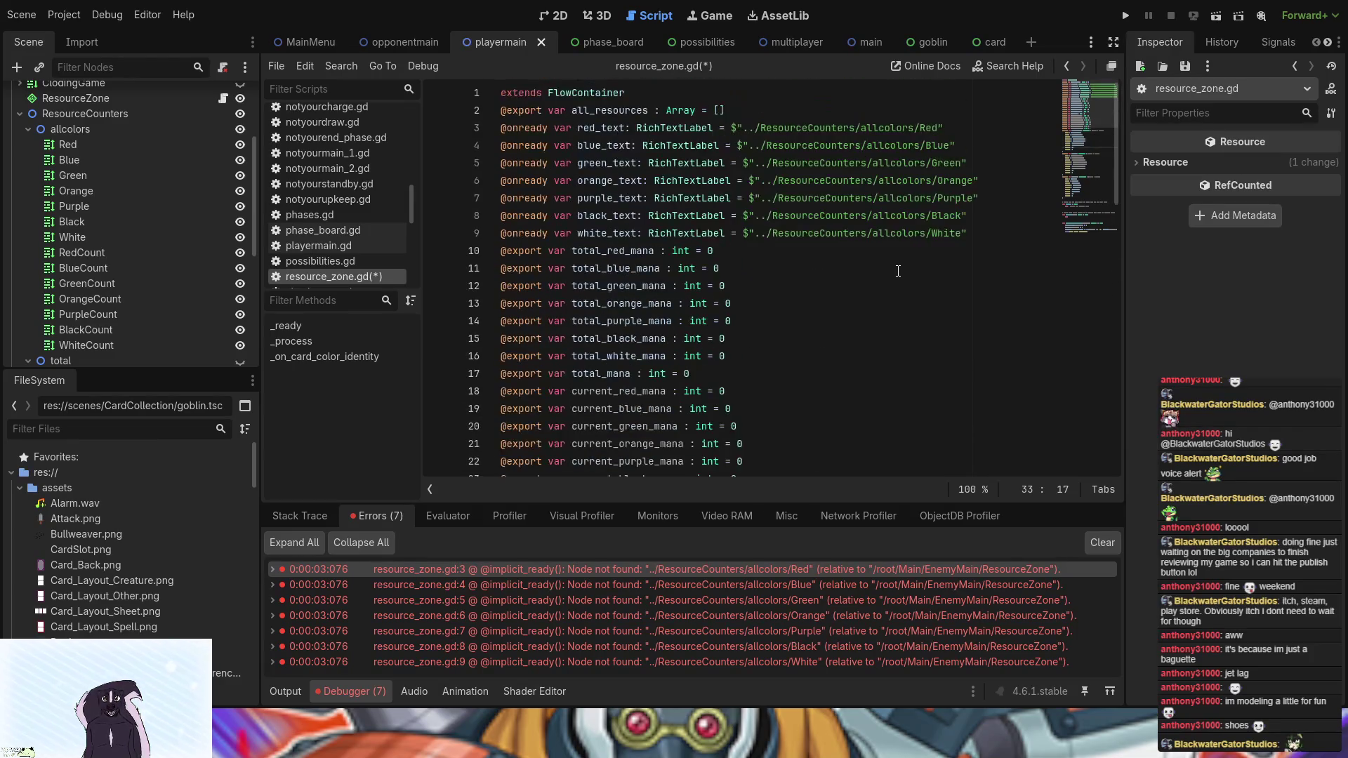
{"action": "left_click", "coordinate": [1007, 235]}
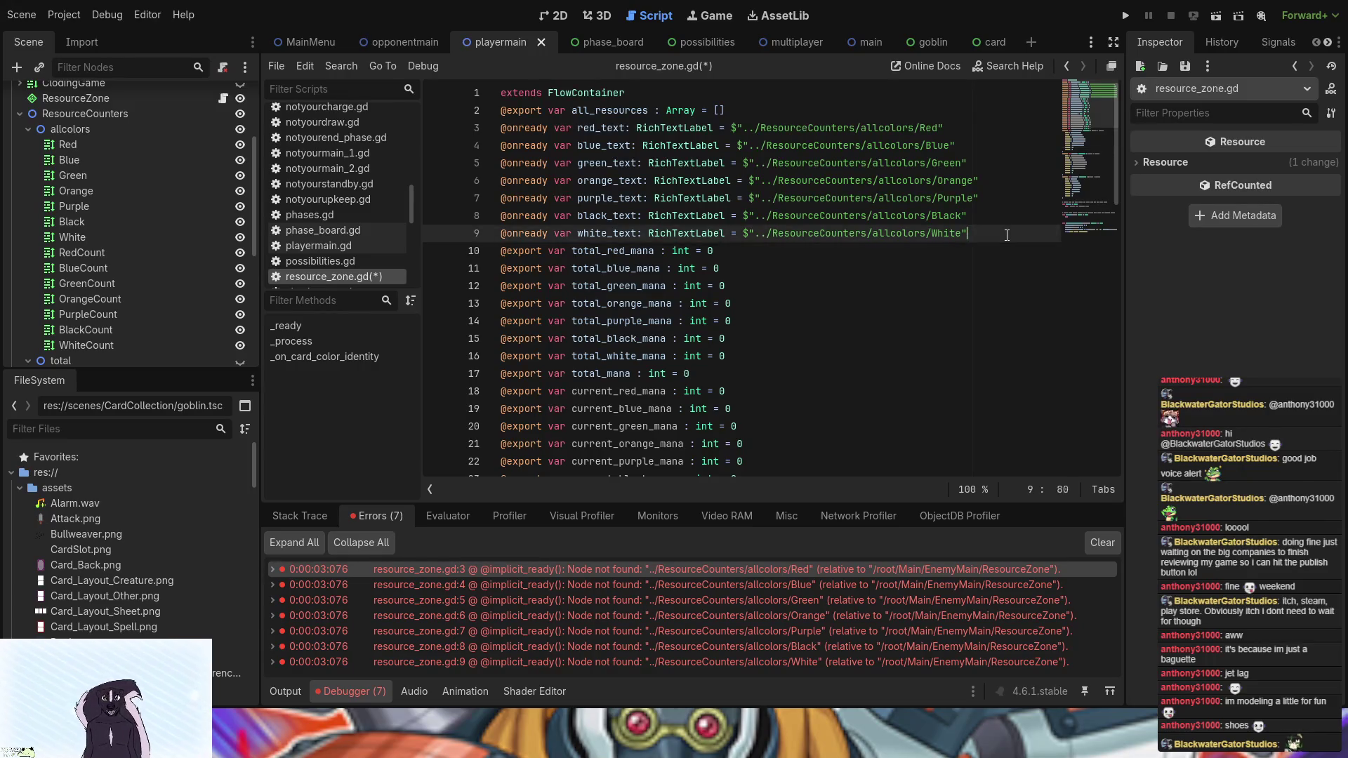
{"action": "left_click_drag", "start_coordinate": [1007, 236], "coordinate": [931, 111]}
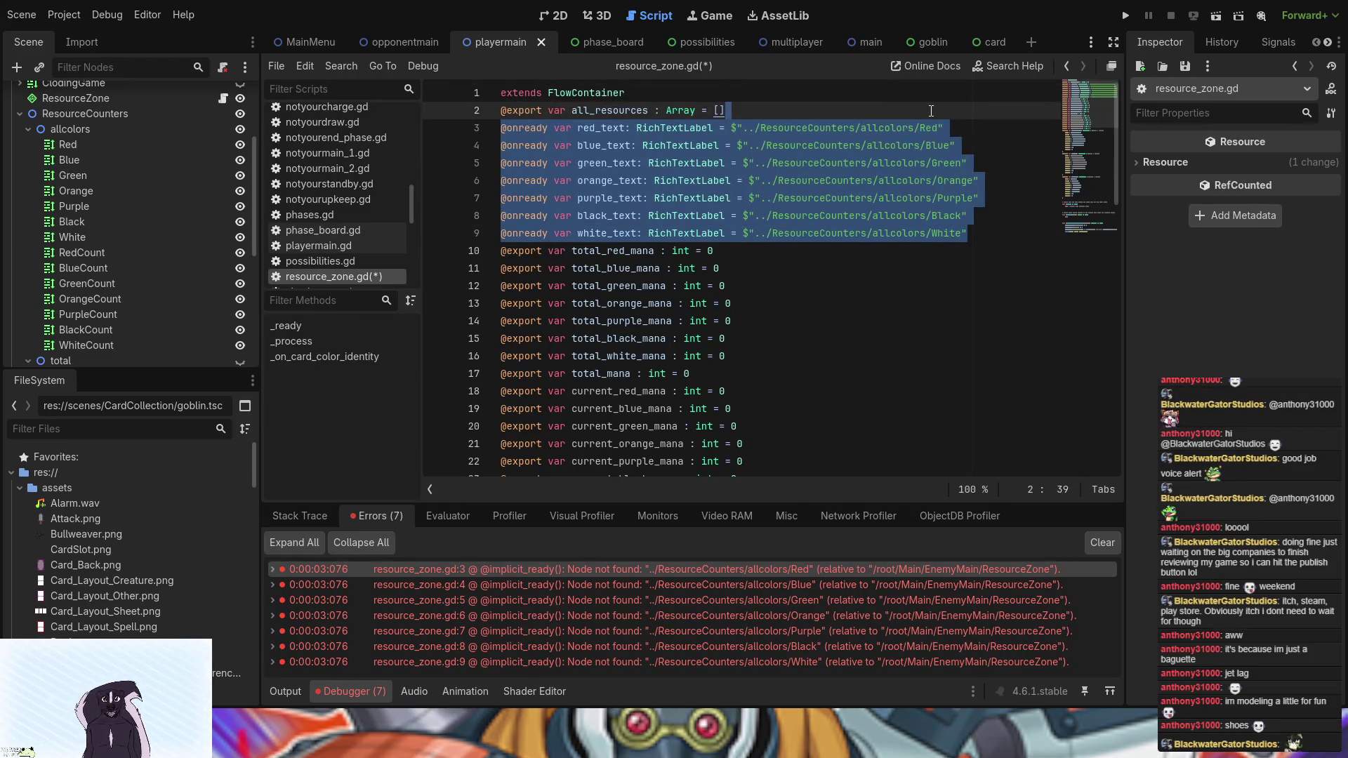
{"action": "key", "text": "BackSpace"}
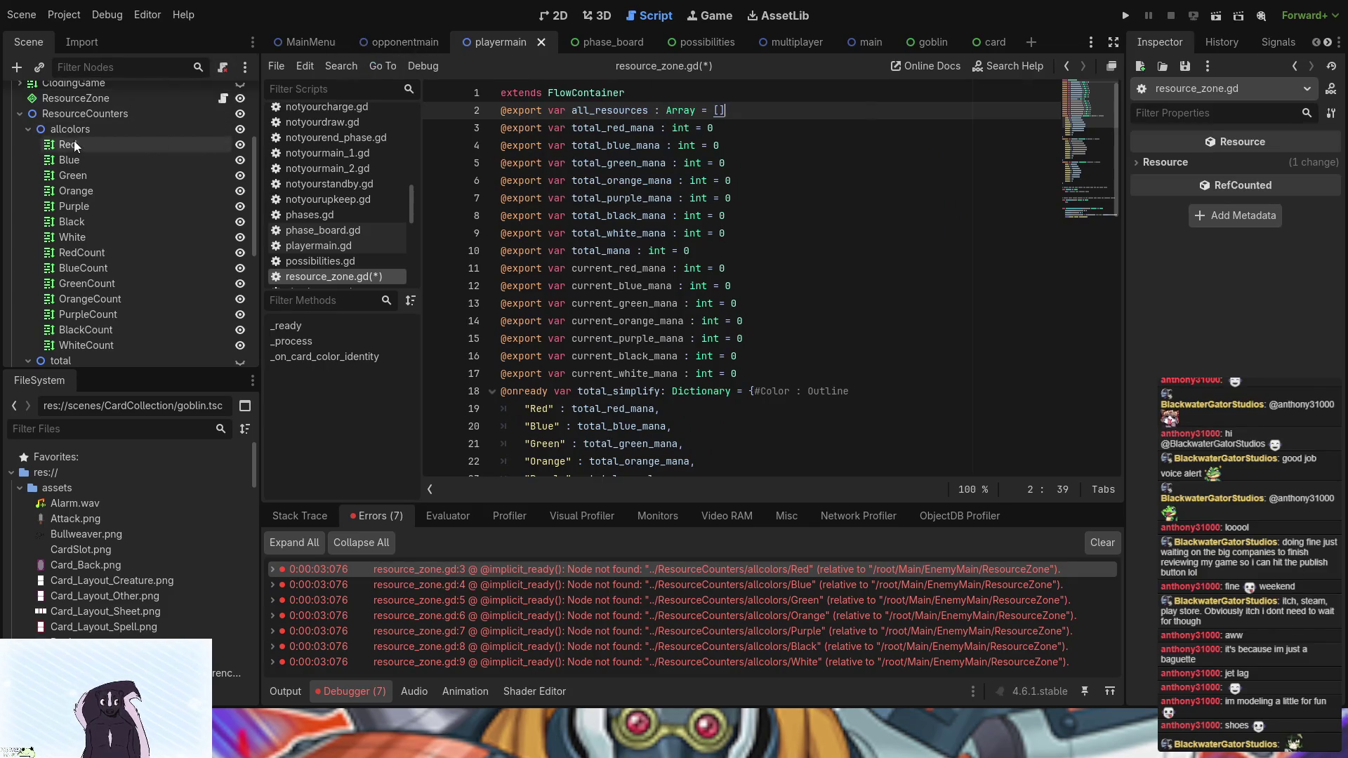
{"action": "left_click", "coordinate": [76, 144]}
{"action": "left_click", "coordinate": [91, 237], "text": "shift"}
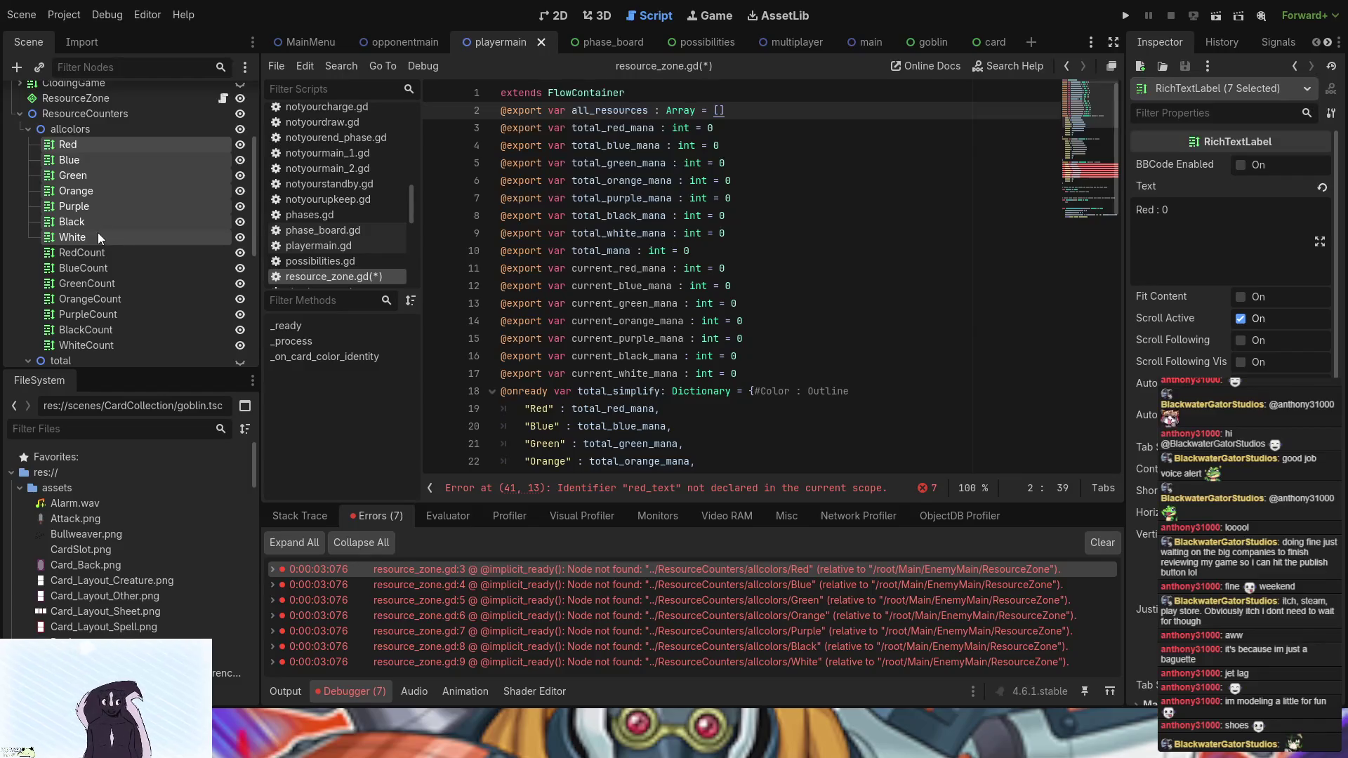
{"action": "mouse_move", "coordinate": [99, 233]}
{"action": "left_mouse_down"}
{"action": "mouse_move", "coordinate": [675, 141]}
{"action": "mouse_move", "coordinate": [750, 113]}
{"action": "left_mouse_up"}
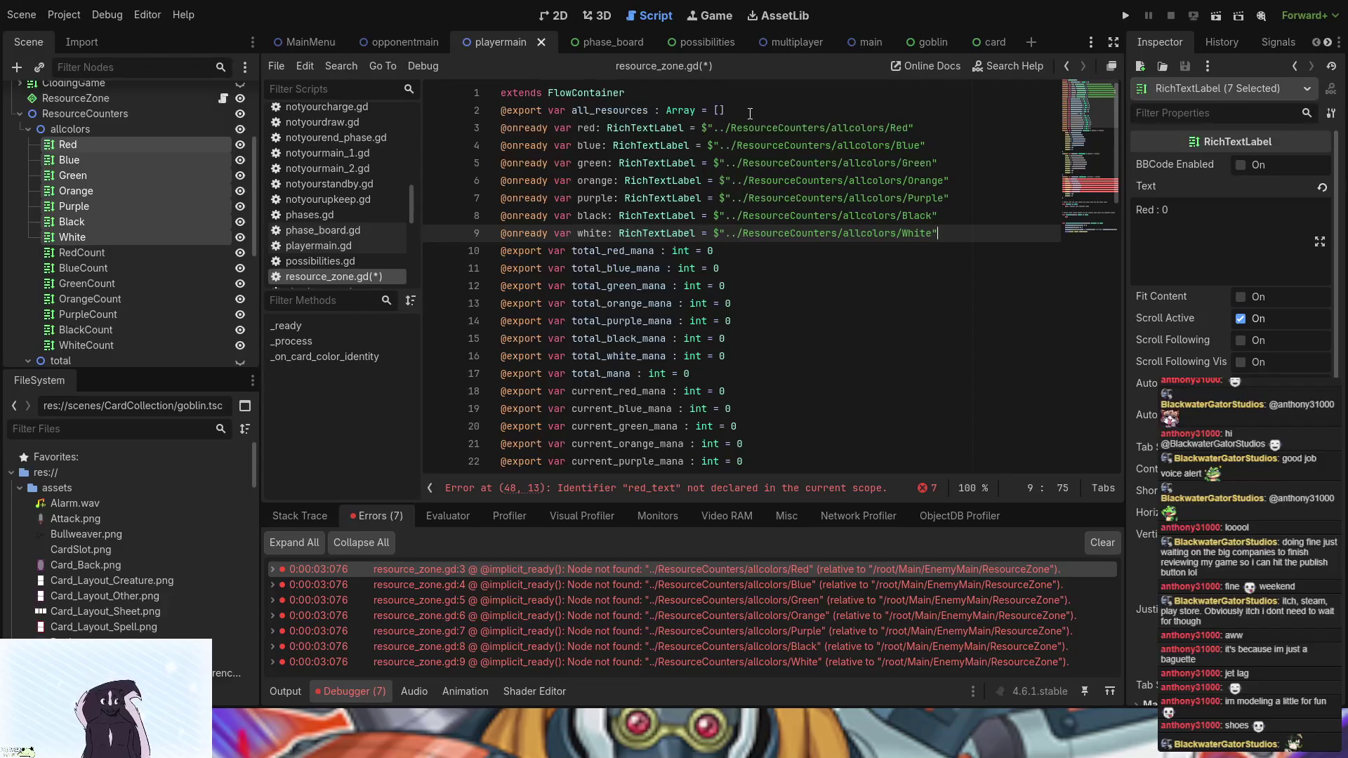
{"action": "left_click", "coordinate": [578, 233]}
{"action": "left_click", "coordinate": [578, 215], "text": "alt"}
{"action": "left_click", "coordinate": [577, 198], "text": "alt"}
{"action": "left_click", "coordinate": [576, 180], "text": "alt"}
{"action": "left_click", "coordinate": [576, 163], "text": "alt"}
{"action": "left_click", "coordinate": [575, 146], "text": "alt"}
{"action": "left_click", "coordinate": [579, 128], "text": "alt"}
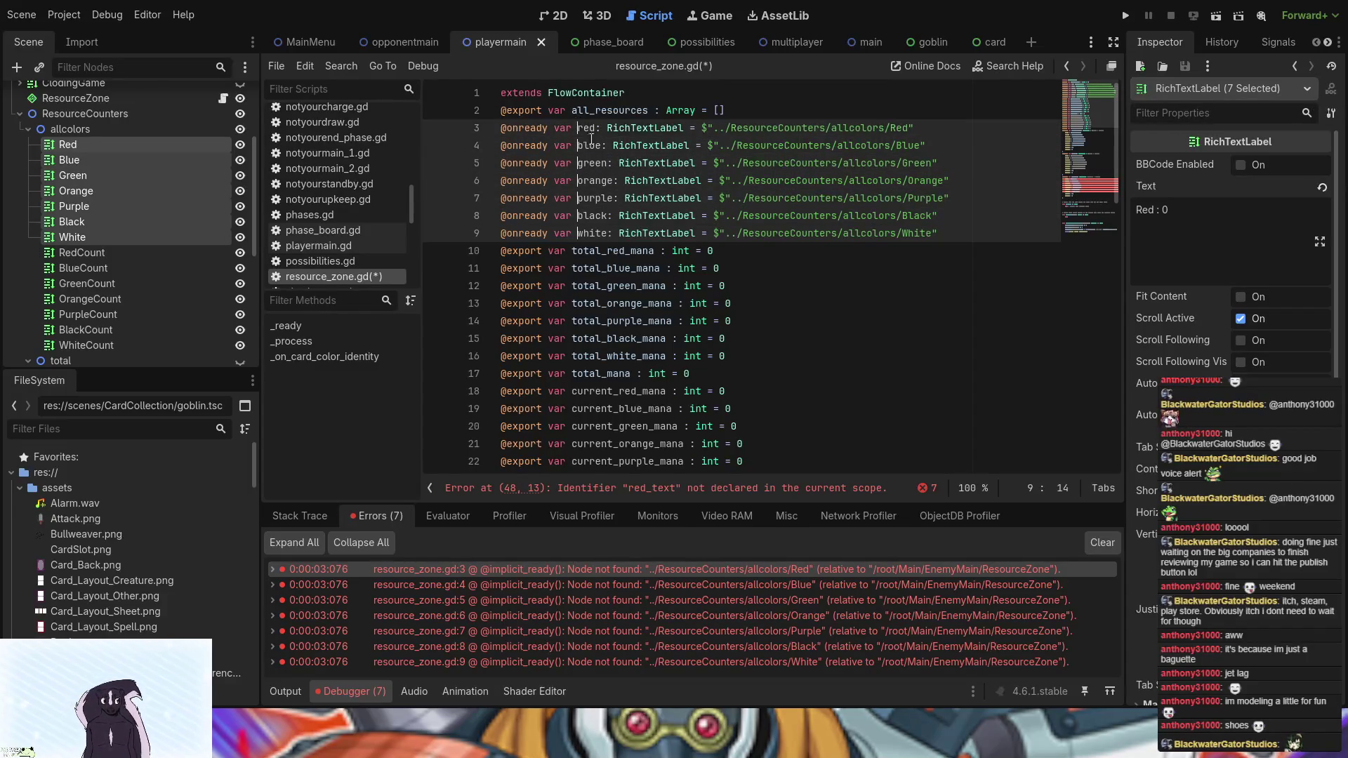
- Append _text to all seven new variable names, making them red_text through white_text
{"action": "scroll", "coordinate": [683, 306], "scroll_direction": "down", "scroll_amount": 10}
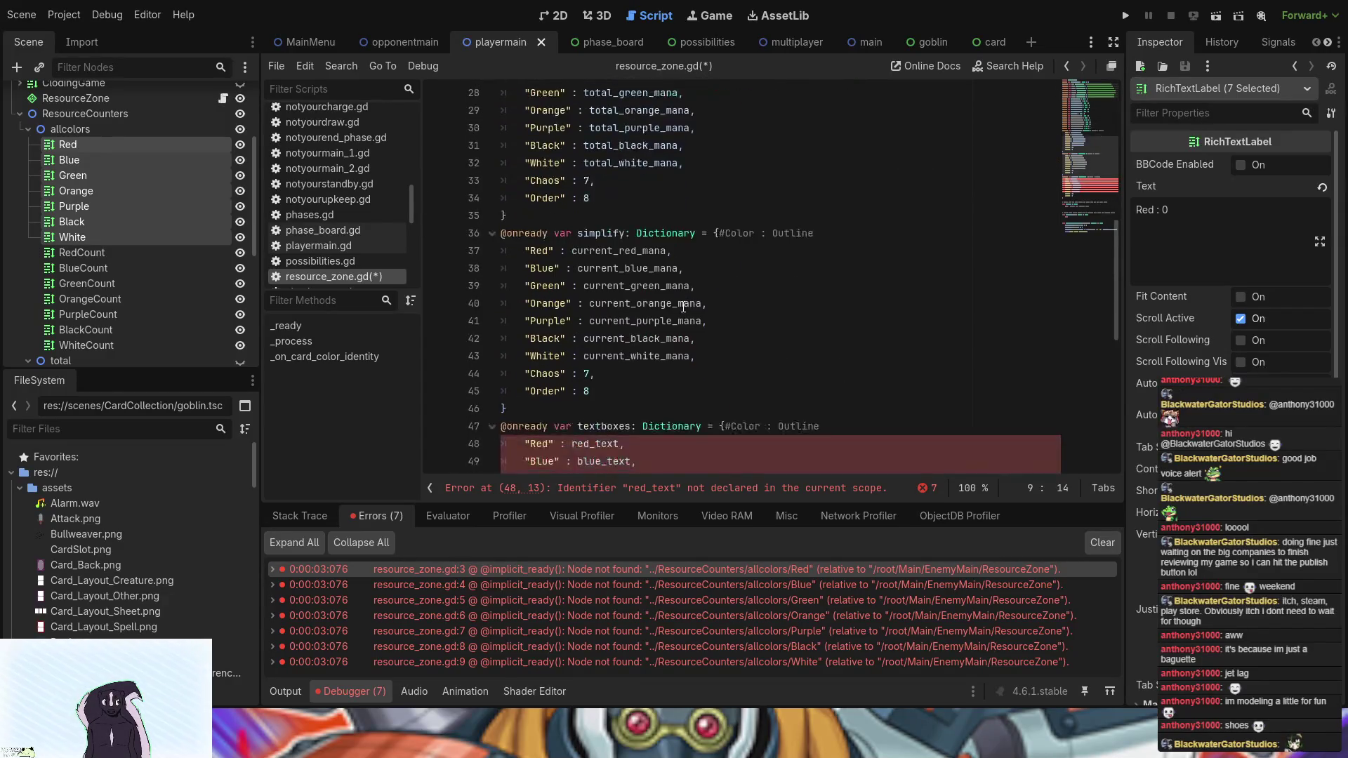
{"action": "scroll", "coordinate": [683, 307], "scroll_direction": "up", "scroll_amount": 10}
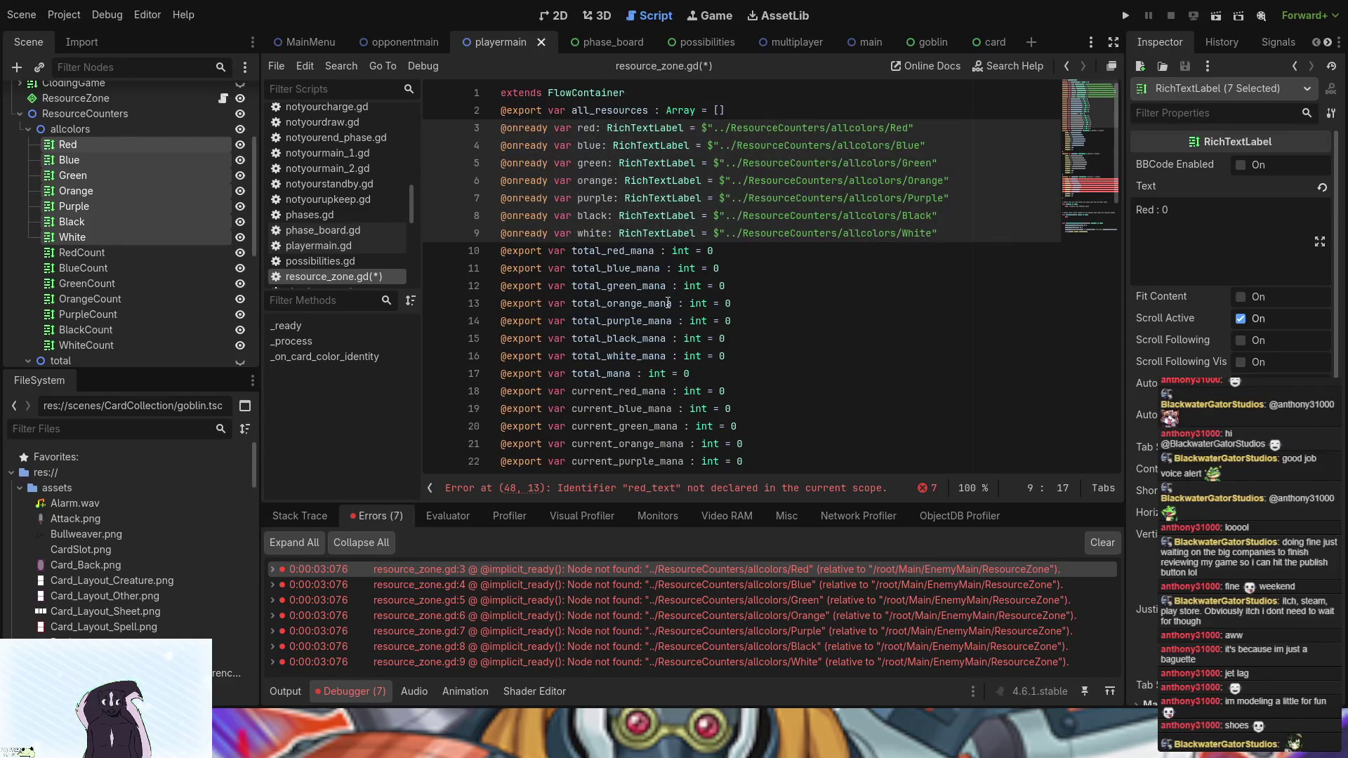
{"action": "left_click", "coordinate": [605, 233]}
{"action": "left_click", "coordinate": [608, 215], "text": "alt"}
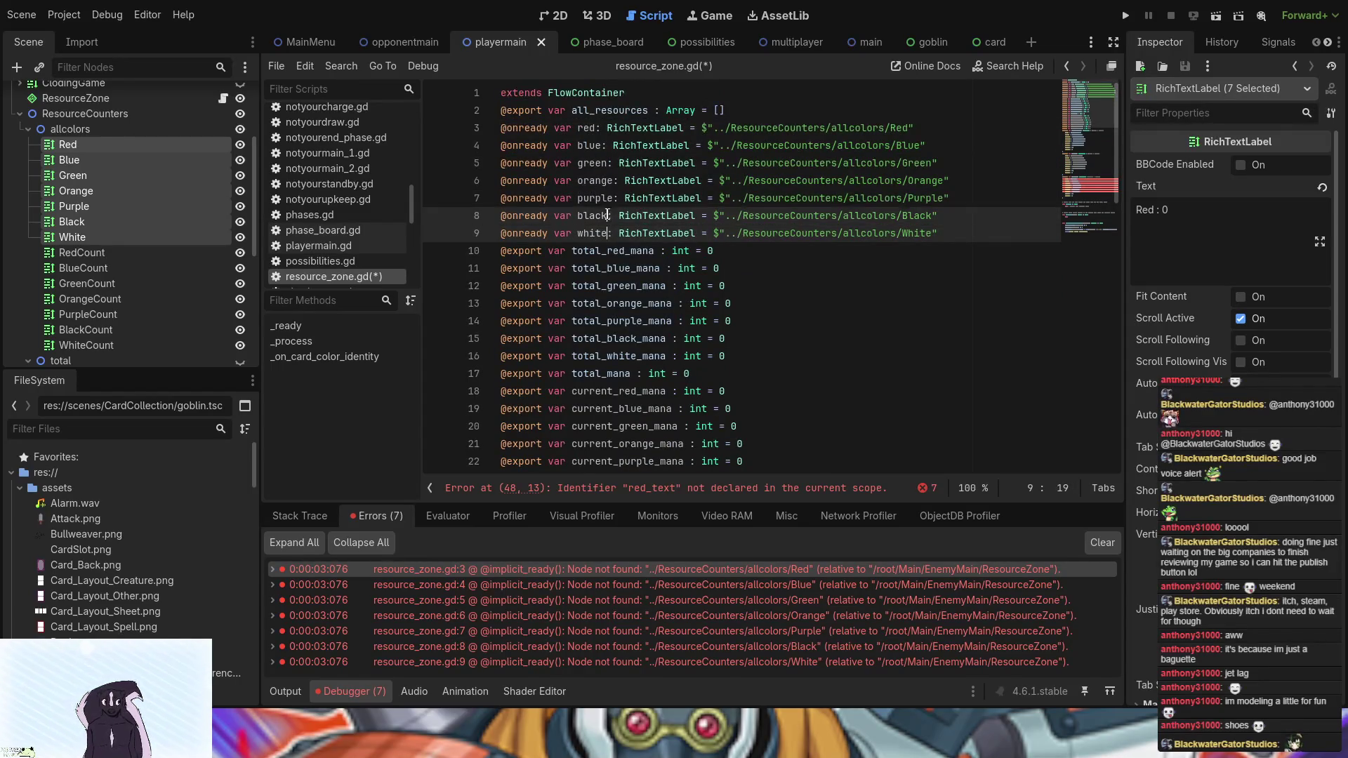
{"action": "left_click", "coordinate": [611, 198], "text": "alt"}
{"action": "left_click", "coordinate": [611, 180], "text": "alt"}
{"action": "left_click", "coordinate": [607, 163], "text": "alt"}
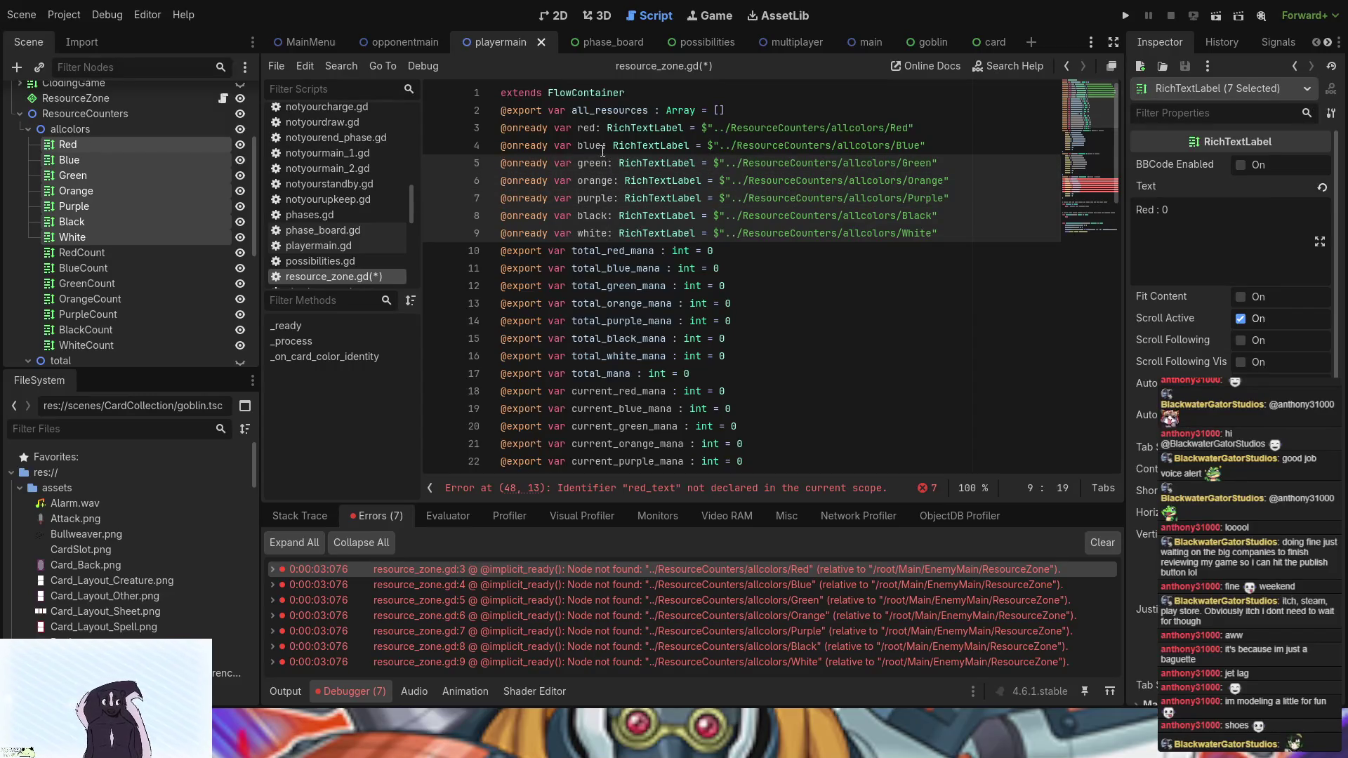
{"action": "left_click", "coordinate": [603, 145], "text": "alt"}
{"action": "left_click", "coordinate": [595, 128], "text": "alt"}
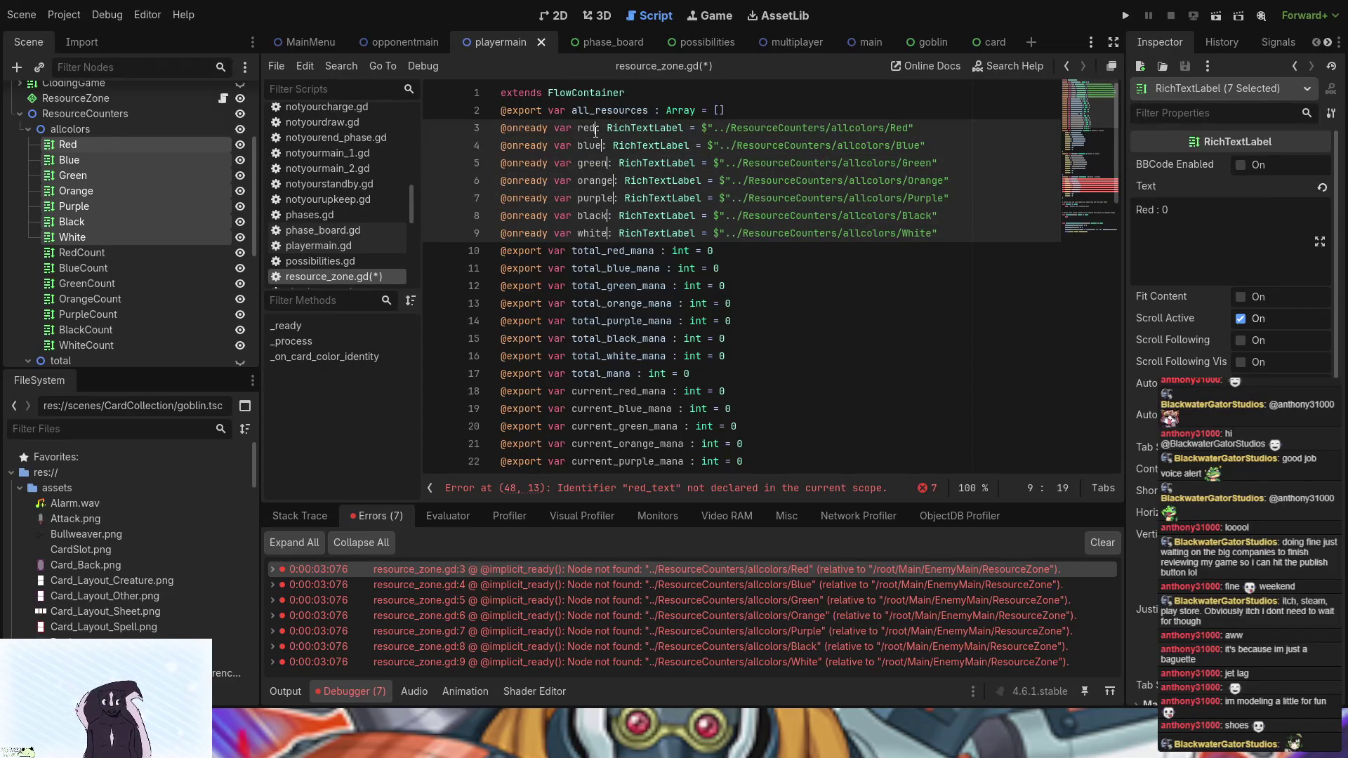
{"action": "type", "text": "_"}
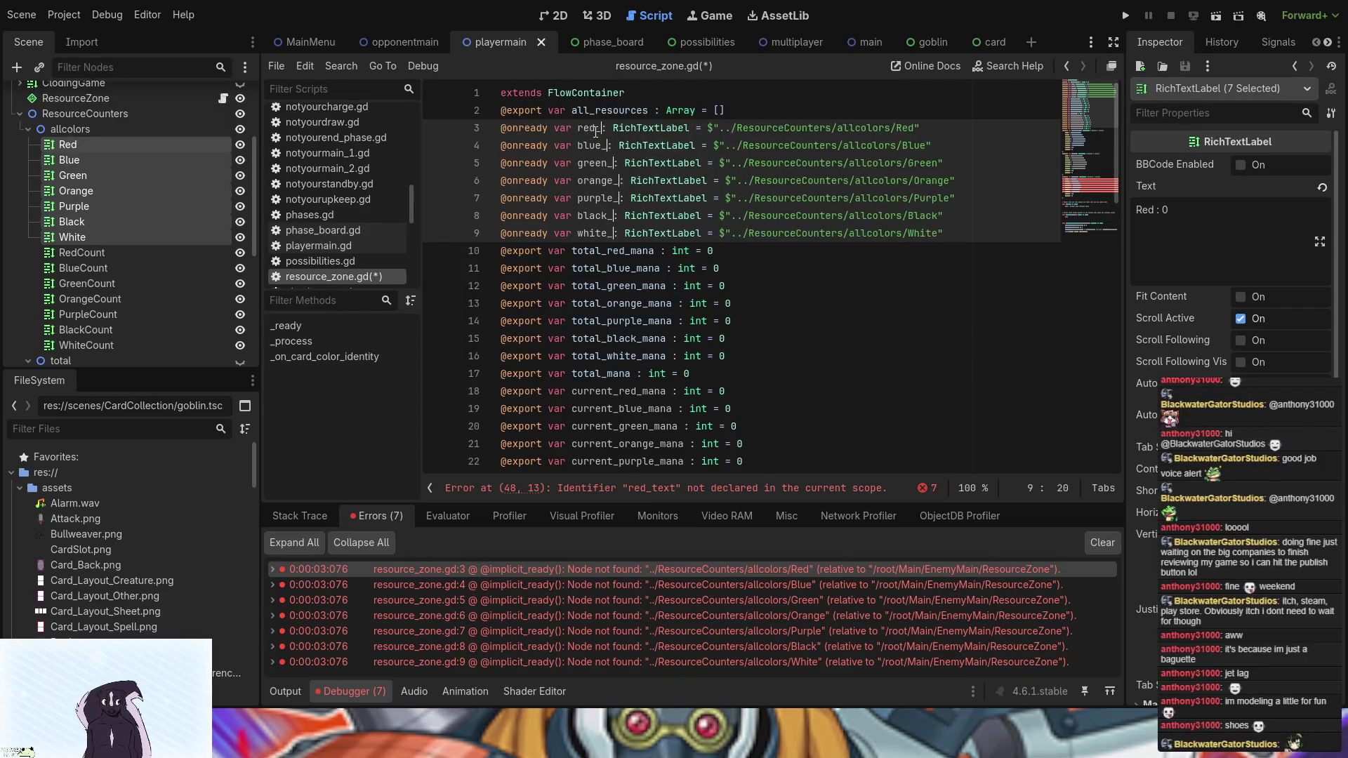
{"action": "type", "text": "text"}
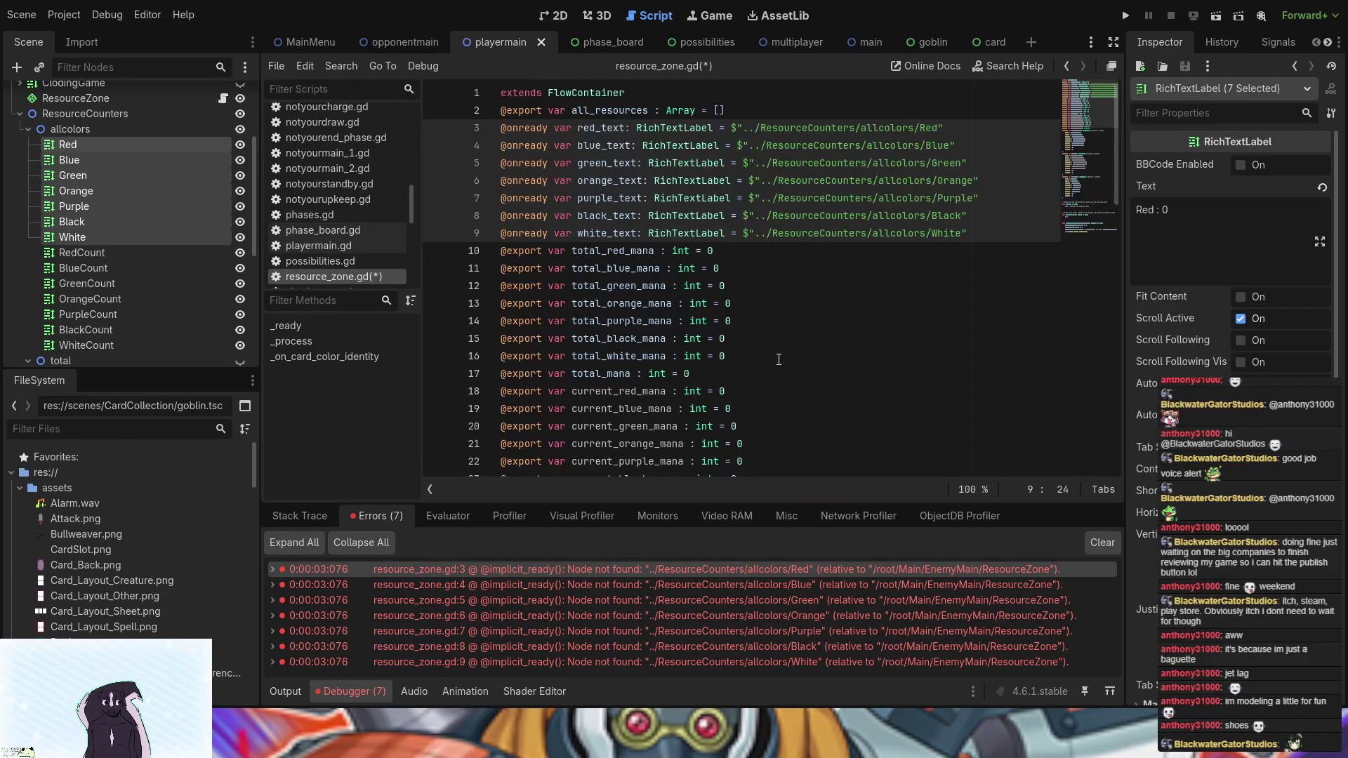
{"action": "scroll", "coordinate": [778, 360], "scroll_direction": "down", "scroll_amount": 4}
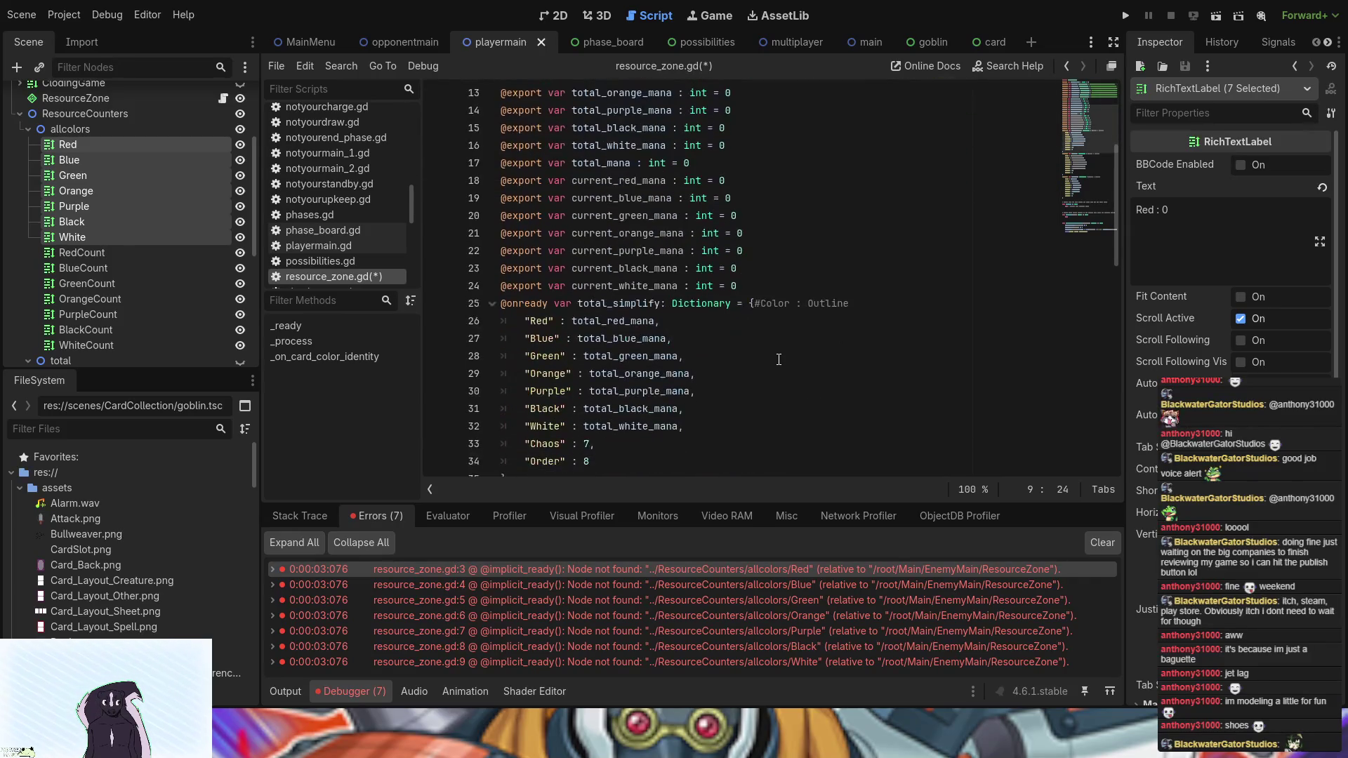
- Run and stop the game, then check the seven remaining Node not found errors
{"action": "left_click", "coordinate": [1126, 16]}
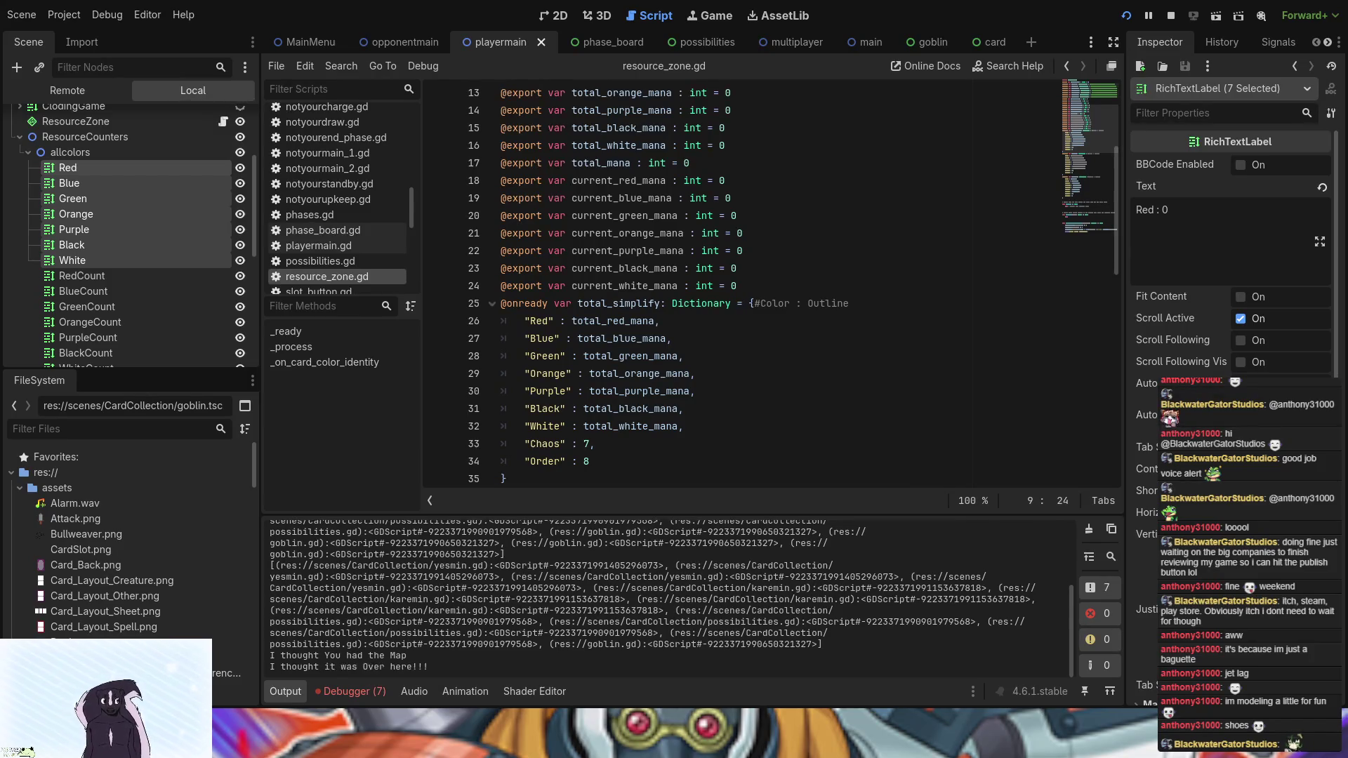
{"action": "key", "text": "F8"}
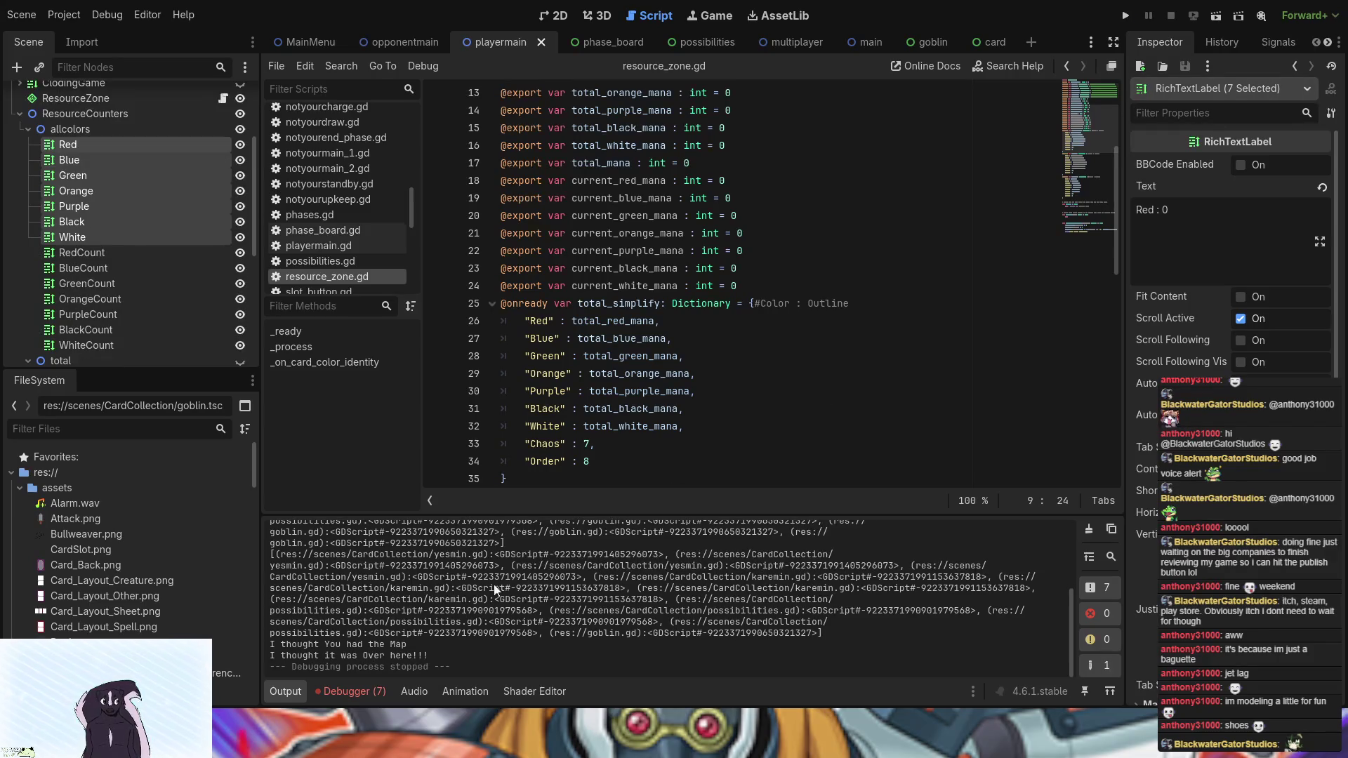
{"action": "left_click", "coordinate": [325, 693]}
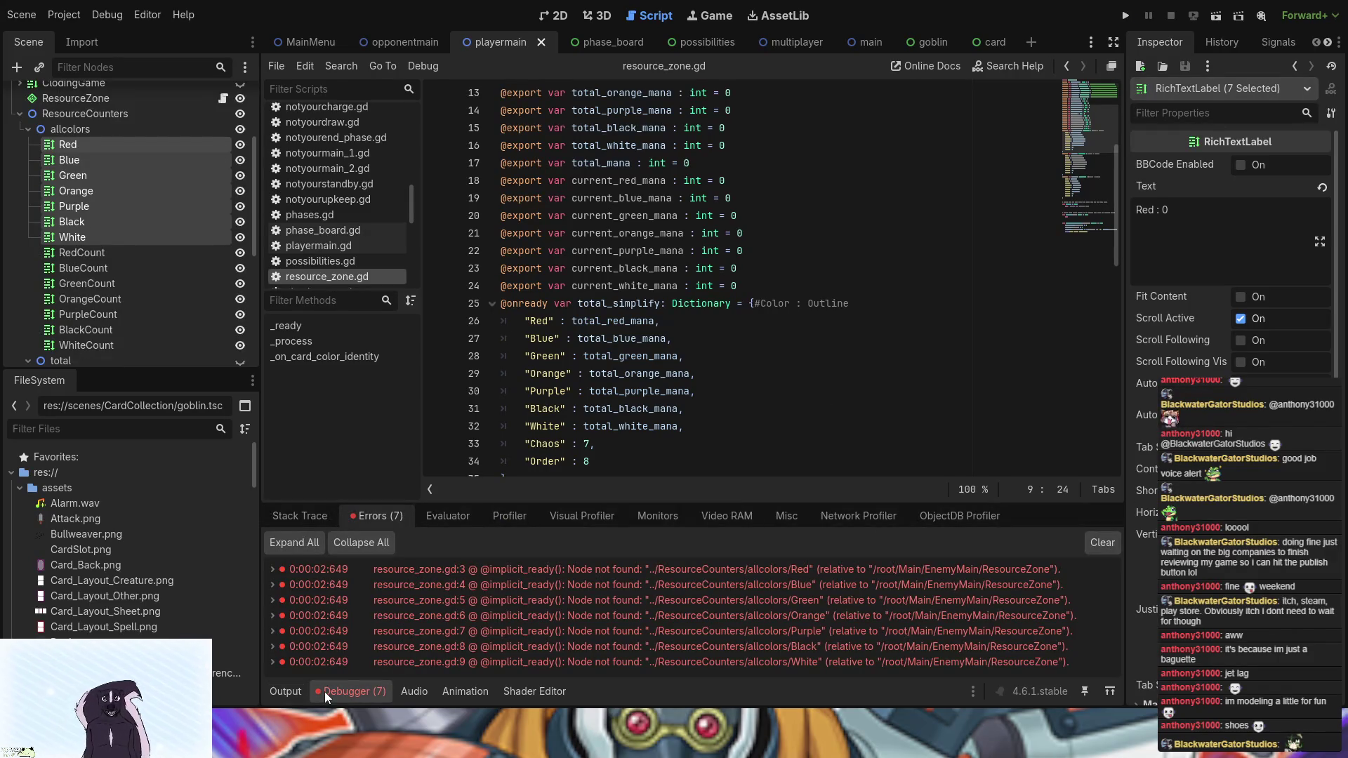
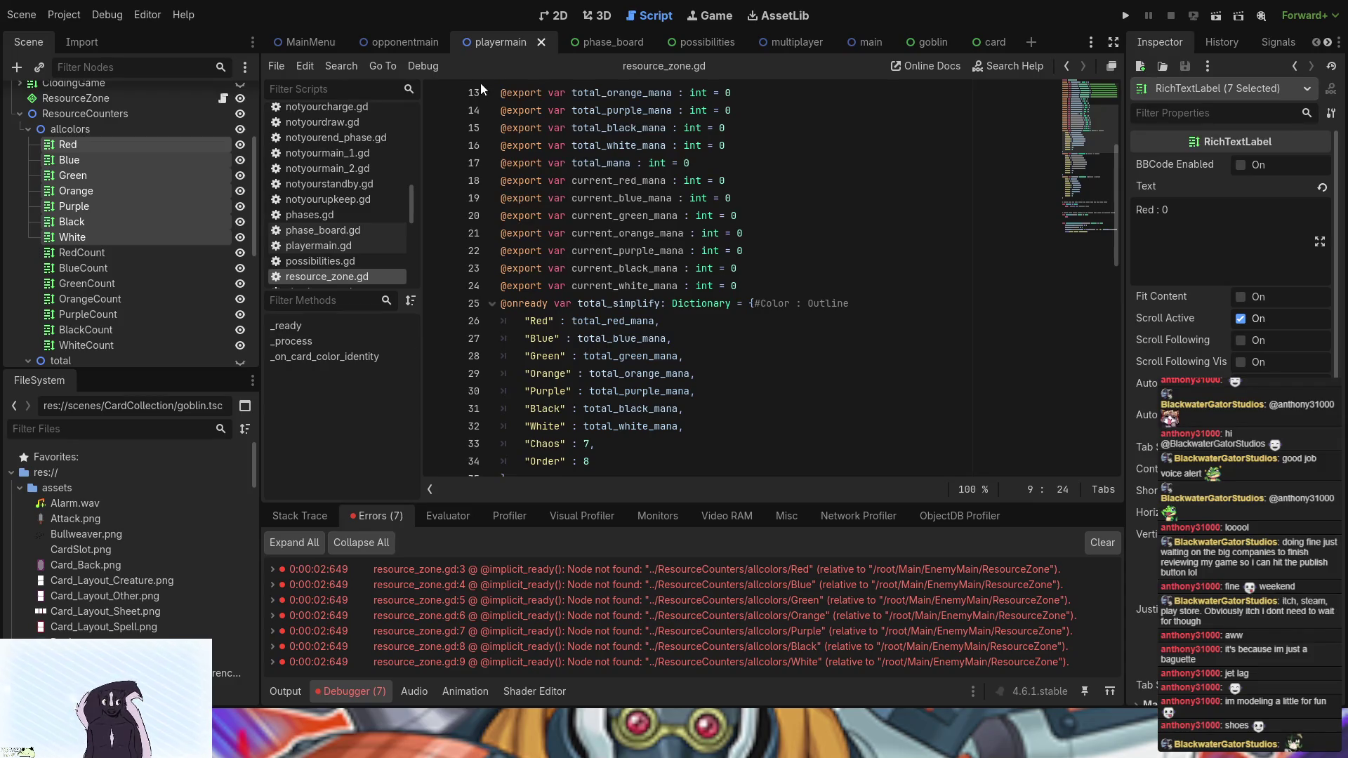
{"action": "scroll", "coordinate": [756, 185], "scroll_direction": "up", "scroll_amount": 1}
{"action": "scroll", "coordinate": [797, 245], "scroll_direction": "up", "scroll_amount": 3}
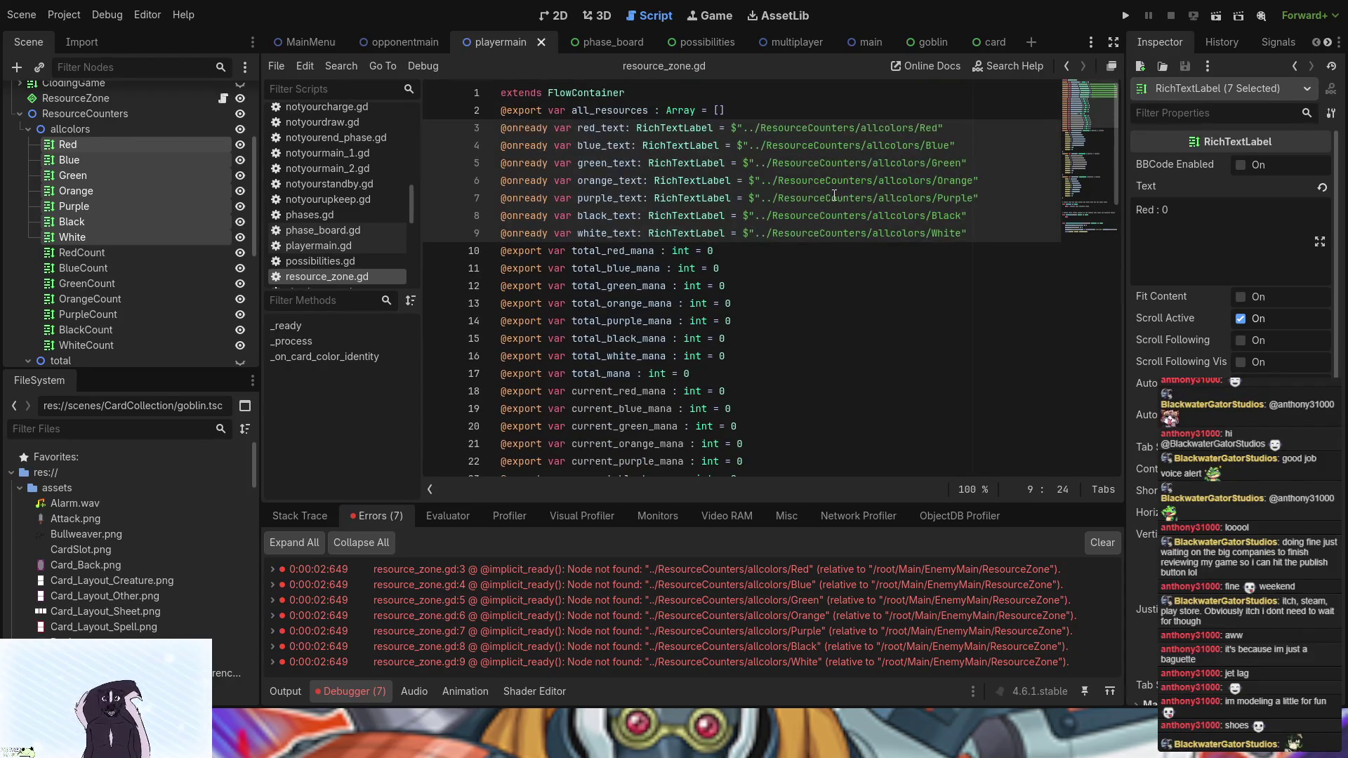
{"action": "left_click", "coordinate": [1011, 235]}
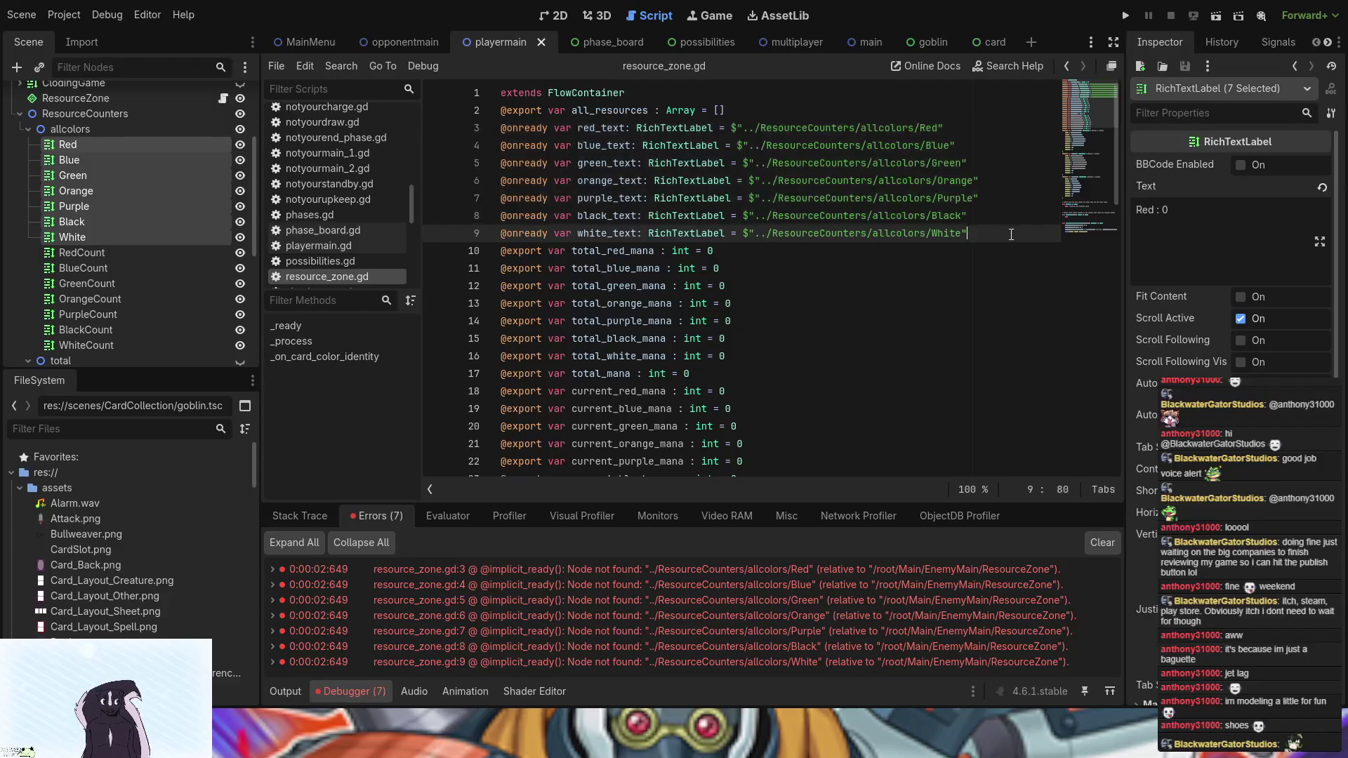
{"action": "left_click", "coordinate": [78, 253]}
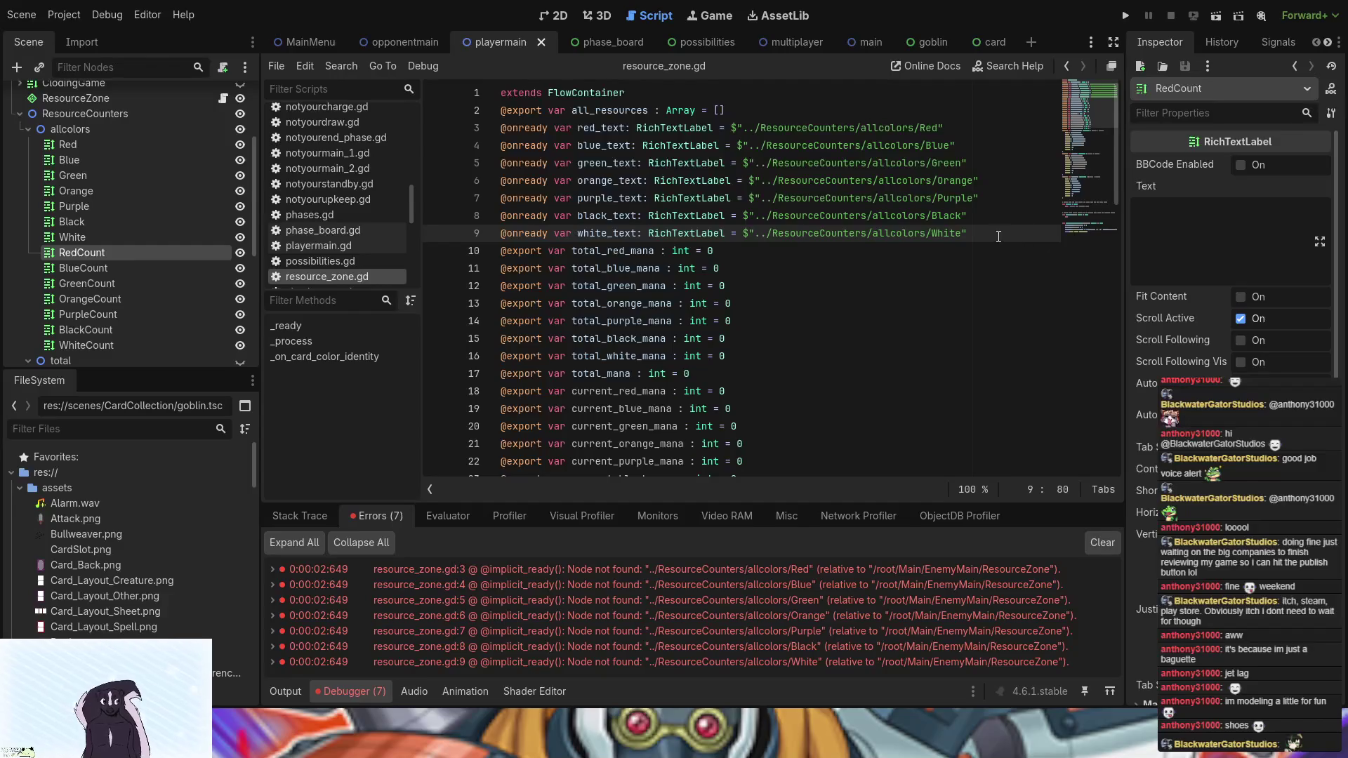
{"action": "mouse_move", "coordinate": [997, 234]}
{"action": "left_mouse_down"}
{"action": "mouse_move", "coordinate": [939, 181]}
{"action": "mouse_move", "coordinate": [808, 119]}
{"action": "mouse_move", "coordinate": [750, 125]}
{"action": "mouse_move", "coordinate": [756, 106]}
{"action": "left_mouse_up"}
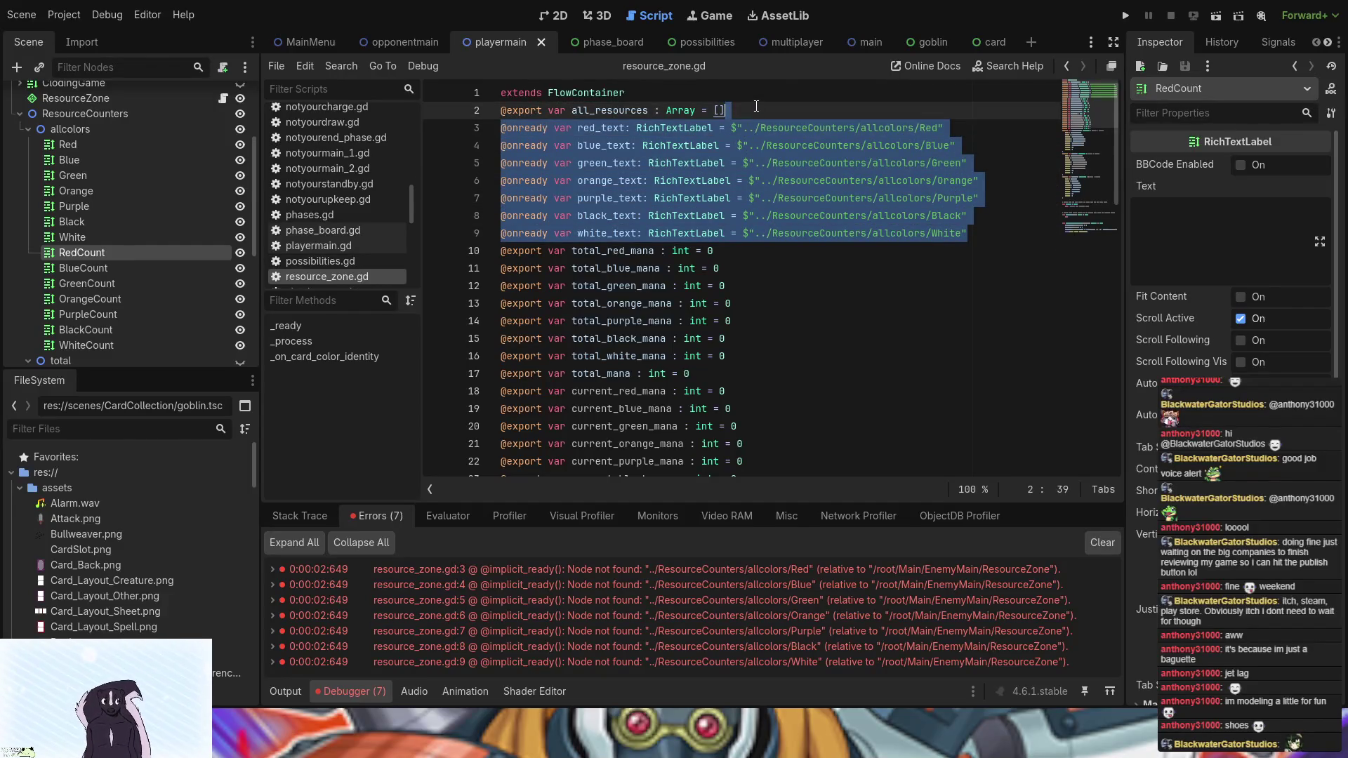
{"action": "left_click", "coordinate": [627, 233]}
{"action": "left_click_drag", "start_coordinate": [636, 234], "coordinate": [609, 234]}
{"action": "left_click_drag", "start_coordinate": [984, 231], "coordinate": [942, 109]}
{"action": "key", "text": "BackSpace"}
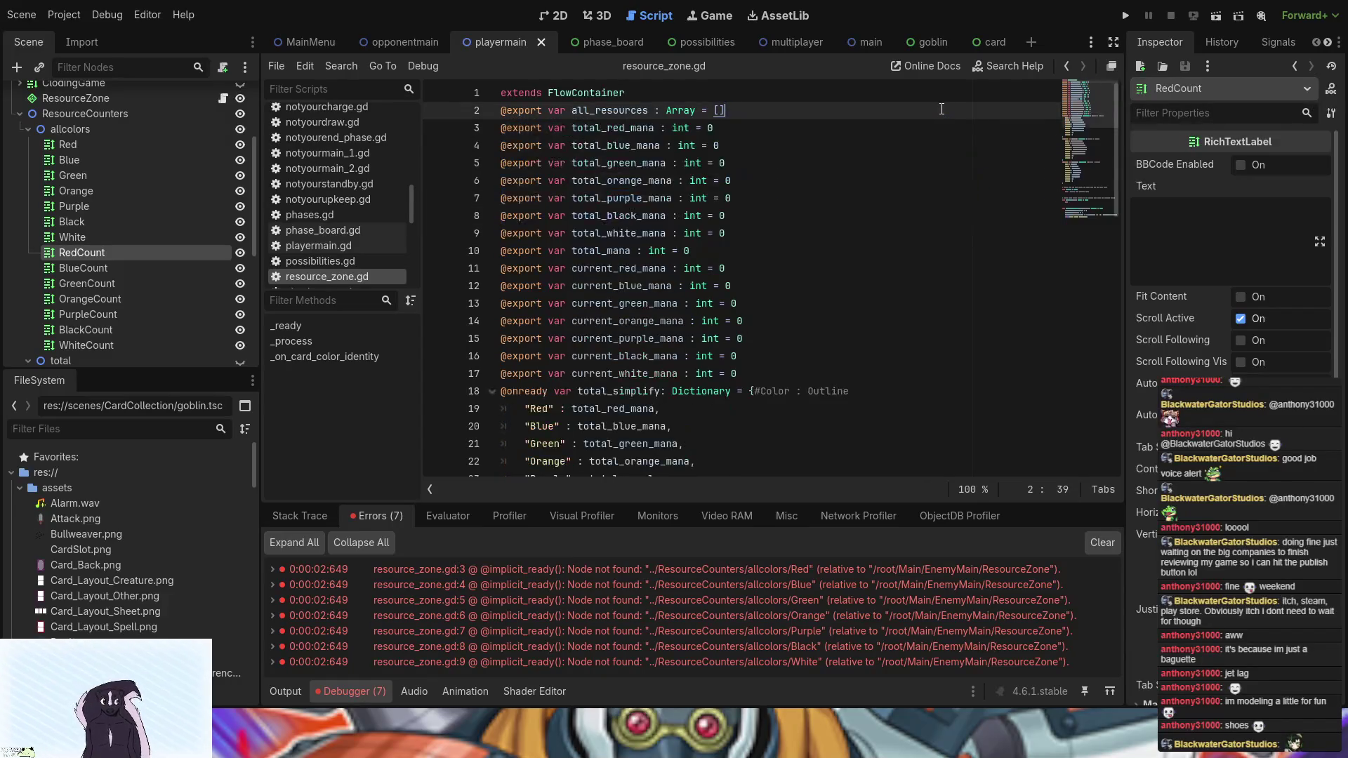
{"action": "left_click", "coordinate": [90, 345], "text": "shift"}
{"action": "mouse_move", "coordinate": [90, 345]}
{"action": "left_mouse_down"}
{"action": "mouse_move", "coordinate": [211, 242]}
{"action": "mouse_move", "coordinate": [281, 210]}
{"action": "mouse_move", "coordinate": [754, 114]}
{"action": "left_mouse_up"}
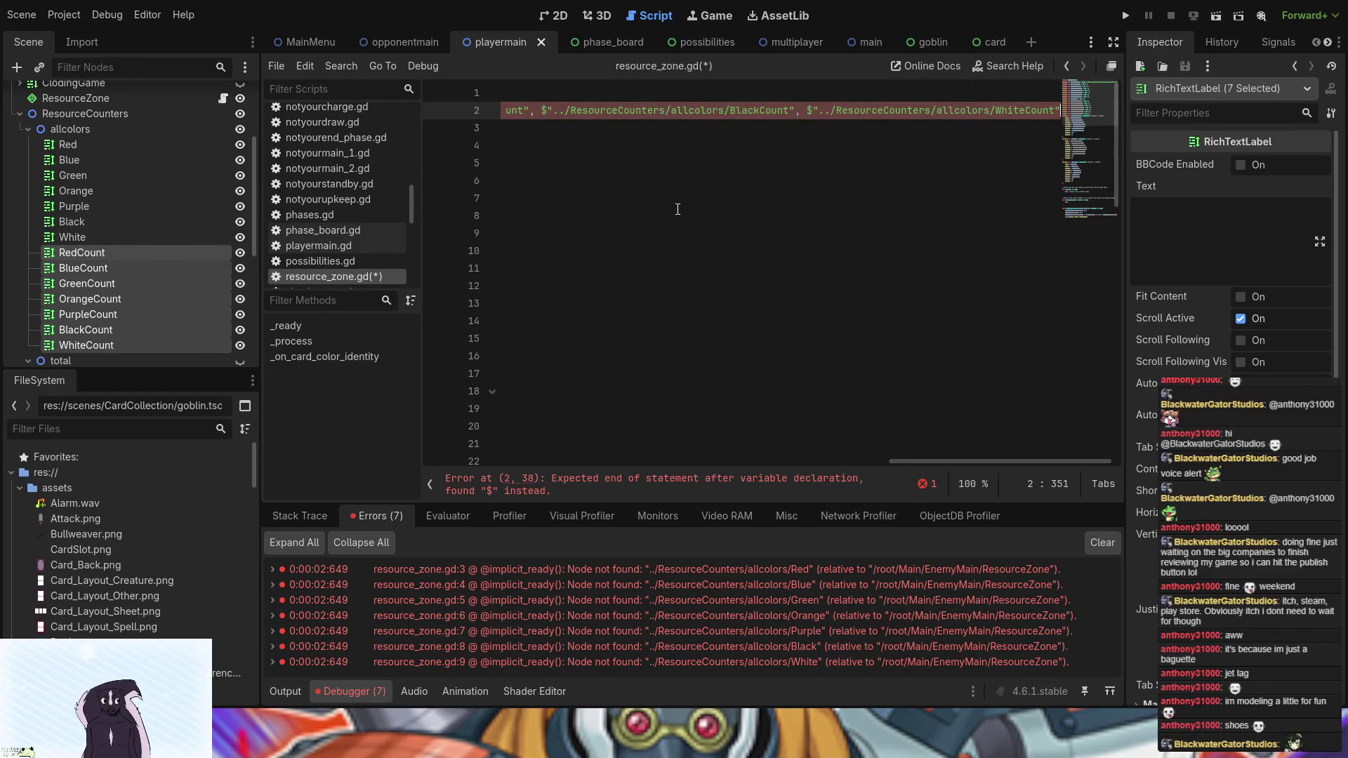
{"action": "key", "text": "ctrl+z"}
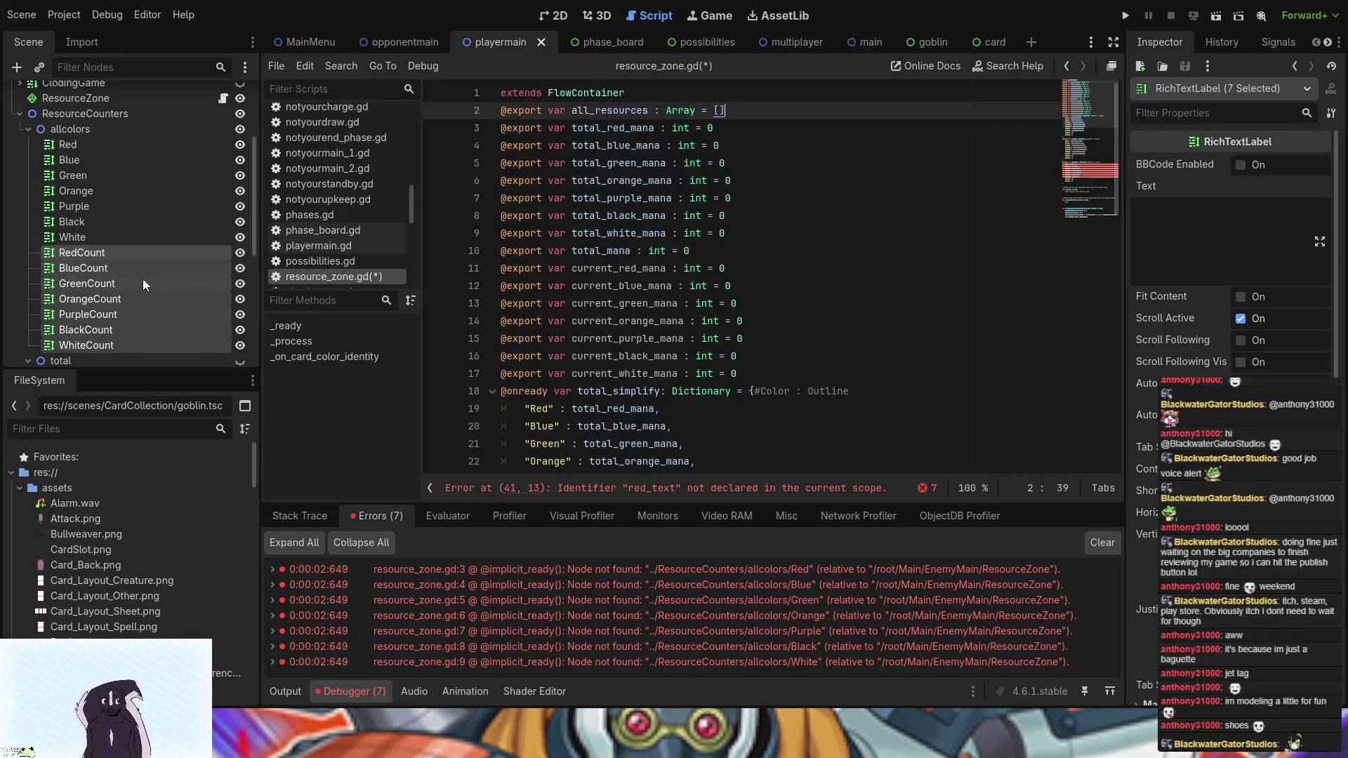
{"action": "mouse_move", "coordinate": [142, 280]}
{"action": "left_mouse_down"}
{"action": "mouse_move", "coordinate": [730, 141]}
{"action": "mouse_move", "coordinate": [814, 107]}
{"action": "left_mouse_up"}
{"action": "scroll", "coordinate": [892, 387], "scroll_direction": "down", "scroll_amount": 8}
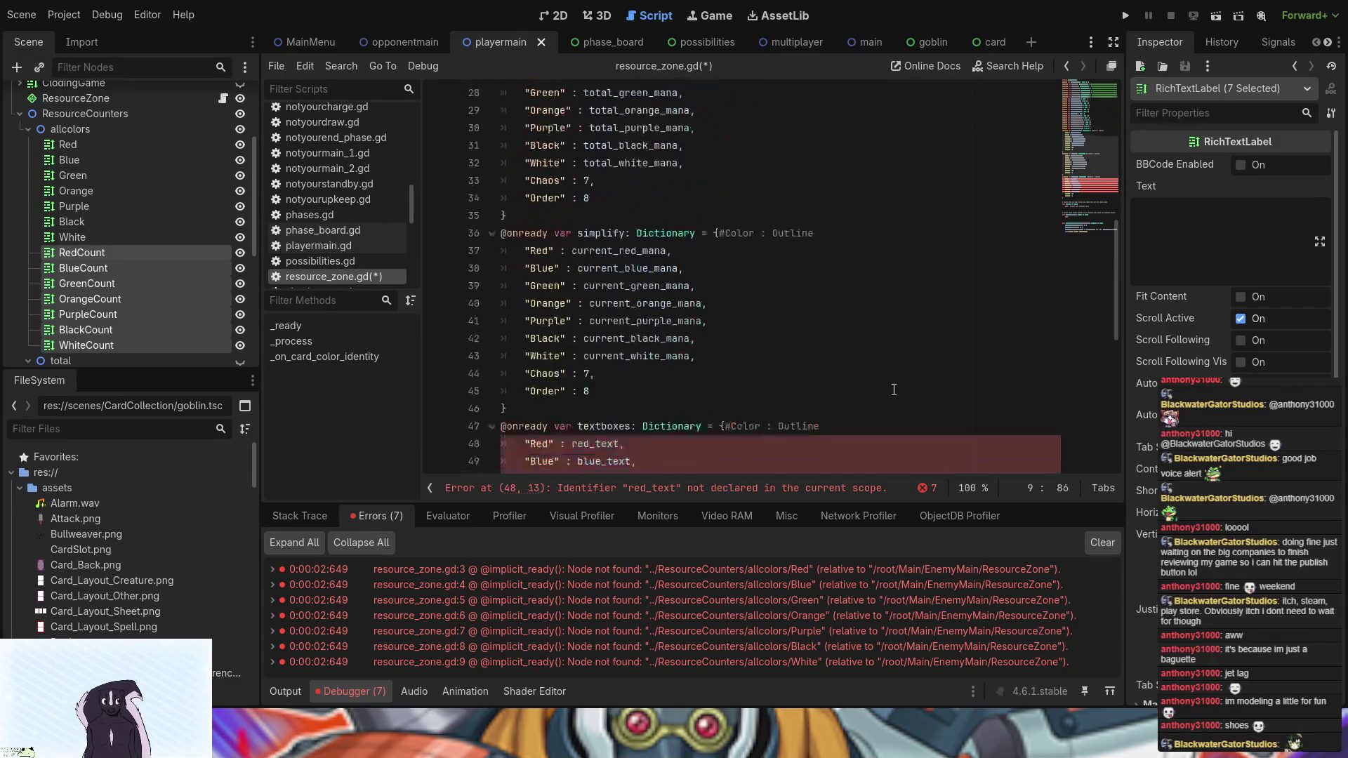
{"action": "scroll", "coordinate": [871, 391], "scroll_direction": "down", "scroll_amount": 4}
{"action": "scroll", "coordinate": [787, 375], "scroll_direction": "up", "scroll_amount": 13}
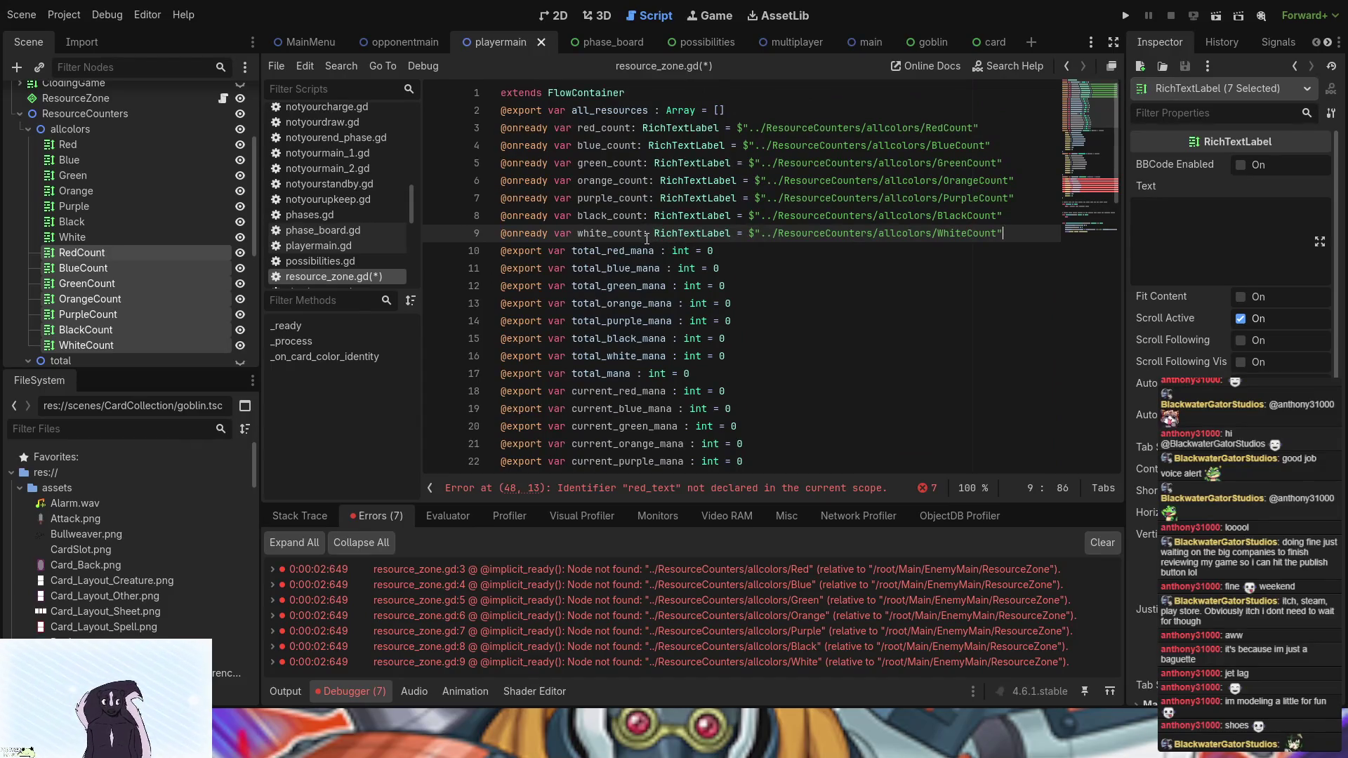
- Rename the seven _count variables to red_text…white_text, then run the project and view the errors
{"action": "left_click", "coordinate": [637, 234]}
{"action": "left_click_drag", "start_coordinate": [637, 234], "coordinate": [610, 234]}
{"action": "mouse_move", "coordinate": [613, 234]}
{"action": "left_mouse_down"}
{"action": "mouse_move", "coordinate": [642, 234]}
{"action": "mouse_move", "coordinate": [609, 233]}
{"action": "mouse_move", "coordinate": [609, 216]}
{"action": "mouse_move", "coordinate": [642, 180]}
{"action": "mouse_move", "coordinate": [615, 180]}
{"action": "mouse_move", "coordinate": [639, 163]}
{"action": "mouse_move", "coordinate": [609, 162]}
{"action": "mouse_move", "coordinate": [621, 145]}
{"action": "mouse_move", "coordinate": [603, 145]}
{"action": "mouse_move", "coordinate": [625, 128]}
{"action": "mouse_move", "coordinate": [603, 128]}
{"action": "left_mouse_up"}
{"action": "type", "text": "text"}
{"action": "type", "text": "text"}
{"action": "type", "text": "text"}
{"action": "type", "text": "text"}
{"action": "type", "text": "text"}
{"action": "type", "text": "text"}
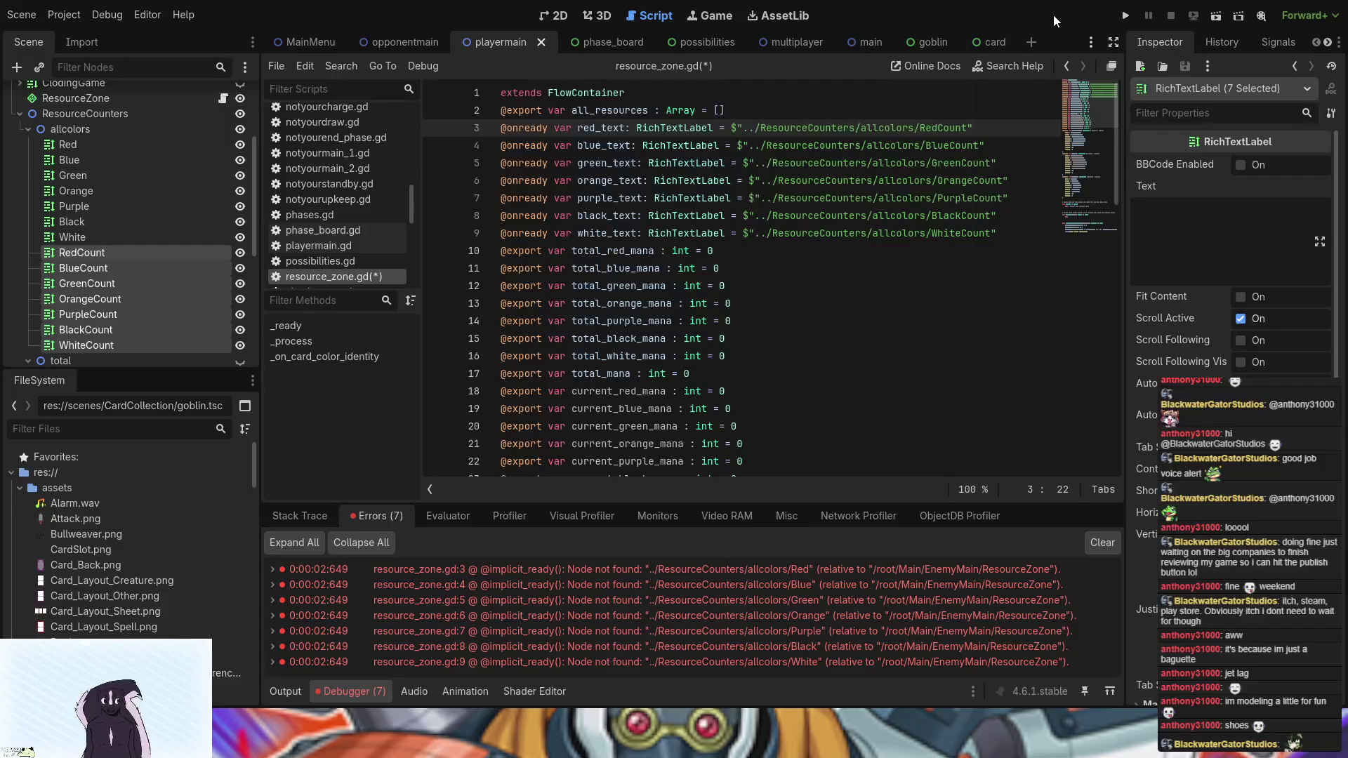
{"action": "left_click", "coordinate": [1119, 19]}
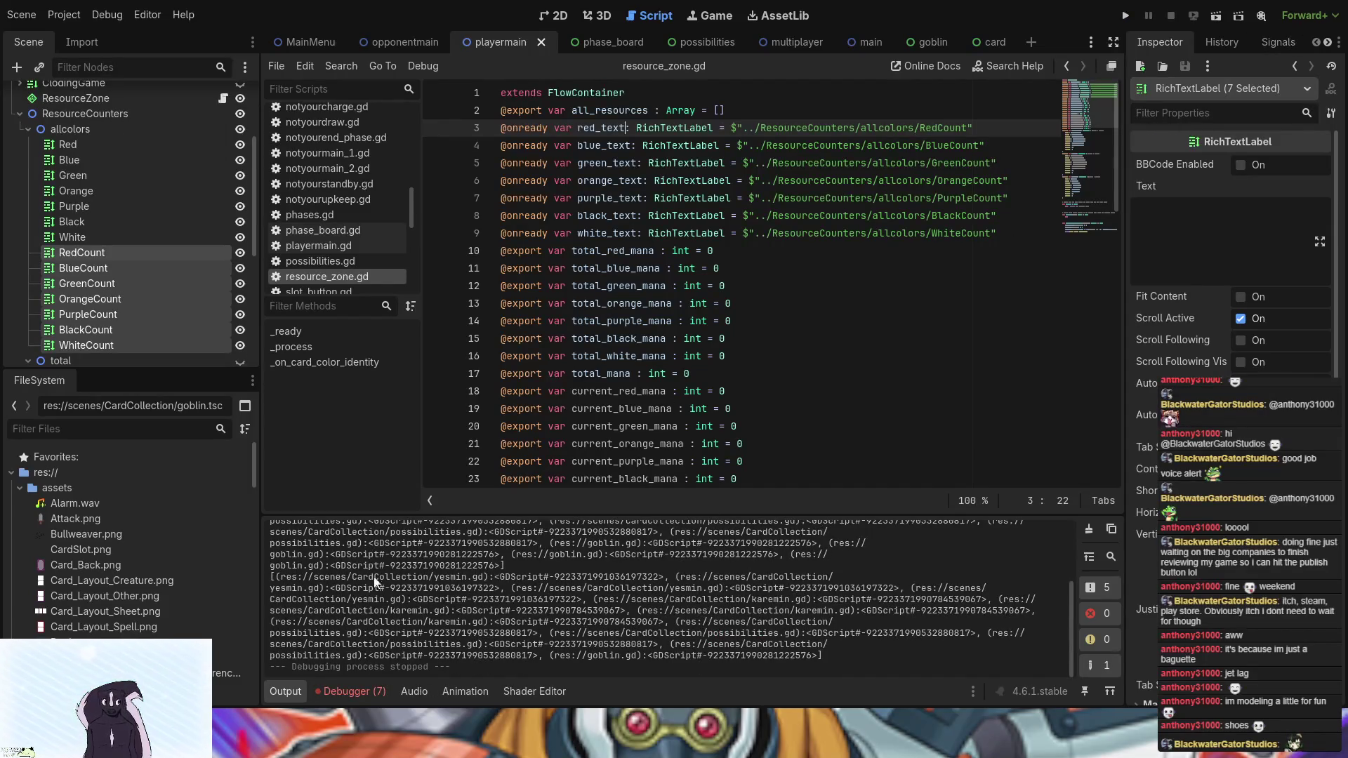
{"action": "left_click", "coordinate": [348, 691]}
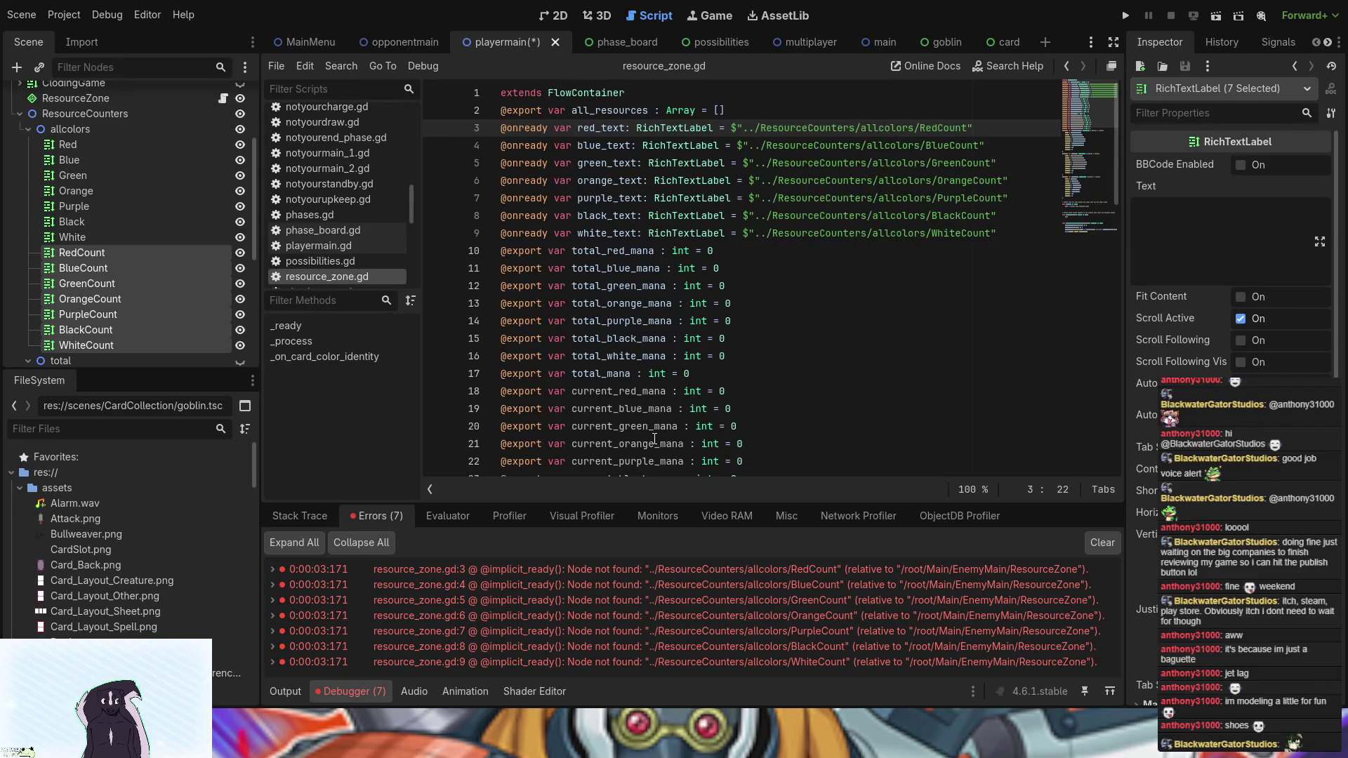
- Undo edits until red_text…white_text point at allcolors/Red…White again
{"action": "left_click", "coordinate": [844, 319]}
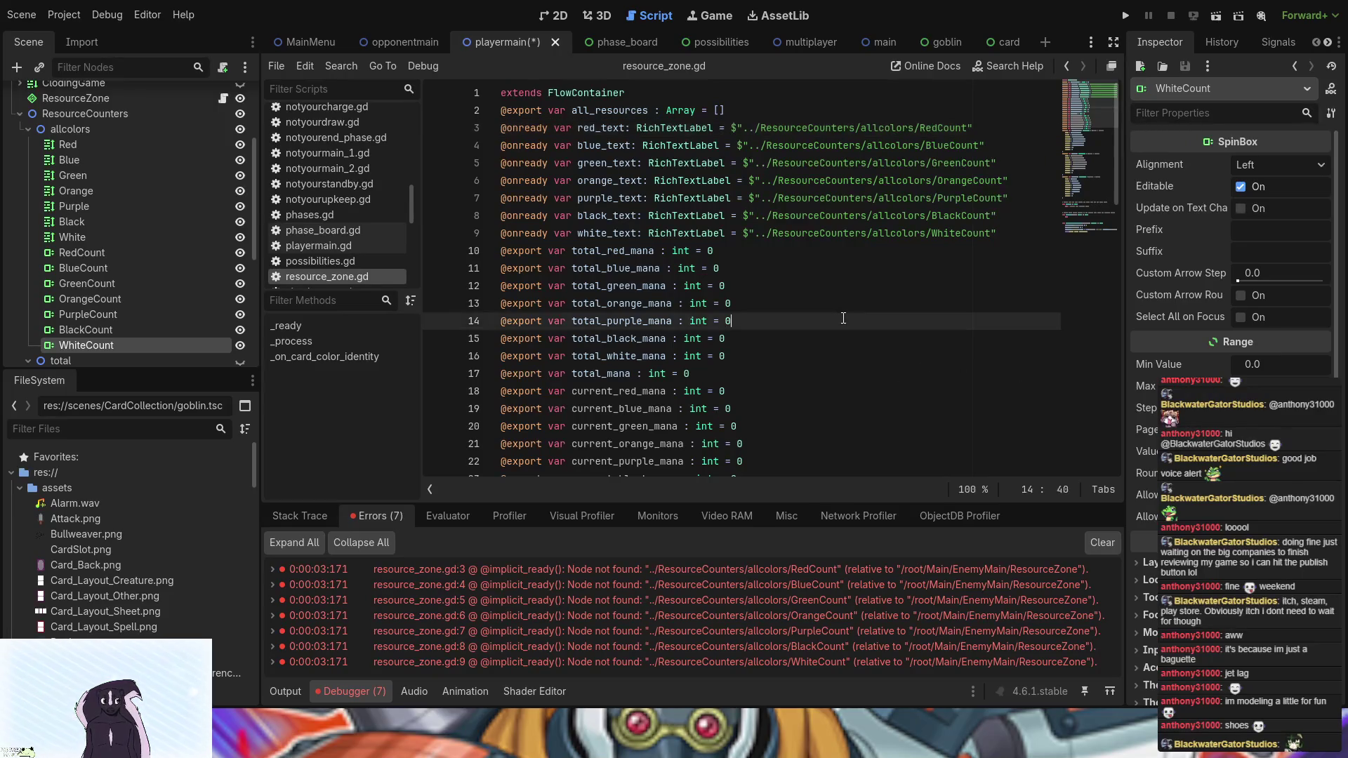
{"action": "left_click", "coordinate": [167, 298]}
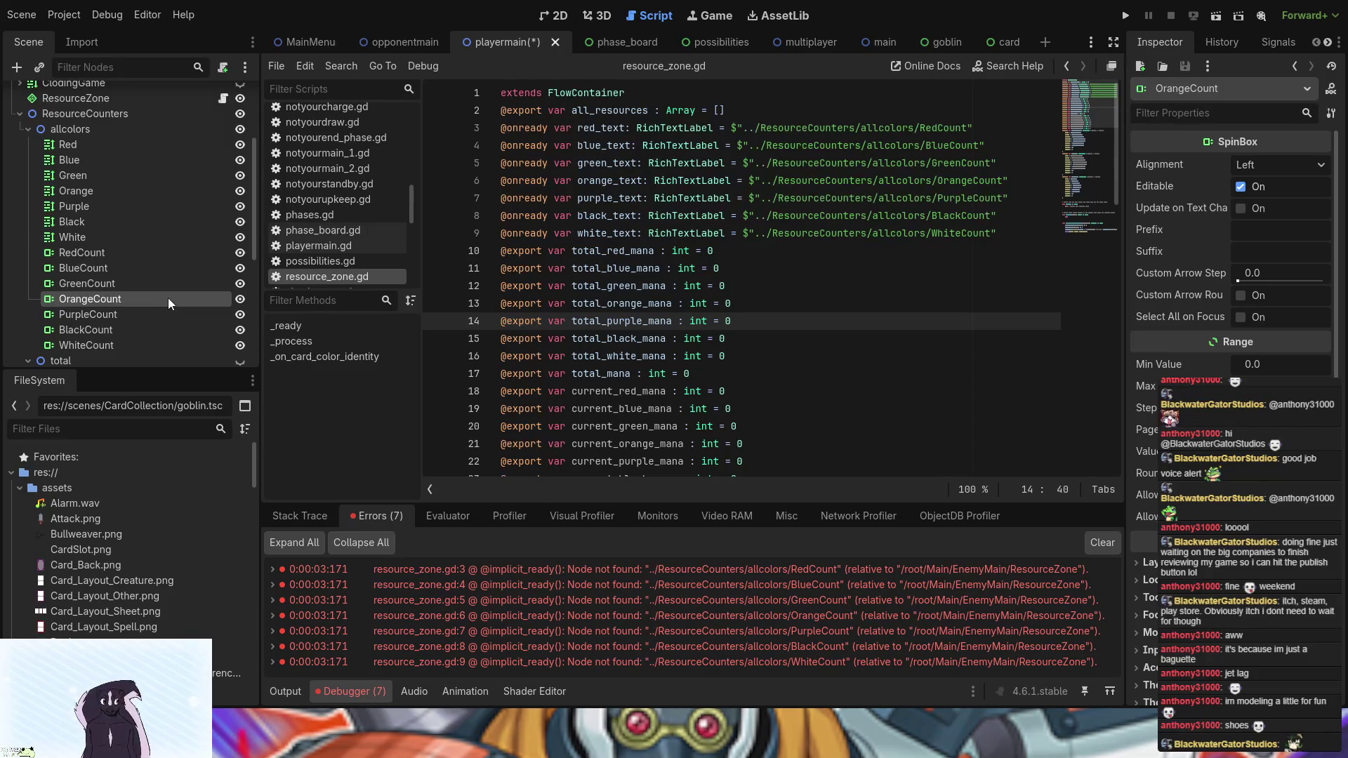
{"action": "key", "text": "ctrl+z"}
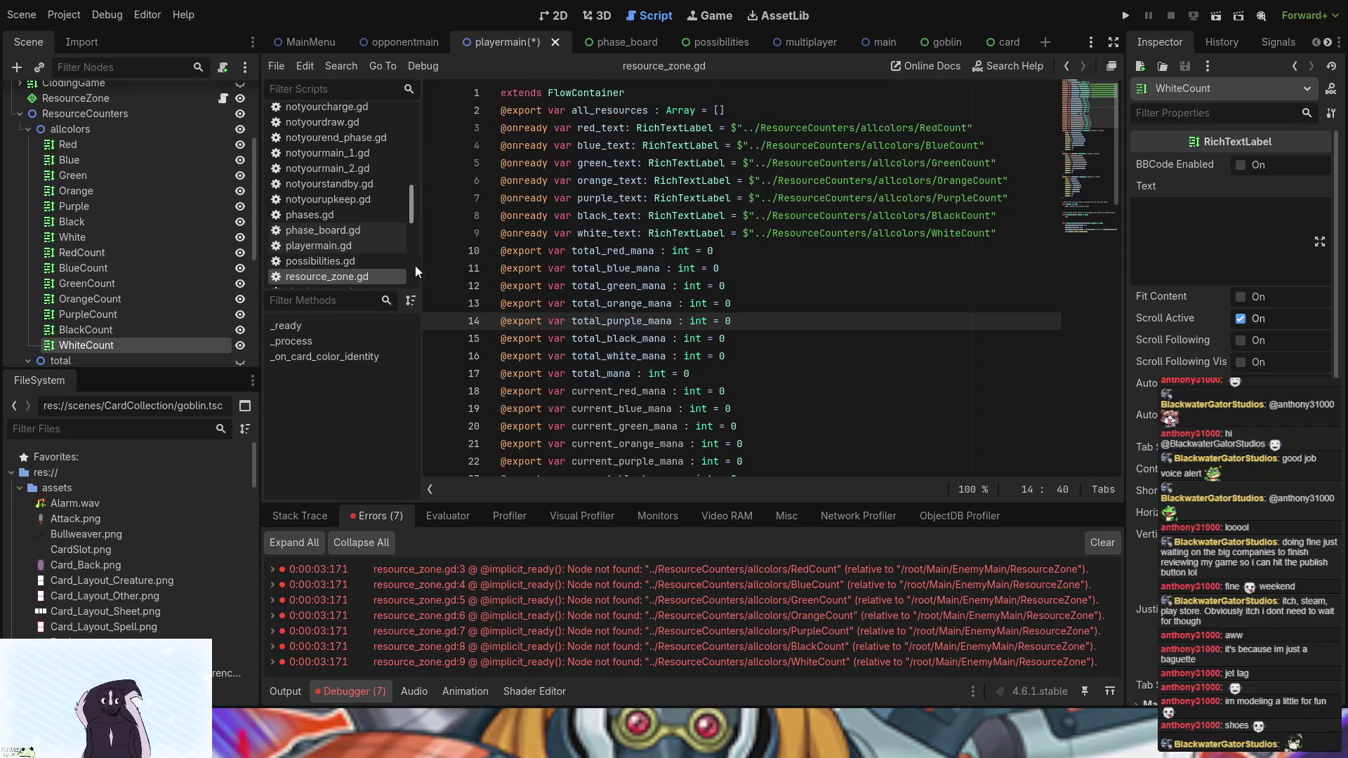
{"action": "left_click", "coordinate": [698, 180]}
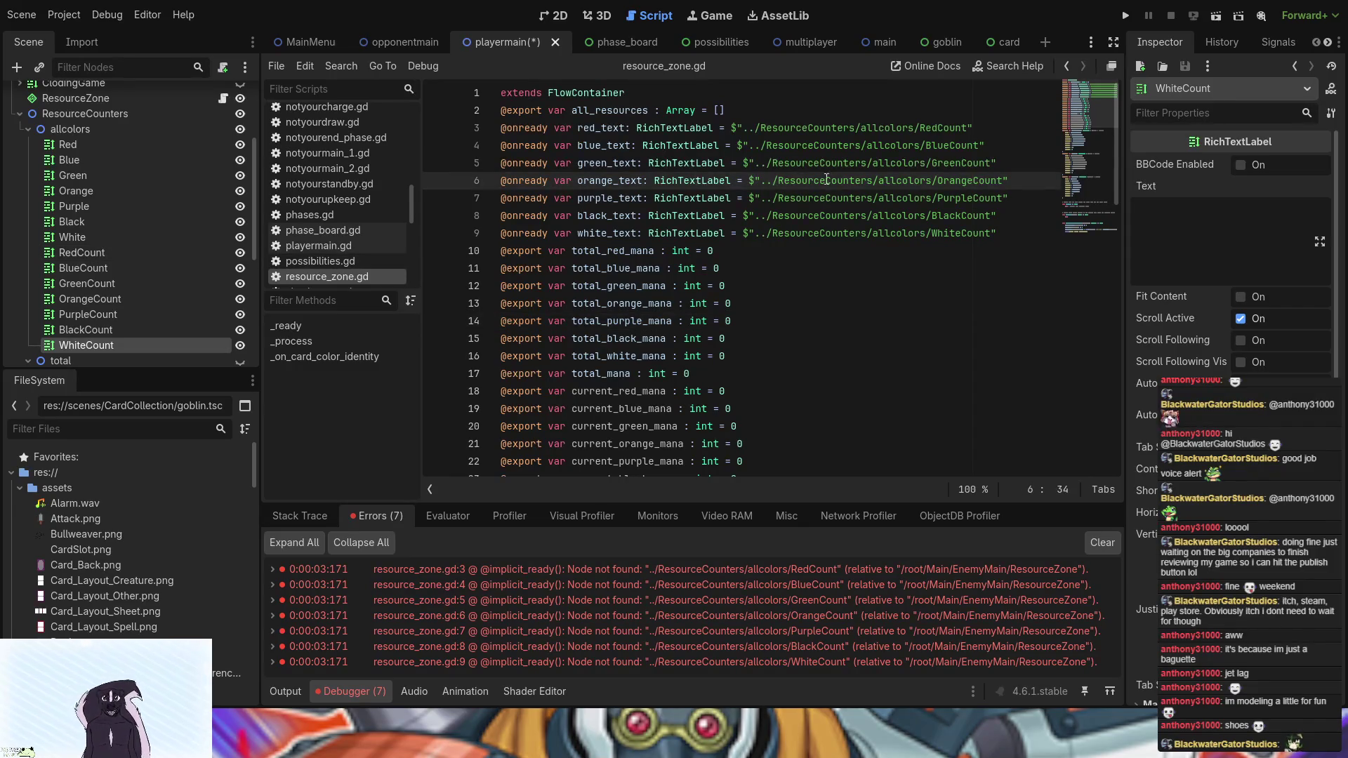
{"action": "left_click", "coordinate": [986, 234]}
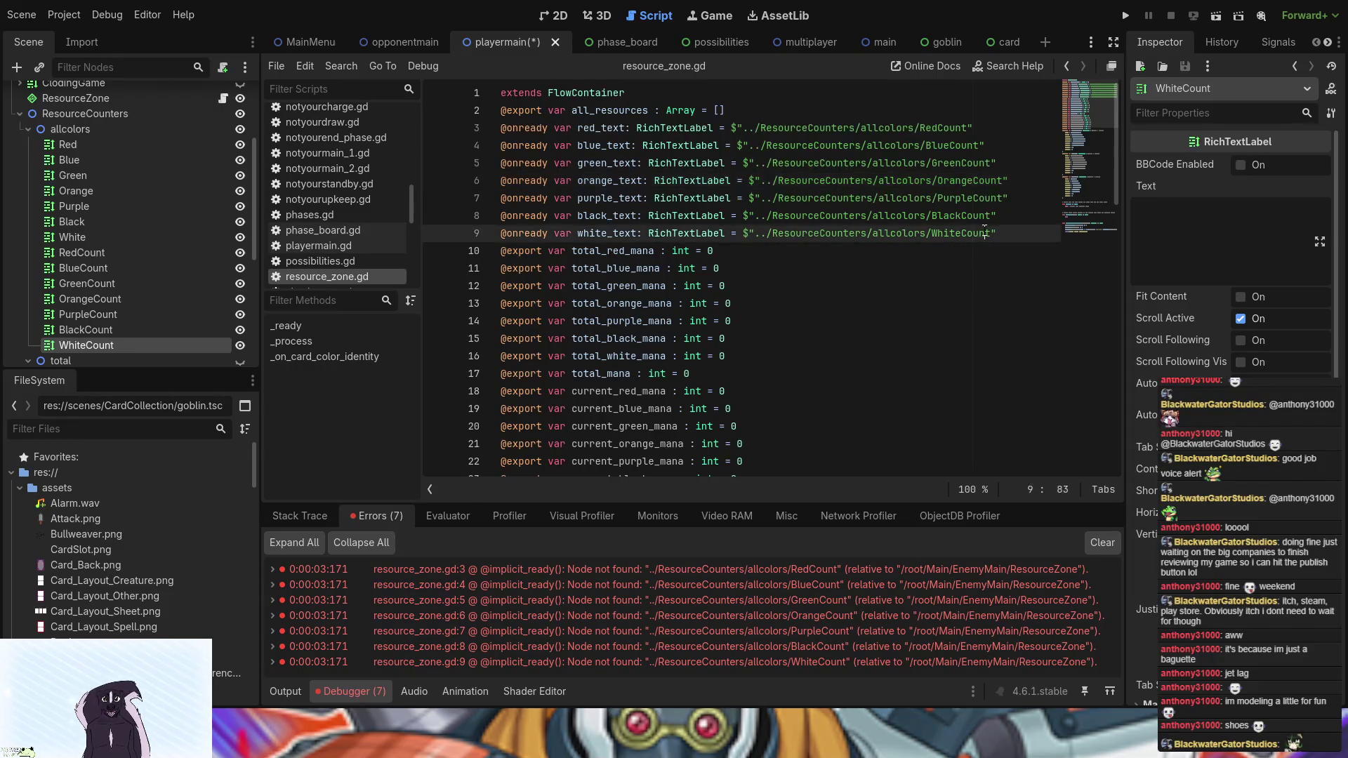
{"action": "key", "text": "ctrl+z"}
{"action": "key", "text": "ctrl+z"}
{"action": "key", "text": "ctrl+z"}
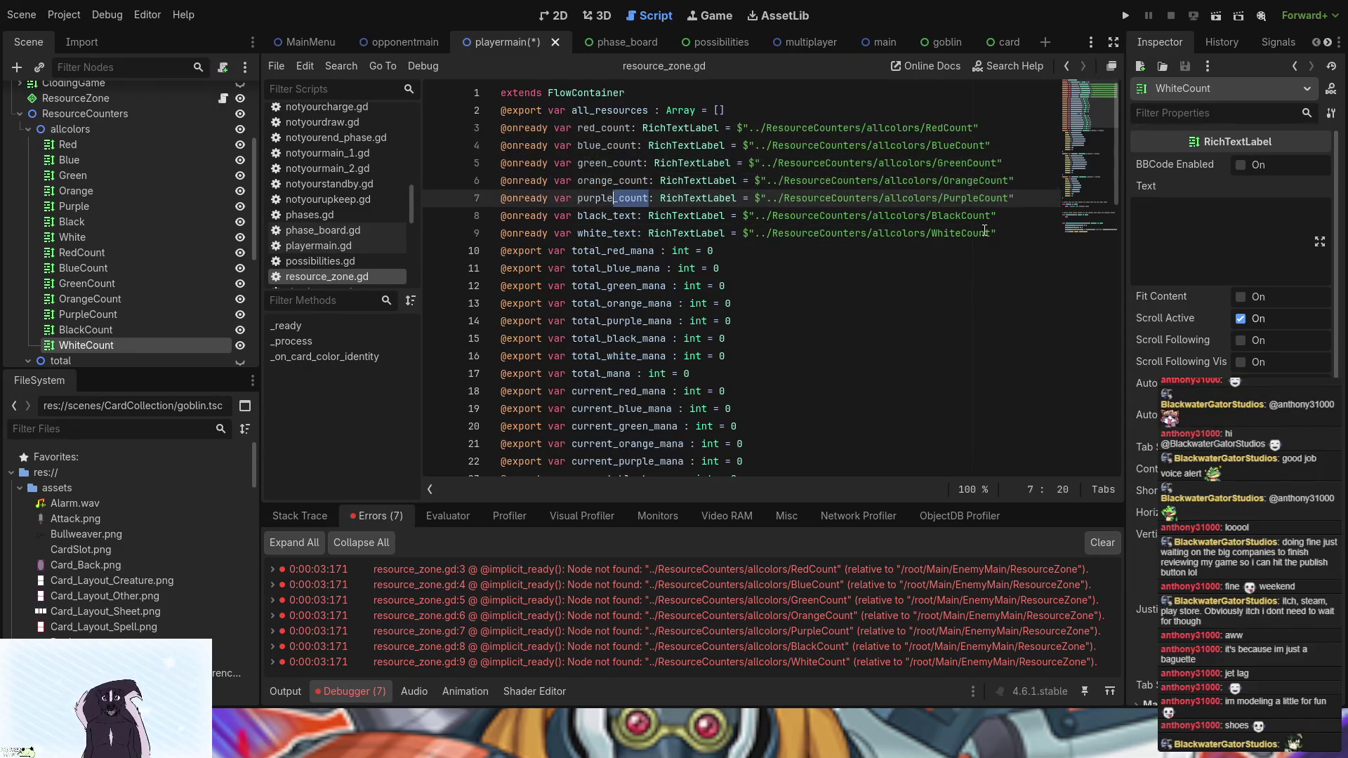
{"action": "key", "text": "ctrl+z"}
{"action": "key", "text": "ctrl+z"}
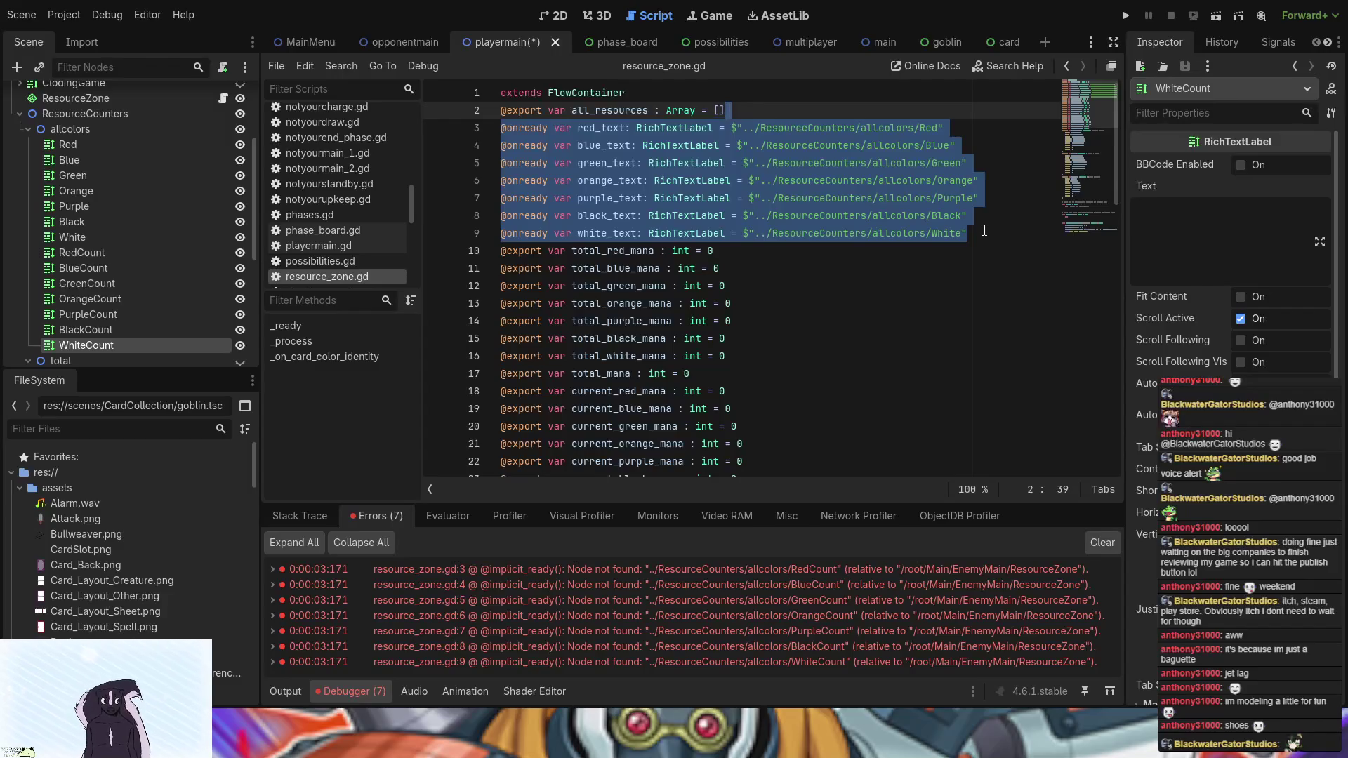
{"action": "left_click", "coordinate": [985, 232]}
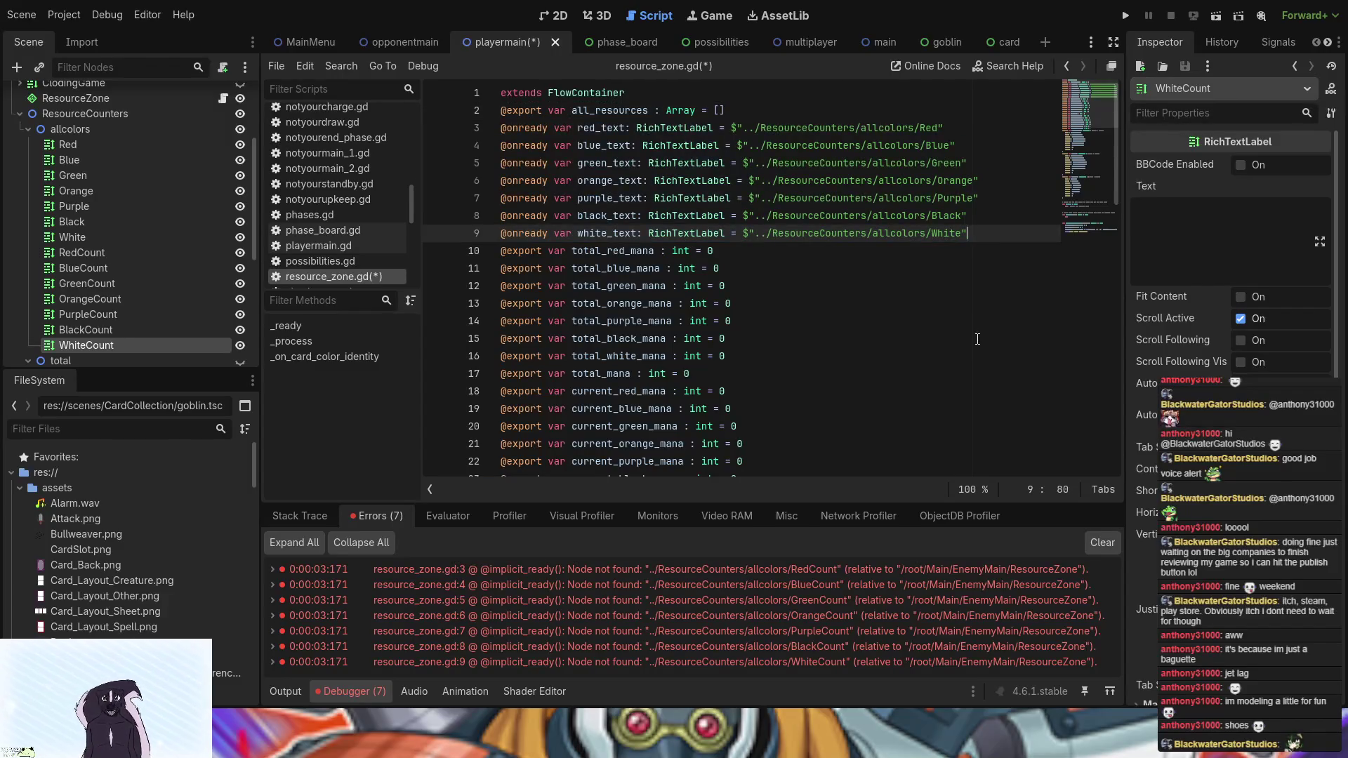
{"action": "scroll", "coordinate": [977, 339], "scroll_direction": "down", "scroll_amount": 15}
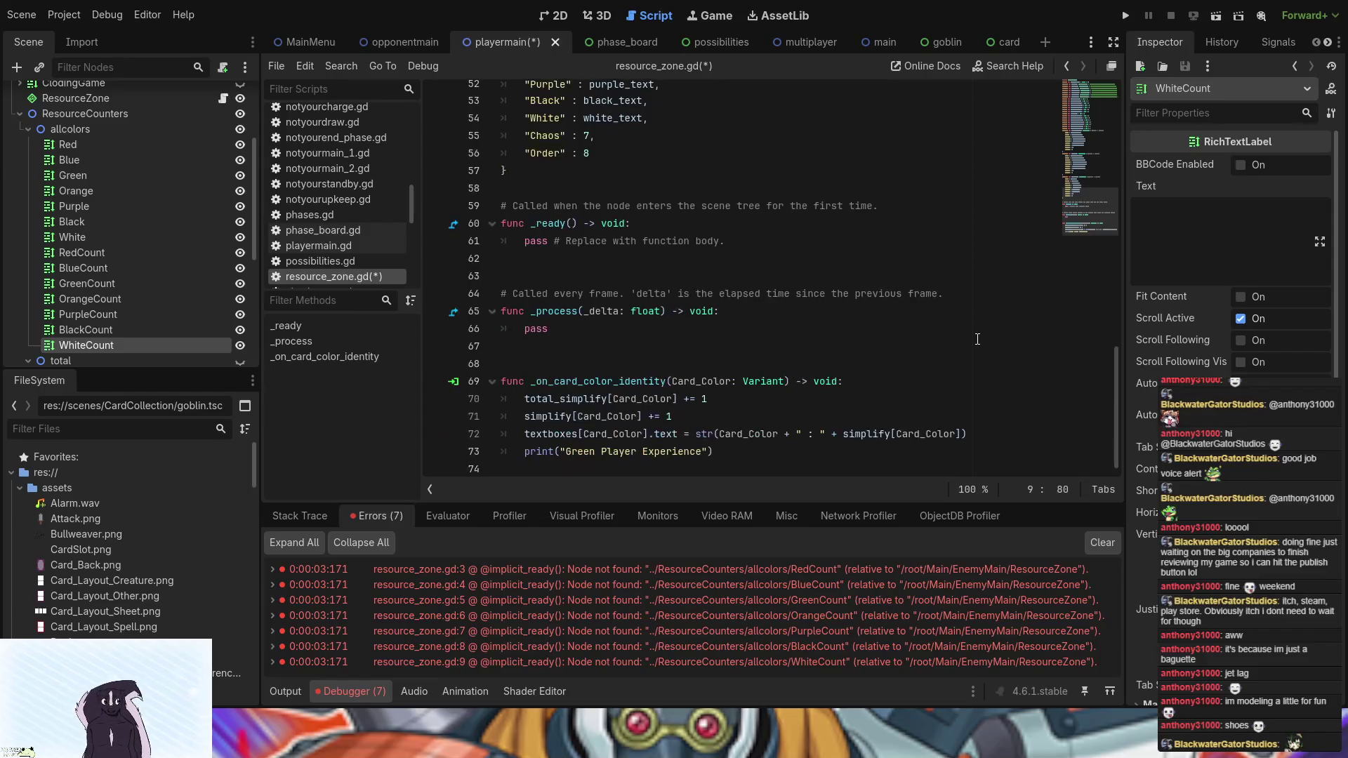
{"action": "scroll", "coordinate": [978, 339], "scroll_direction": "up", "scroll_amount": 13}
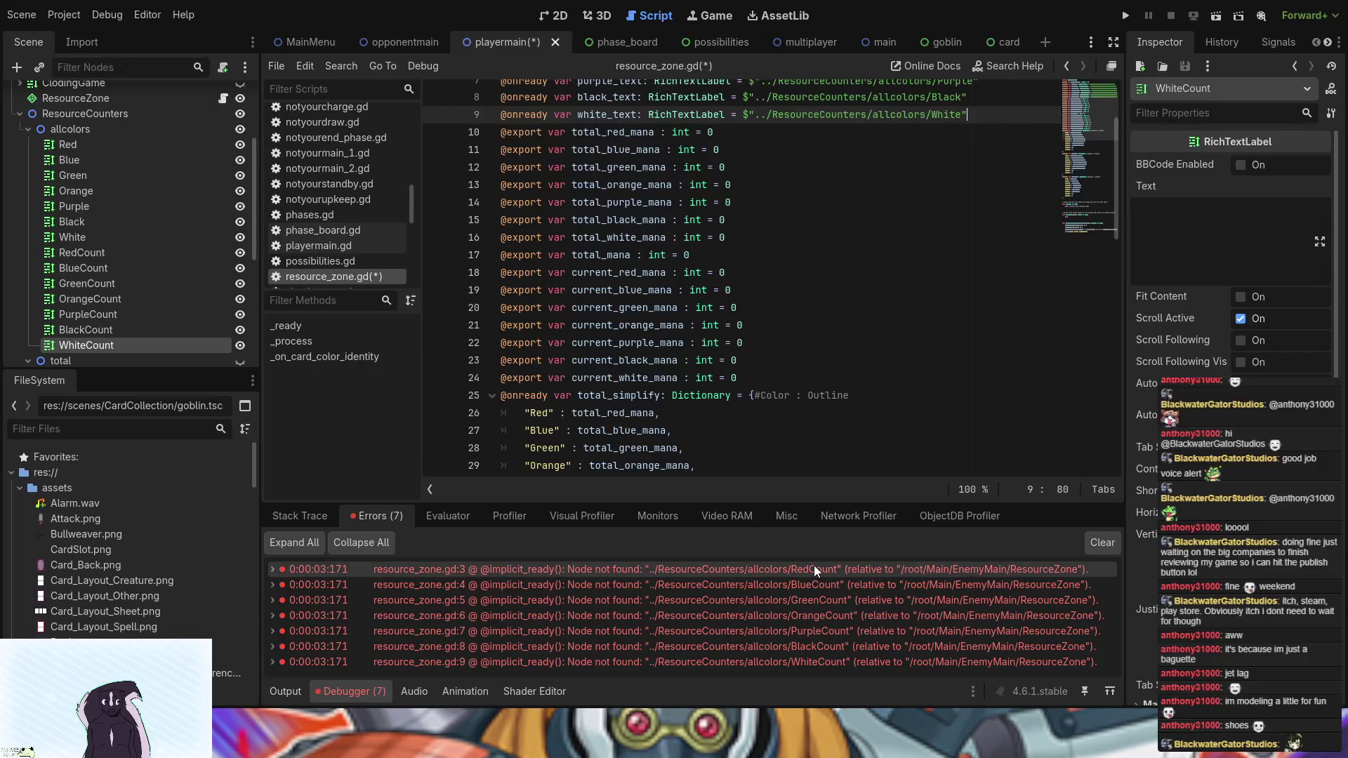
{"action": "scroll", "coordinate": [816, 295], "scroll_direction": "up", "scroll_amount": 2}
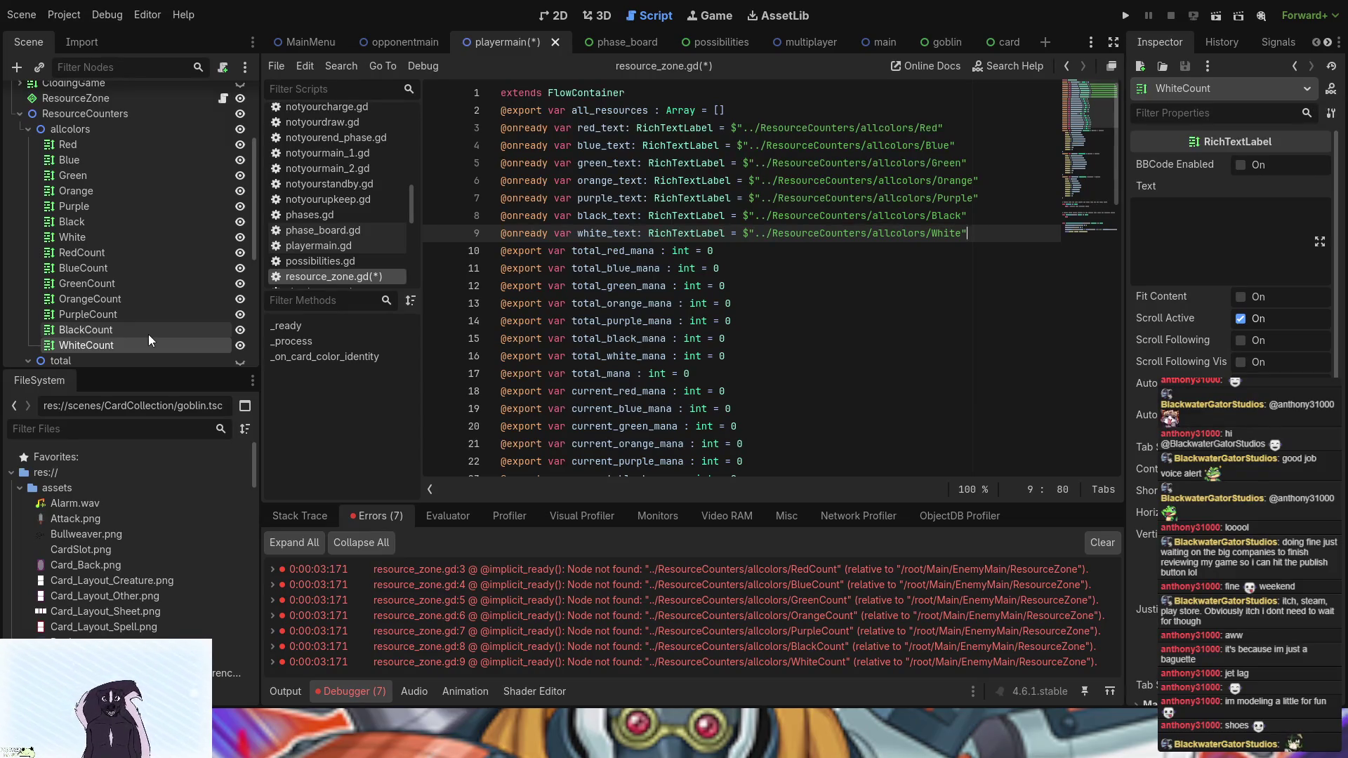
- Check ResourceZone's script properties in opponentmain, then select ResourceCounters in playermain
{"action": "left_click", "coordinate": [404, 35]}
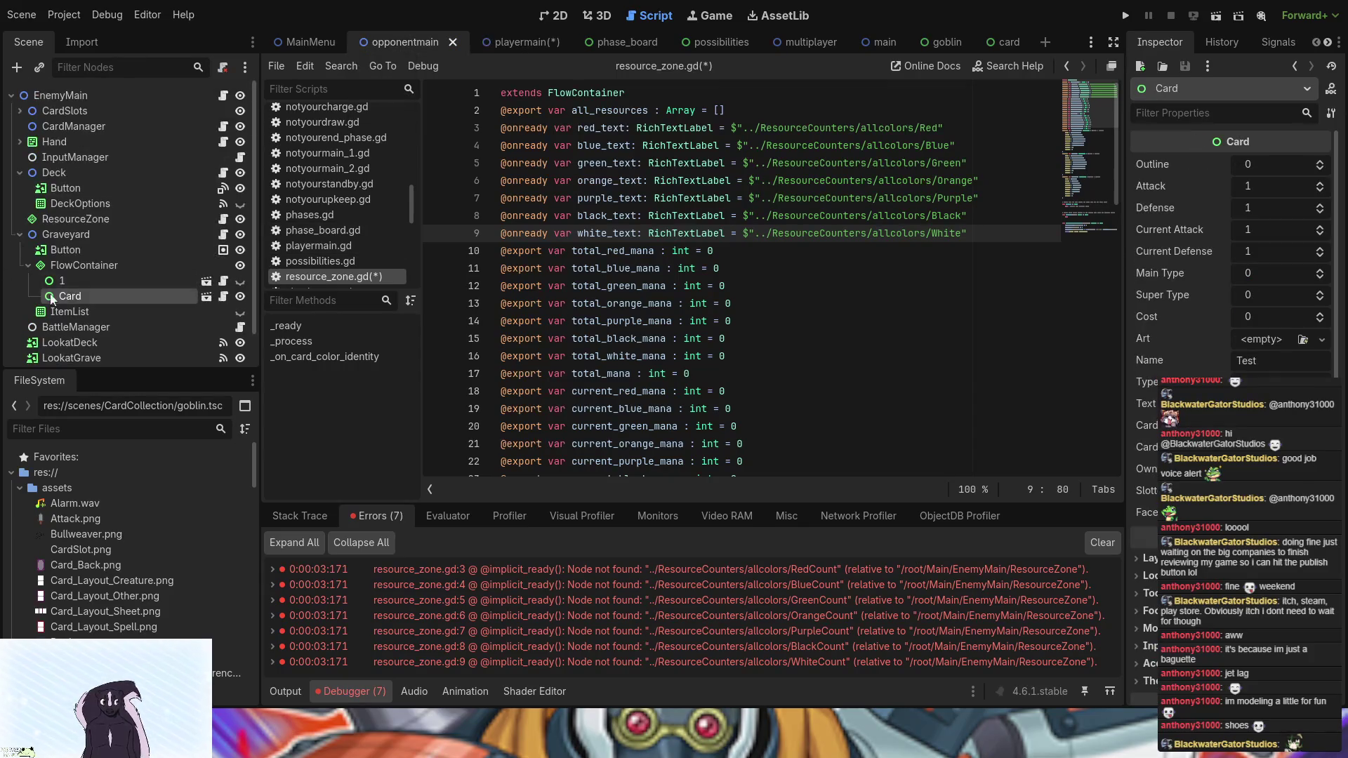
{"action": "scroll", "coordinate": [82, 287], "scroll_direction": "down", "scroll_amount": 2}
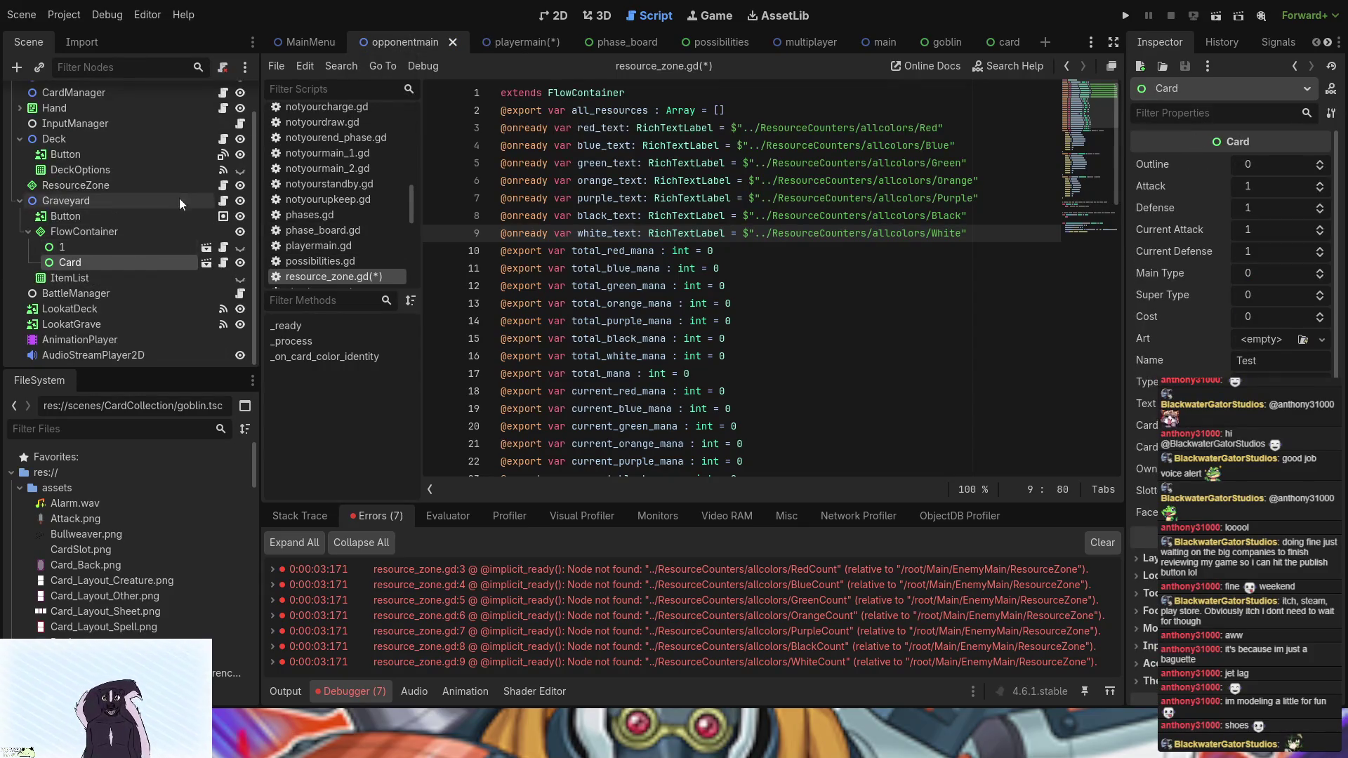
{"action": "left_click", "coordinate": [223, 185]}
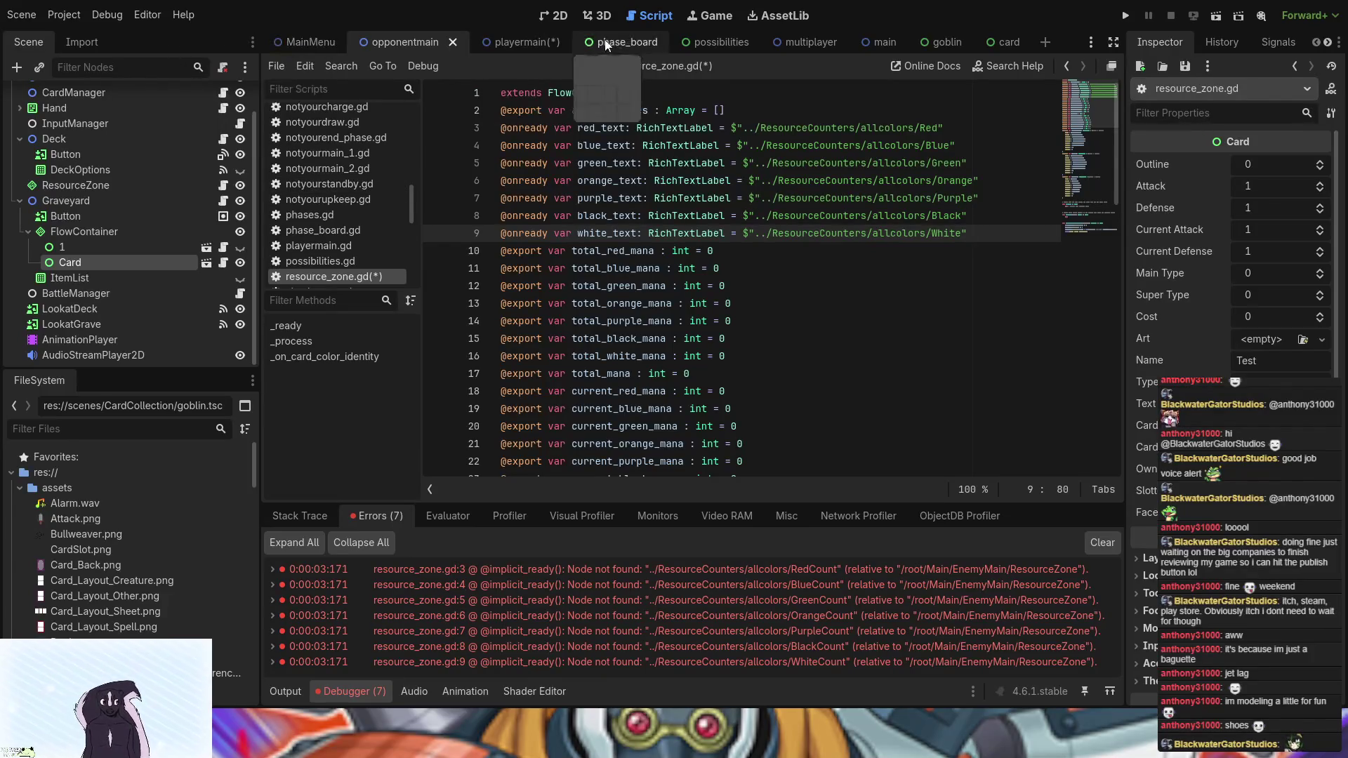
{"action": "left_click", "coordinate": [522, 44]}
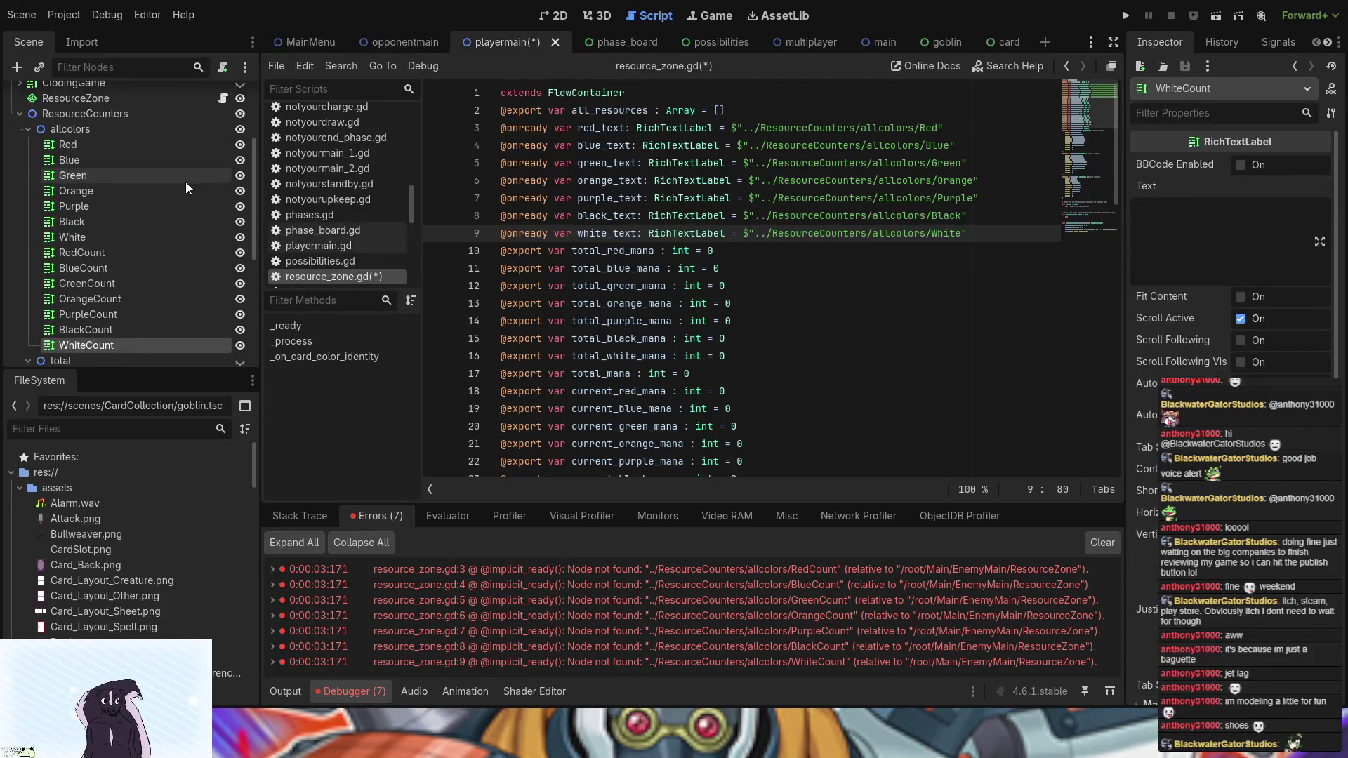
{"action": "left_click", "coordinate": [92, 135]}
{"action": "left_click", "coordinate": [96, 114]}
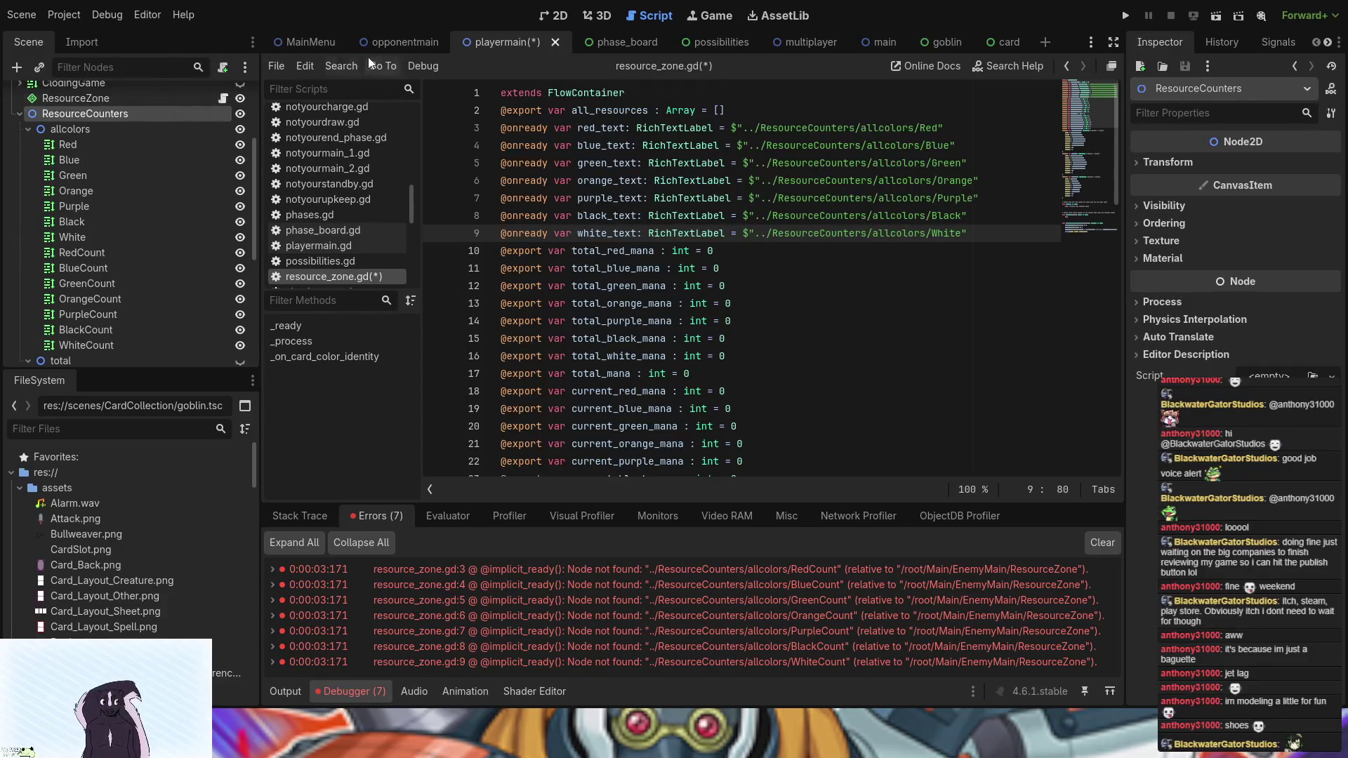
- Paste ResourceCounters into opponentmain, place it right after ResourceZone, and save the scene
{"action": "left_click", "coordinate": [406, 42]}
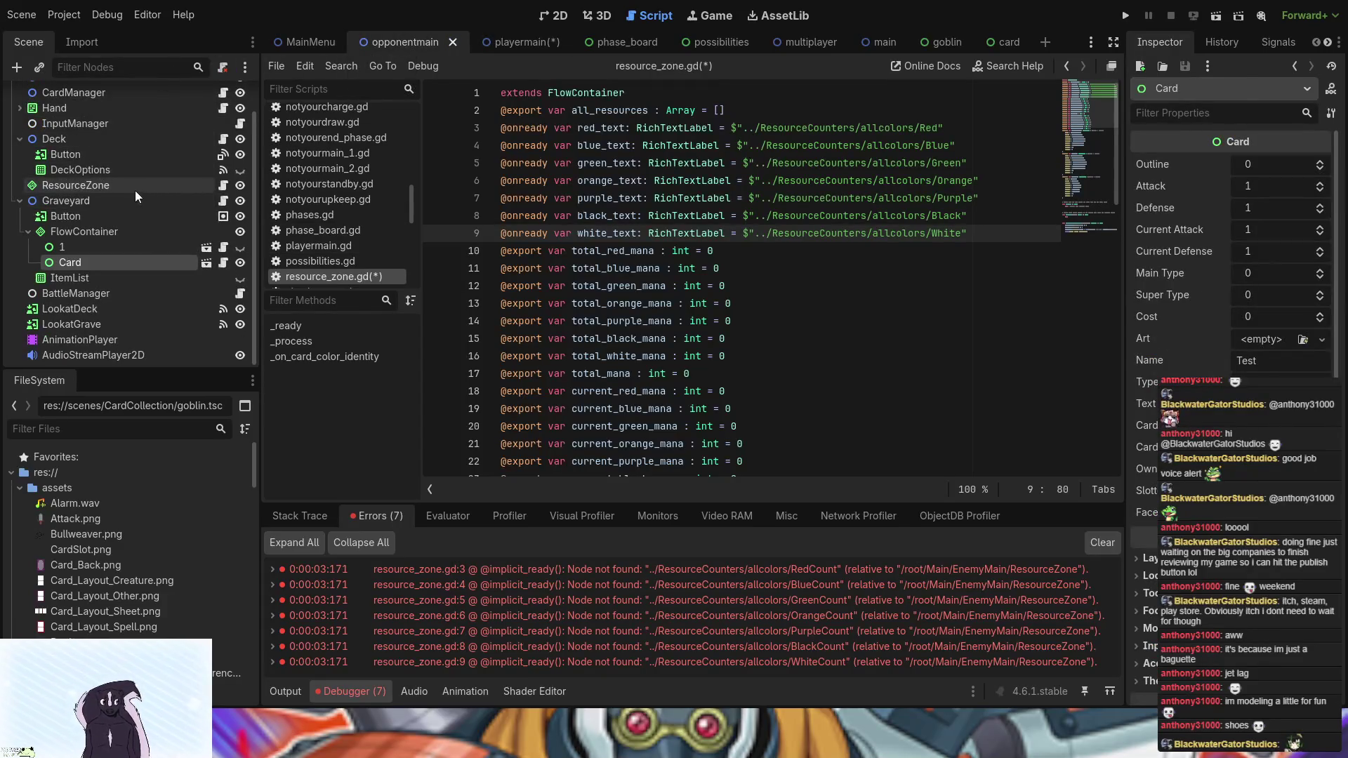
{"action": "left_click", "coordinate": [79, 188]}
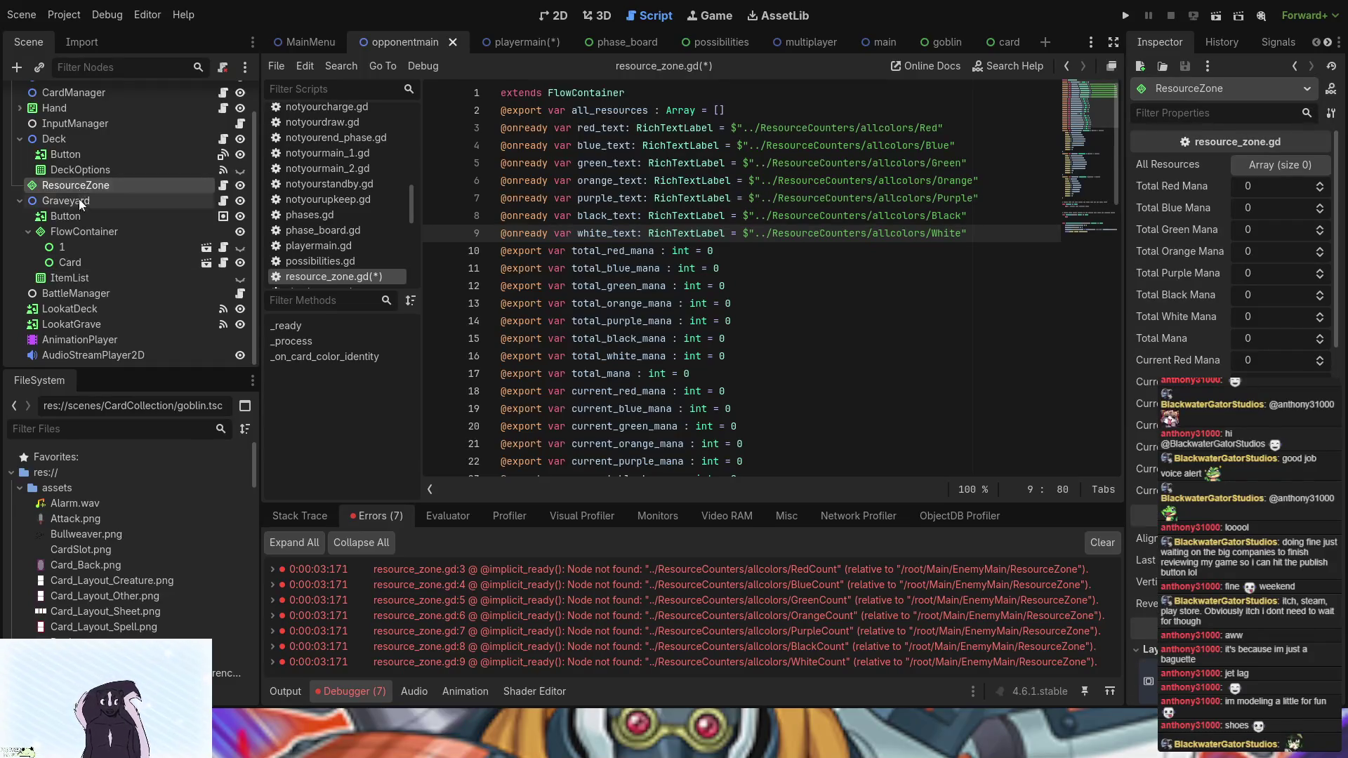
{"action": "left_click", "coordinate": [81, 202]}
{"action": "key", "text": "ctrl+v"}
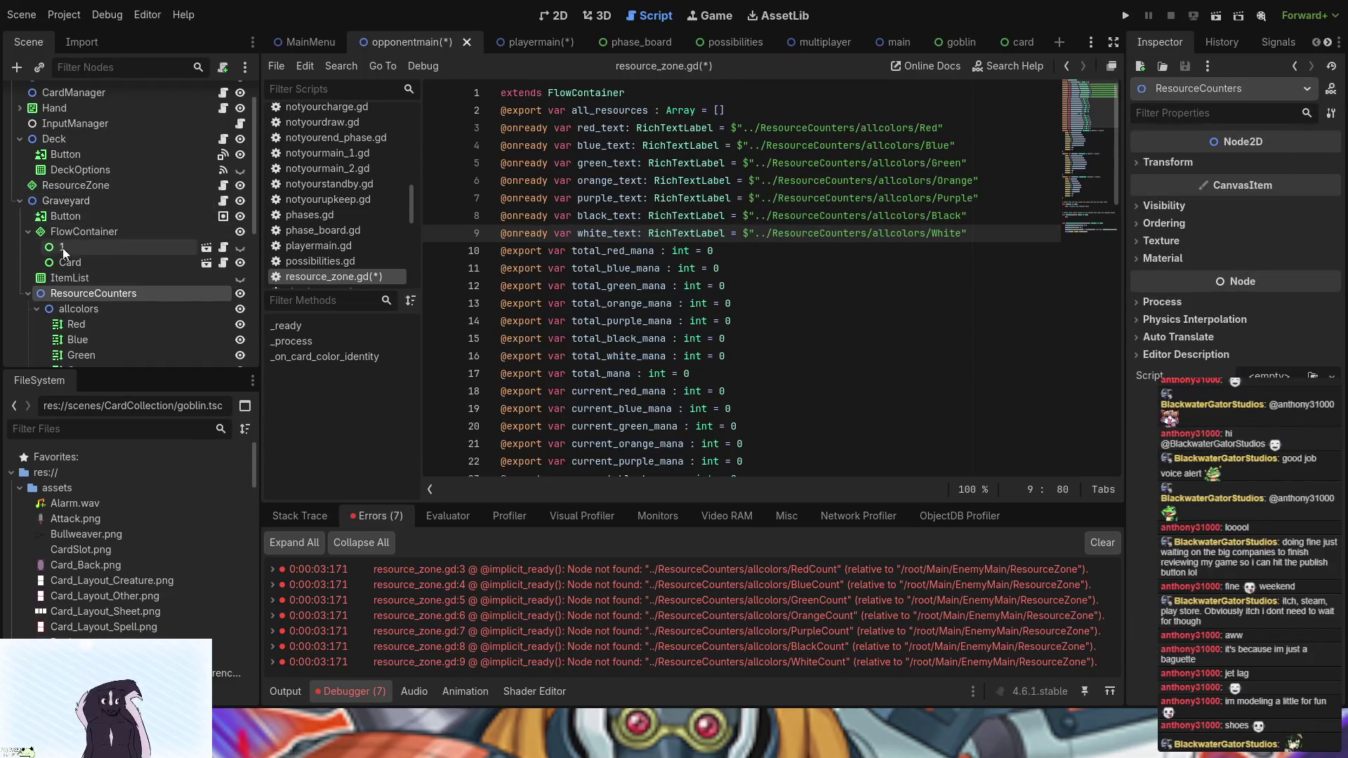
{"action": "left_click_drag", "start_coordinate": [66, 292], "coordinate": [73, 196]}
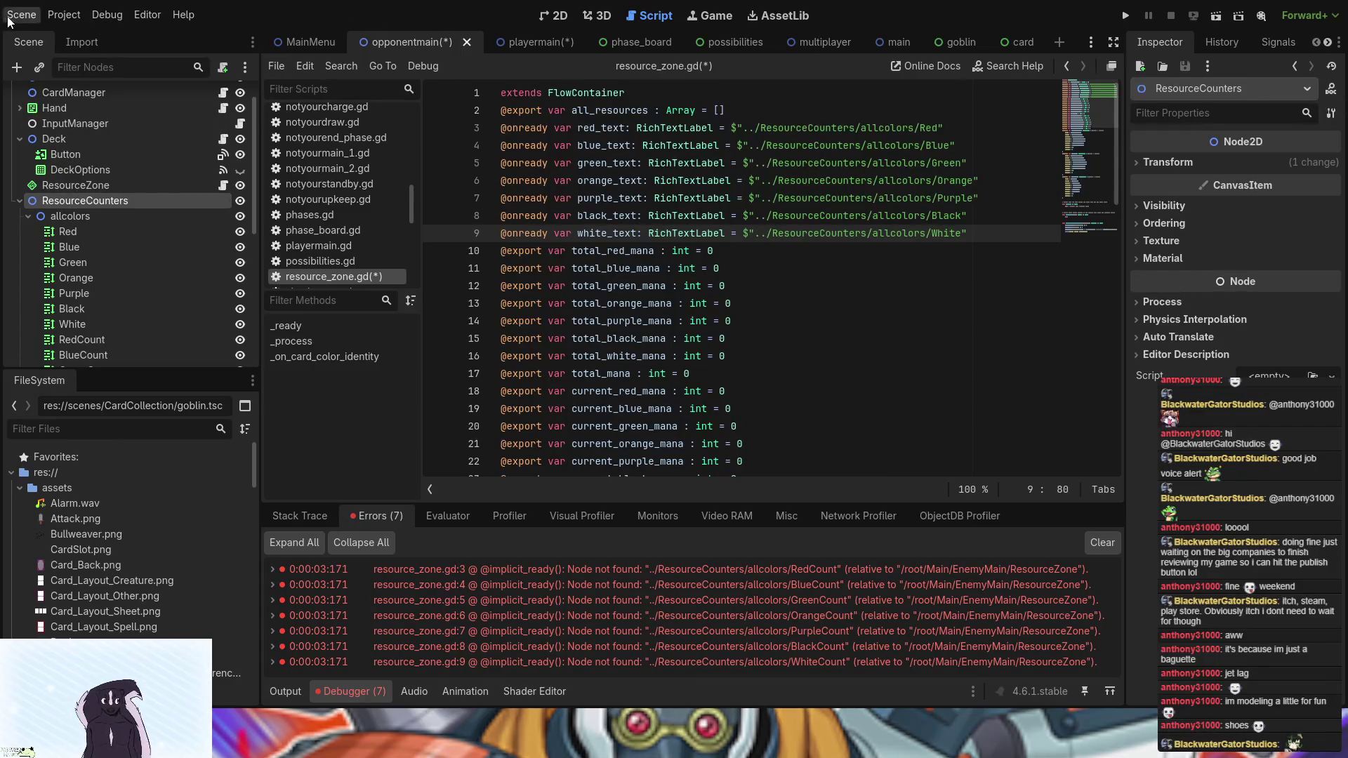
{"action": "key", "text": "ctrl+s"}
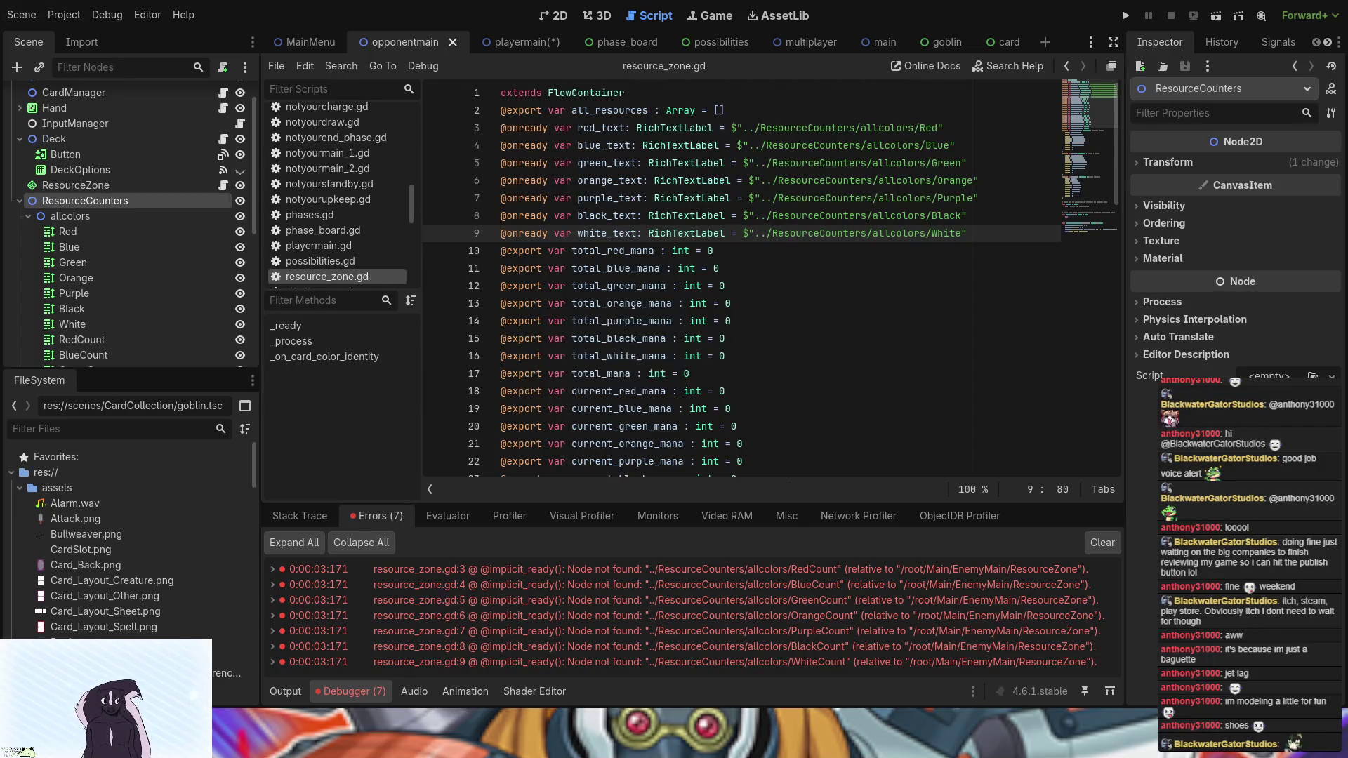
{"action": "left_click", "coordinate": [541, 19]}
{"action": "scroll", "coordinate": [597, 237], "scroll_direction": "down", "scroll_amount": 2}
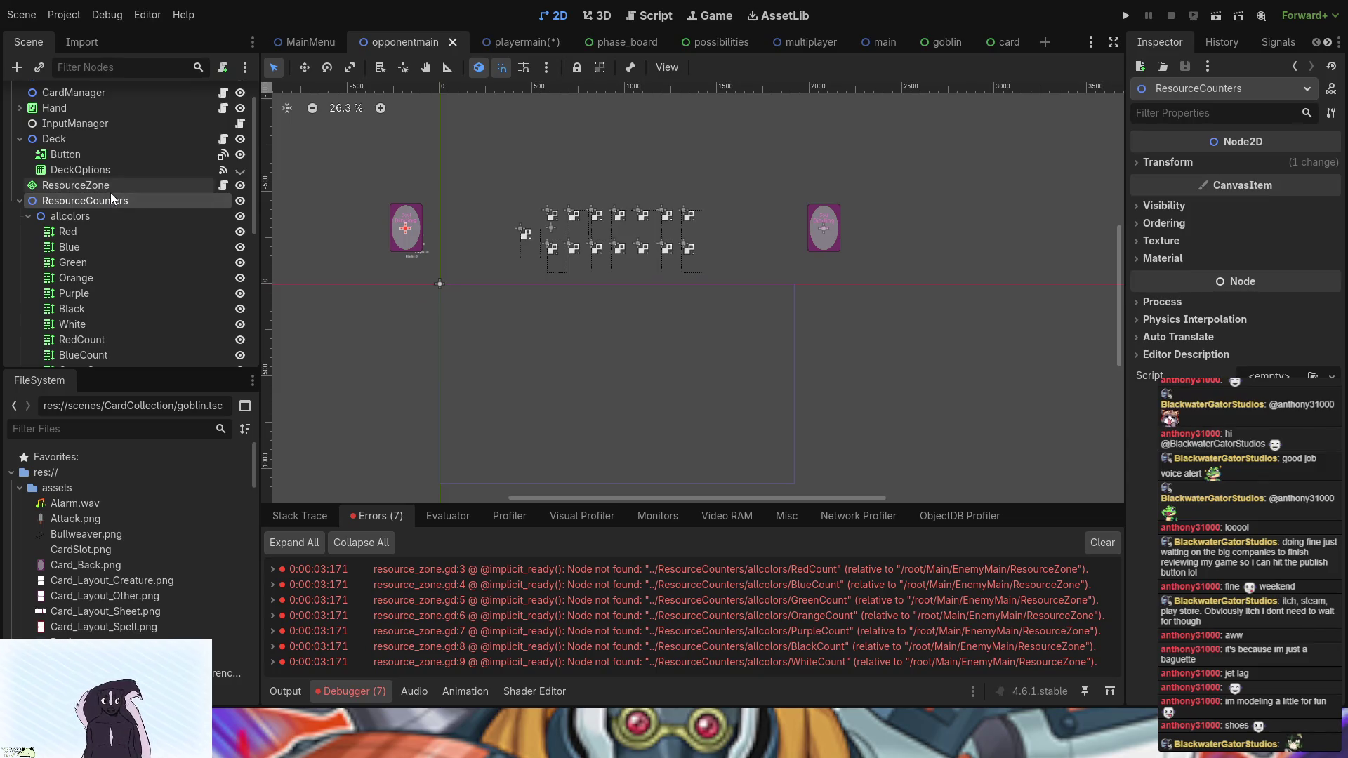
- Move the opponent's ResourceCounters right, beside the right-hand card, on the 2D canvas
{"action": "left_click", "coordinate": [239, 186]}
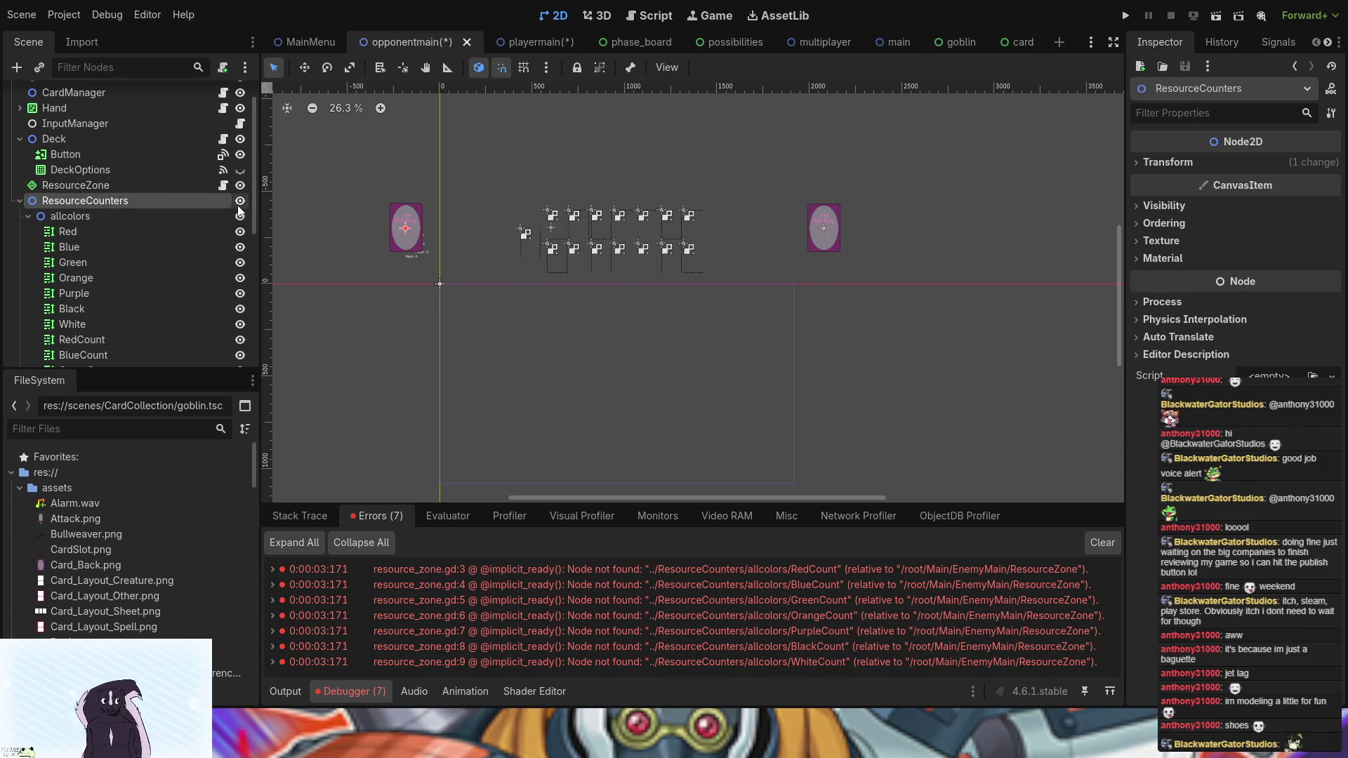
{"action": "left_click", "coordinate": [424, 257]}
{"action": "left_click", "coordinate": [453, 220]}
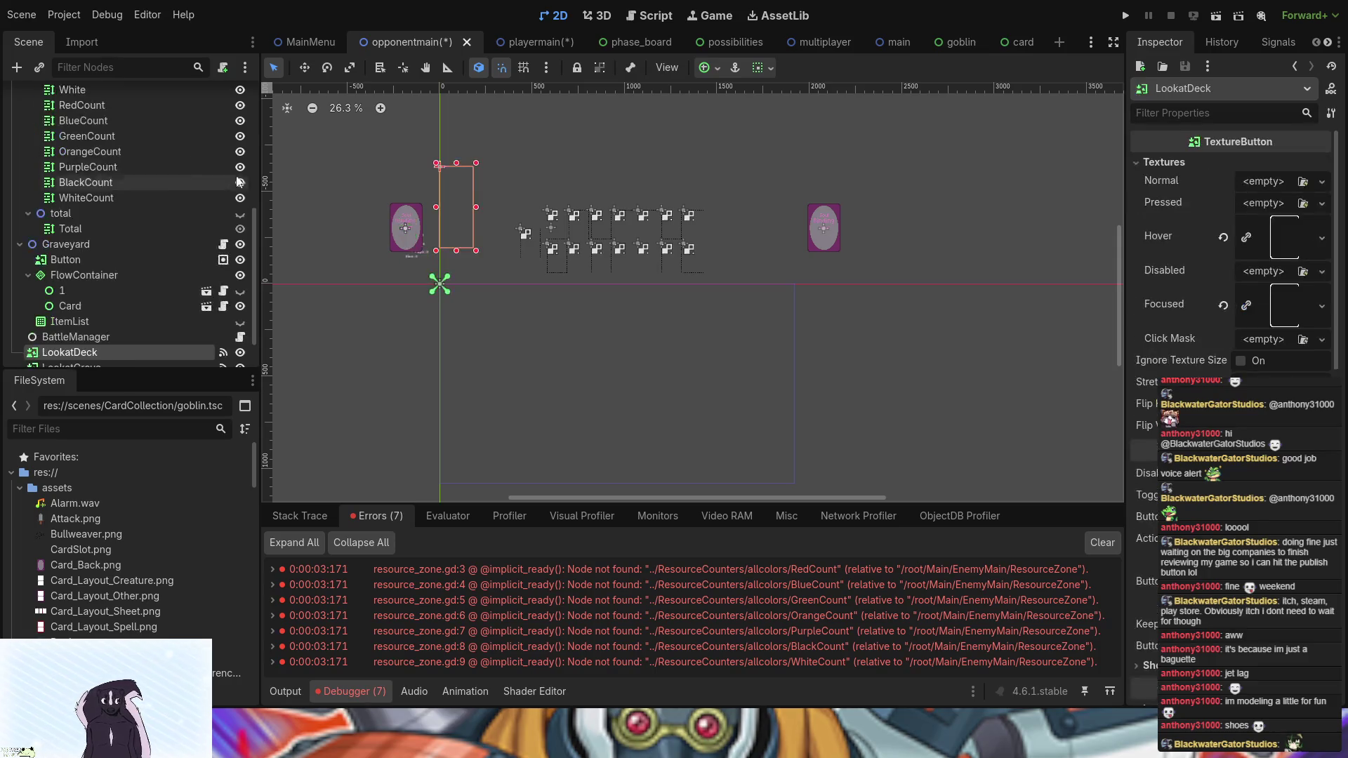
{"action": "left_click", "coordinate": [462, 270]}
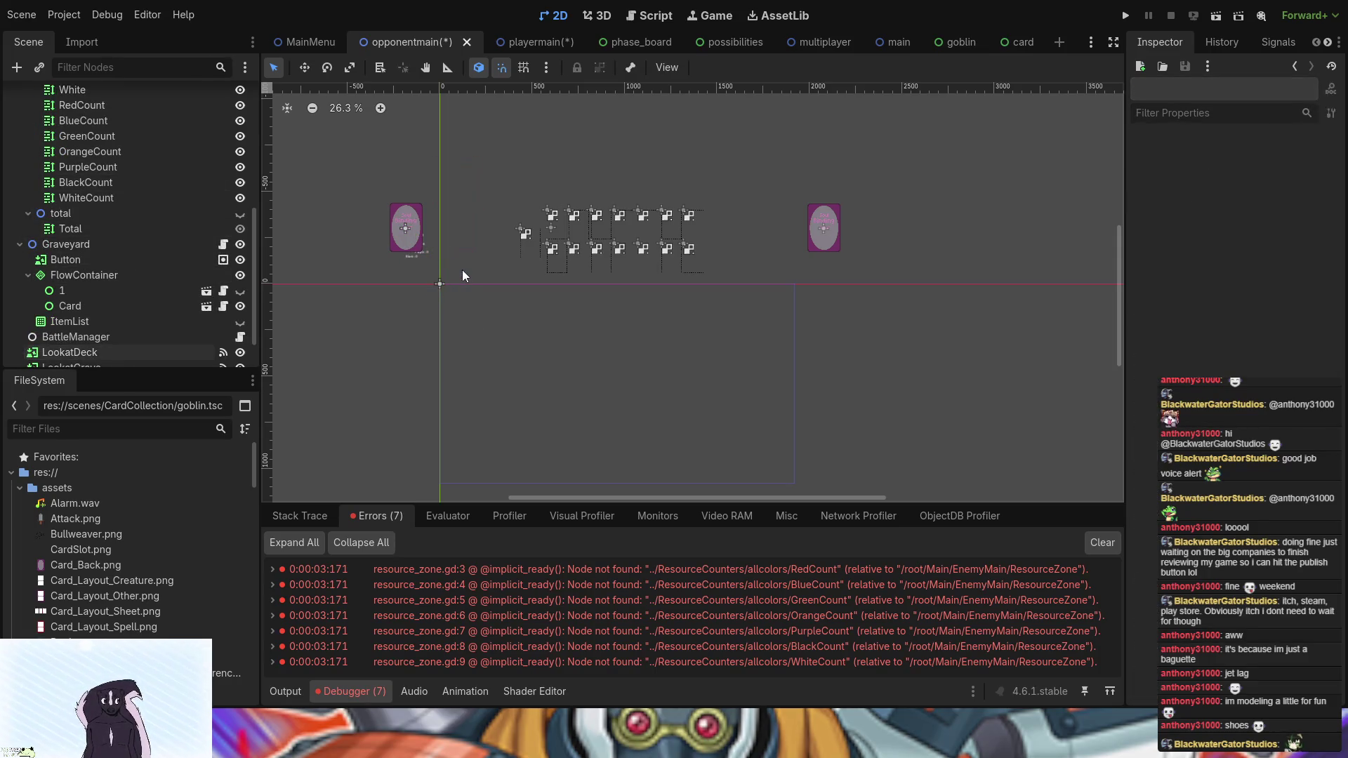
{"action": "scroll", "coordinate": [118, 309], "scroll_direction": "up", "scroll_amount": 5}
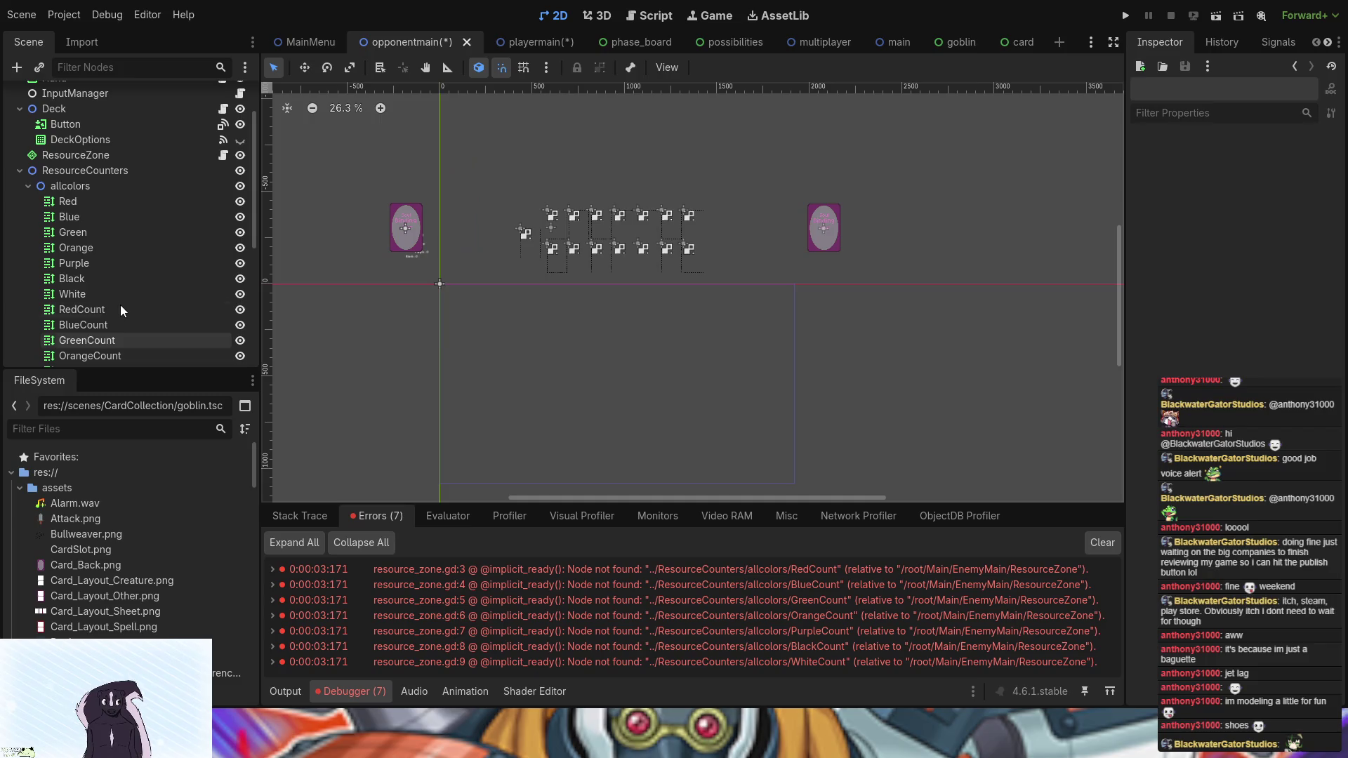
{"action": "left_click", "coordinate": [71, 186]}
{"action": "left_click", "coordinate": [78, 171]}
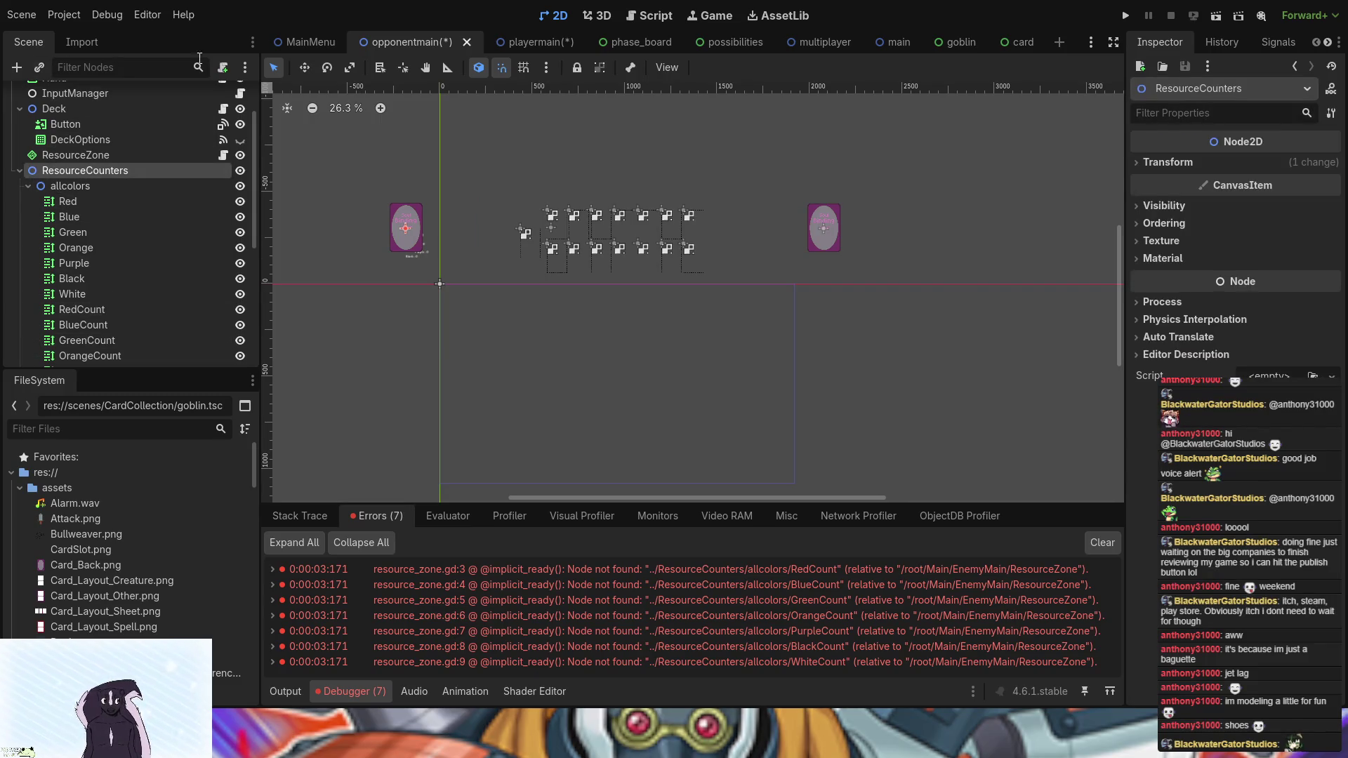
{"action": "left_click", "coordinate": [304, 67]}
{"action": "mouse_move", "coordinate": [433, 231]}
{"action": "left_mouse_down"}
{"action": "mouse_move", "coordinate": [827, 223]}
{"action": "mouse_move", "coordinate": [789, 228]}
{"action": "left_mouse_up"}
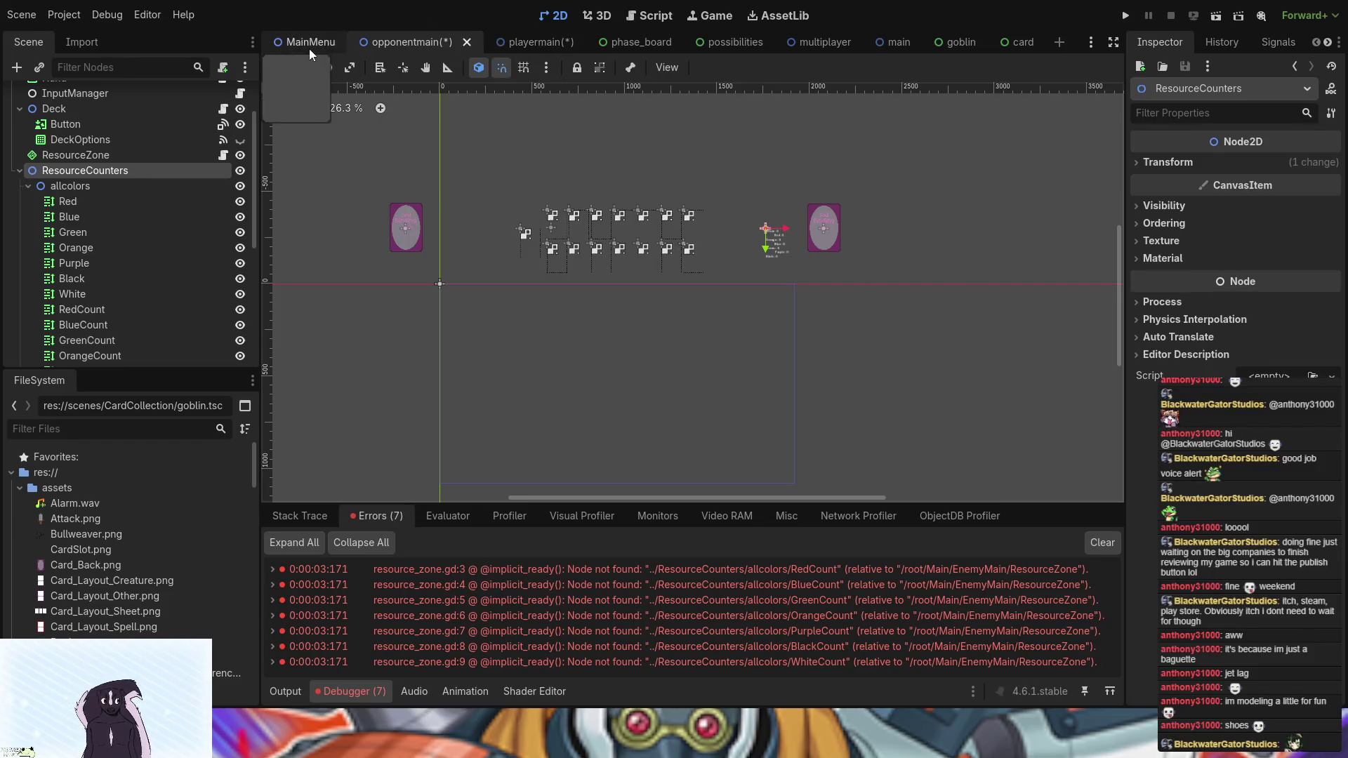
- Save the playermain scene and open resource_zone.gd from ResourceZone
{"action": "left_click", "coordinate": [531, 40]}
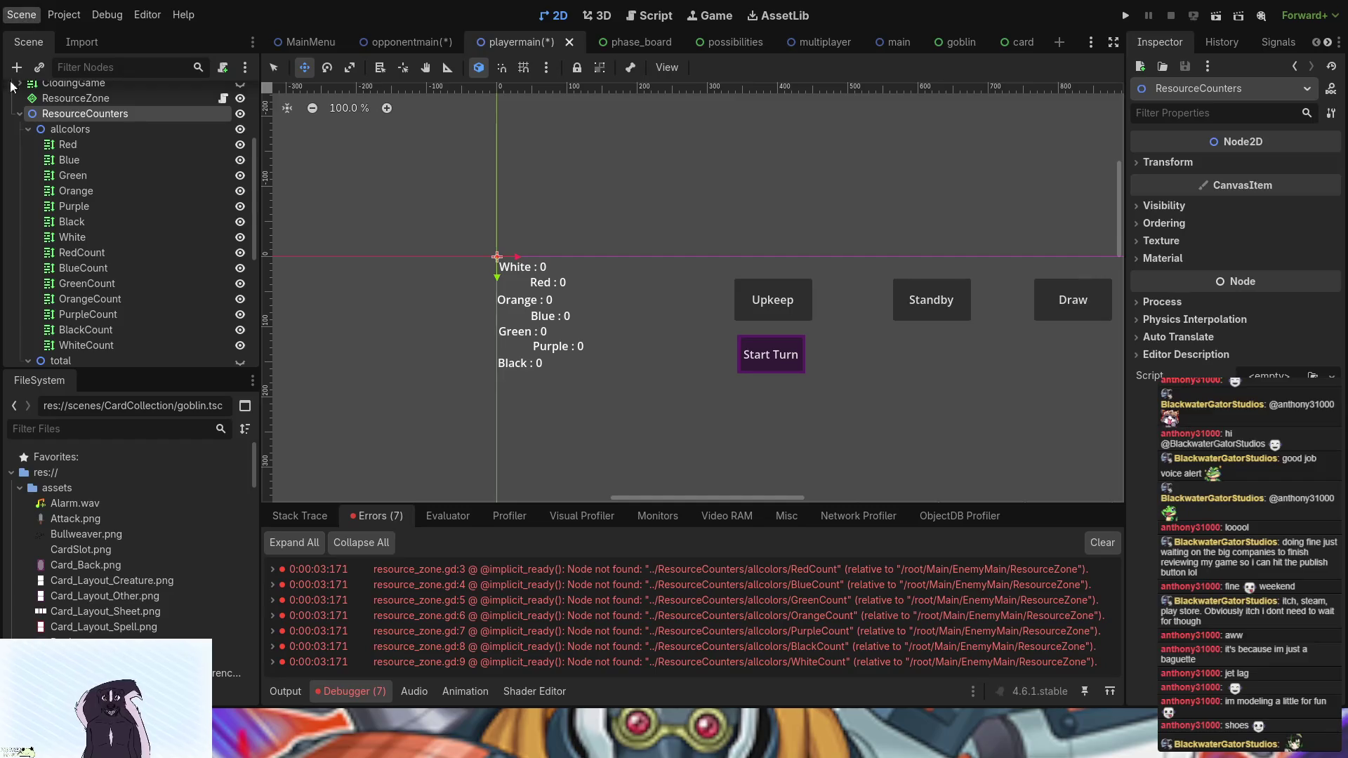
{"action": "key", "text": "ctrl+s"}
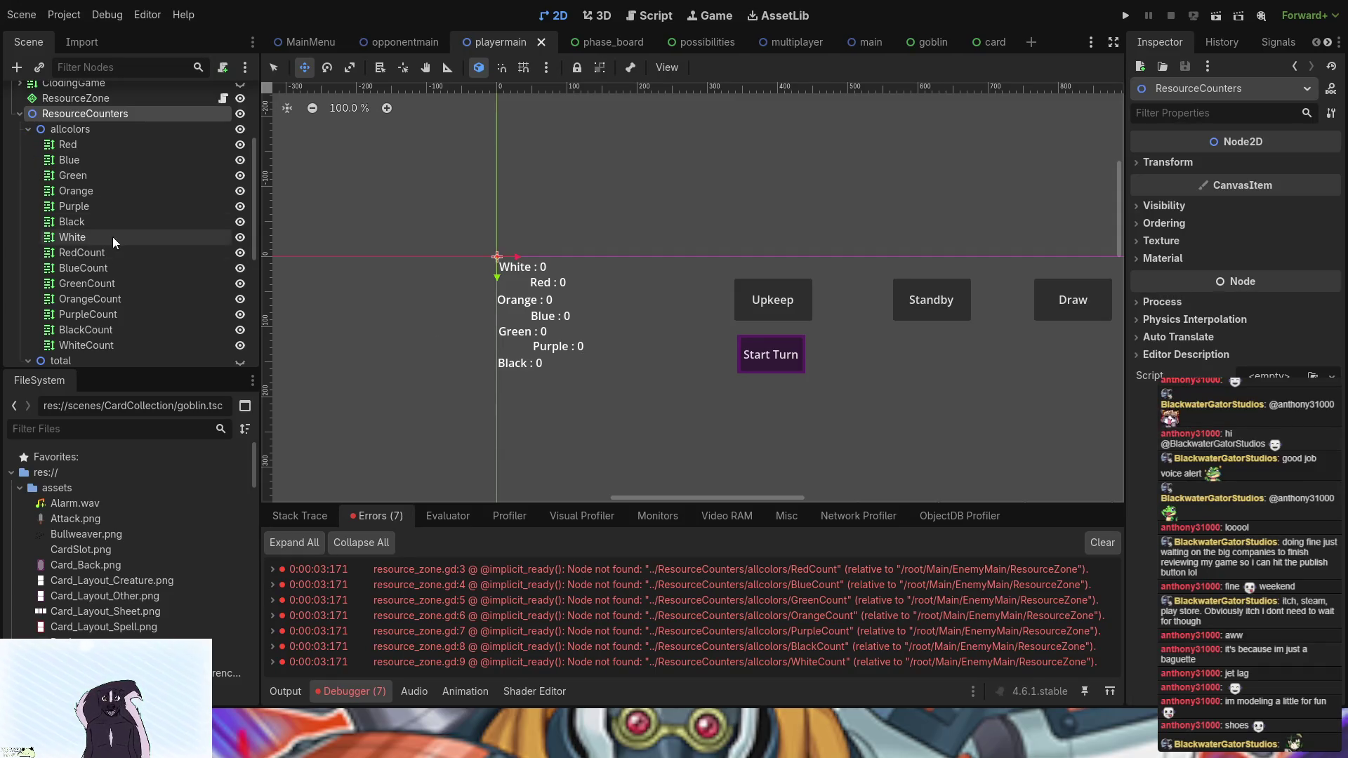
{"action": "left_click", "coordinate": [224, 98]}
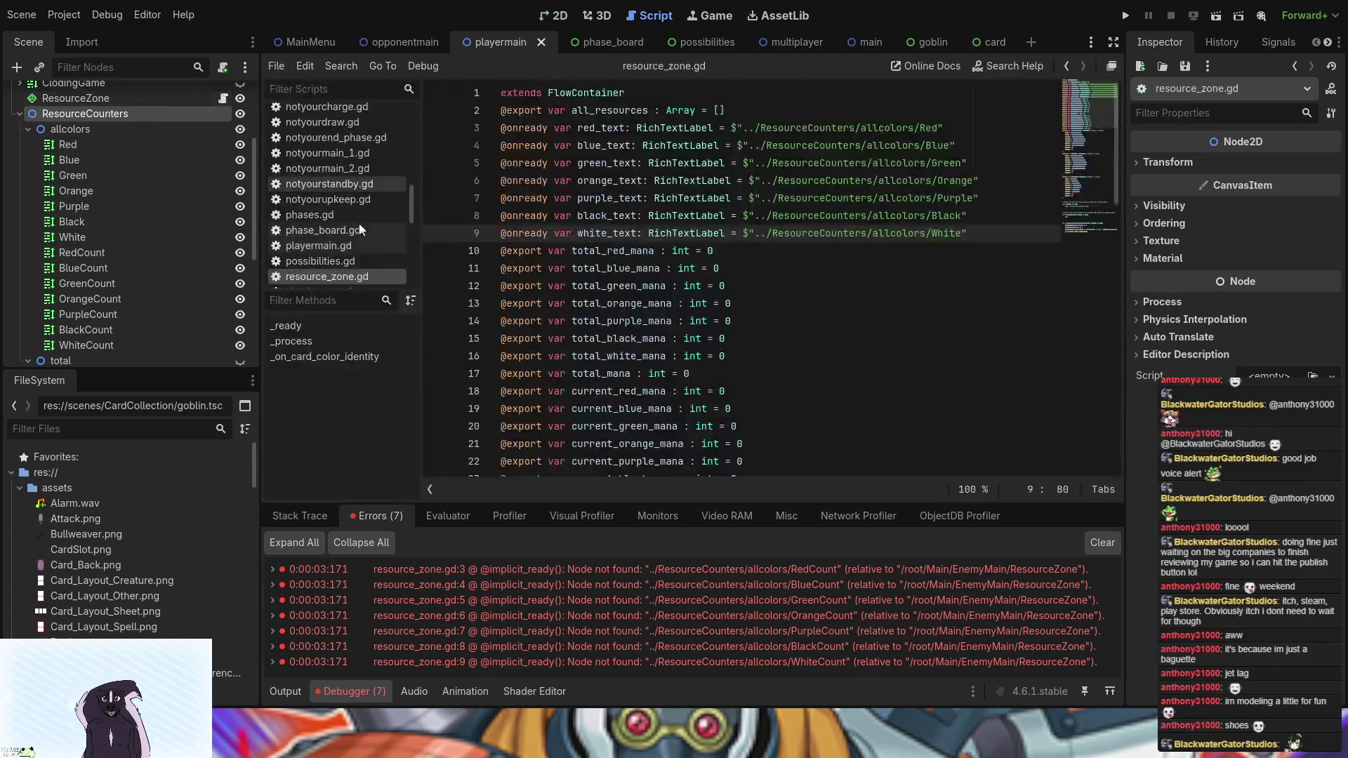
- Show the Output log and run the project with F5, halting at battle_manager.gd line 14
{"action": "scroll", "coordinate": [637, 341], "scroll_direction": "down", "scroll_amount": 15}
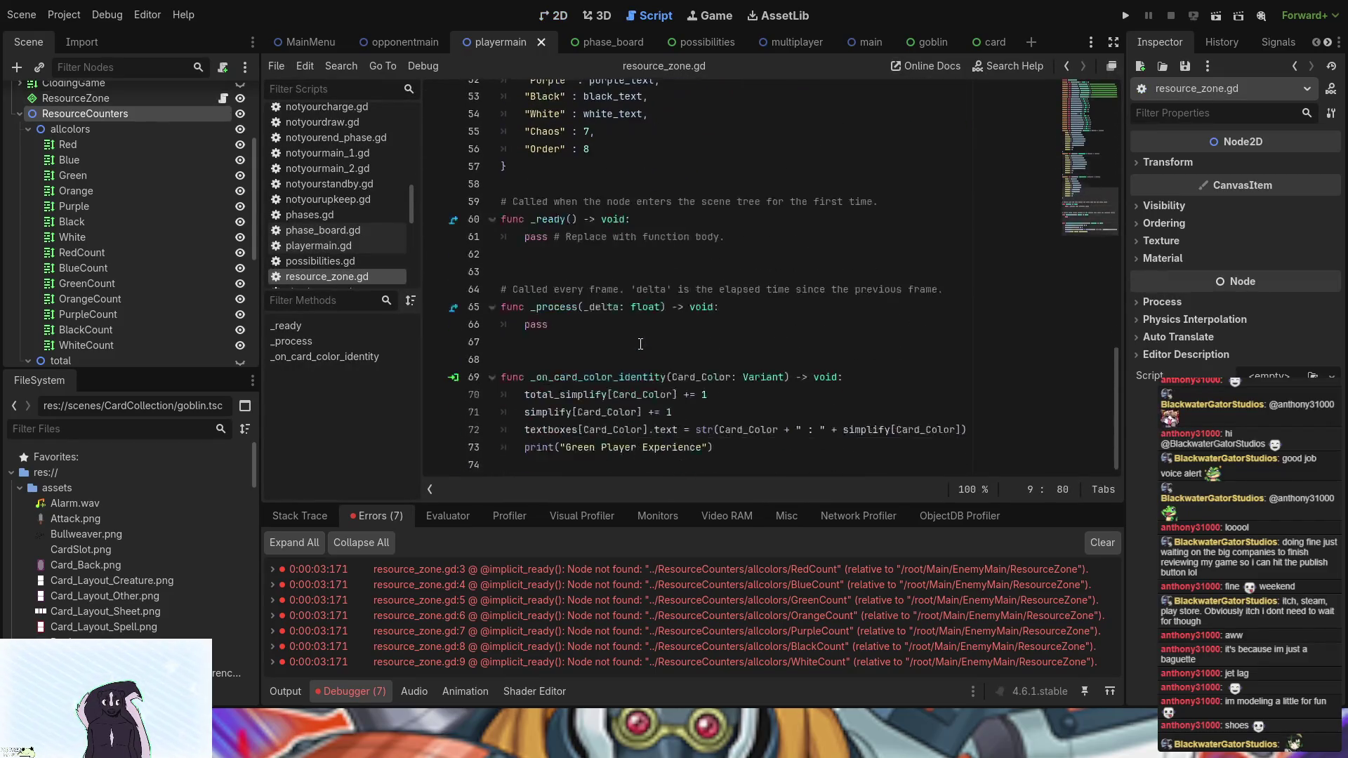
{"action": "left_click", "coordinate": [277, 687]}
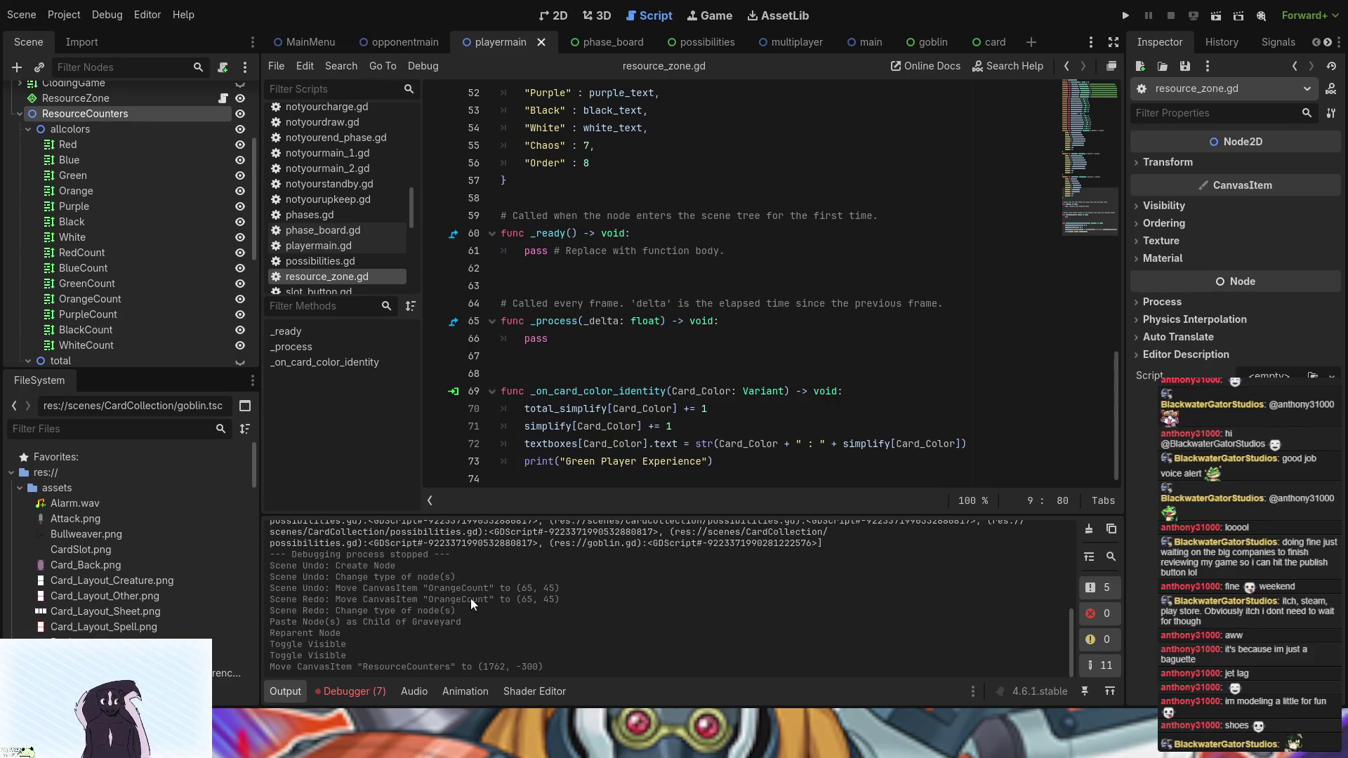
{"action": "scroll", "coordinate": [471, 598], "scroll_direction": "up", "scroll_amount": 10}
{"action": "key", "text": "F5"}
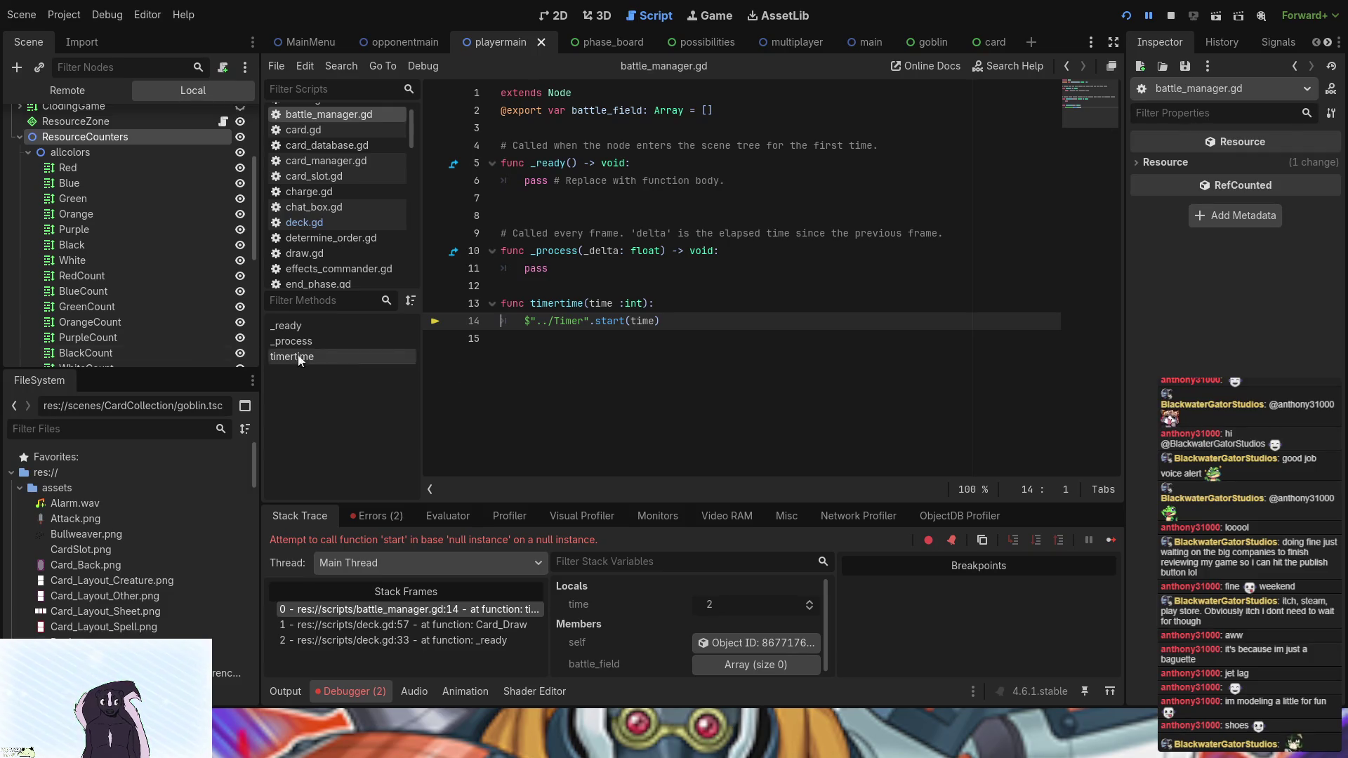
- Stop the paused debug session and reopen resource_zone.gd
{"action": "scroll", "coordinate": [141, 340], "scroll_direction": "down", "scroll_amount": 5}
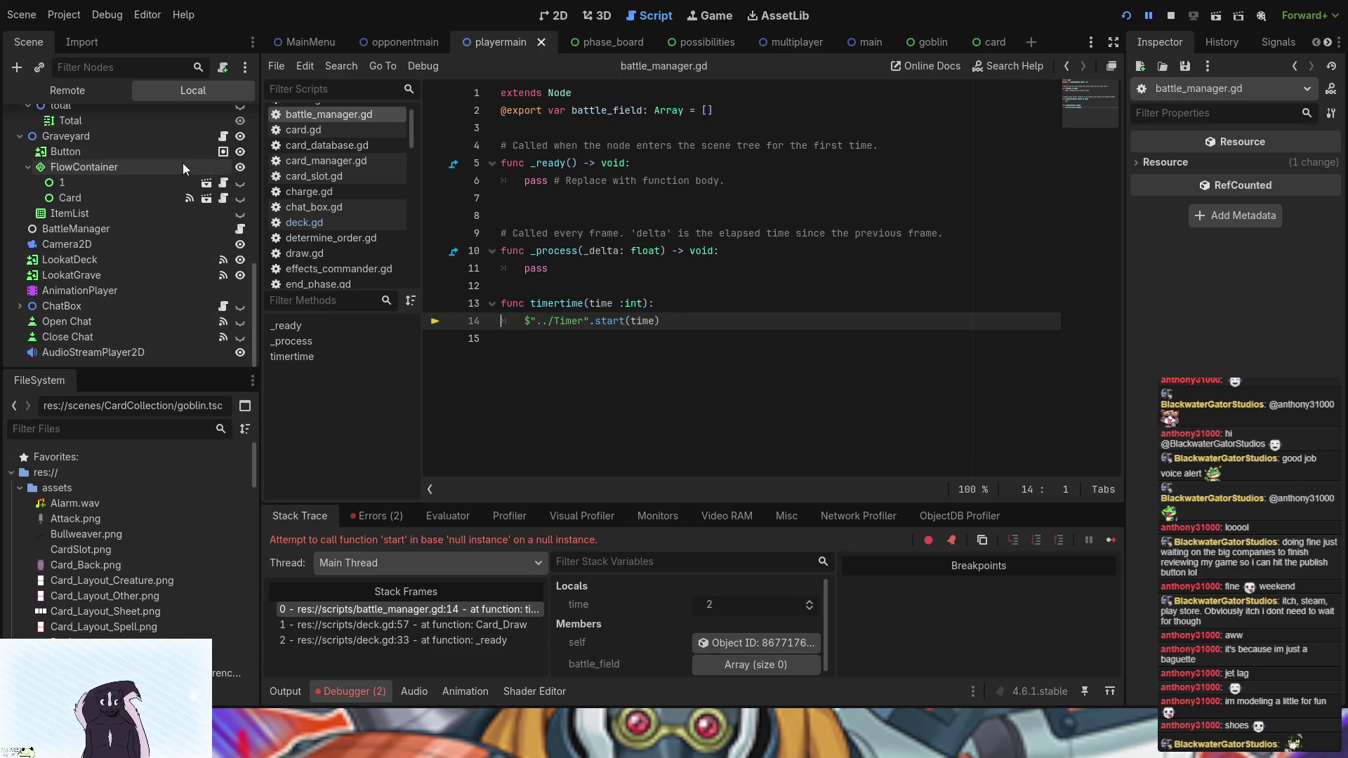
{"action": "scroll", "coordinate": [175, 247], "scroll_direction": "up", "scroll_amount": 10}
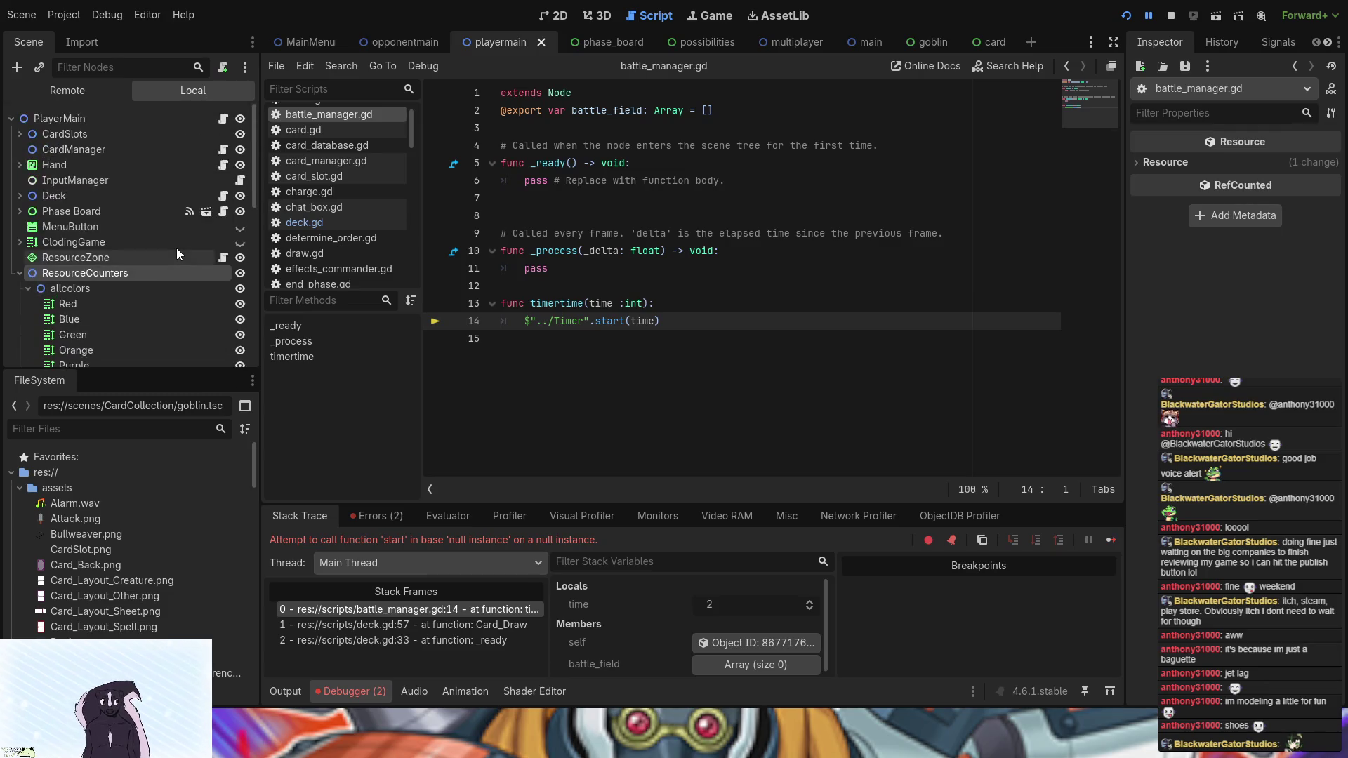
{"action": "scroll", "coordinate": [65, 267], "scroll_direction": "down", "scroll_amount": 5}
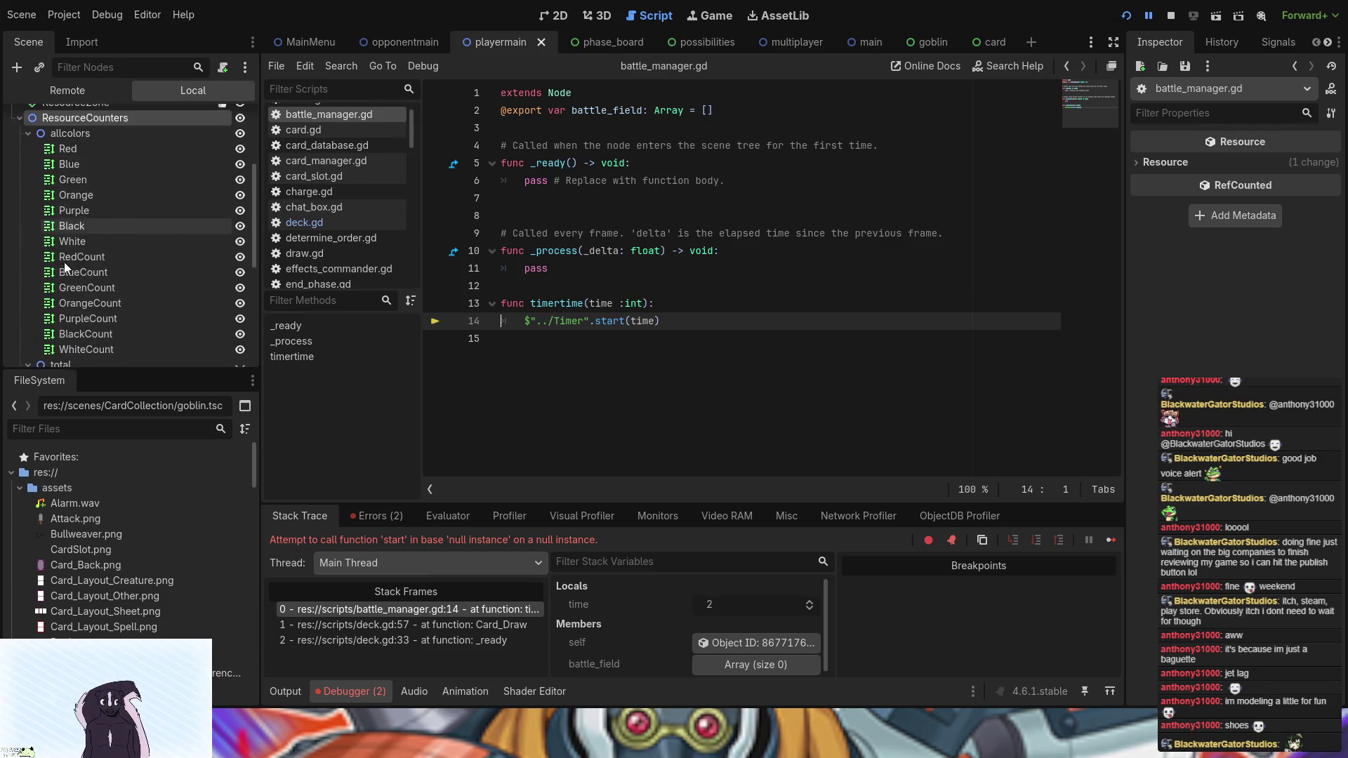
{"action": "scroll", "coordinate": [64, 267], "scroll_direction": "down", "scroll_amount": 5}
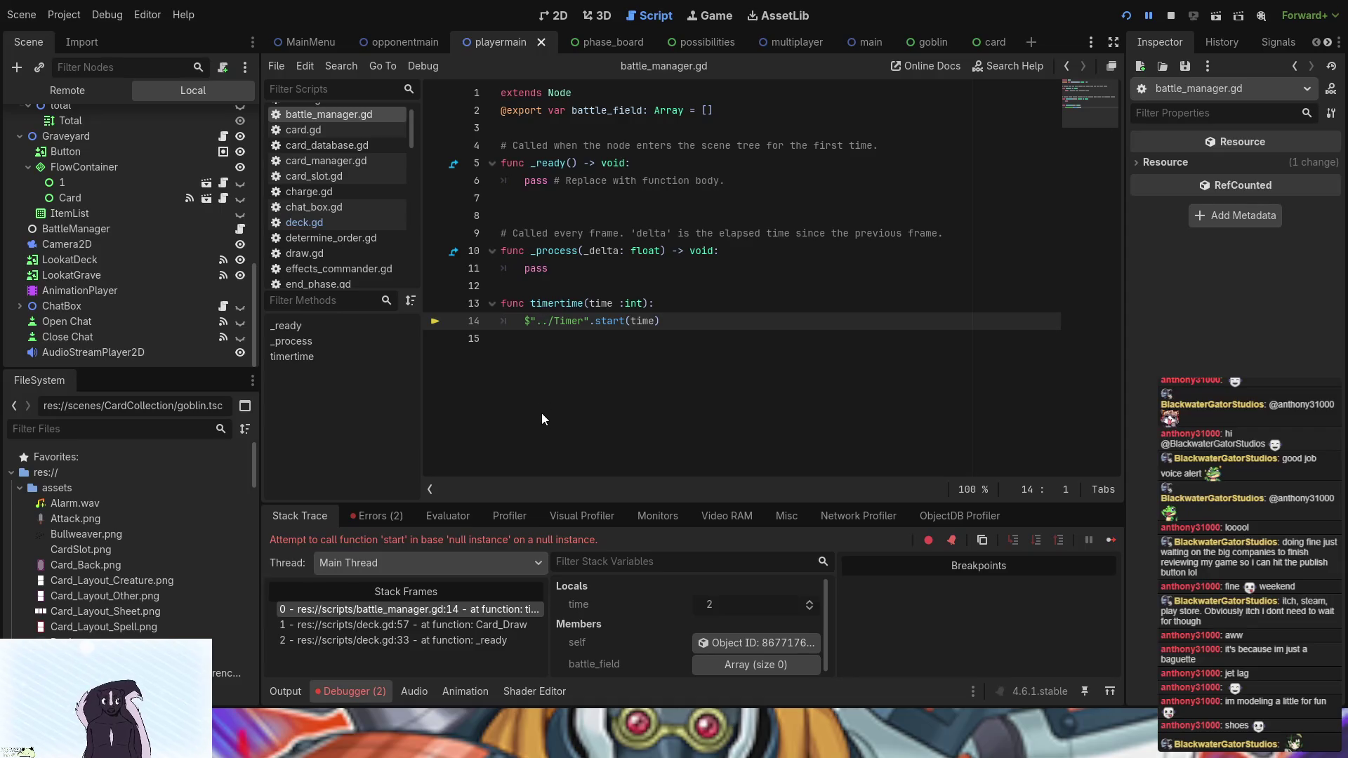
{"action": "left_click", "coordinate": [1127, 17]}
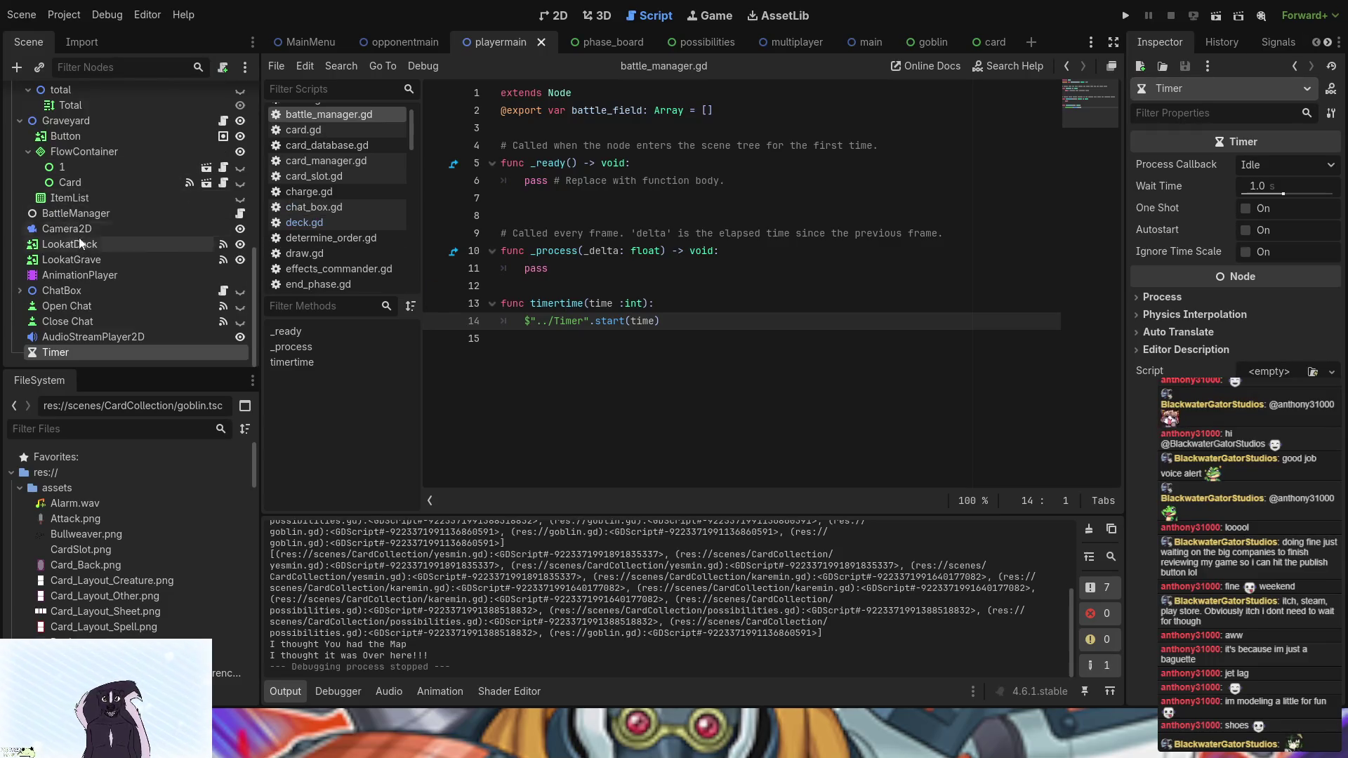
{"action": "scroll", "coordinate": [85, 242], "scroll_direction": "up", "scroll_amount": 5}
{"action": "scroll", "coordinate": [85, 243], "scroll_direction": "up", "scroll_amount": 3}
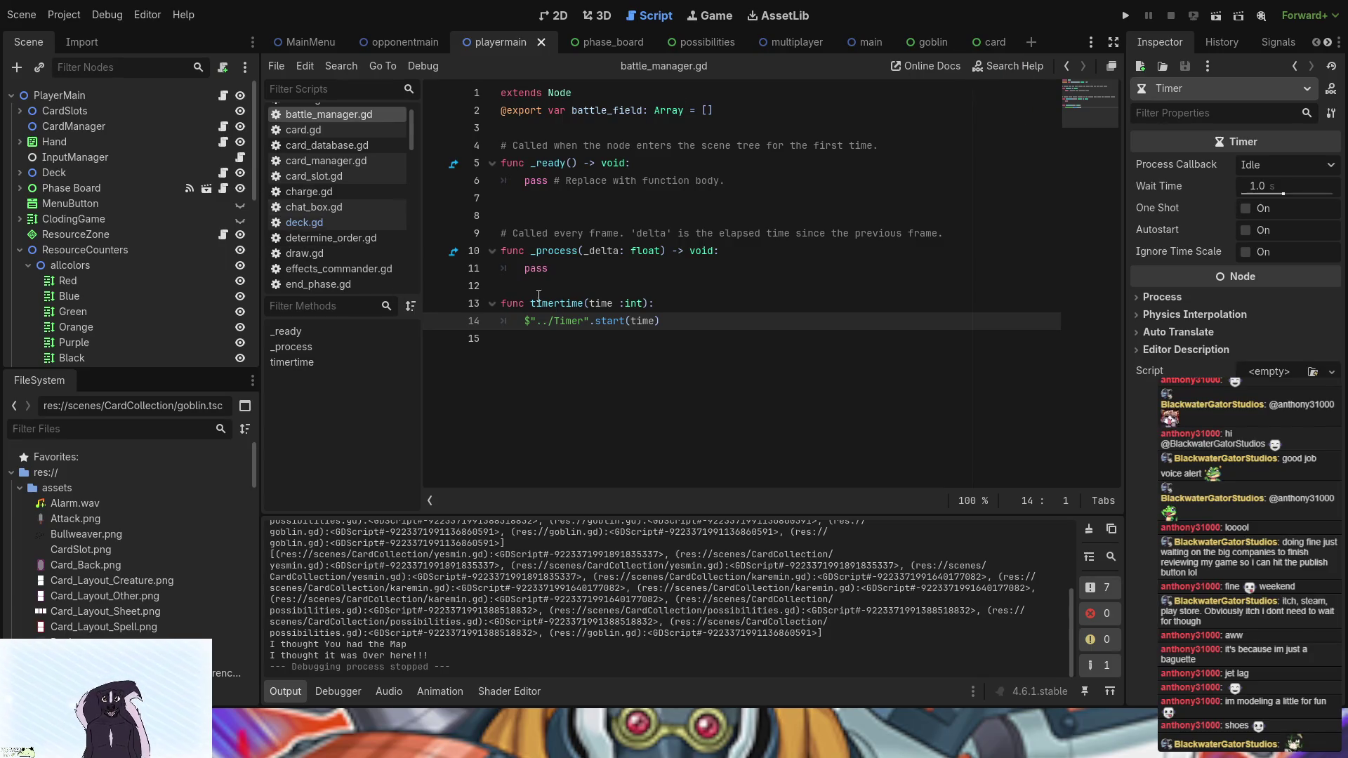
{"action": "left_click", "coordinate": [222, 235]}
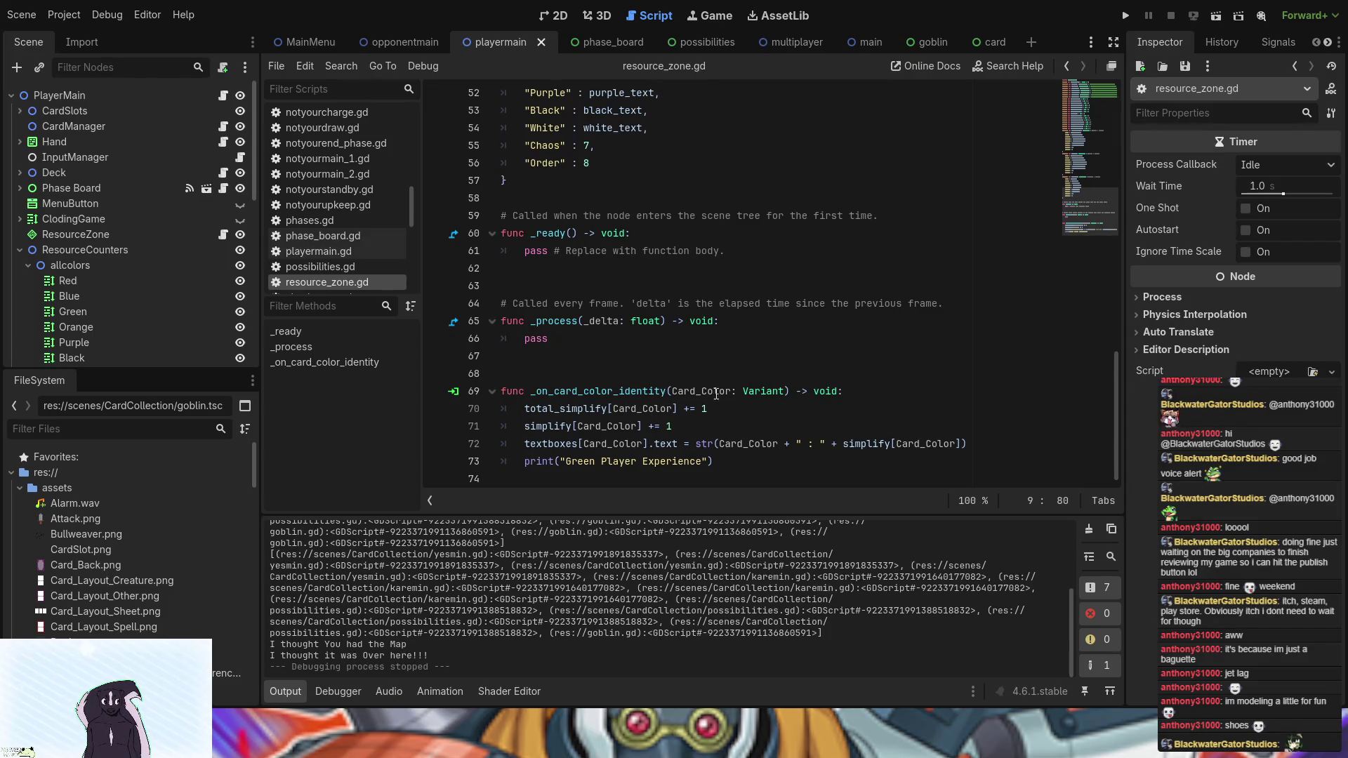
- Replace Variant with String for Card_Color in _on_card_color_identity on line 69
{"action": "left_click_drag", "start_coordinate": [785, 391], "coordinate": [744, 386]}
{"action": "type", "text": "st"}
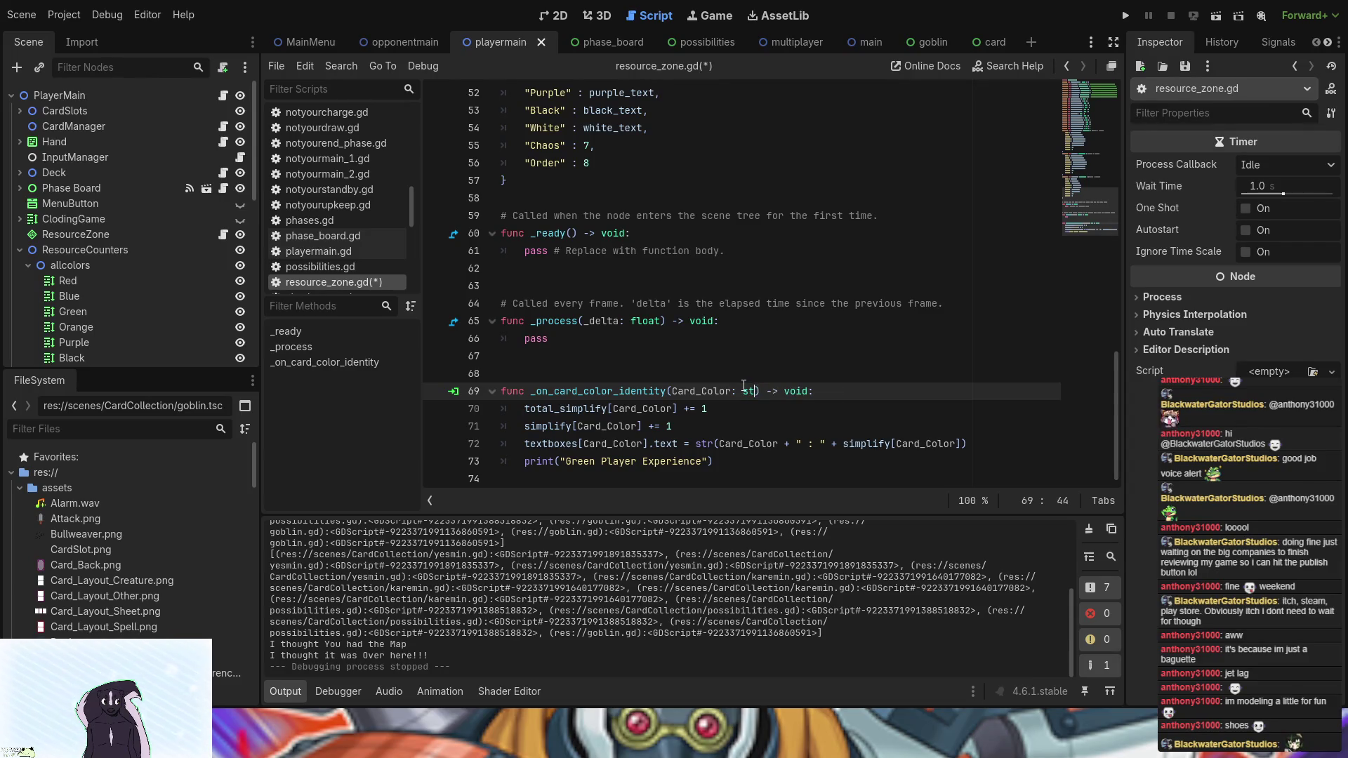
{"action": "type", "text": "r"}
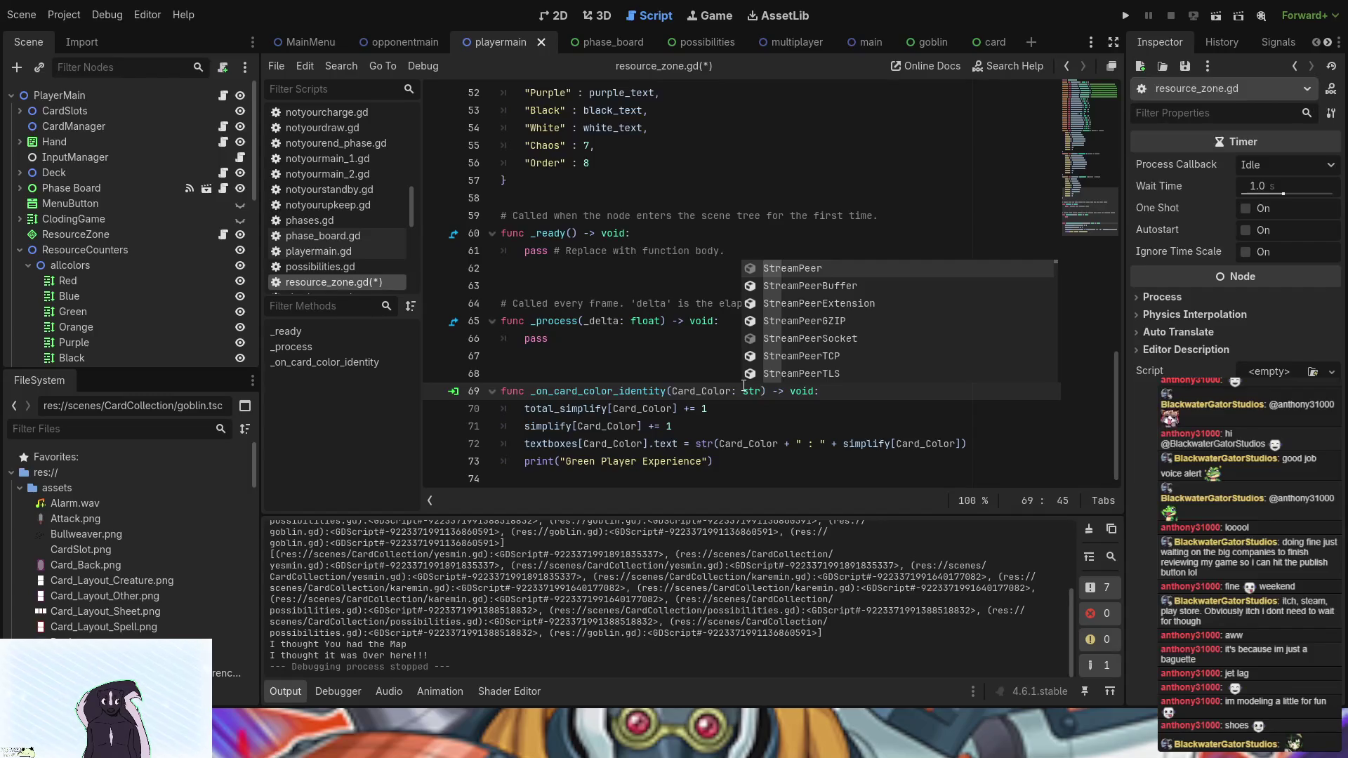
{"action": "type", "text": "in"}
{"action": "key", "text": "Return"}
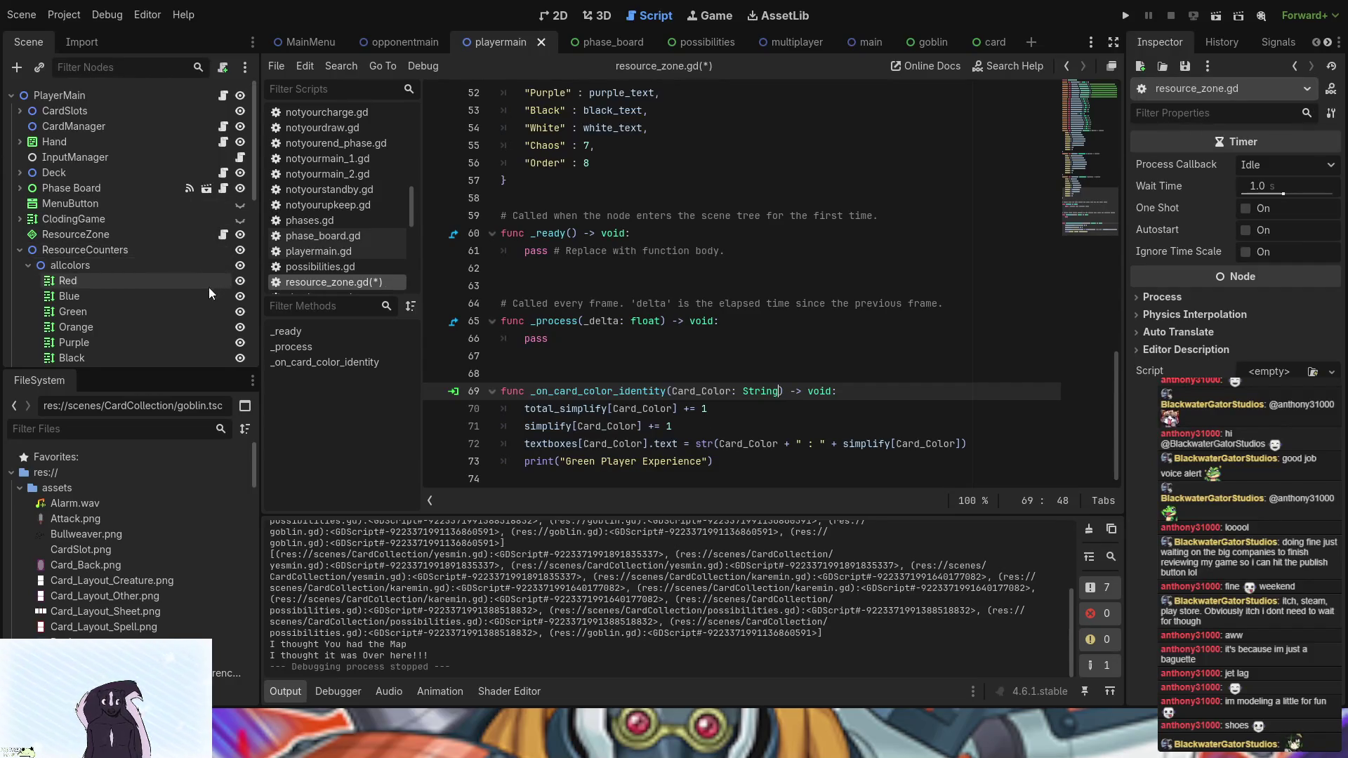
{"action": "scroll", "coordinate": [209, 288], "scroll_direction": "down", "scroll_amount": 3}
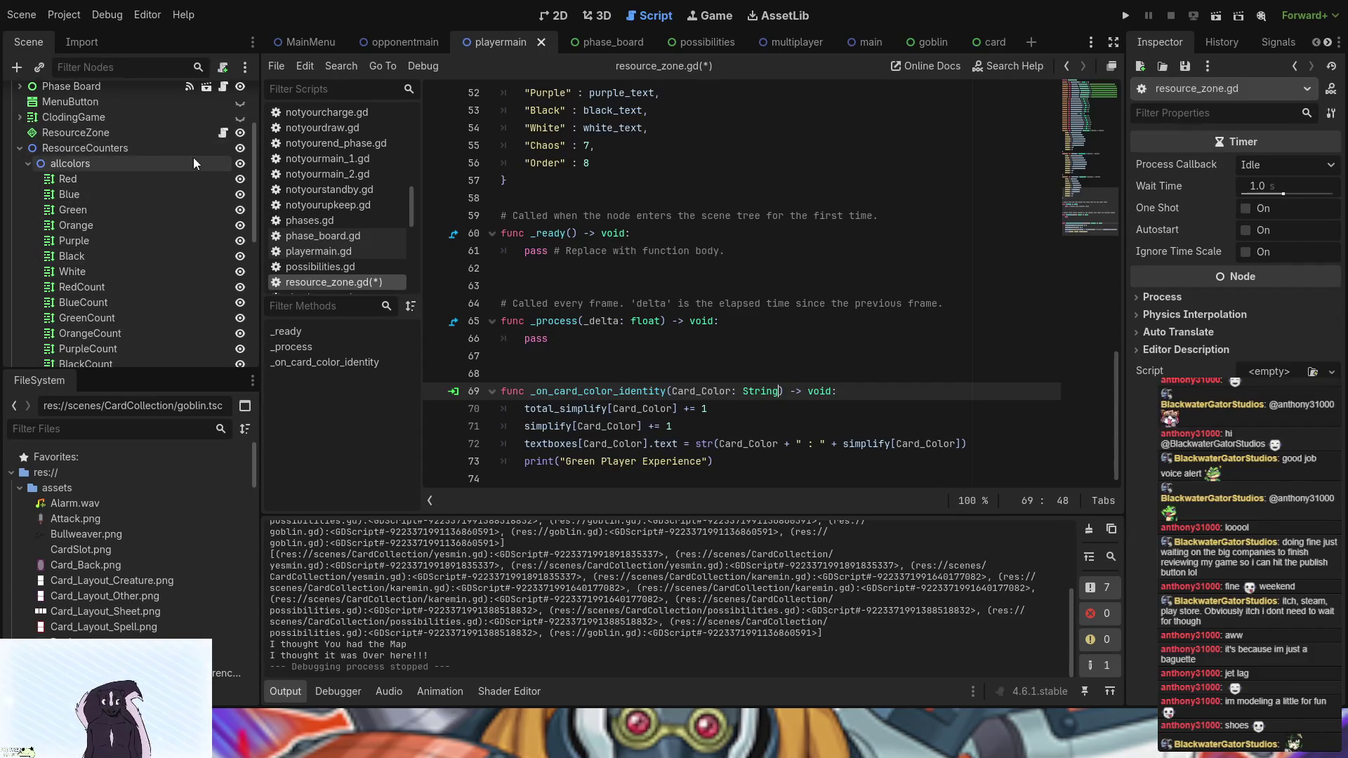
{"action": "scroll", "coordinate": [108, 356], "scroll_direction": "down", "scroll_amount": 3}
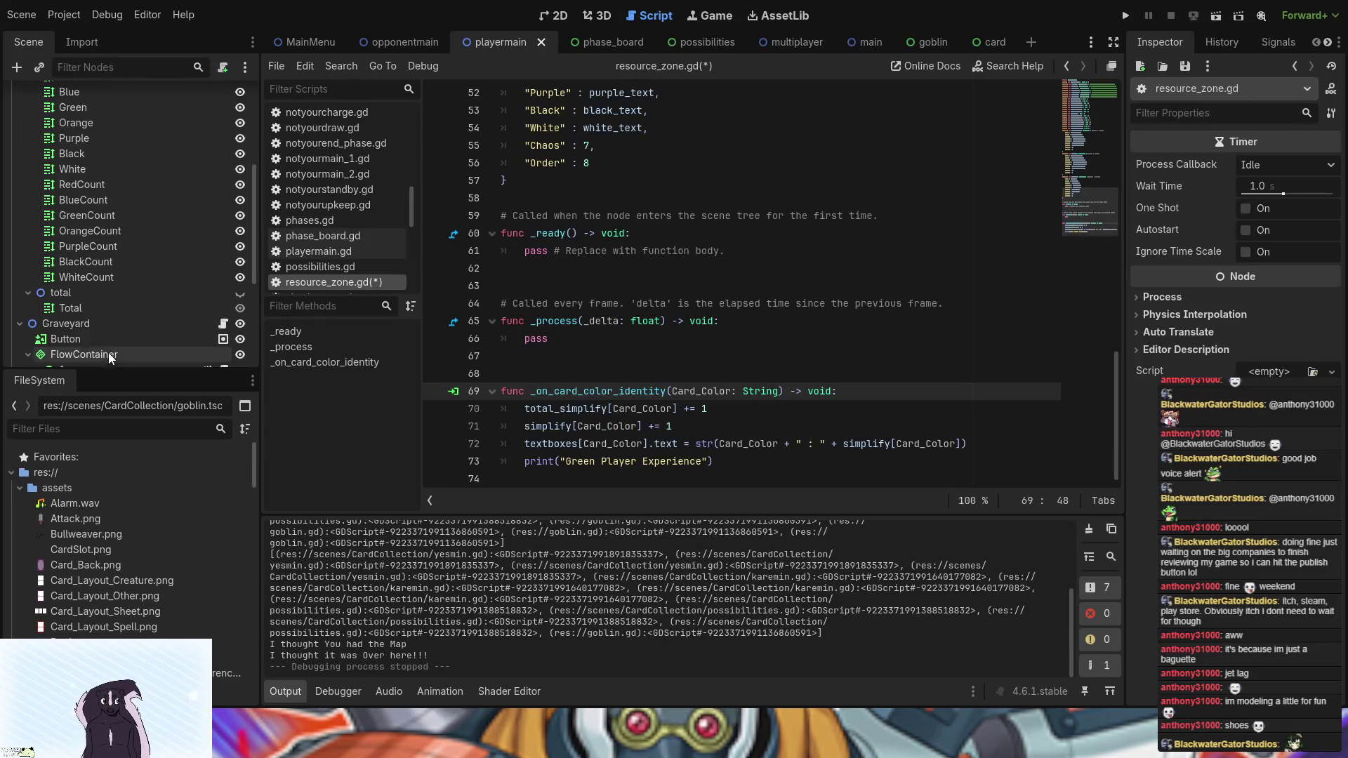
- Hide the seven count labels RedCount through WhiteCount in playermain
{"action": "left_click", "coordinate": [116, 277]}
{"action": "left_click", "coordinate": [142, 186], "text": "shift"}
{"action": "left_click", "coordinate": [240, 185]}
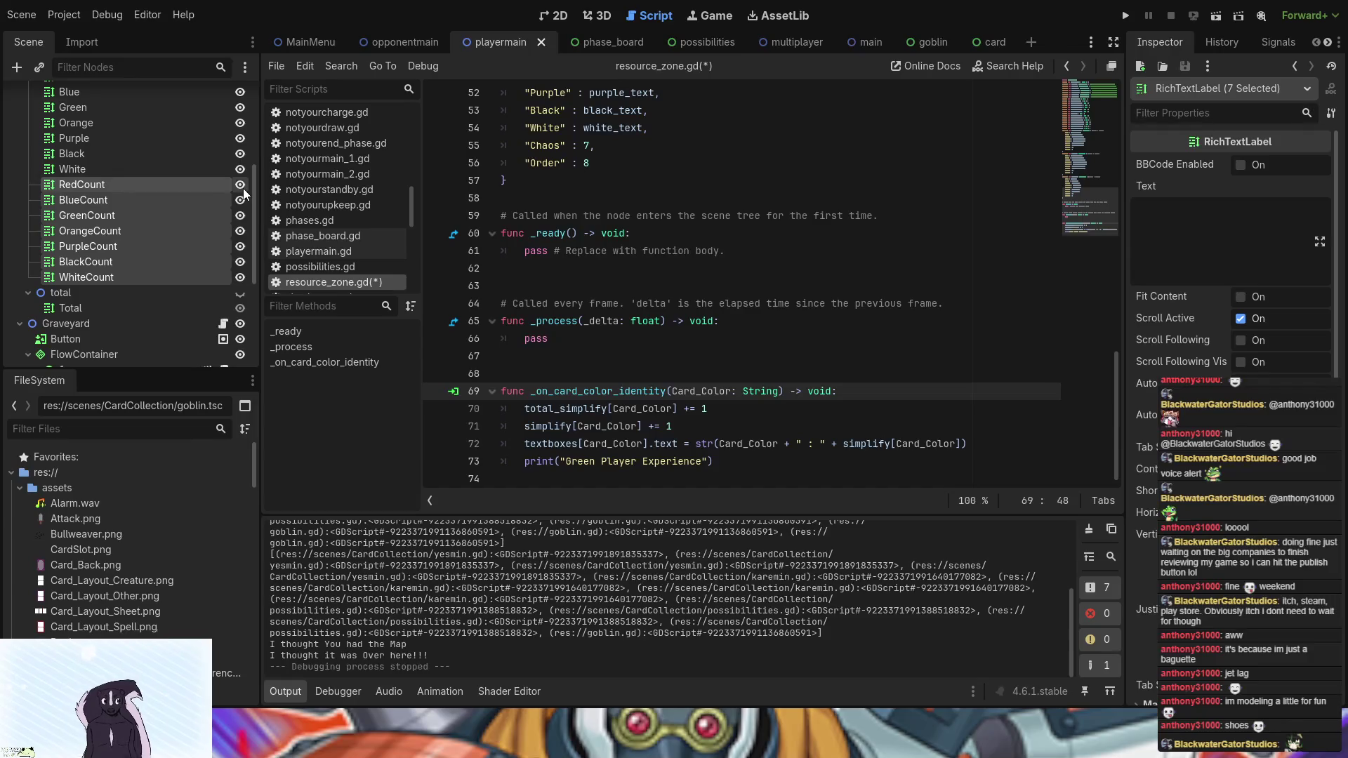
- Open the card scene and its card.gd script
{"action": "left_click", "coordinate": [561, 18]}
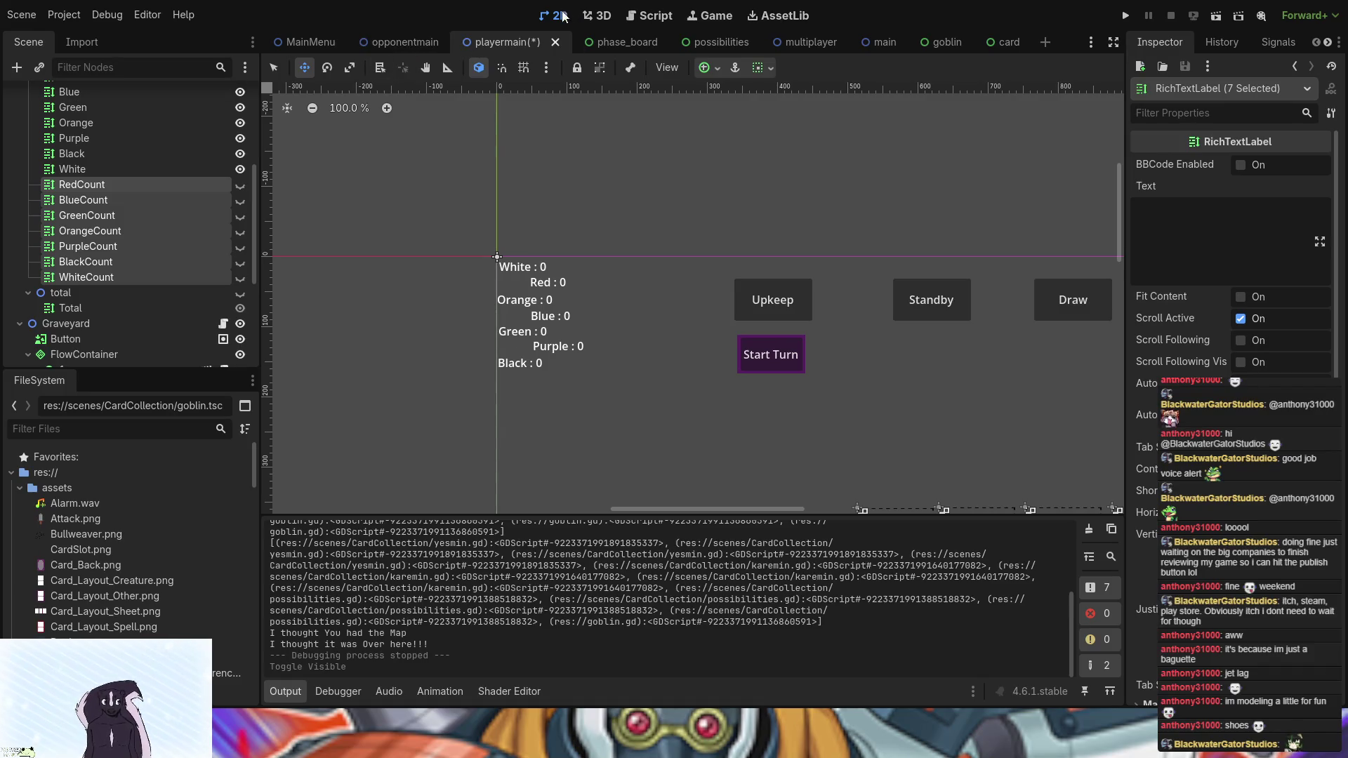
{"action": "left_click", "coordinate": [989, 48]}
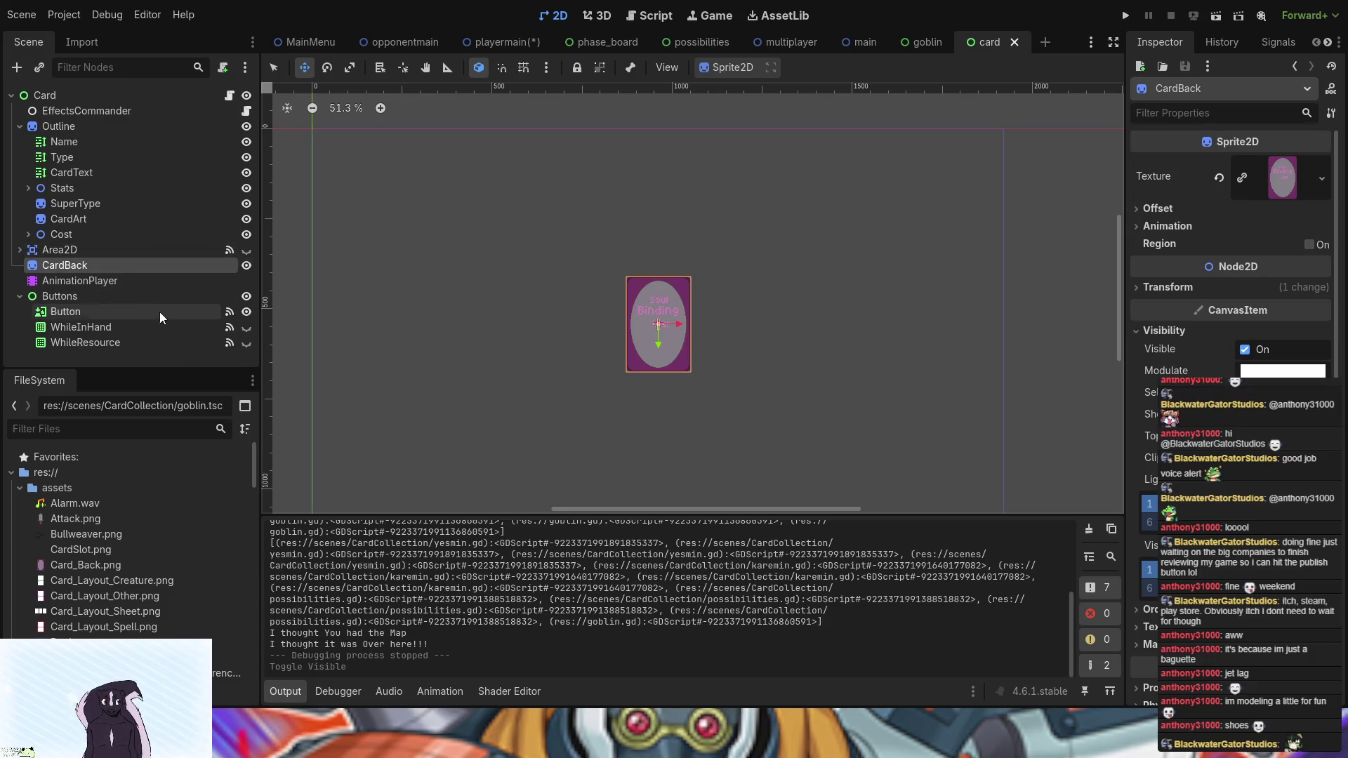
{"action": "left_click", "coordinate": [230, 95]}
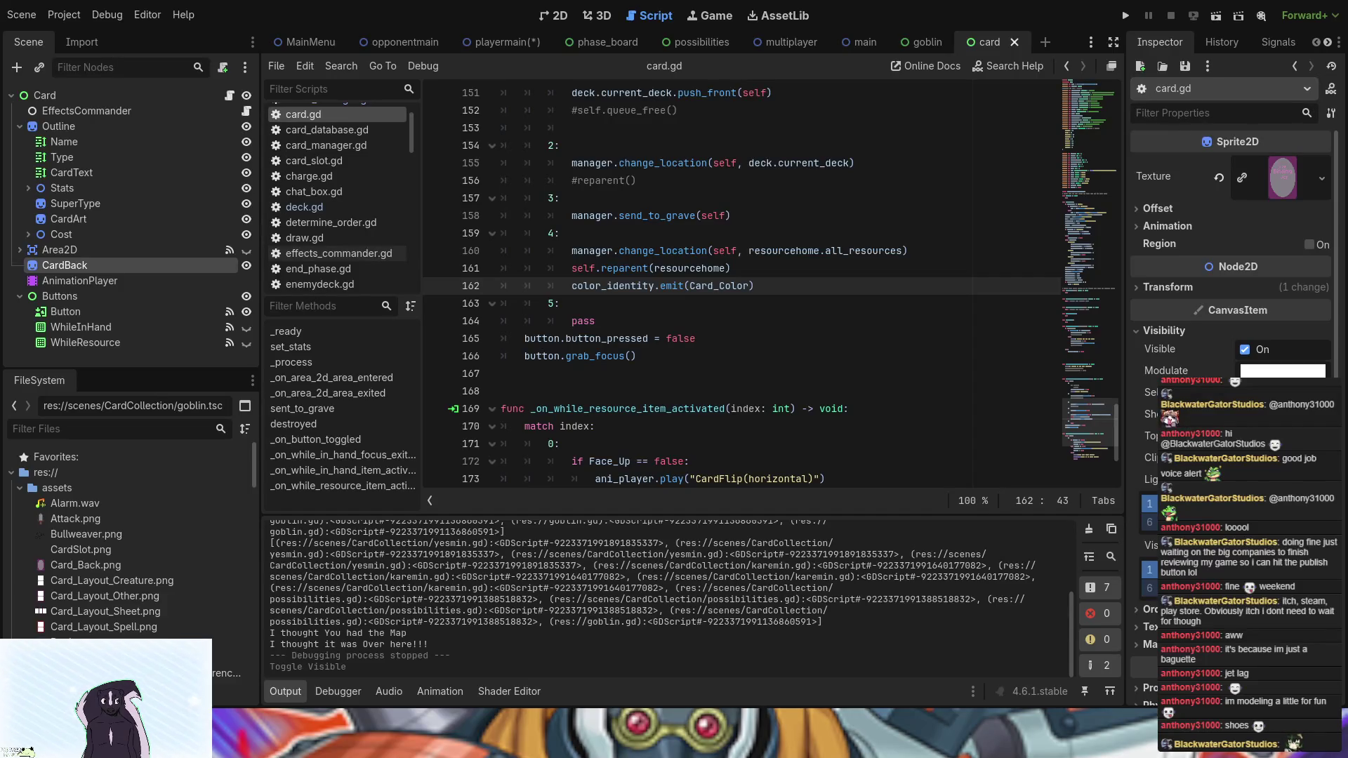
{"action": "scroll", "coordinate": [643, 368], "scroll_direction": "up", "scroll_amount": 15}
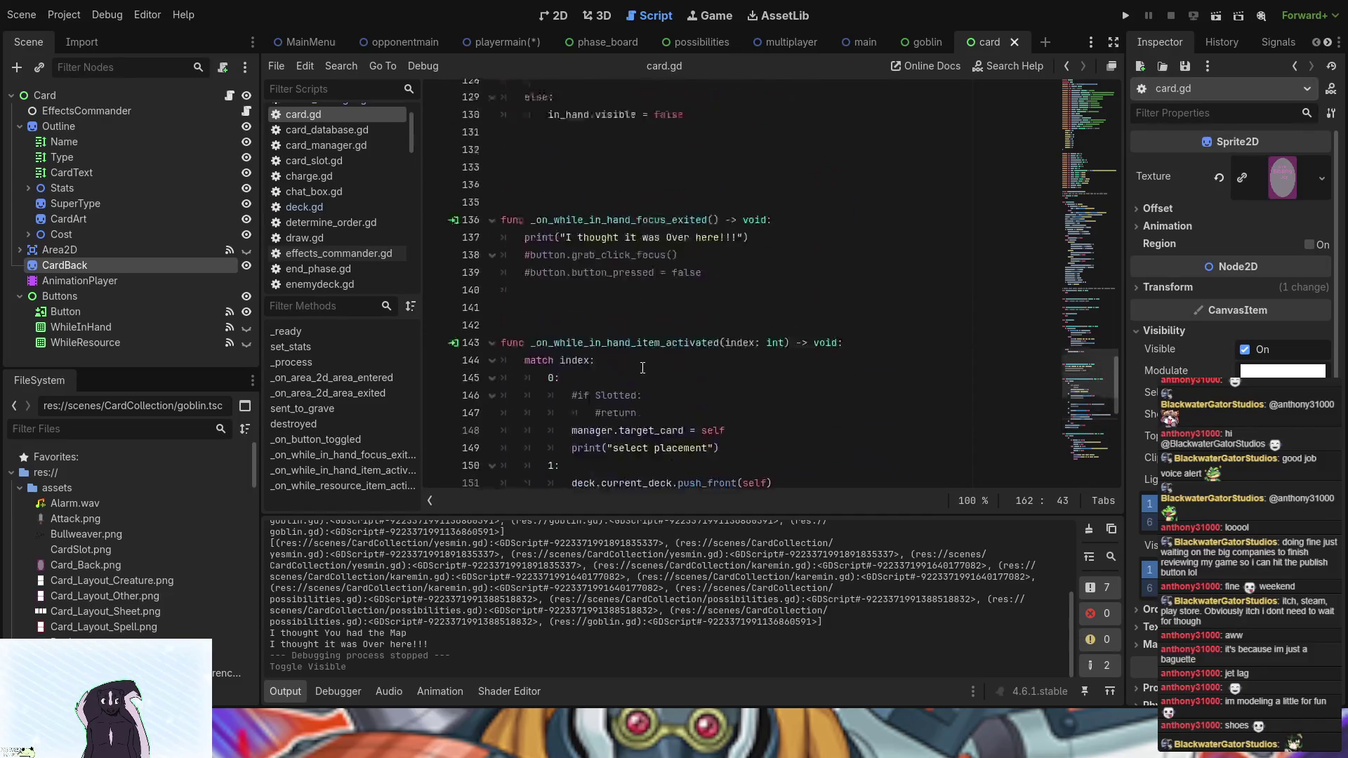
{"action": "scroll", "coordinate": [643, 367], "scroll_direction": "up", "scroll_amount": 10}
{"action": "scroll", "coordinate": [643, 368], "scroll_direction": "down", "scroll_amount": 6}
{"action": "scroll", "coordinate": [643, 368], "scroll_direction": "up", "scroll_amount": 10}
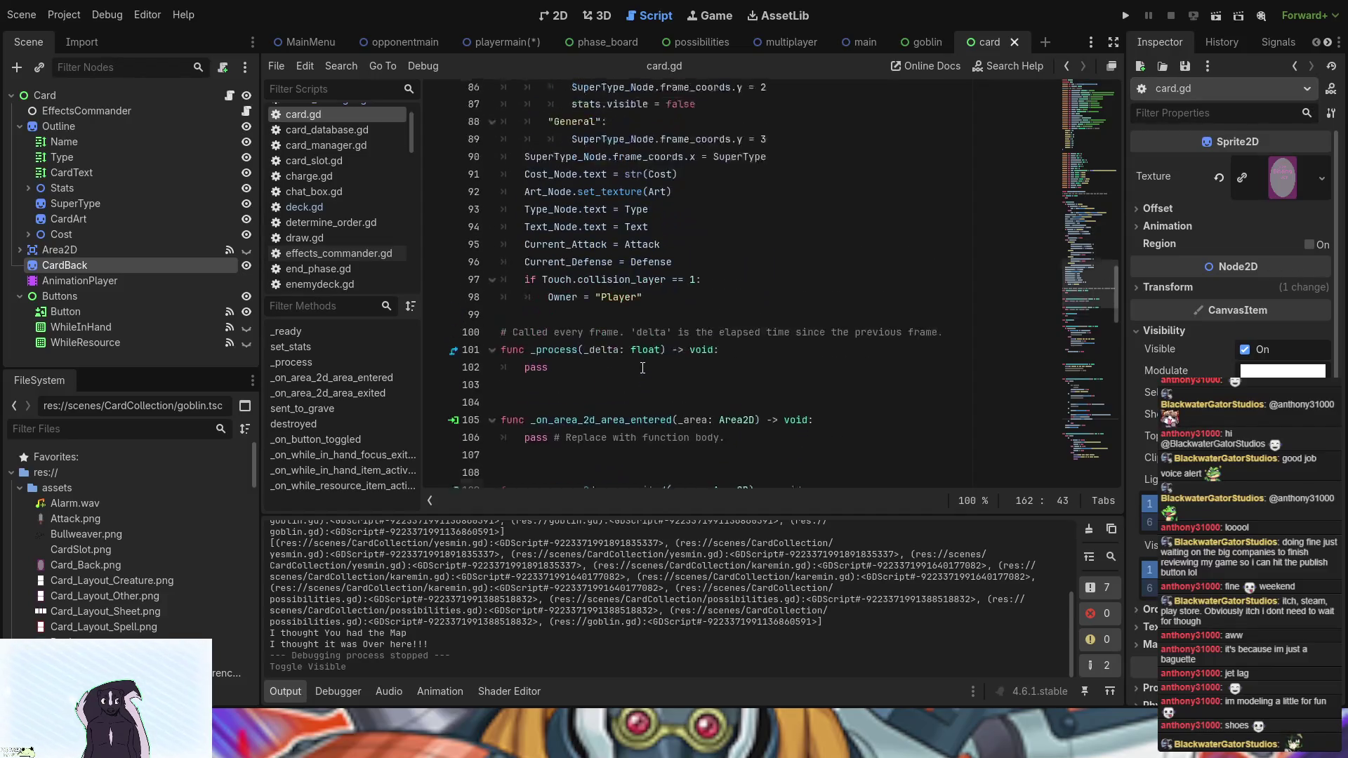
{"action": "scroll", "coordinate": [642, 368], "scroll_direction": "up", "scroll_amount": 6}
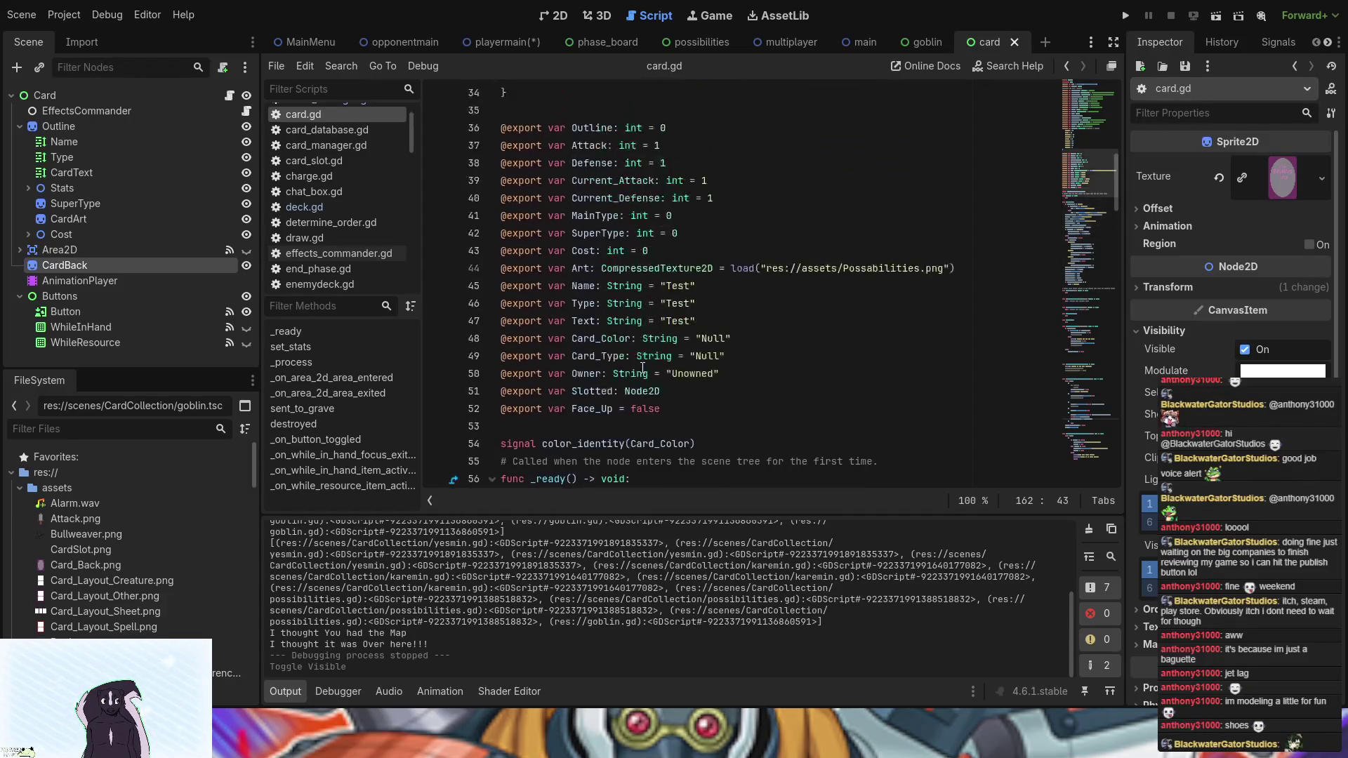
{"action": "scroll", "coordinate": [643, 368], "scroll_direction": "down", "scroll_amount": 1}
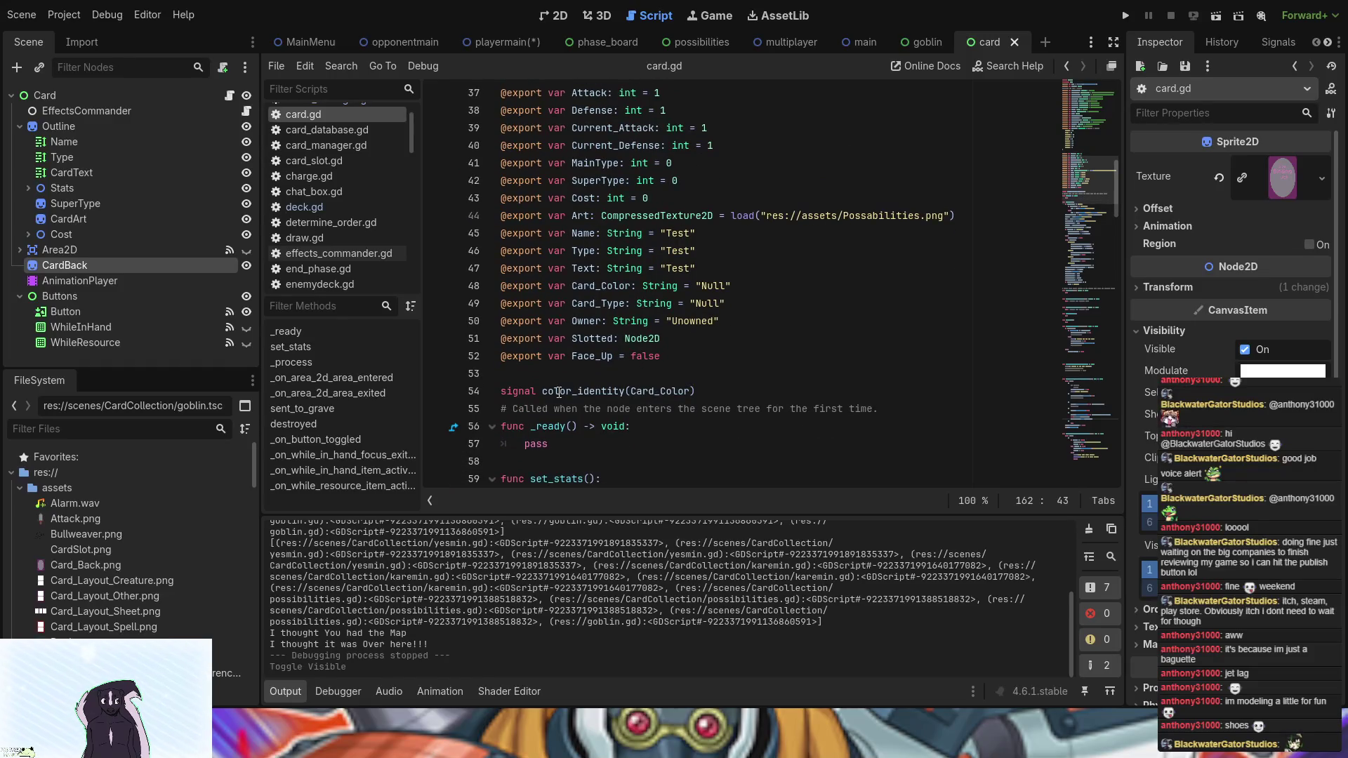
{"action": "scroll", "coordinate": [642, 419], "scroll_direction": "down", "scroll_amount": 20}
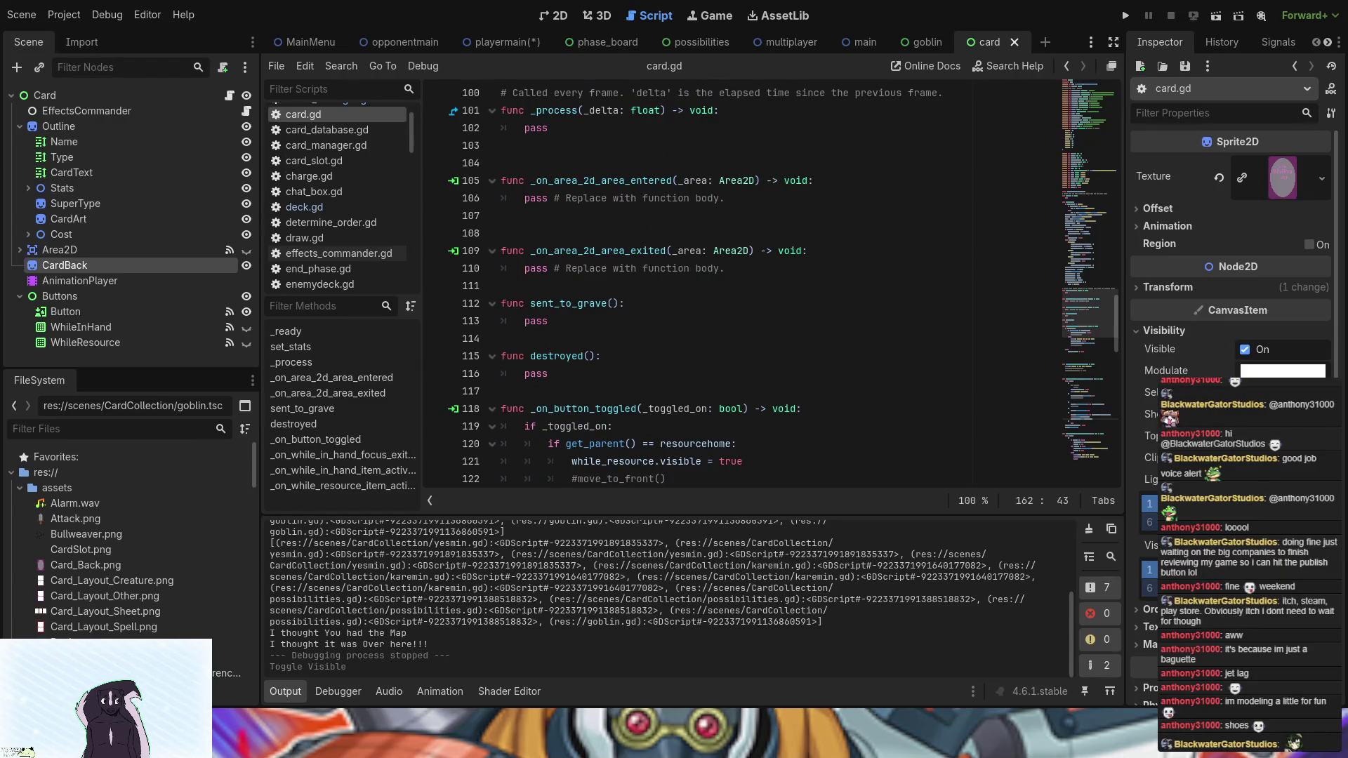
{"action": "scroll", "coordinate": [668, 413], "scroll_direction": "down", "scroll_amount": 14}
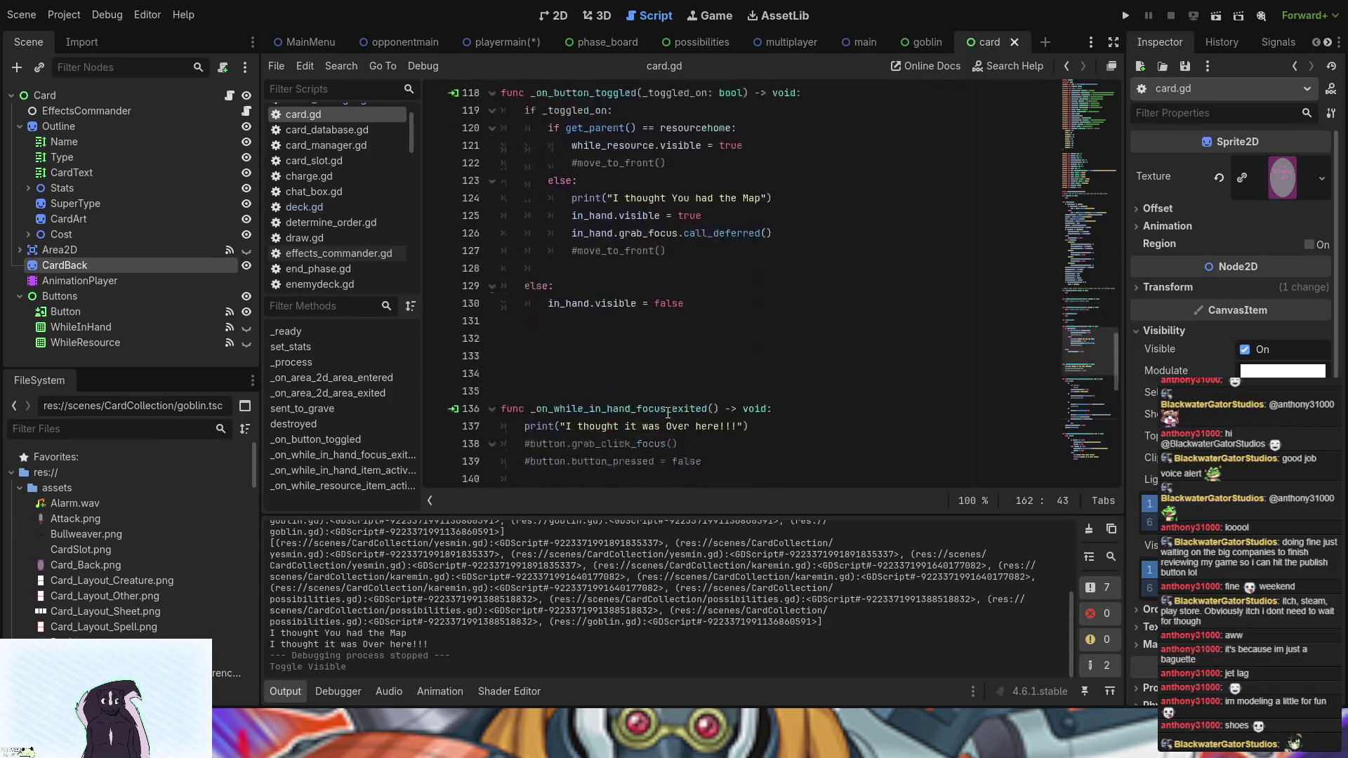
{"action": "scroll", "coordinate": [668, 413], "scroll_direction": "down", "scroll_amount": 3}
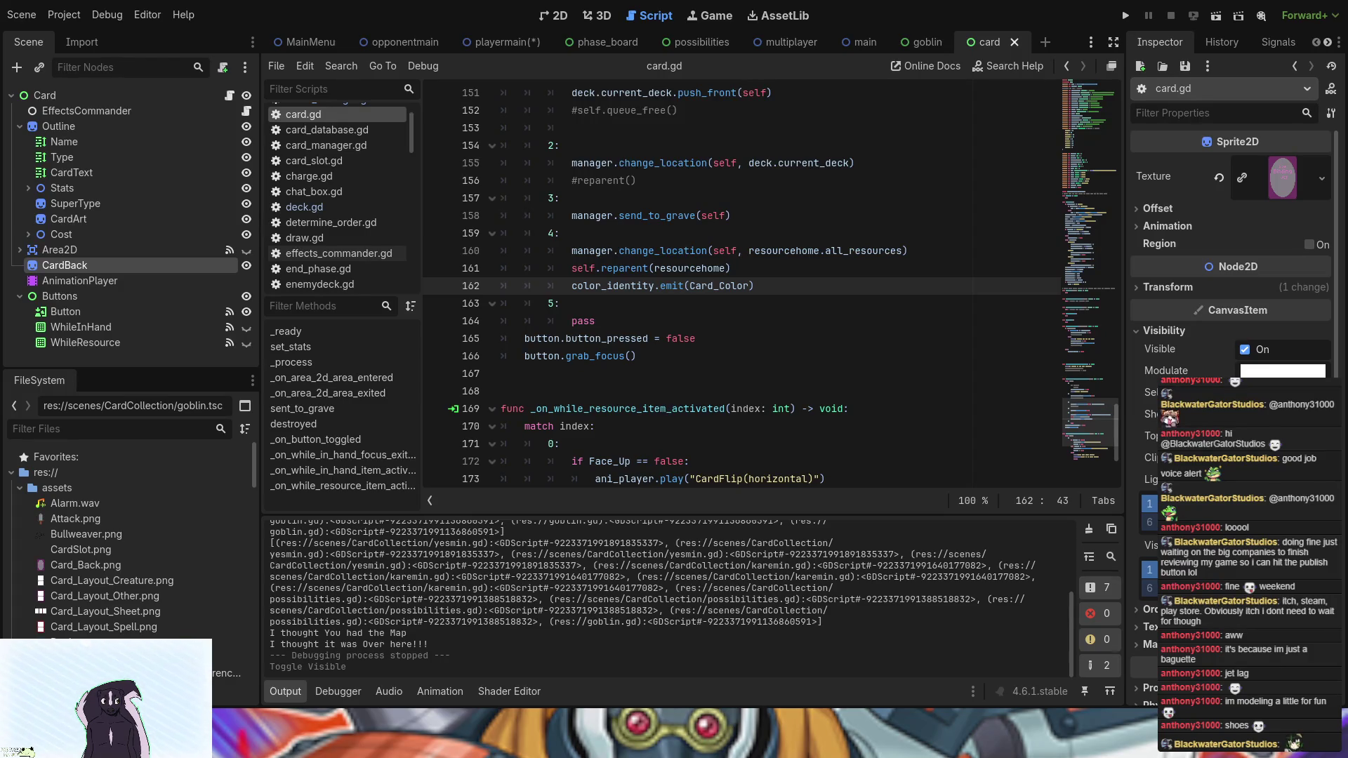
{"action": "left_click", "coordinate": [652, 286]}
{"action": "left_click_drag", "start_coordinate": [655, 286], "coordinate": [575, 286]}
{"action": "scroll", "coordinate": [624, 281], "scroll_direction": "up", "scroll_amount": 20}
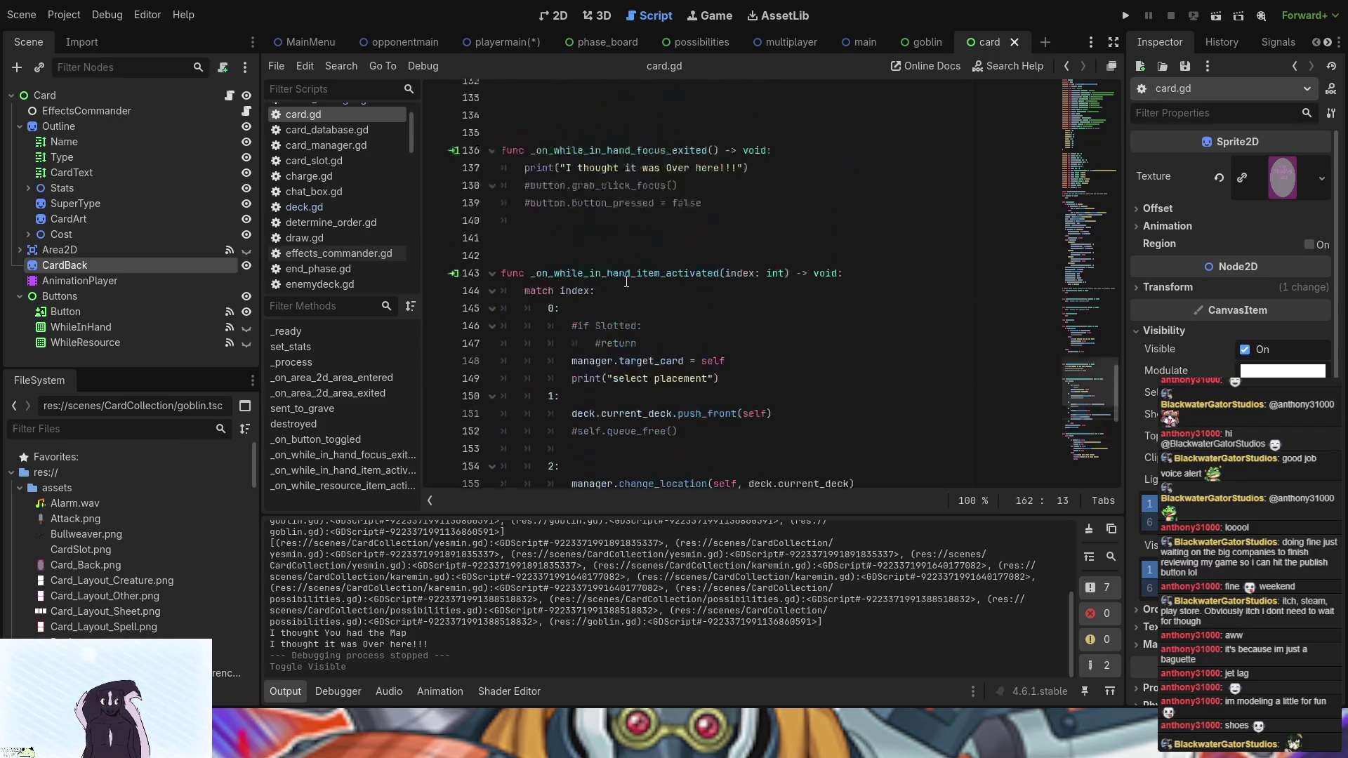
{"action": "scroll", "coordinate": [626, 281], "scroll_direction": "up", "scroll_amount": 11}
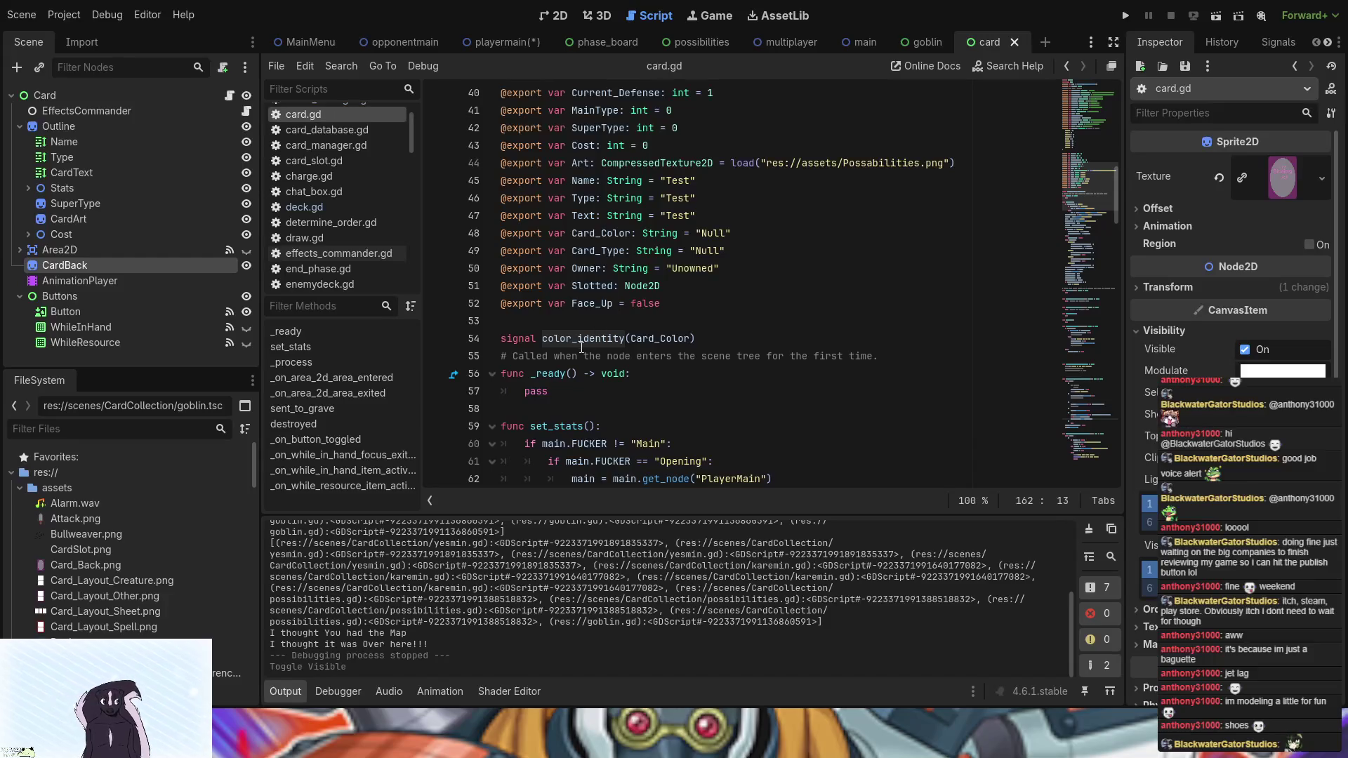
{"action": "scroll", "coordinate": [608, 391], "scroll_direction": "down", "scroll_amount": 20}
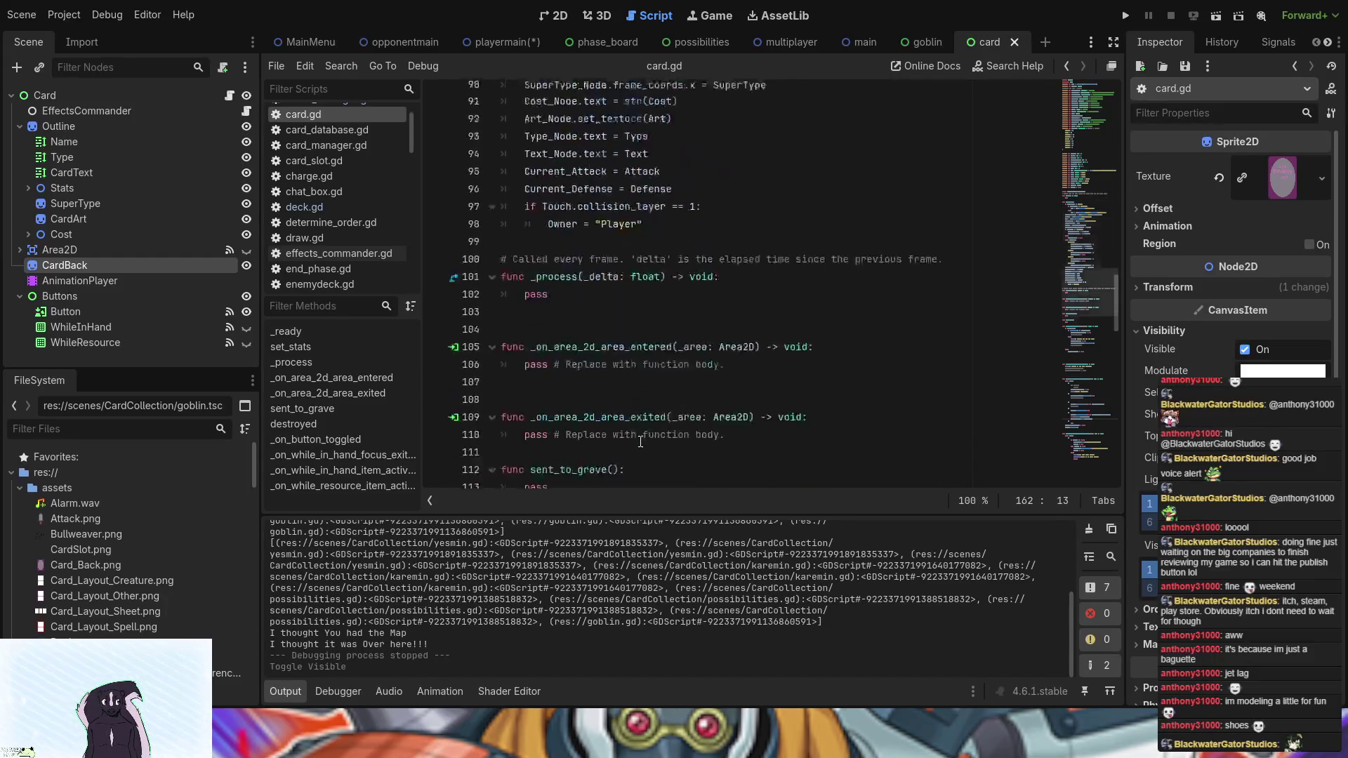
{"action": "scroll", "coordinate": [640, 441], "scroll_direction": "down", "scroll_amount": 9}
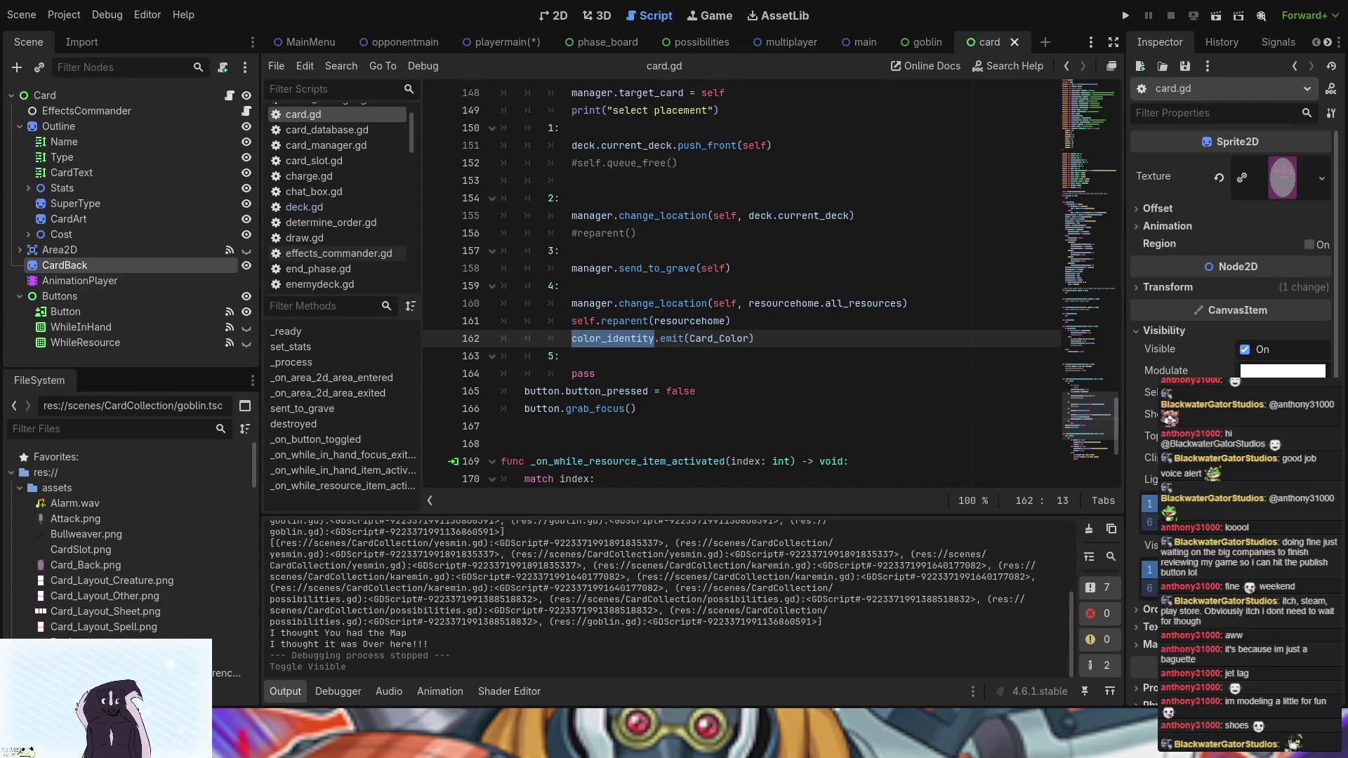
- Find the Card_Color argument of the color_identity emit, then locate the signal declaration
{"action": "left_click", "coordinate": [637, 340]}
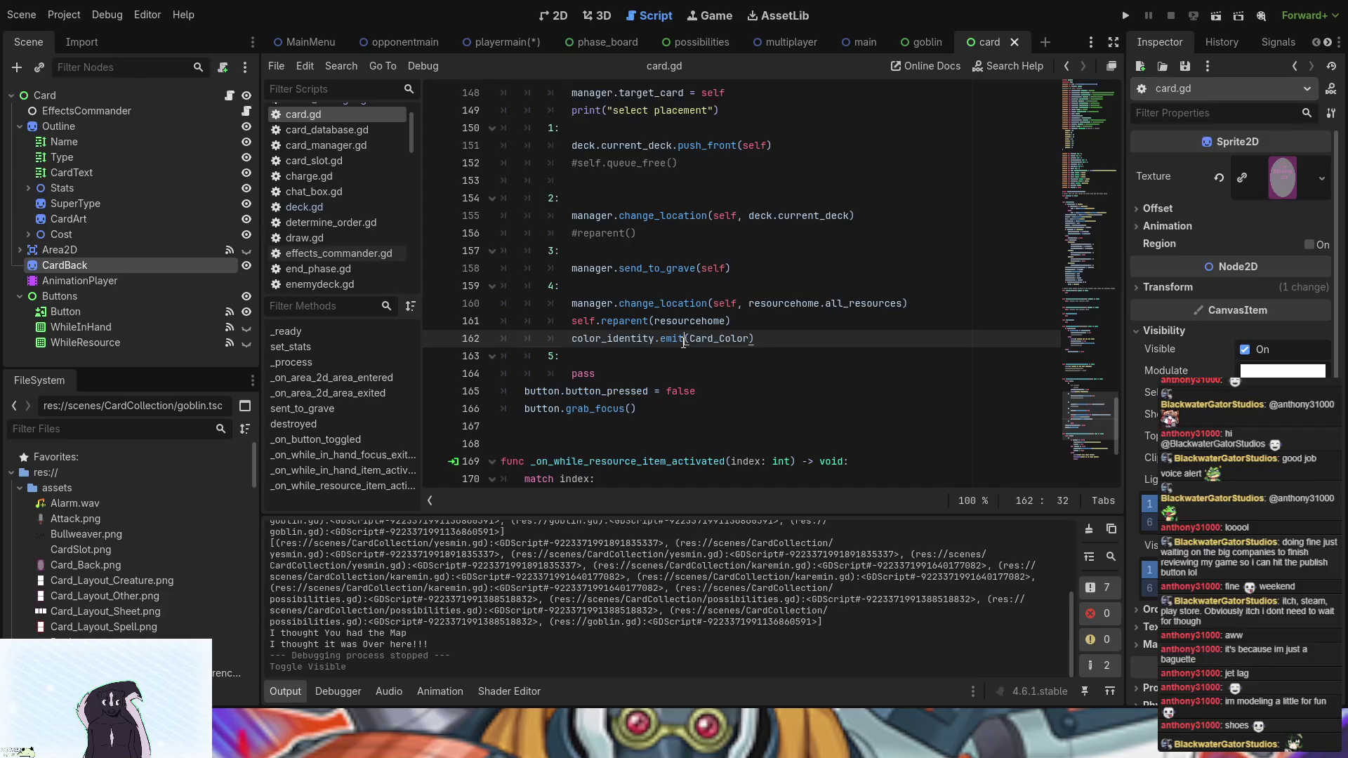
{"action": "left_click", "coordinate": [623, 340]}
{"action": "left_click_drag", "start_coordinate": [688, 340], "coordinate": [751, 340]}
{"action": "scroll", "coordinate": [536, 350], "scroll_direction": "up", "scroll_amount": 12}
{"action": "scroll", "coordinate": [536, 350], "scroll_direction": "up", "scroll_amount": 9}
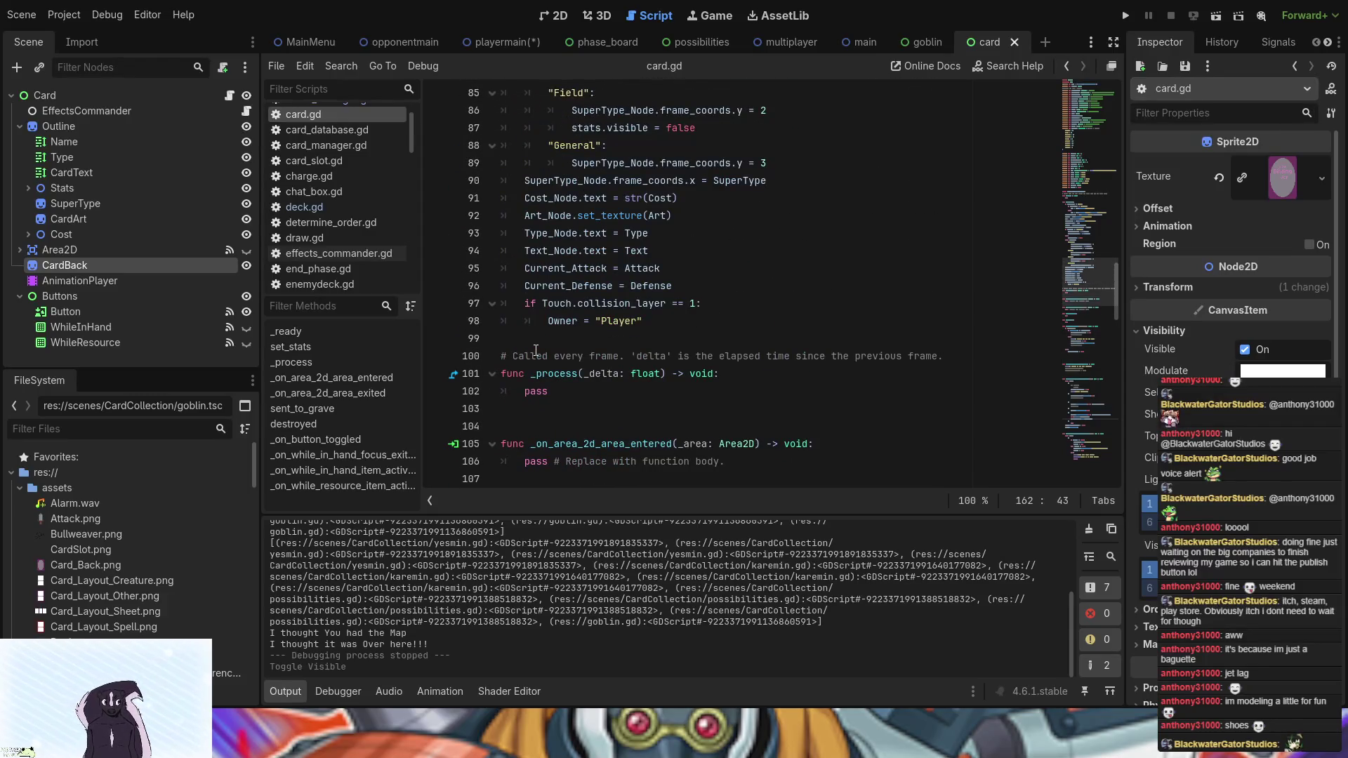
{"action": "scroll", "coordinate": [536, 351], "scroll_direction": "up", "scroll_amount": 3}
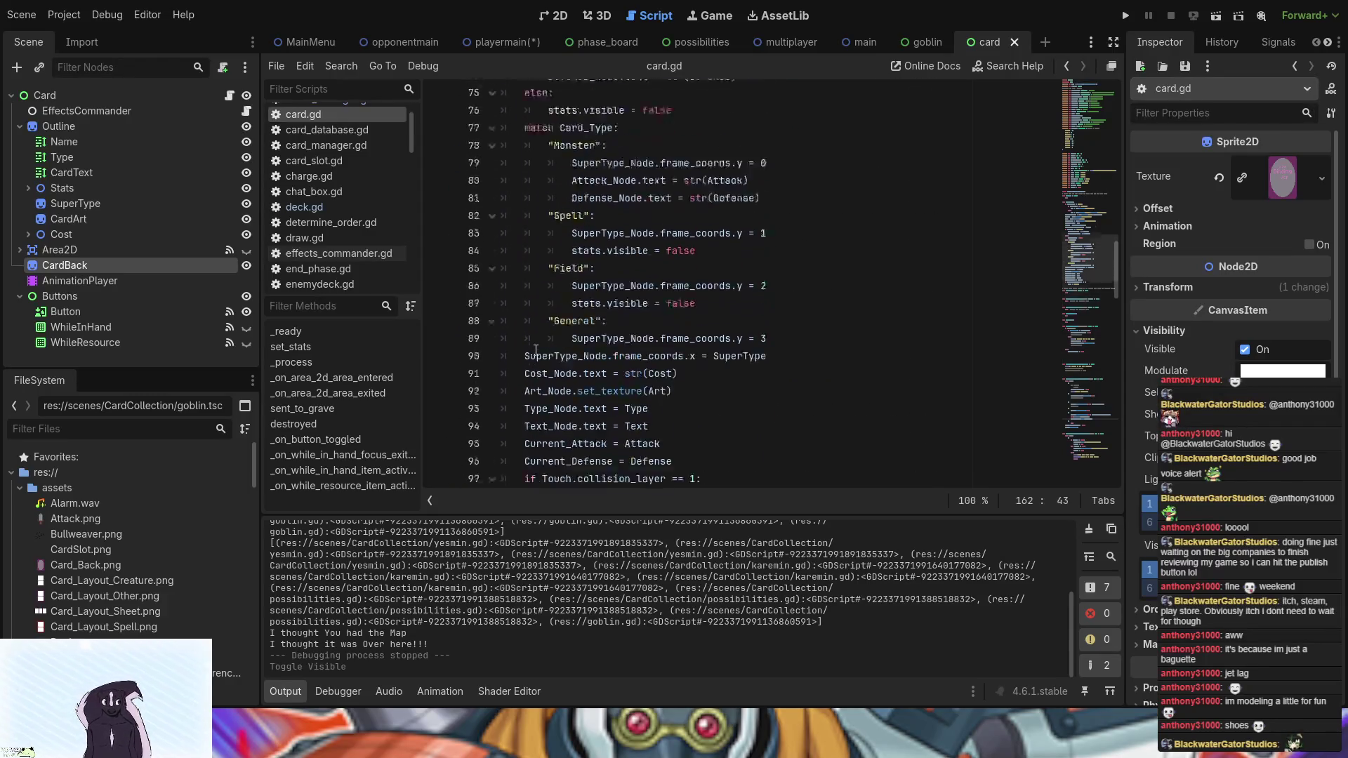
{"action": "scroll", "coordinate": [536, 350], "scroll_direction": "up", "scroll_amount": 6}
{"action": "left_click", "coordinate": [638, 303]}
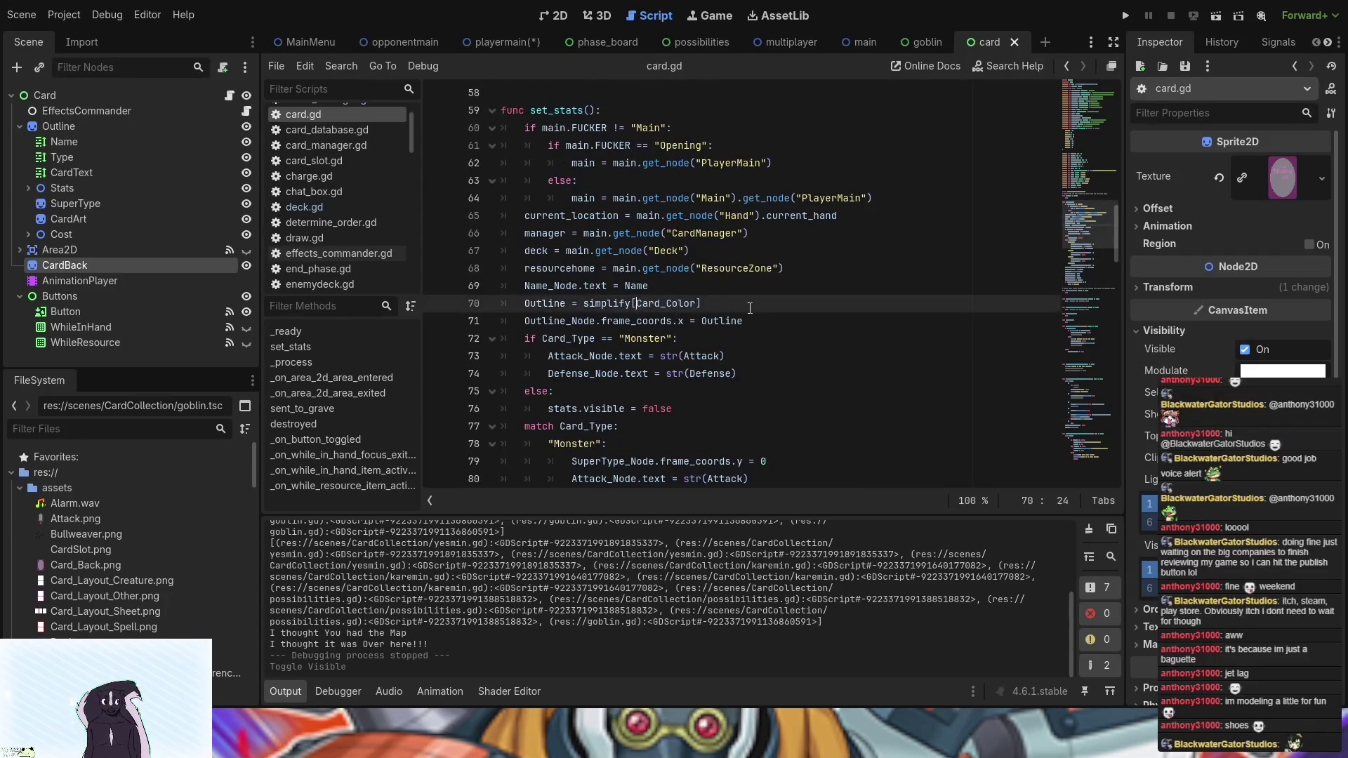
{"action": "scroll", "coordinate": [660, 315], "scroll_direction": "up", "scroll_amount": 5}
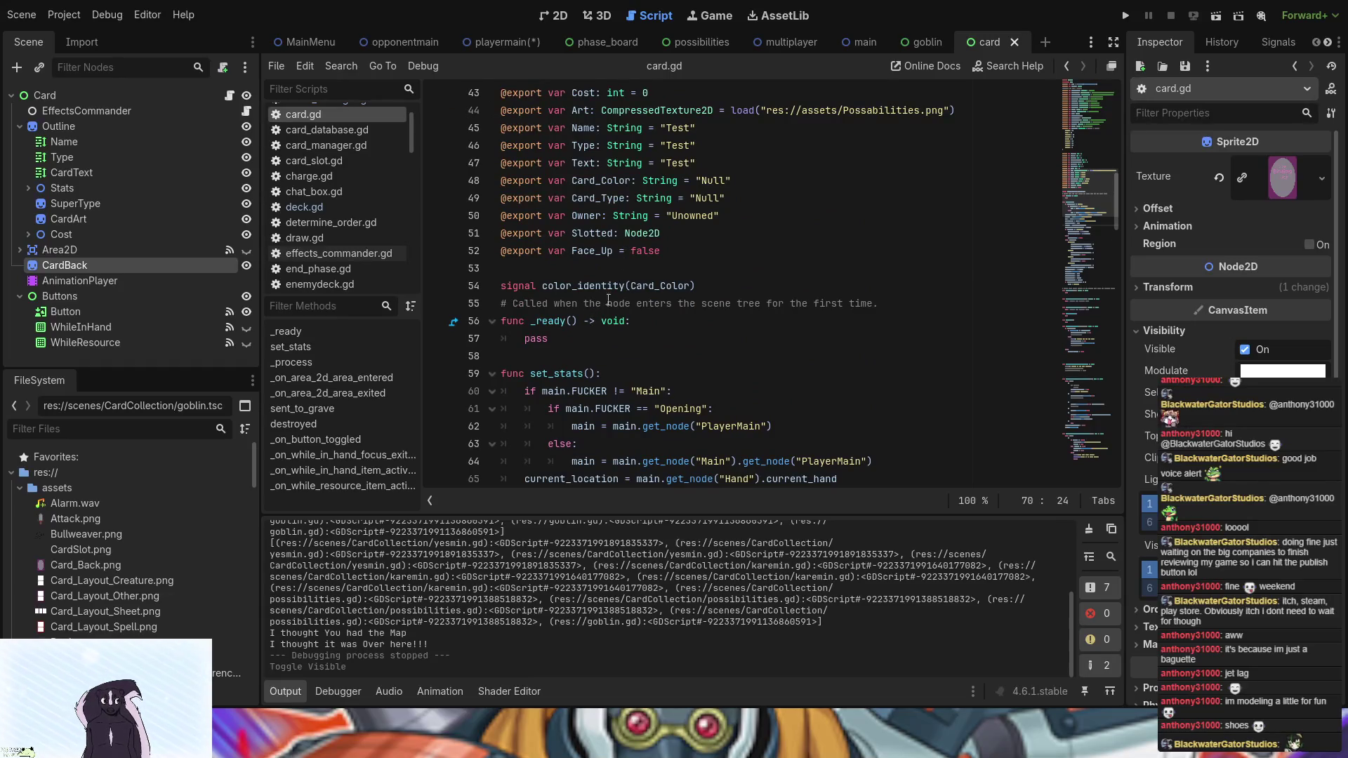
- Add ': String' to Card_Color in the color_identity signal declaration on line 54
{"action": "left_click", "coordinate": [689, 286]}
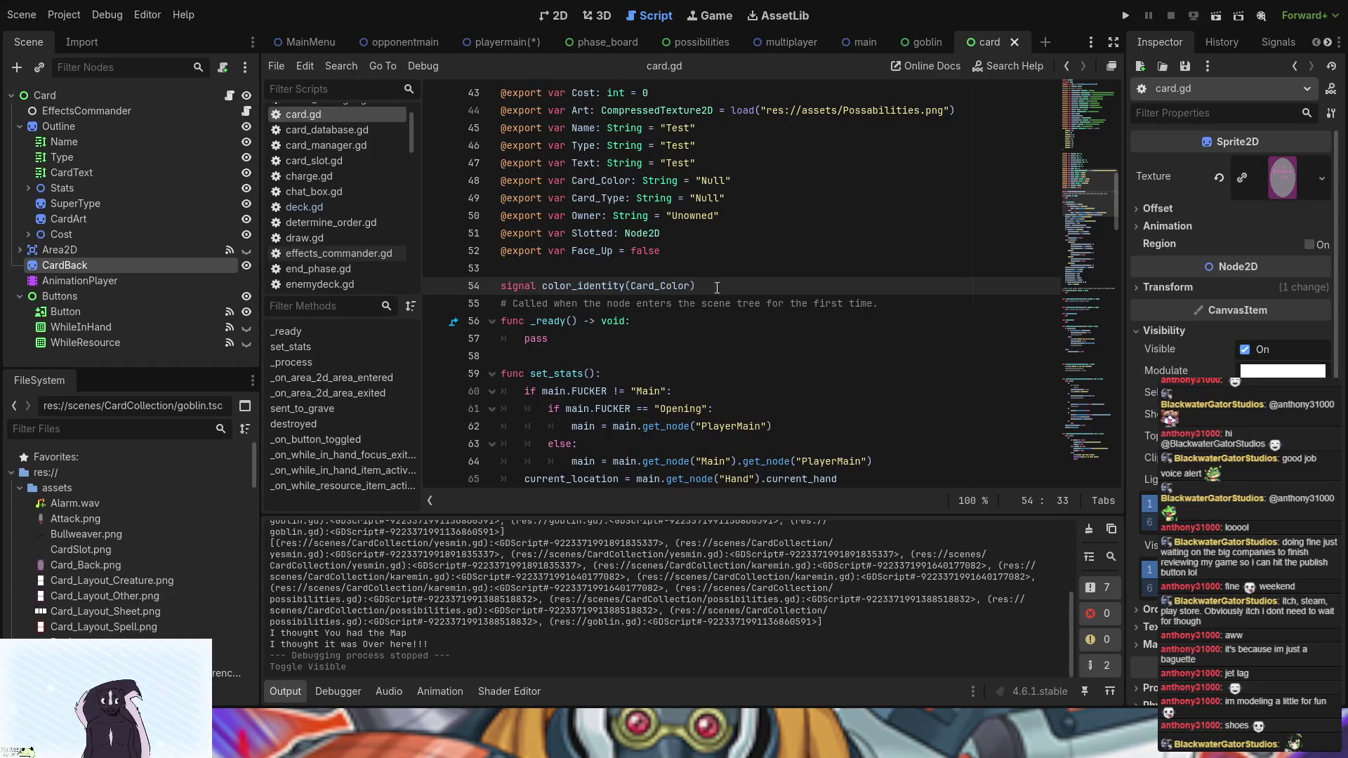
{"action": "type", "text": ": "}
{"action": "type", "text": "st"}
{"action": "type", "text": "ri"}
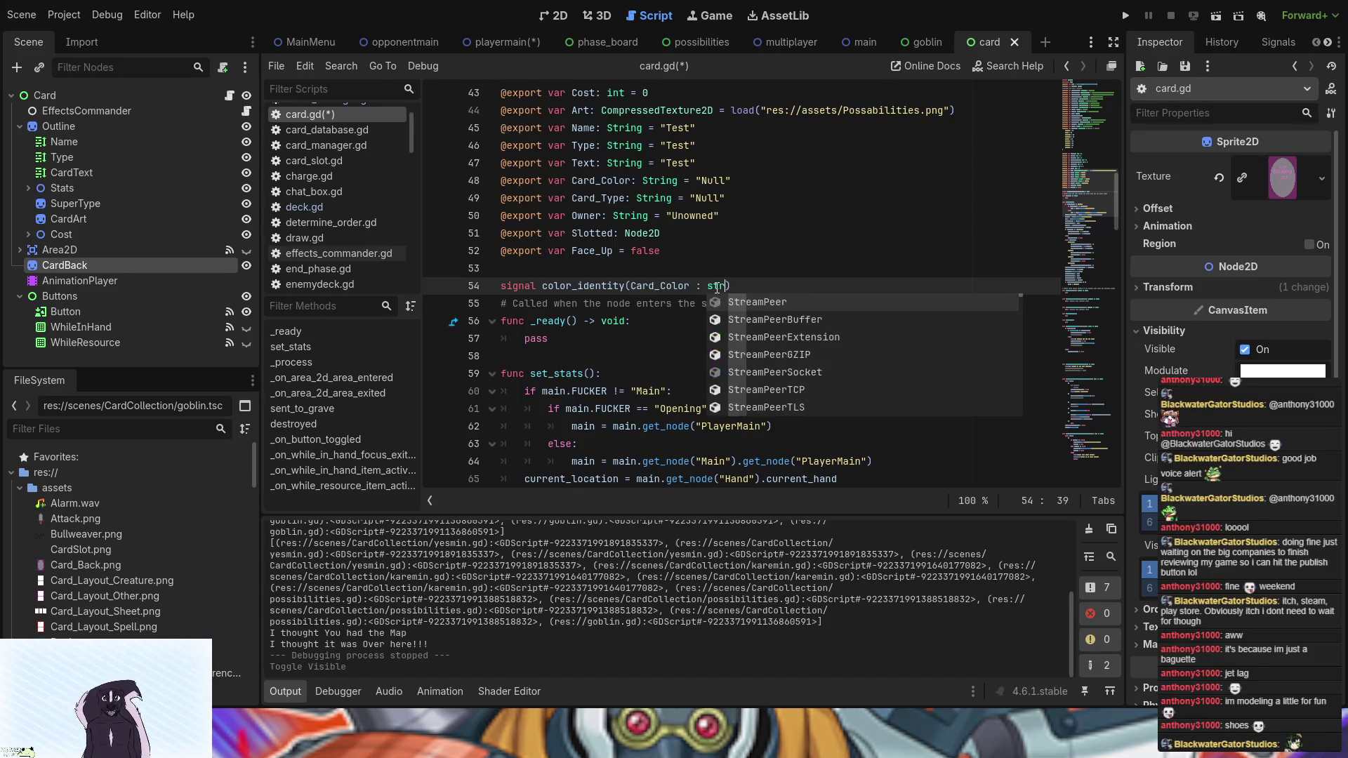
{"action": "key", "text": "Return"}
{"action": "scroll", "coordinate": [717, 287], "scroll_direction": "up", "scroll_amount": 1}
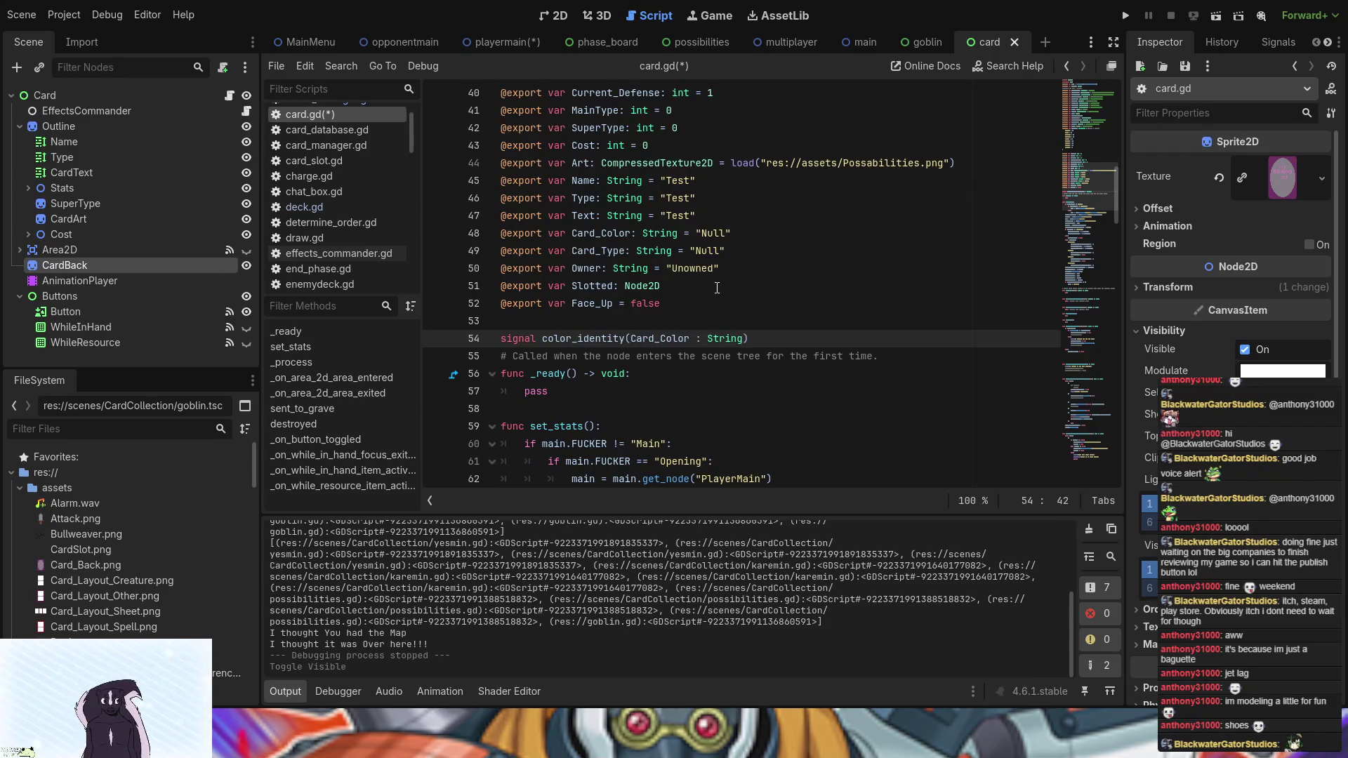
{"action": "scroll", "coordinate": [717, 287], "scroll_direction": "down", "scroll_amount": 5}
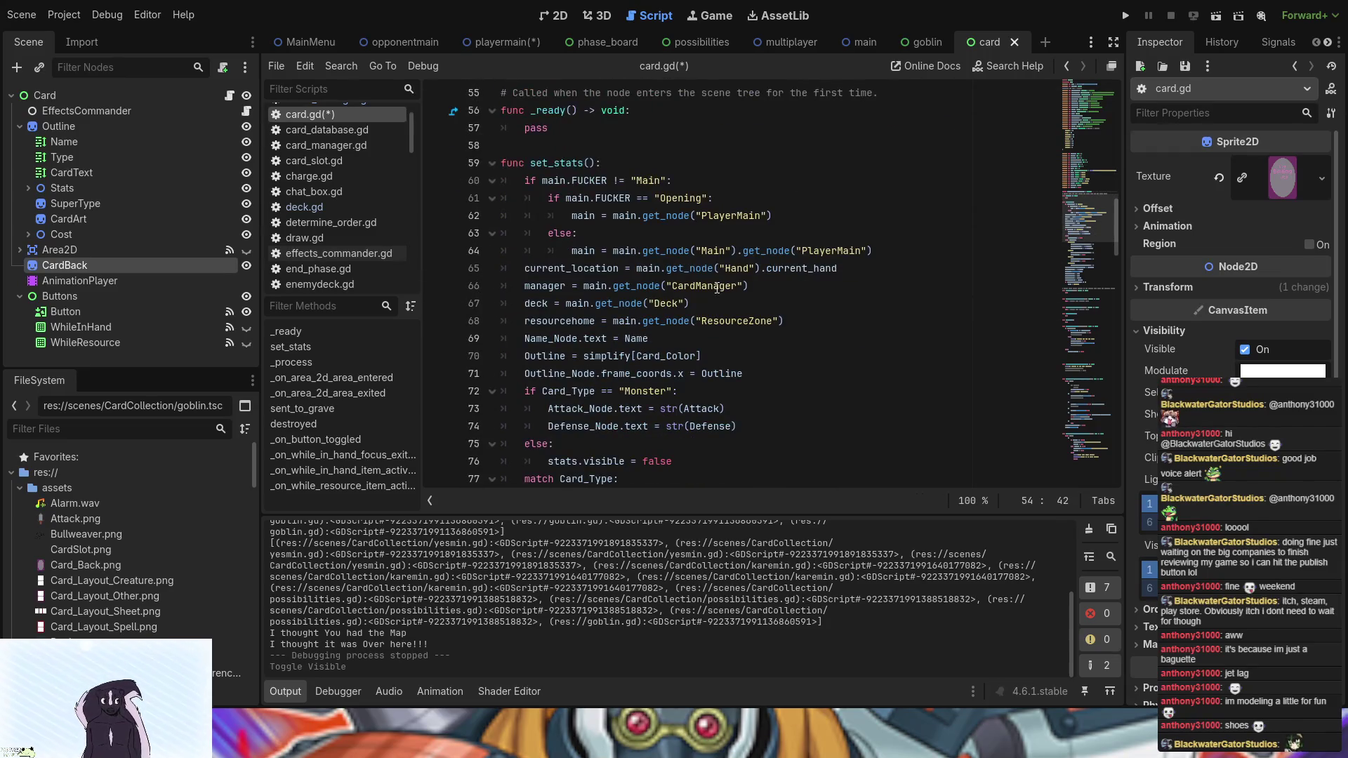
{"action": "scroll", "coordinate": [717, 287], "scroll_direction": "up", "scroll_amount": 4}
{"action": "scroll", "coordinate": [717, 287], "scroll_direction": "down", "scroll_amount": 8}
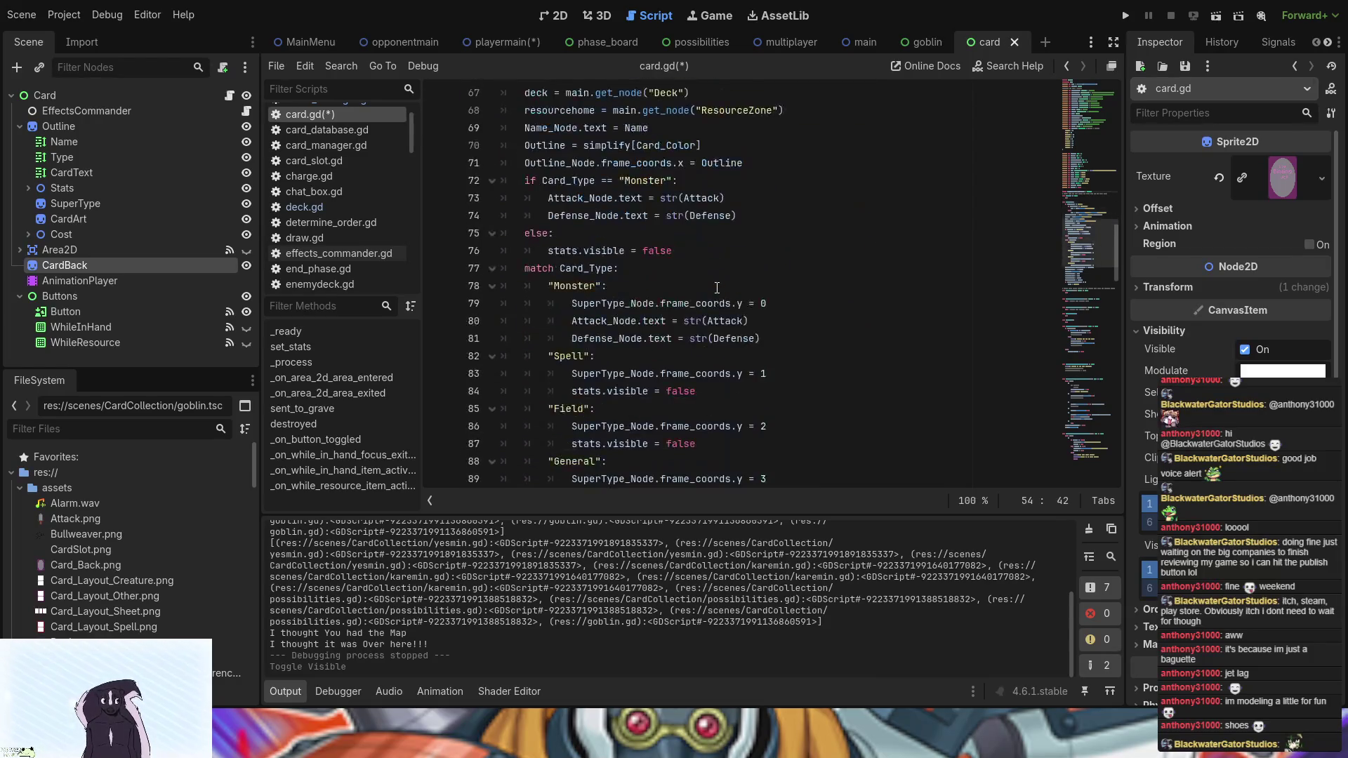
{"action": "scroll", "coordinate": [717, 287], "scroll_direction": "up", "scroll_amount": 15}
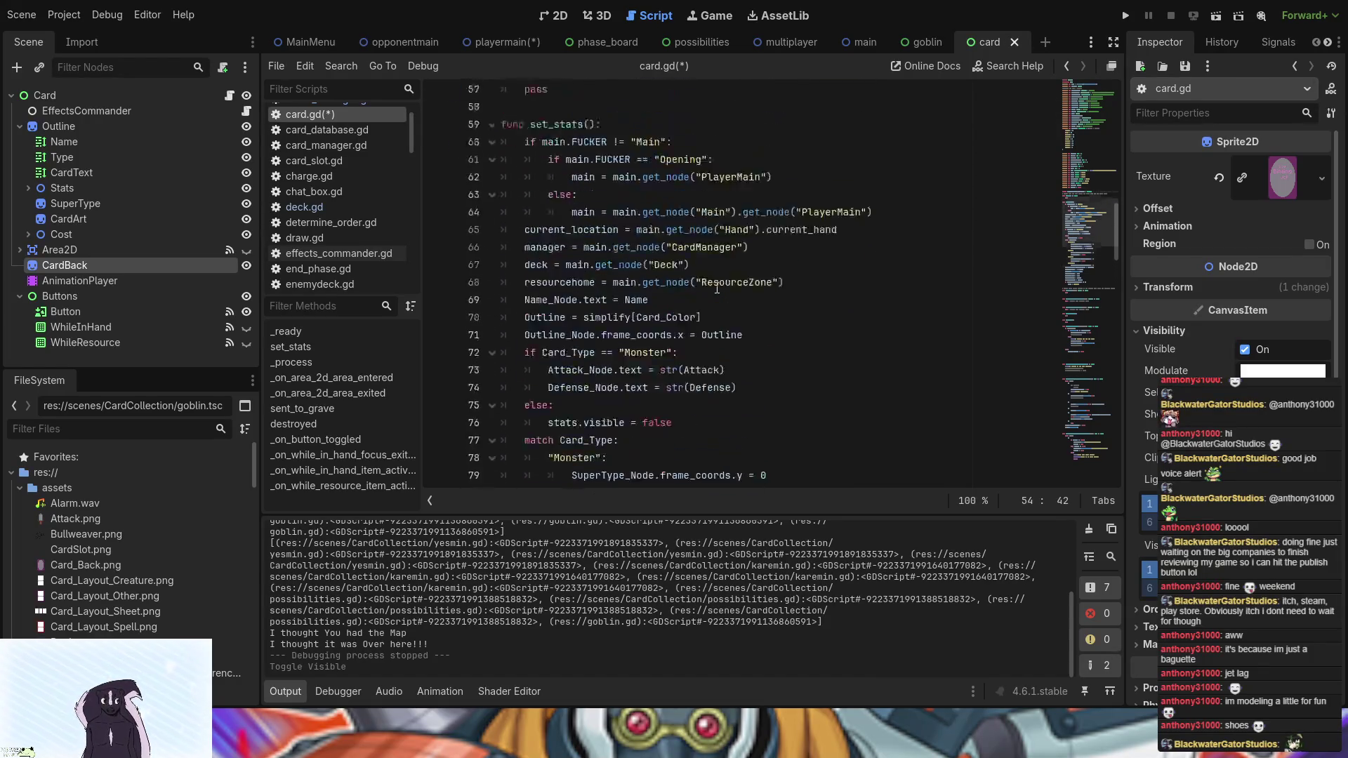
{"action": "scroll", "coordinate": [716, 287], "scroll_direction": "down", "scroll_amount": 5}
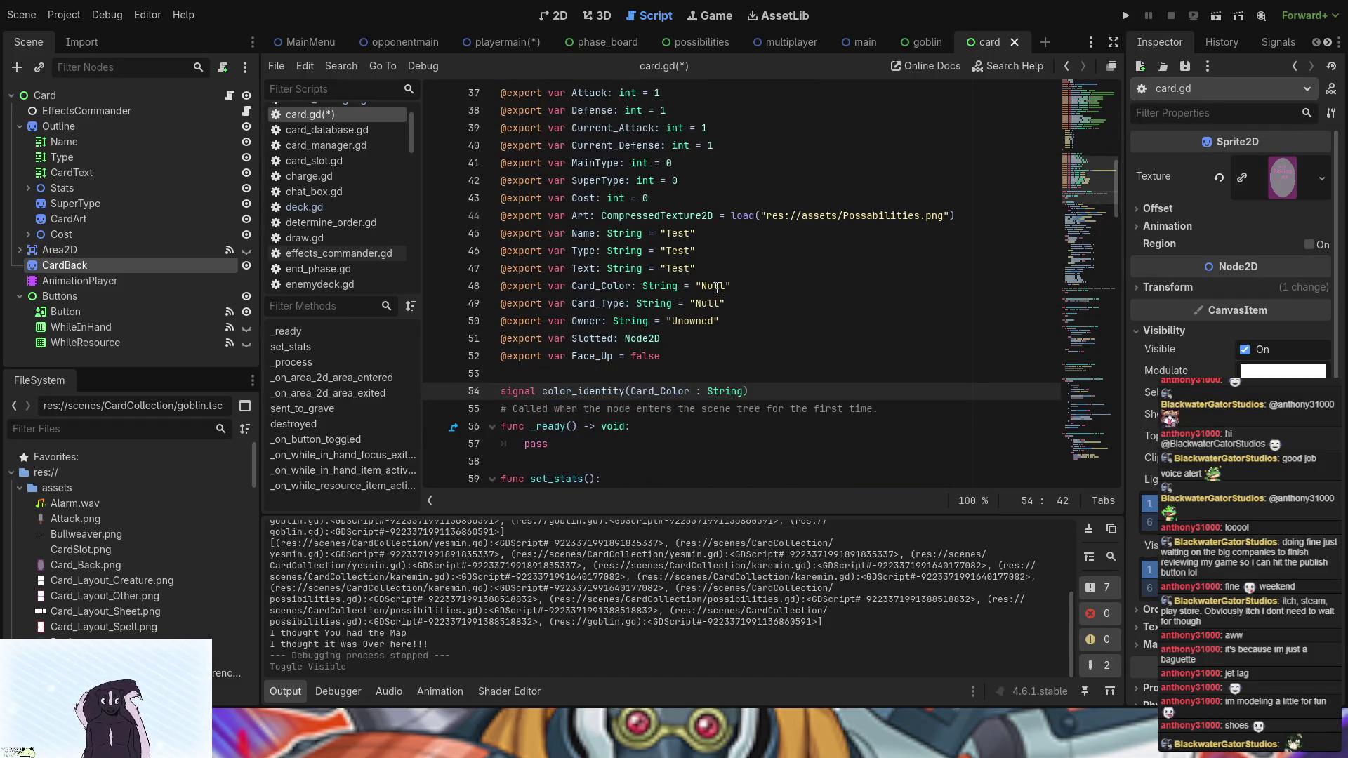
{"action": "scroll", "coordinate": [717, 287], "scroll_direction": "down", "scroll_amount": 5}
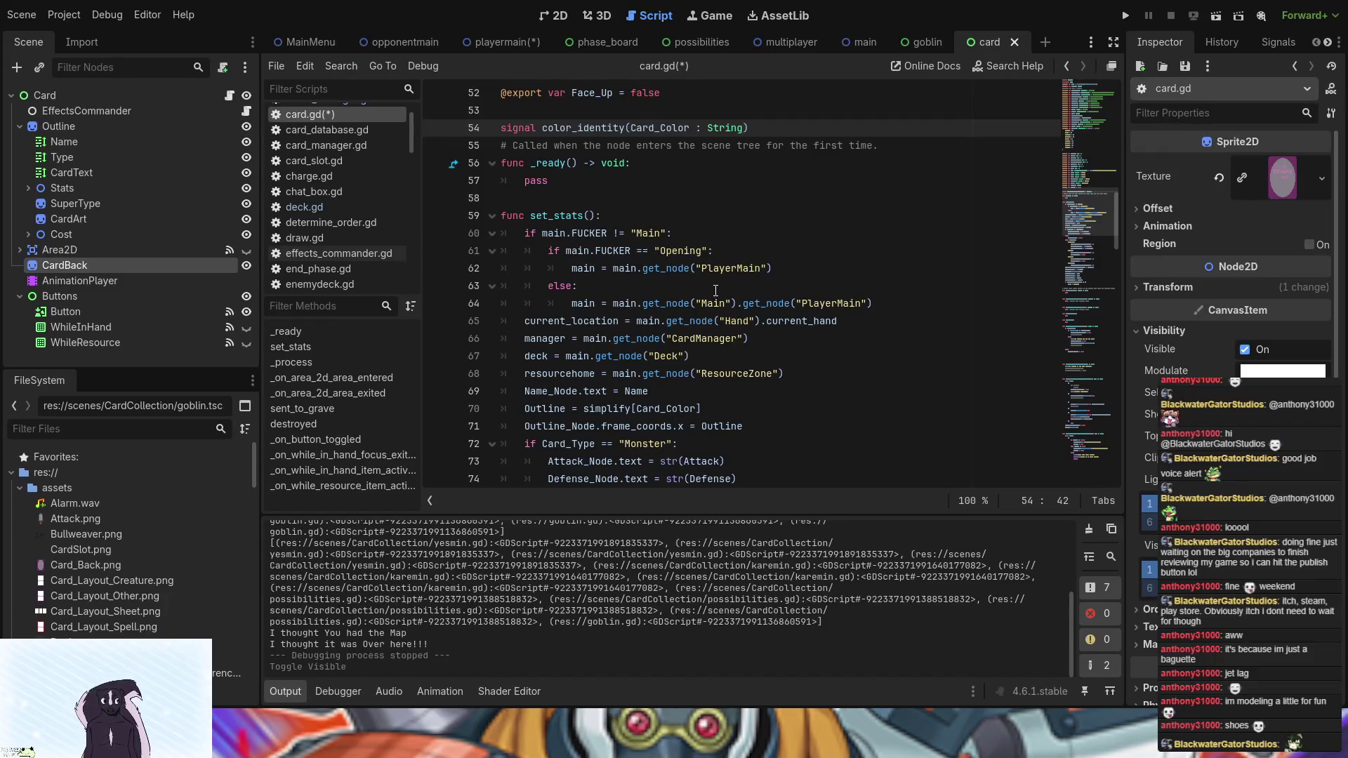
{"action": "scroll", "coordinate": [717, 292], "scroll_direction": "down", "scroll_amount": 12}
{"action": "scroll", "coordinate": [716, 290], "scroll_direction": "down", "scroll_amount": 19}
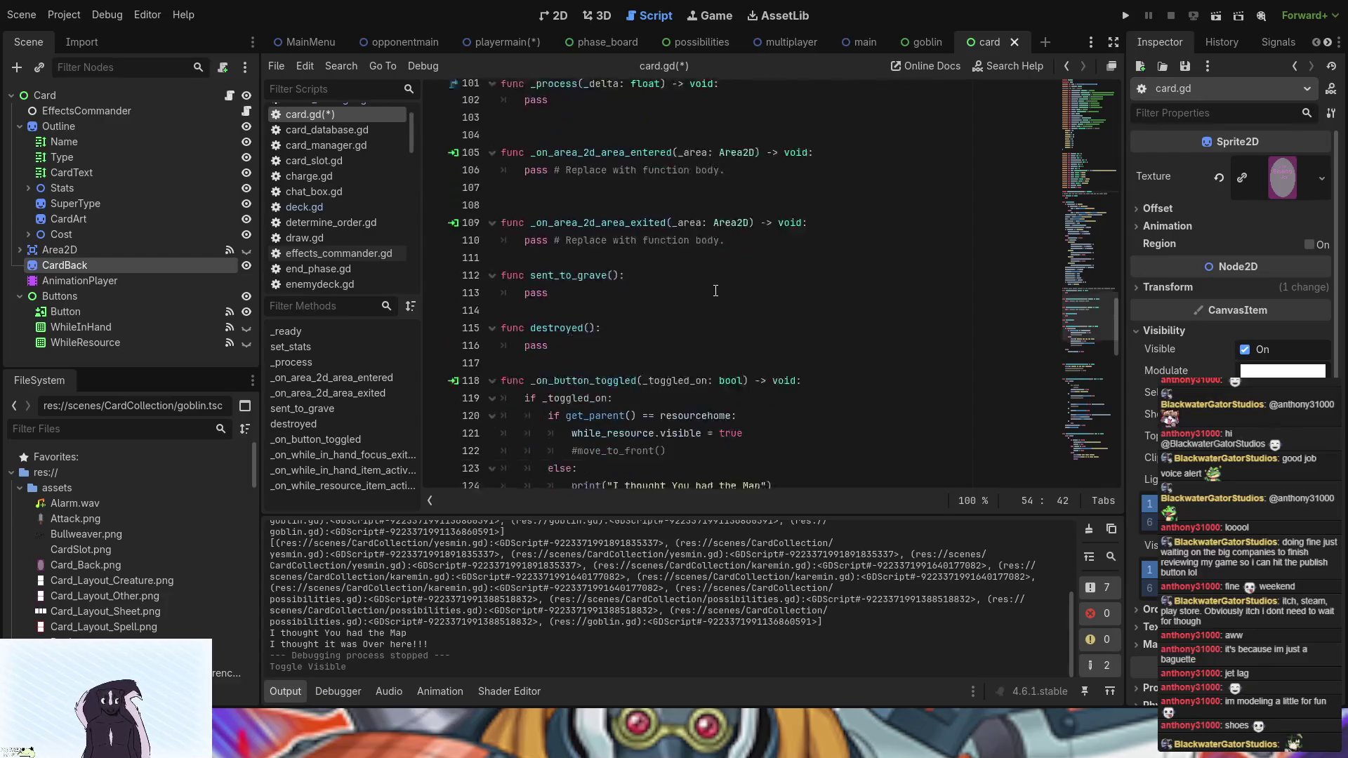
{"action": "scroll", "coordinate": [715, 291], "scroll_direction": "down", "scroll_amount": 3}
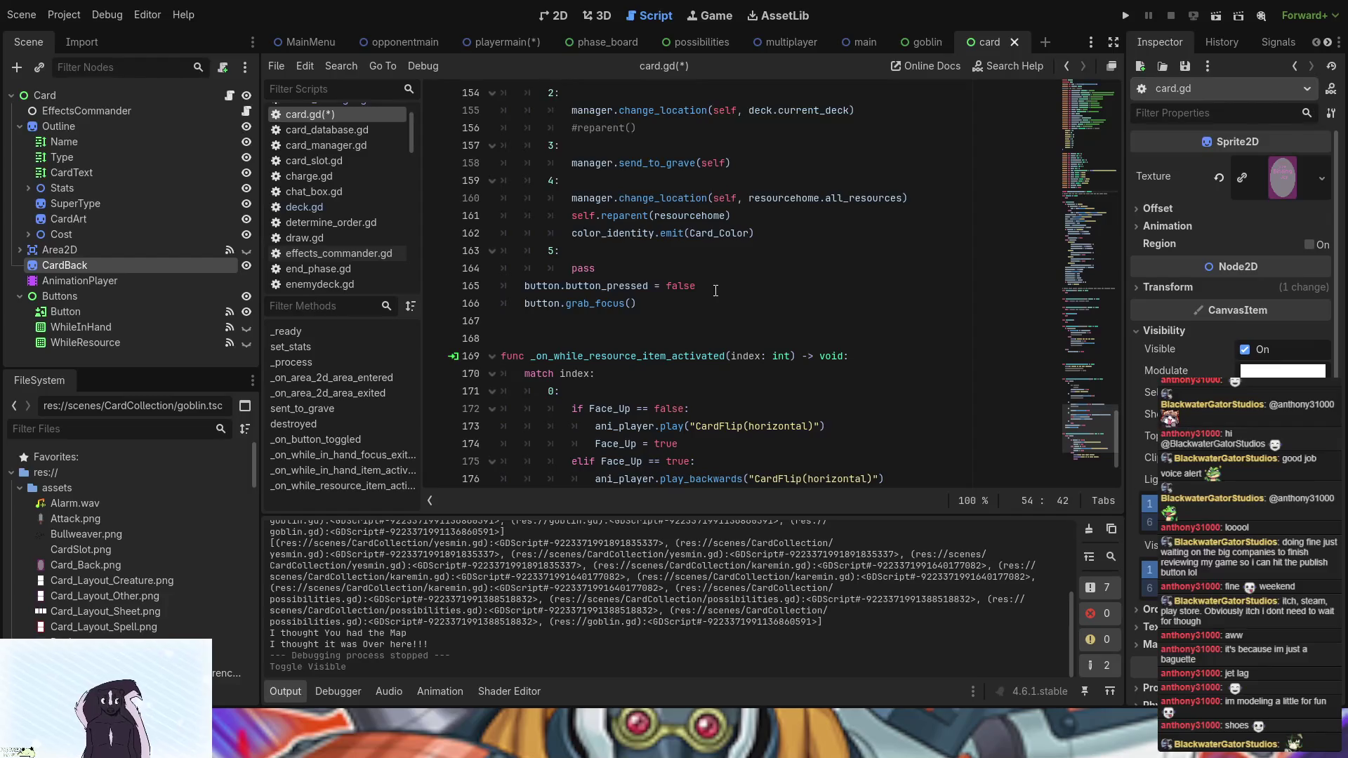
- Test-run the project on the Card Game Tests board, discard the leftmost Possibilities card, then close the game
{"action": "left_click", "coordinate": [1127, 21]}
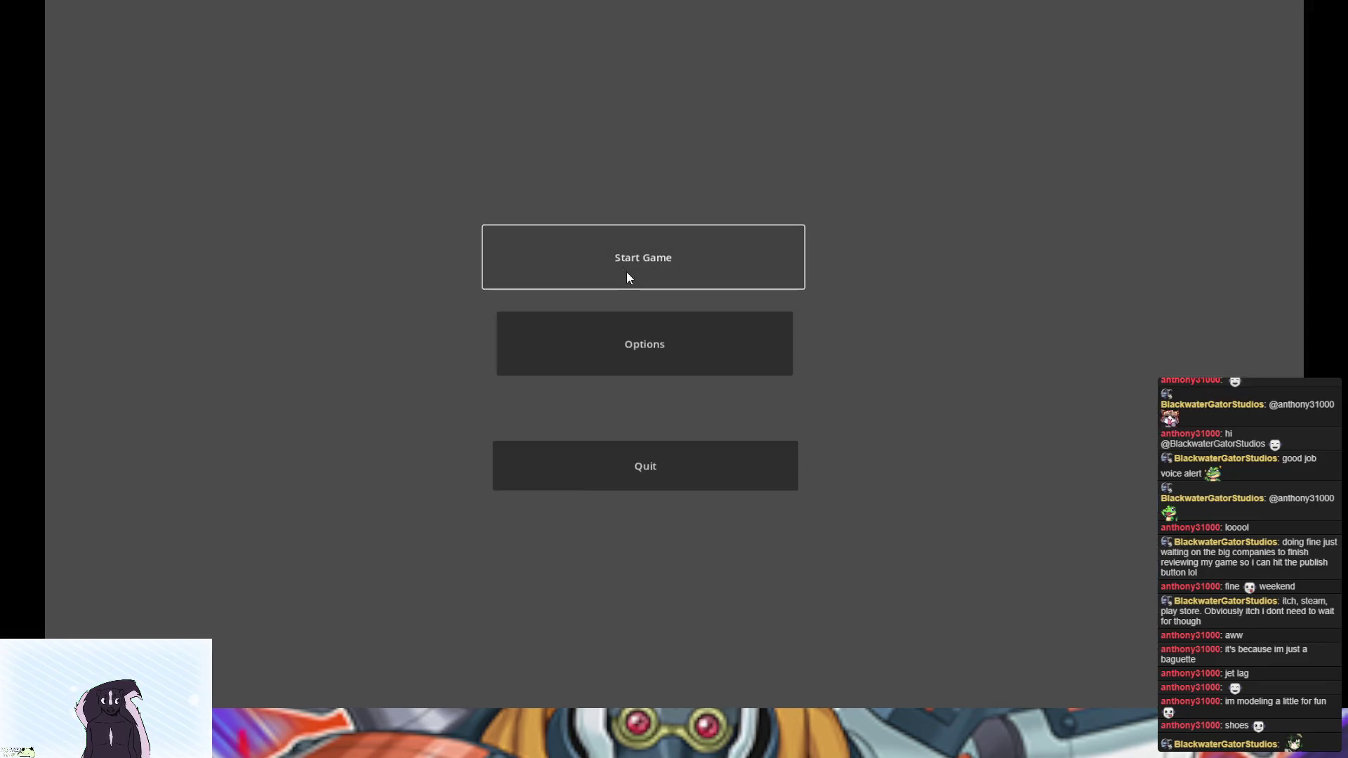
{"action": "left_click", "coordinate": [626, 274]}
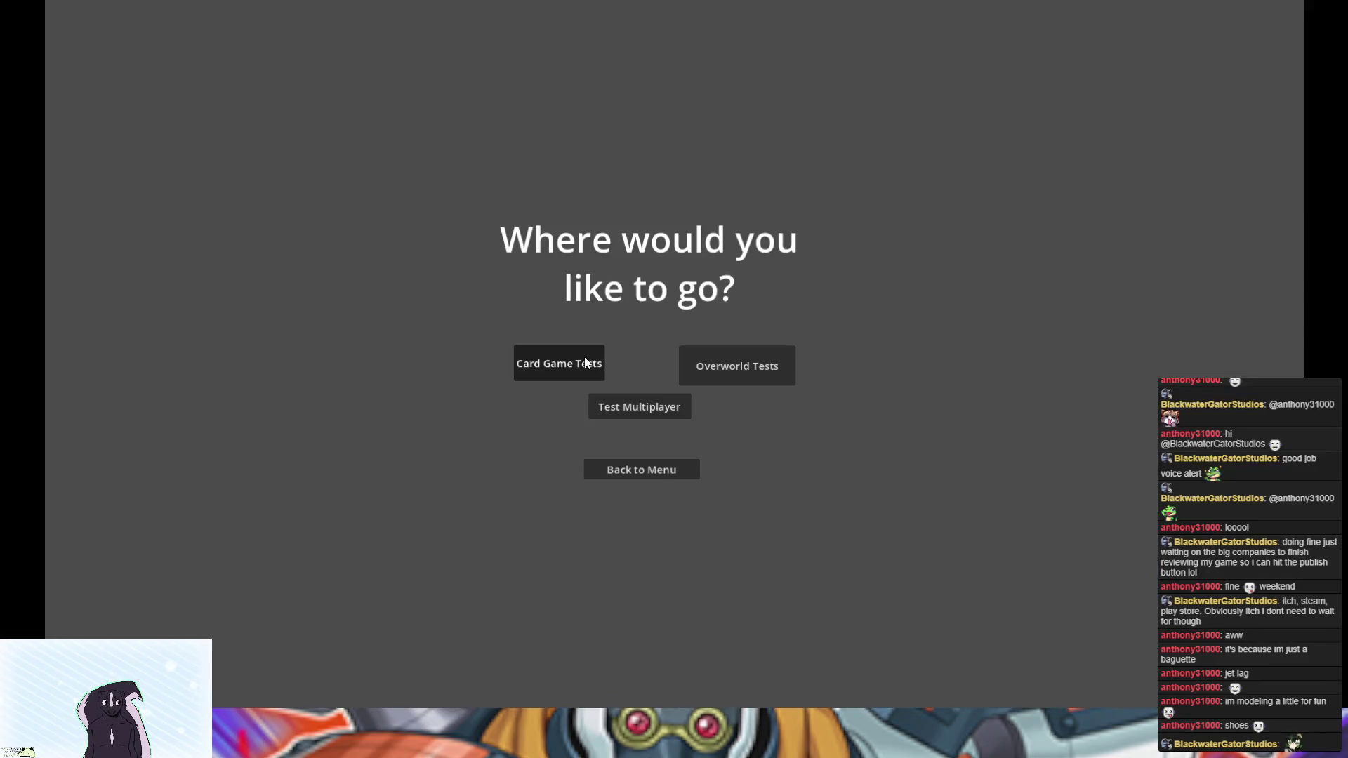
{"action": "left_click", "coordinate": [585, 357]}
{"action": "left_click", "coordinate": [386, 629]}
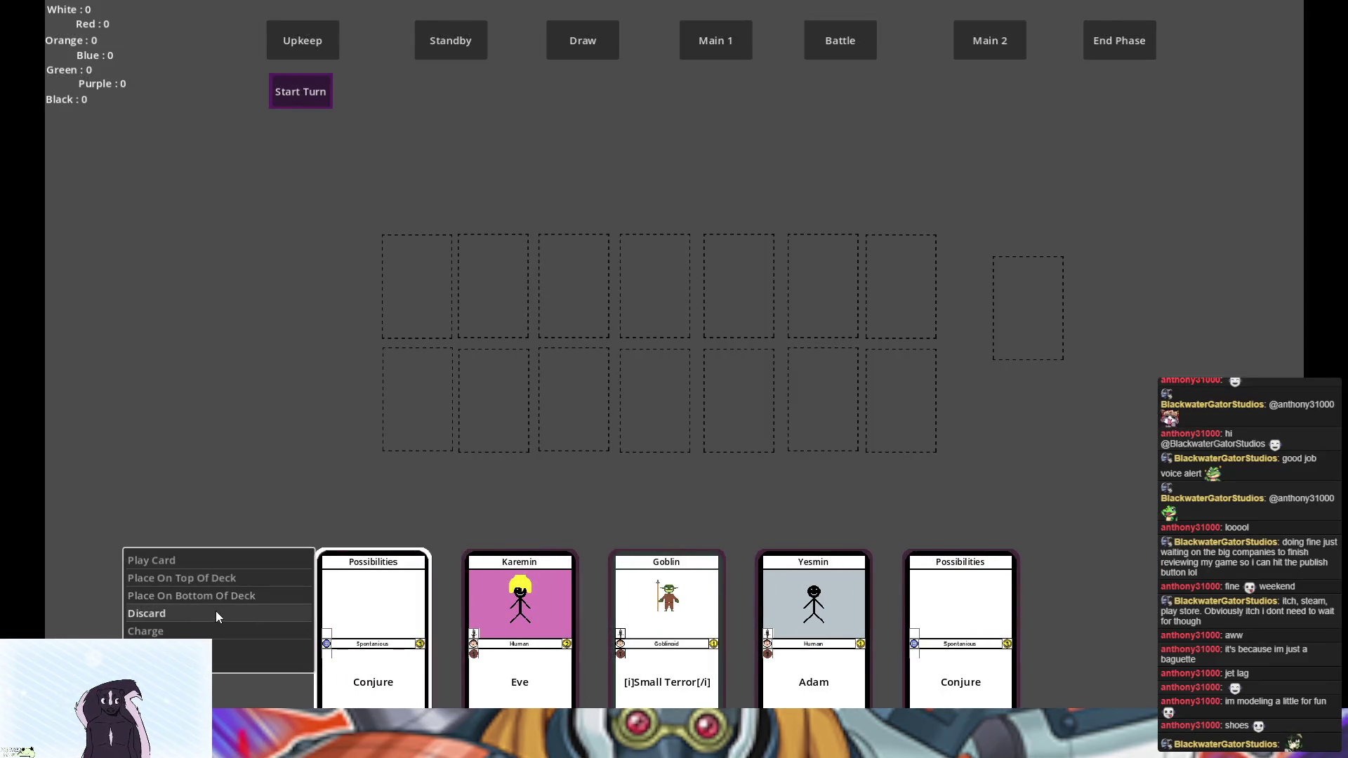
{"action": "left_click", "coordinate": [204, 631]}
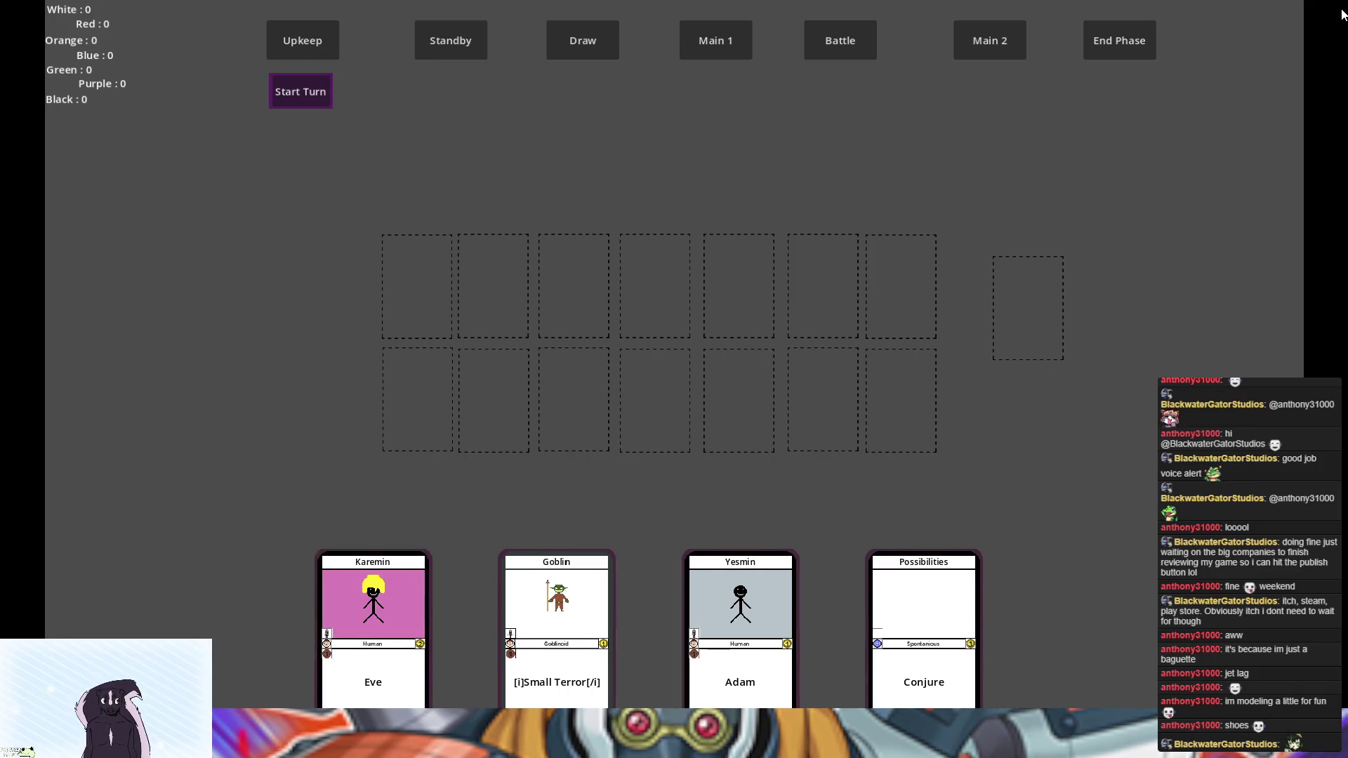
{"action": "key", "text": "alt+F4"}
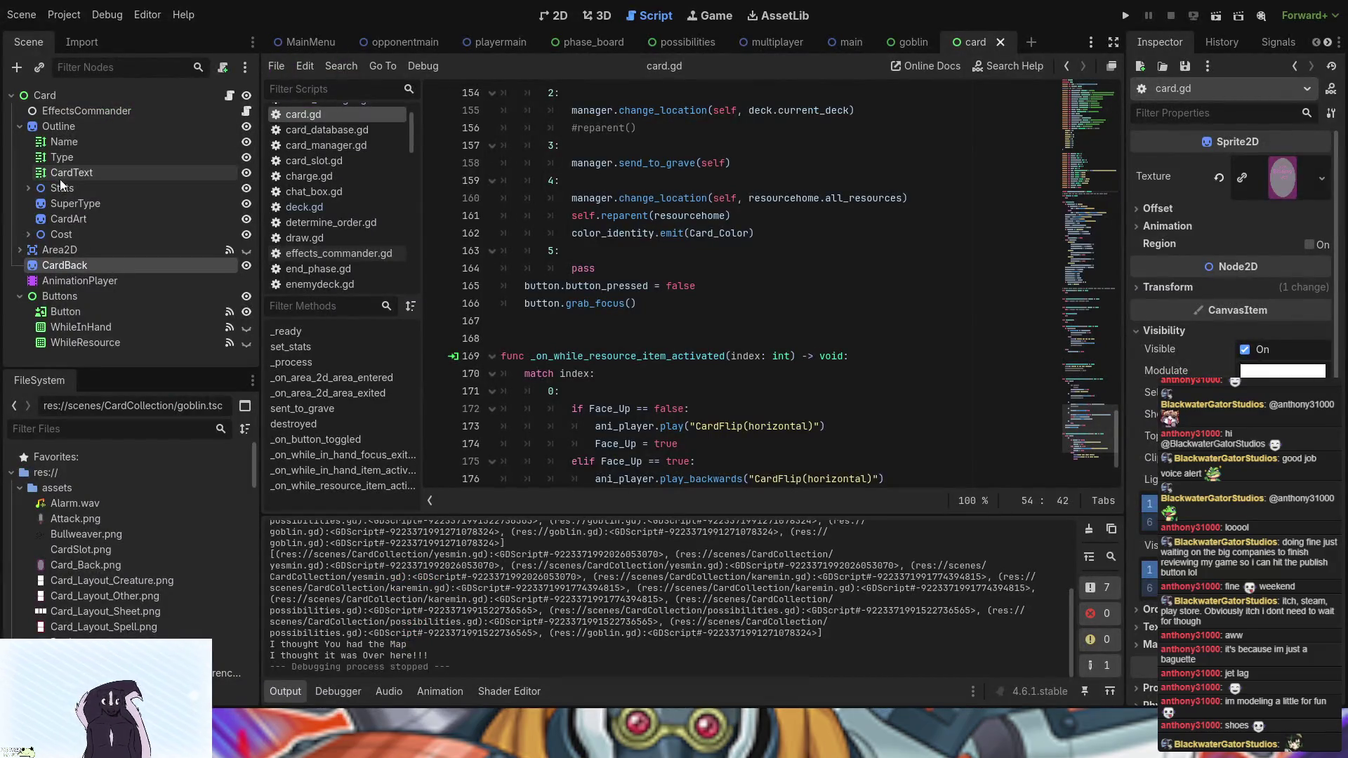
- Show the Debugger panel and review card.gd's change_location line and its reparenting to resourcehome
{"action": "left_click", "coordinate": [337, 692]}
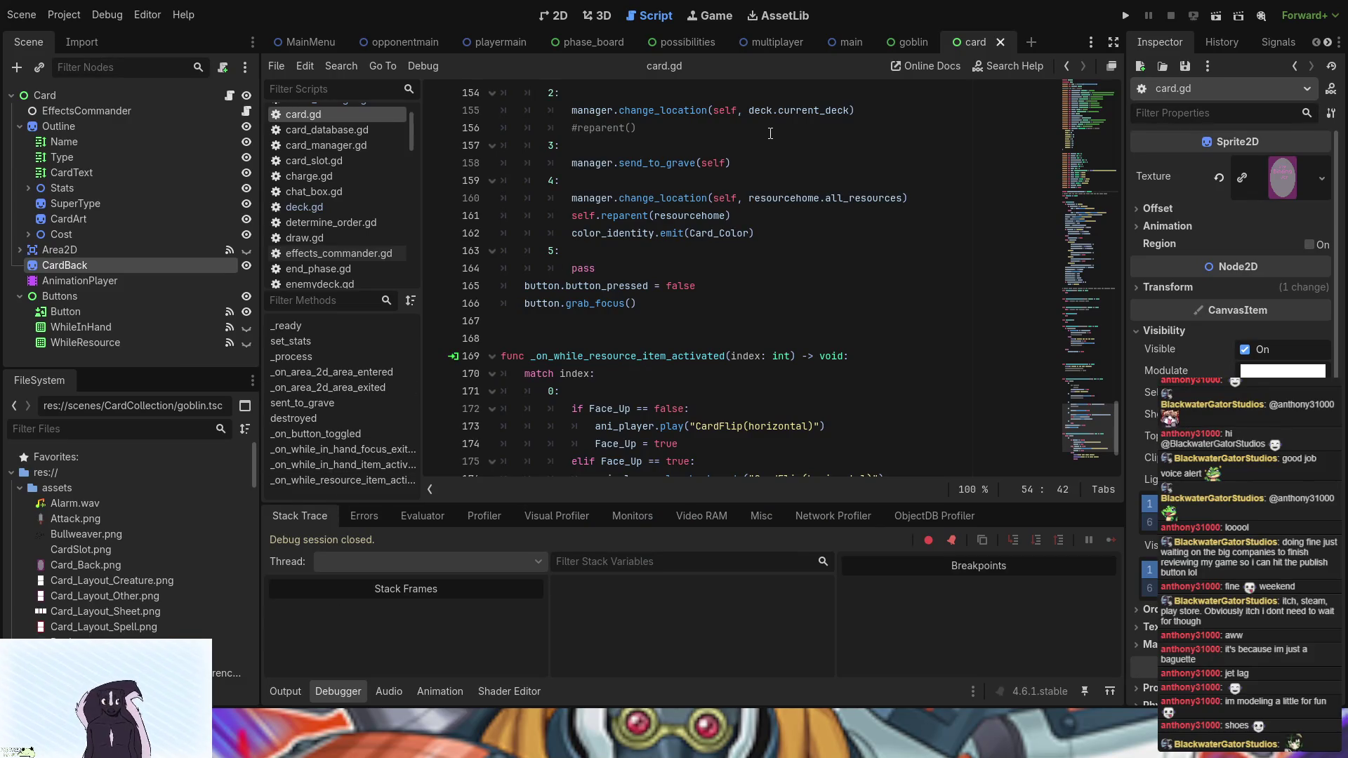
{"action": "scroll", "coordinate": [690, 368], "scroll_direction": "down", "scroll_amount": 2}
{"action": "scroll", "coordinate": [691, 369], "scroll_direction": "down", "scroll_amount": 1}
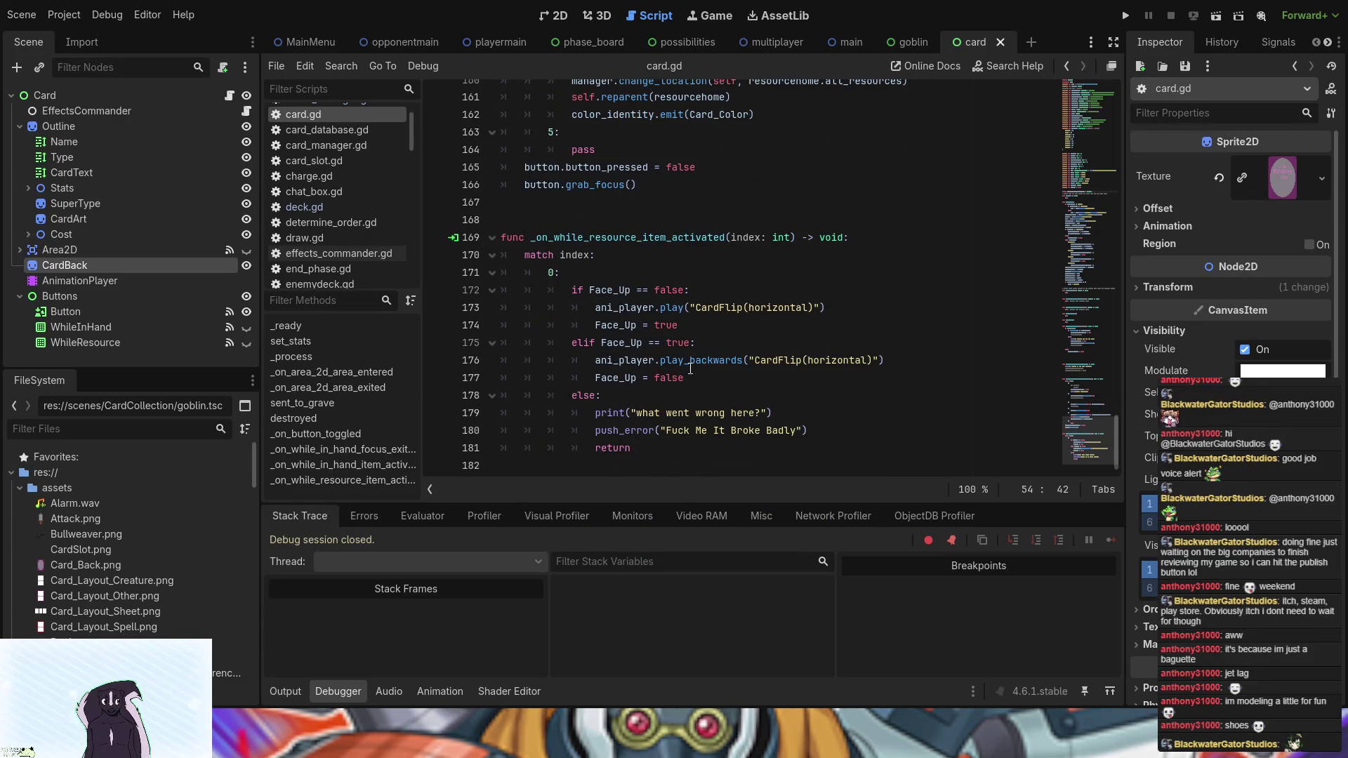
{"action": "scroll", "coordinate": [691, 369], "scroll_direction": "up", "scroll_amount": 5}
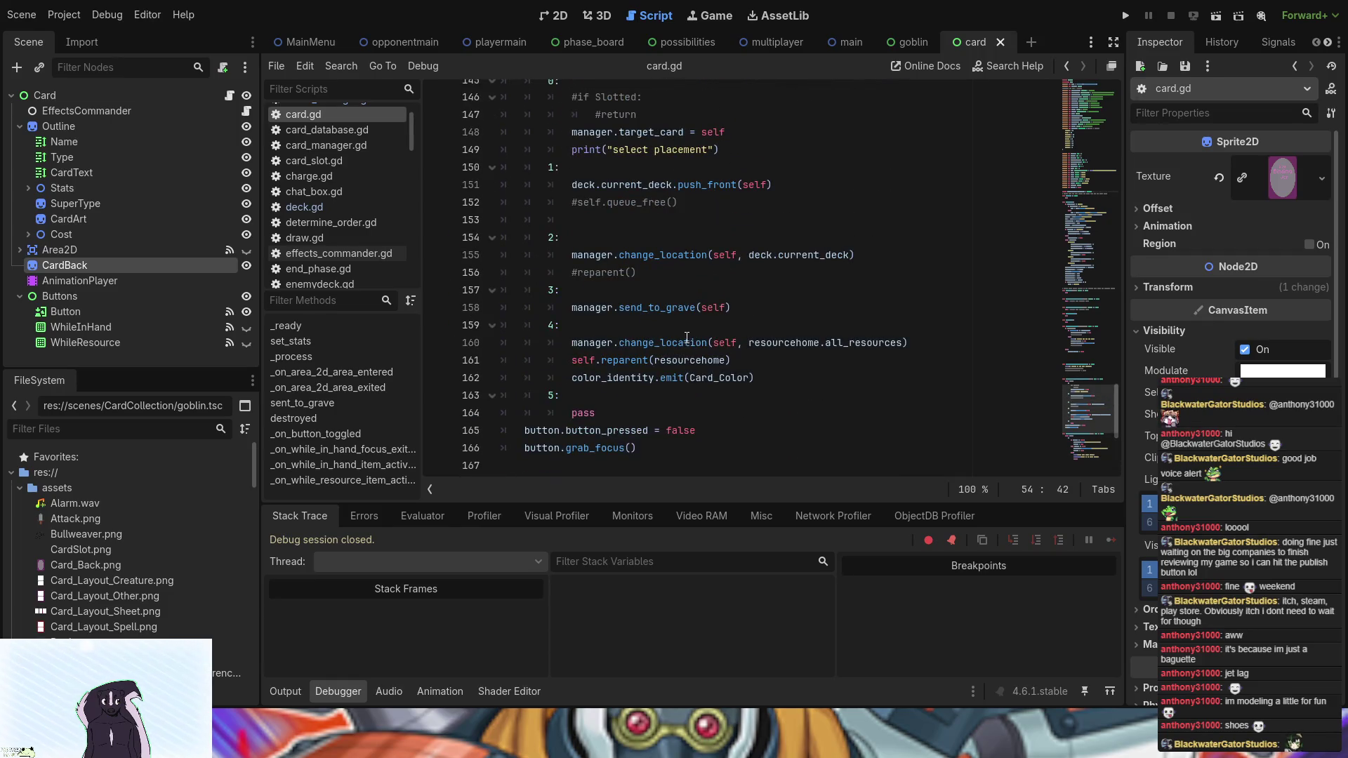
{"action": "left_click", "coordinate": [773, 342]}
{"action": "left_click", "coordinate": [824, 358]}
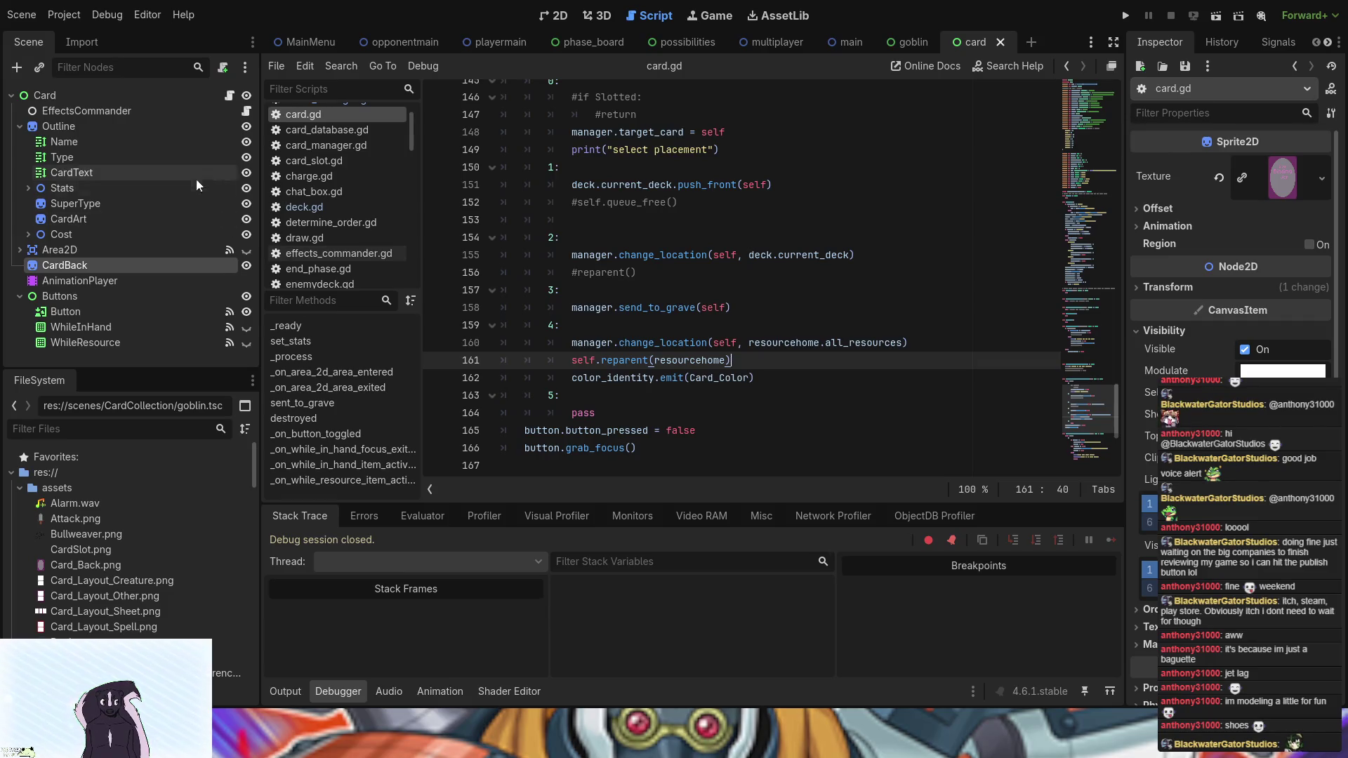
- Check card.gd's color_identity signal declaration and the line that emits color_identity
{"action": "scroll", "coordinate": [750, 303], "scroll_direction": "up", "scroll_amount": 10}
{"action": "scroll", "coordinate": [750, 304], "scroll_direction": "up", "scroll_amount": 15}
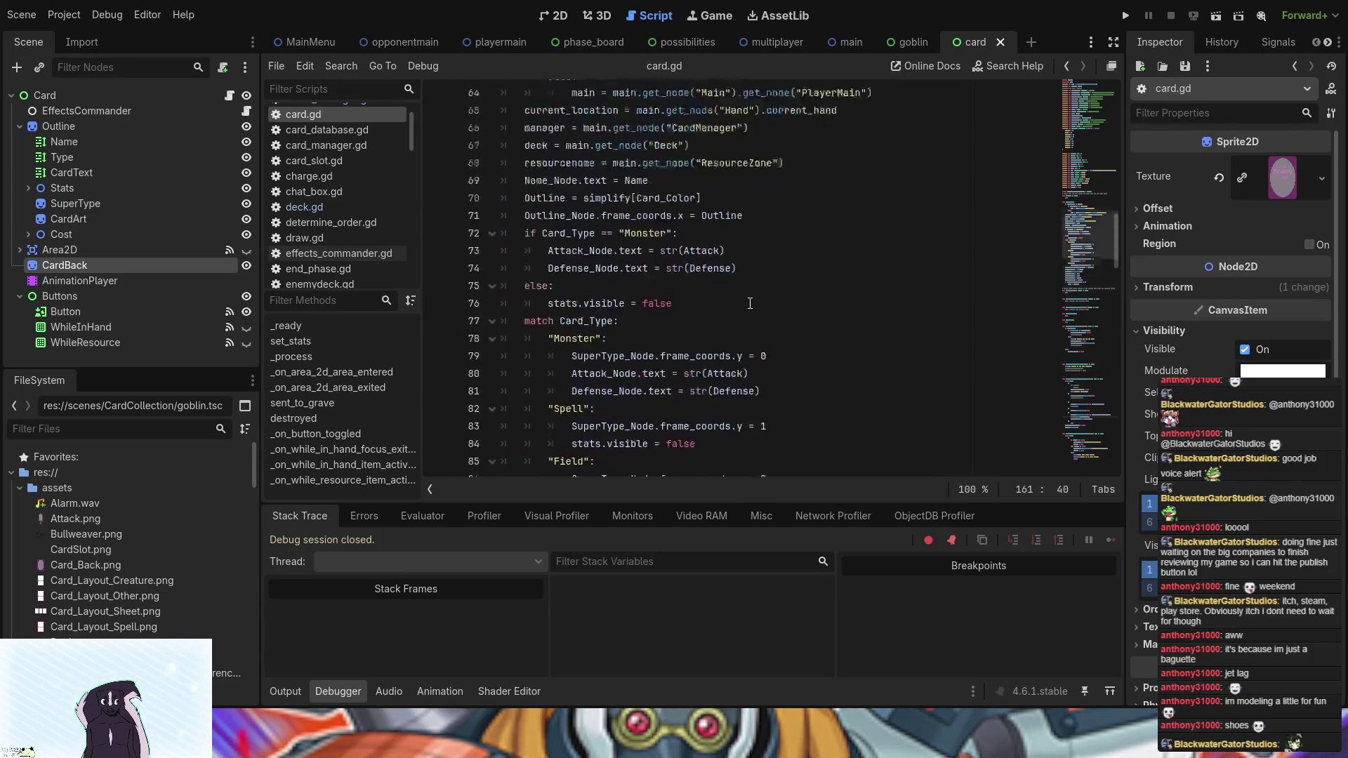
{"action": "scroll", "coordinate": [698, 315], "scroll_direction": "up", "scroll_amount": 2}
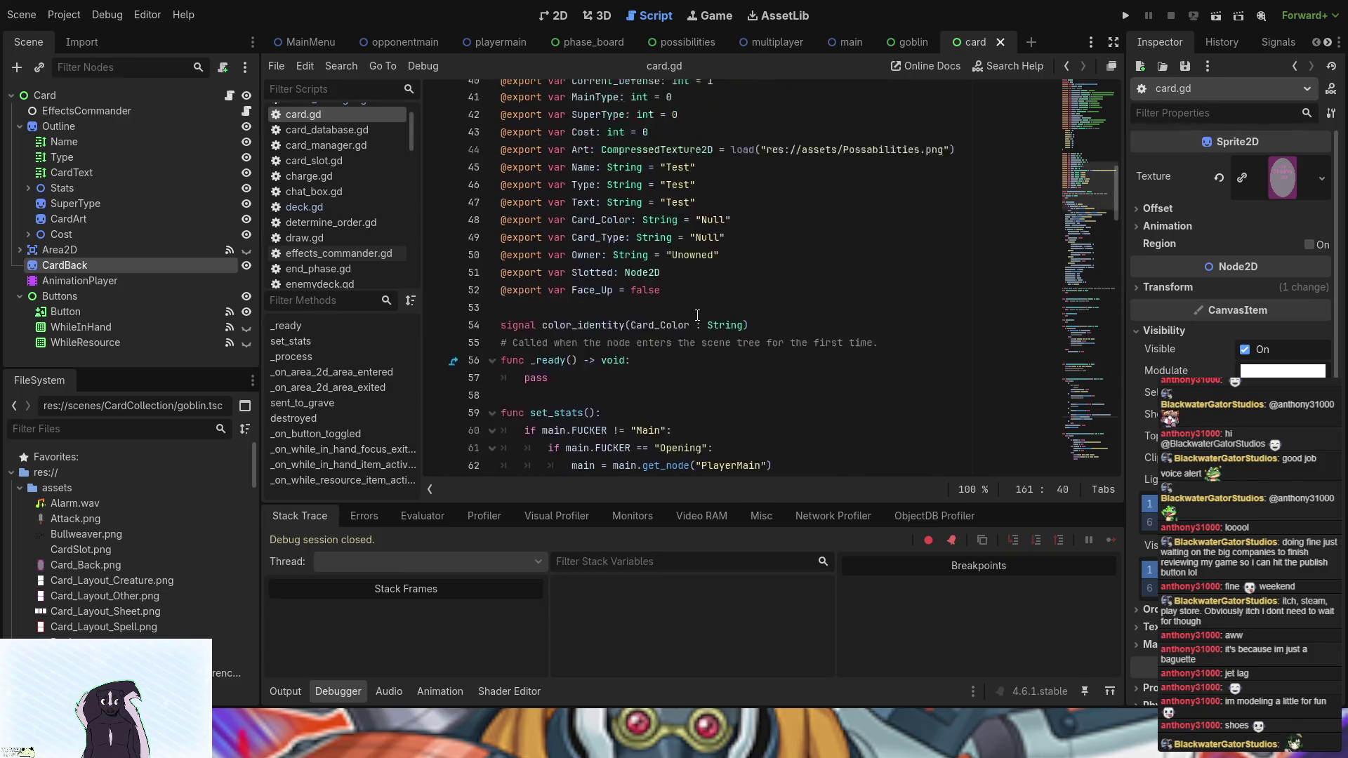
{"action": "left_click", "coordinate": [632, 378]}
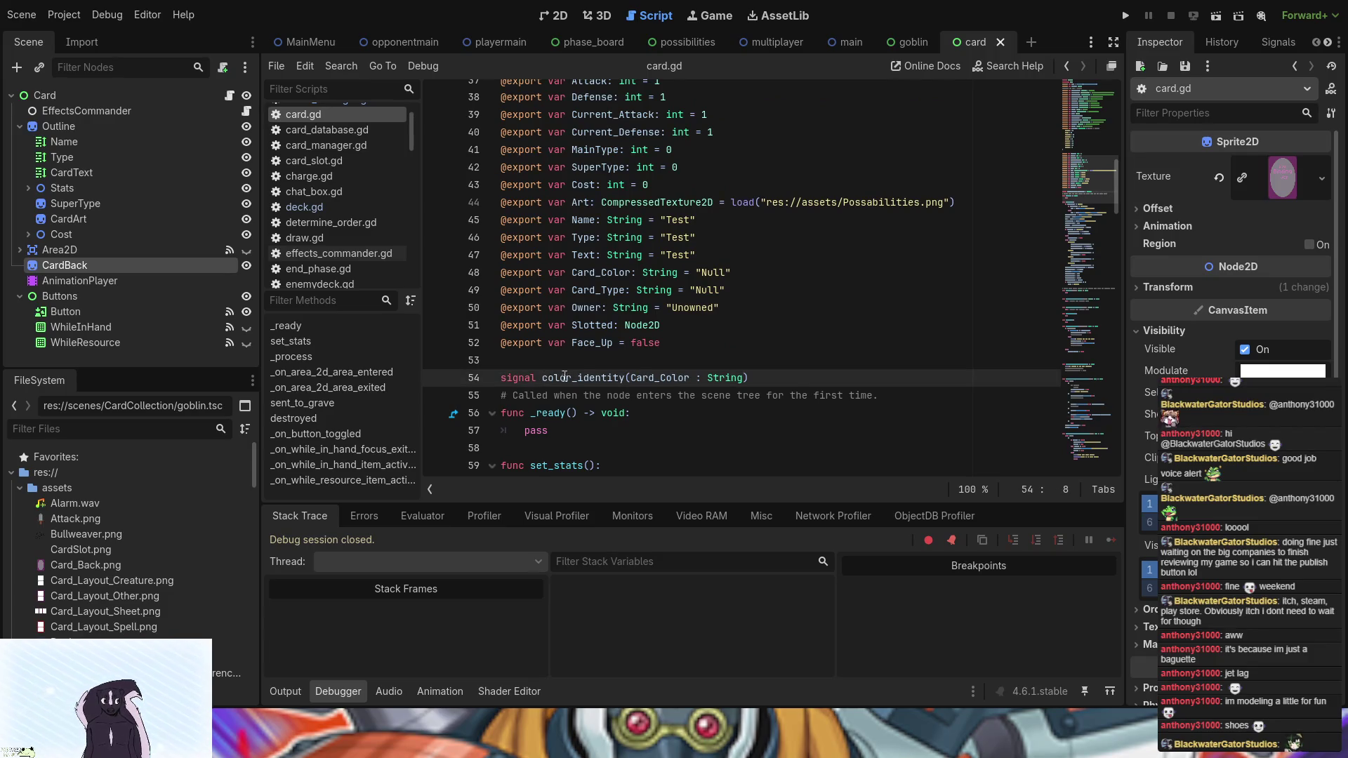
{"action": "left_click", "coordinate": [749, 378]}
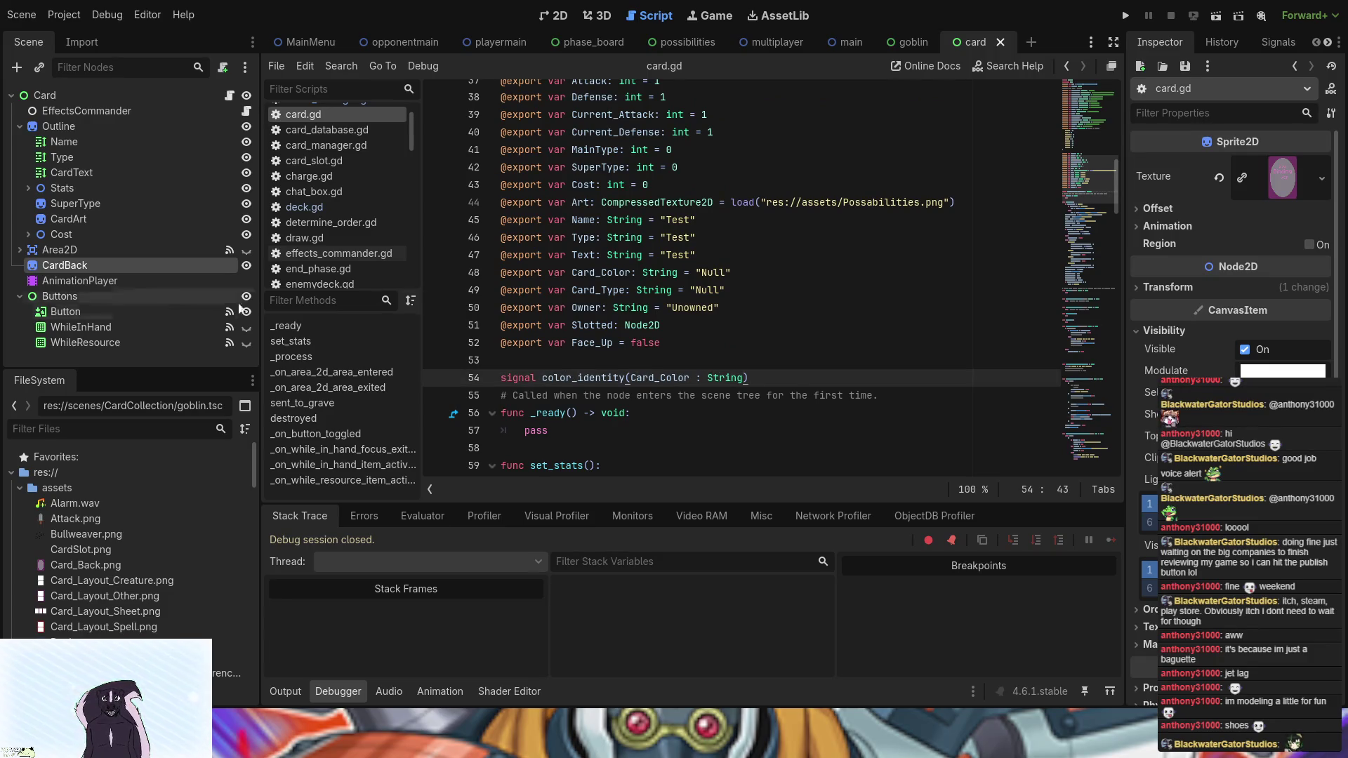
{"action": "scroll", "coordinate": [885, 433], "scroll_direction": "down", "scroll_amount": 9}
{"action": "scroll", "coordinate": [884, 434], "scroll_direction": "down", "scroll_amount": 20}
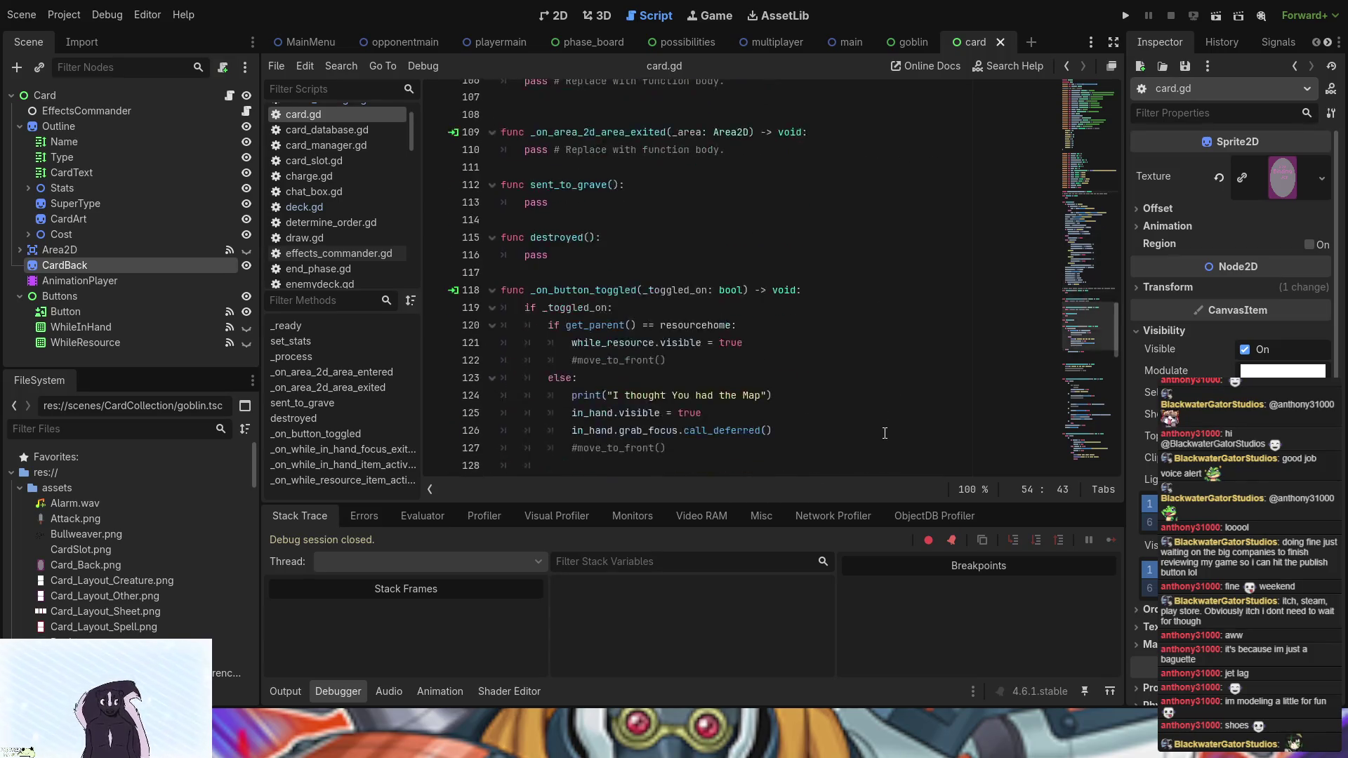
{"action": "scroll", "coordinate": [885, 433], "scroll_direction": "down", "scroll_amount": 6}
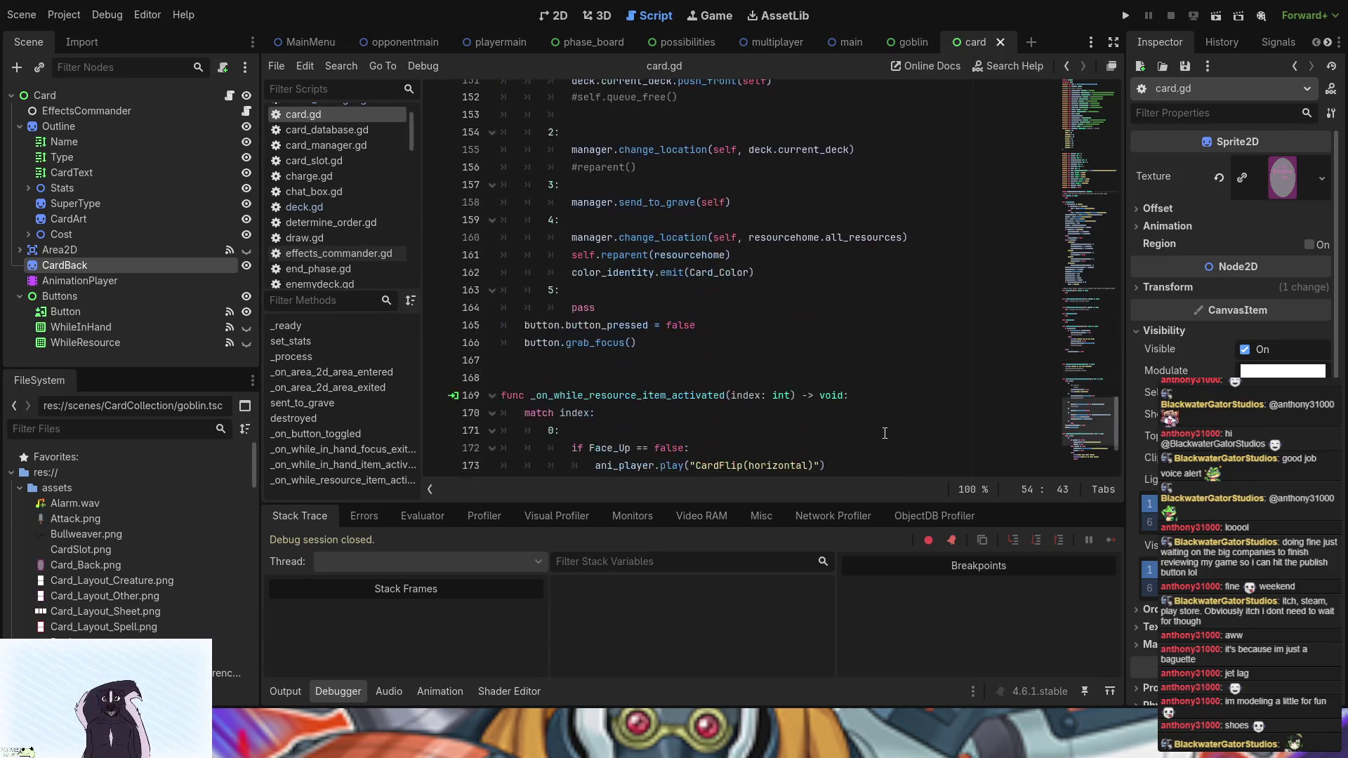
{"action": "left_click", "coordinate": [602, 274]}
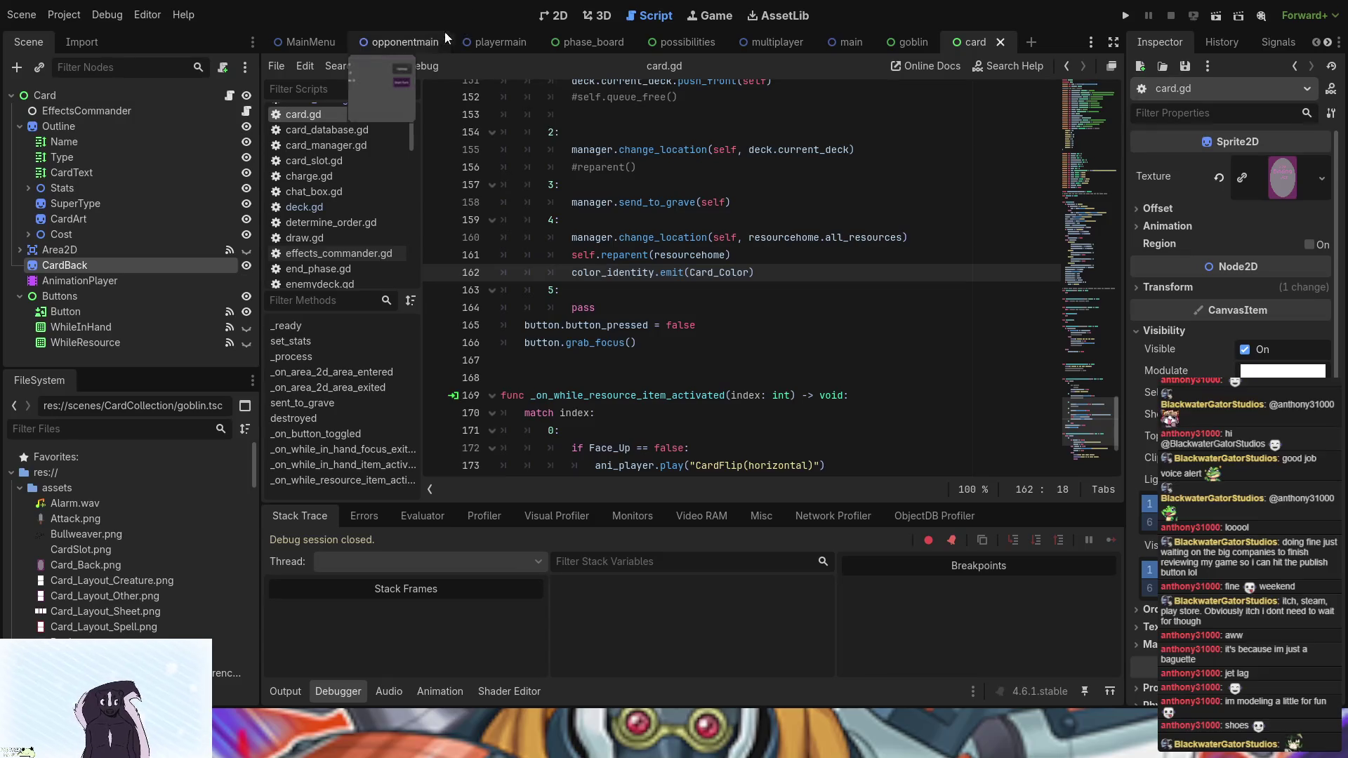
- In the opponentmain scene, open resource_zone.gd, inspect ResourceZone's signals and select the _on_card_color_identity handler name
{"action": "left_click", "coordinate": [406, 43]}
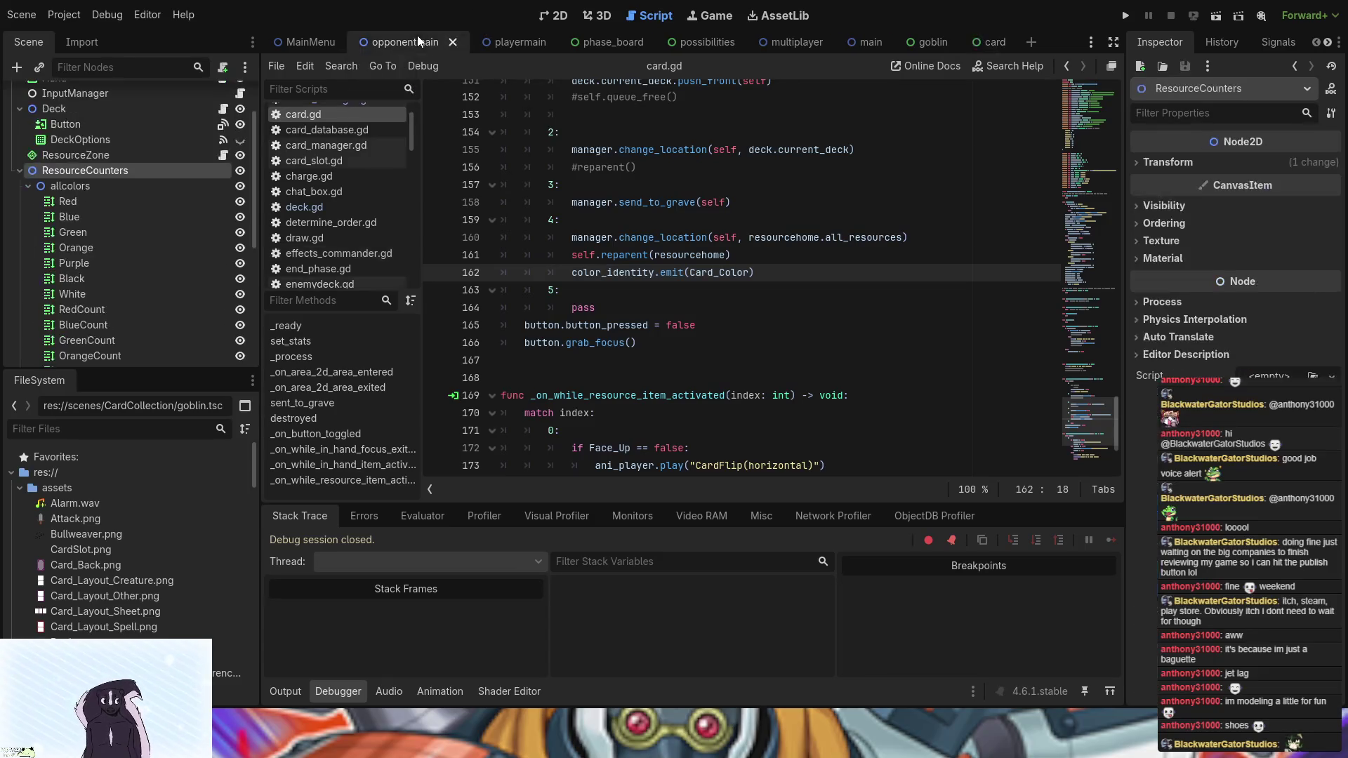
{"action": "left_click", "coordinate": [224, 156]}
{"action": "left_click", "coordinate": [184, 153]}
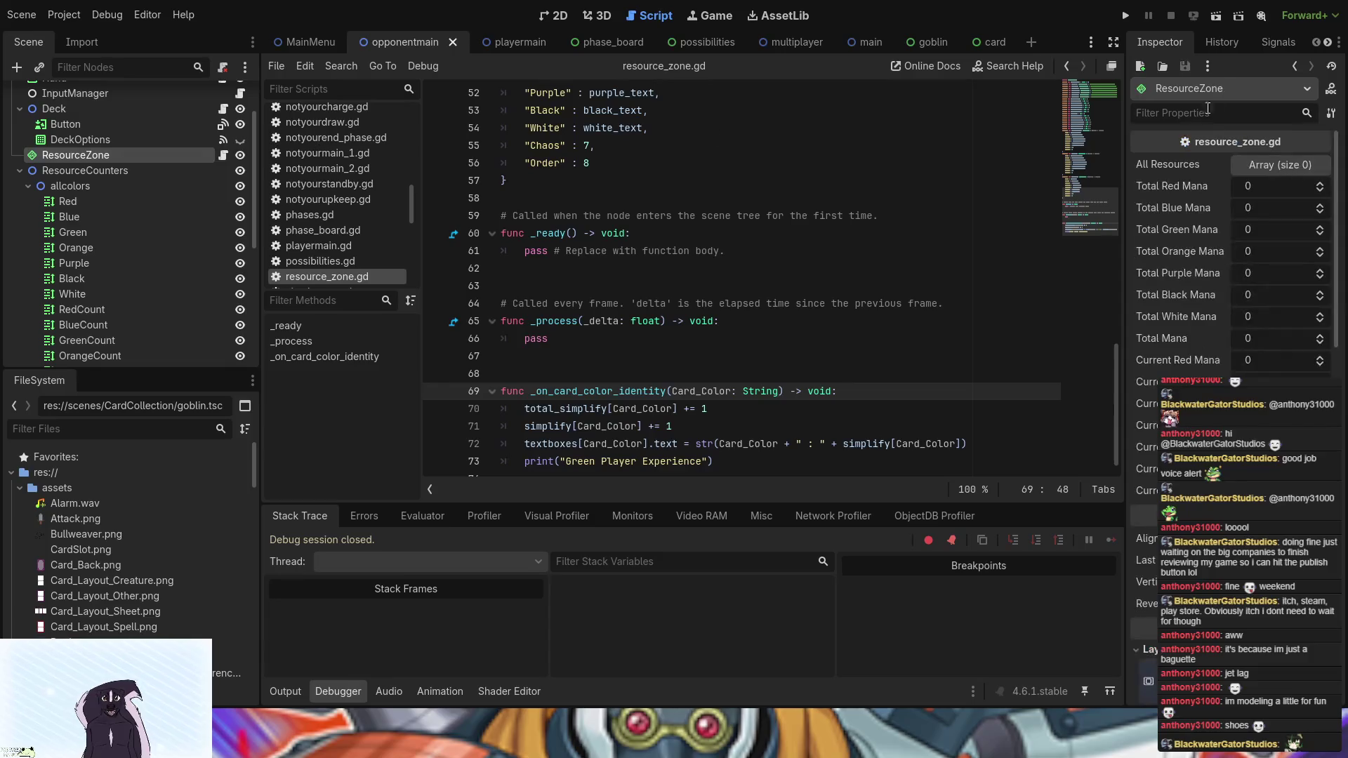
{"action": "left_click", "coordinate": [1262, 45]}
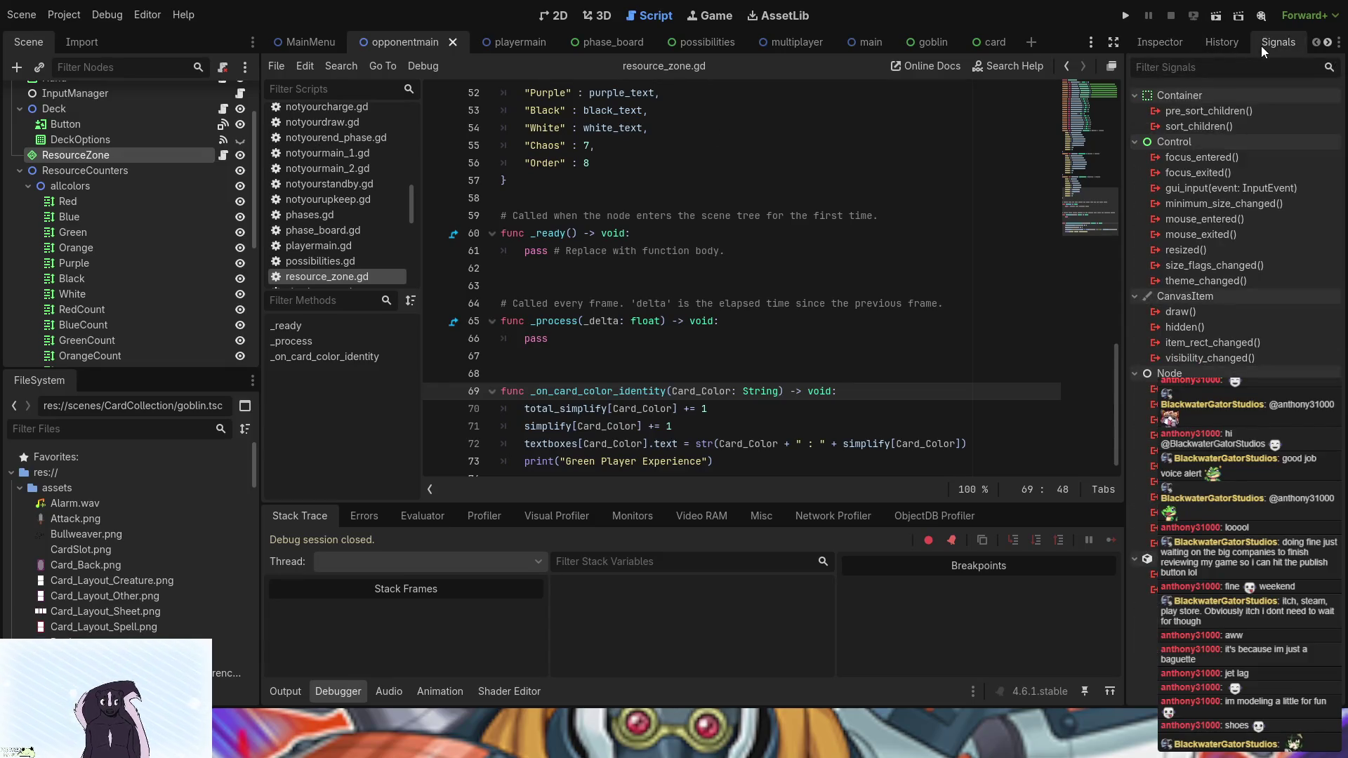
{"action": "left_click", "coordinate": [1165, 45]}
{"action": "scroll", "coordinate": [720, 316], "scroll_direction": "down", "scroll_amount": 1}
{"action": "left_click_drag", "start_coordinate": [538, 378], "coordinate": [674, 377]}
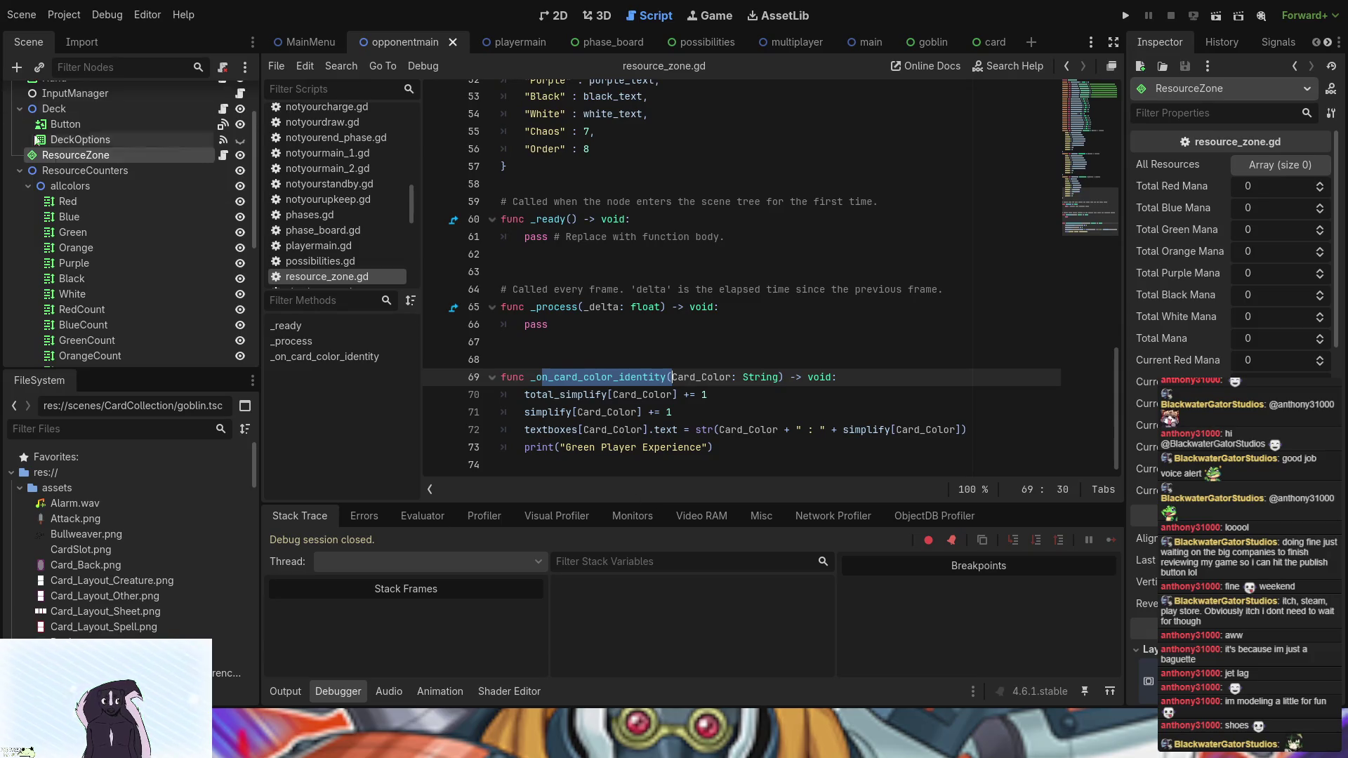
- Inspect the ResourceCounters, allcolors and graveyard card nodes and view a card's signals
{"action": "left_click", "coordinate": [113, 174]}
{"action": "left_click", "coordinate": [110, 184]}
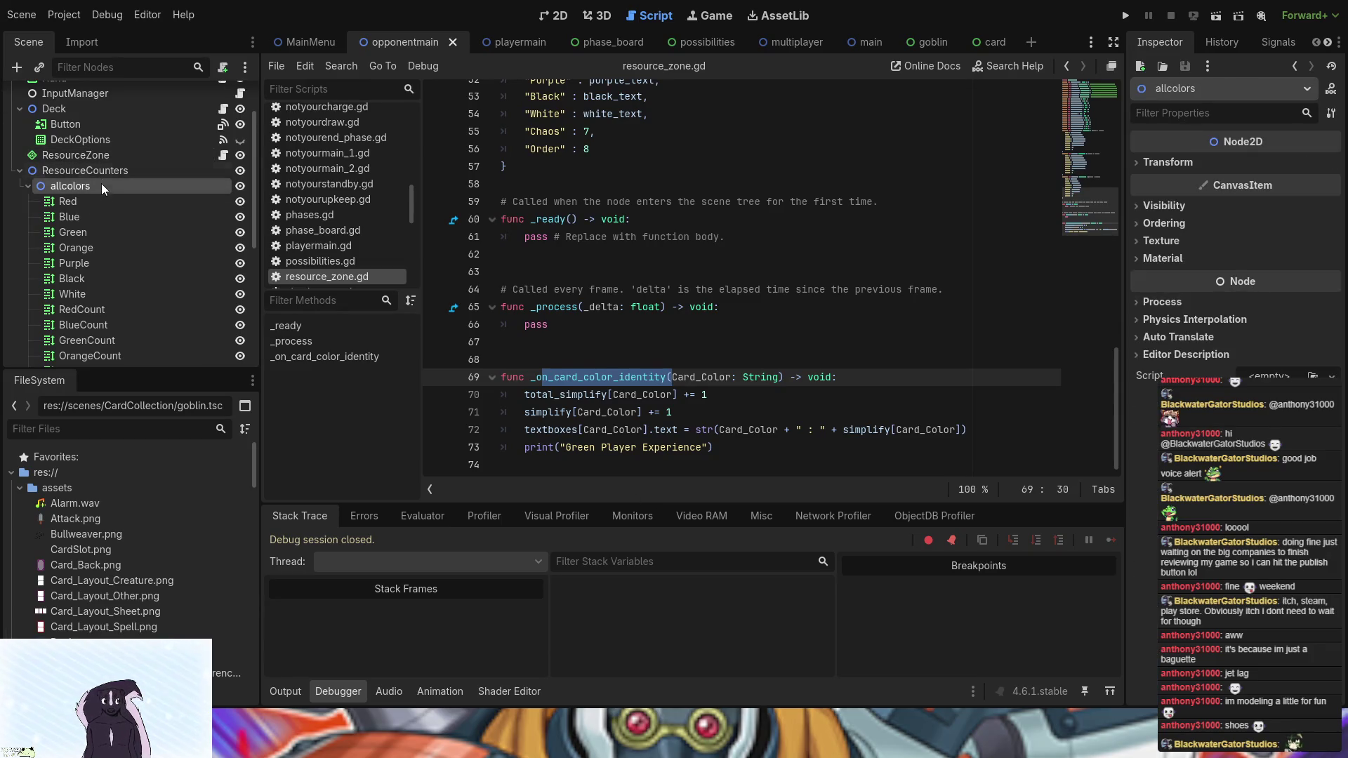
{"action": "scroll", "coordinate": [133, 306], "scroll_direction": "down", "scroll_amount": 5}
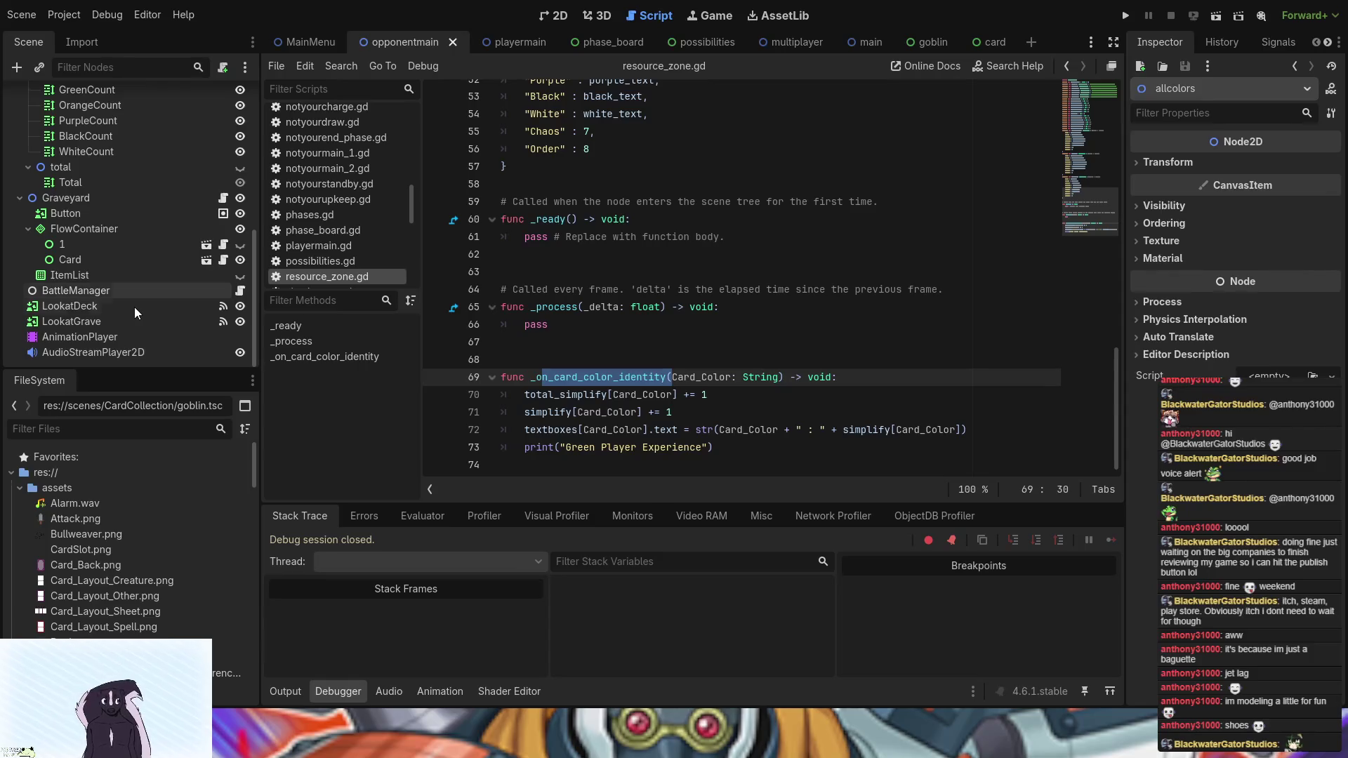
{"action": "left_click", "coordinate": [108, 244]}
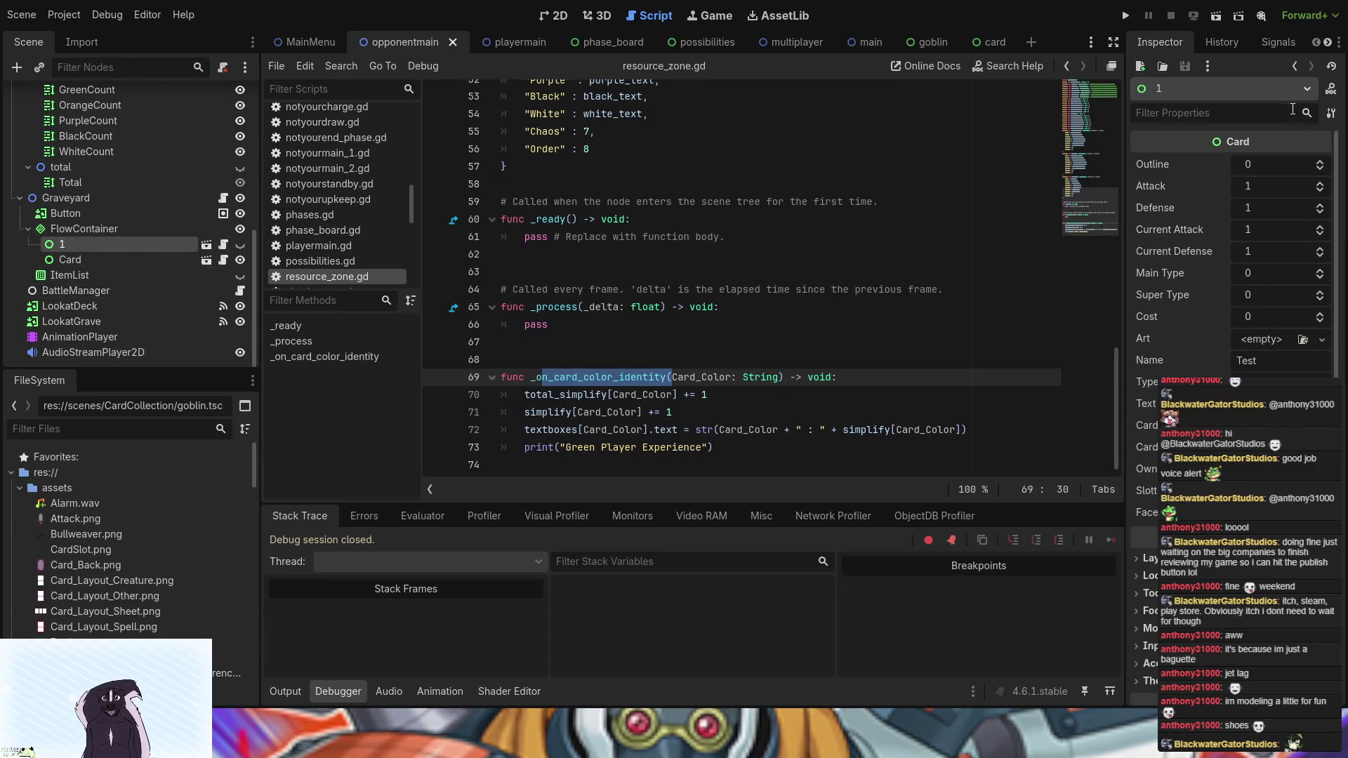
{"action": "left_click", "coordinate": [1288, 41]}
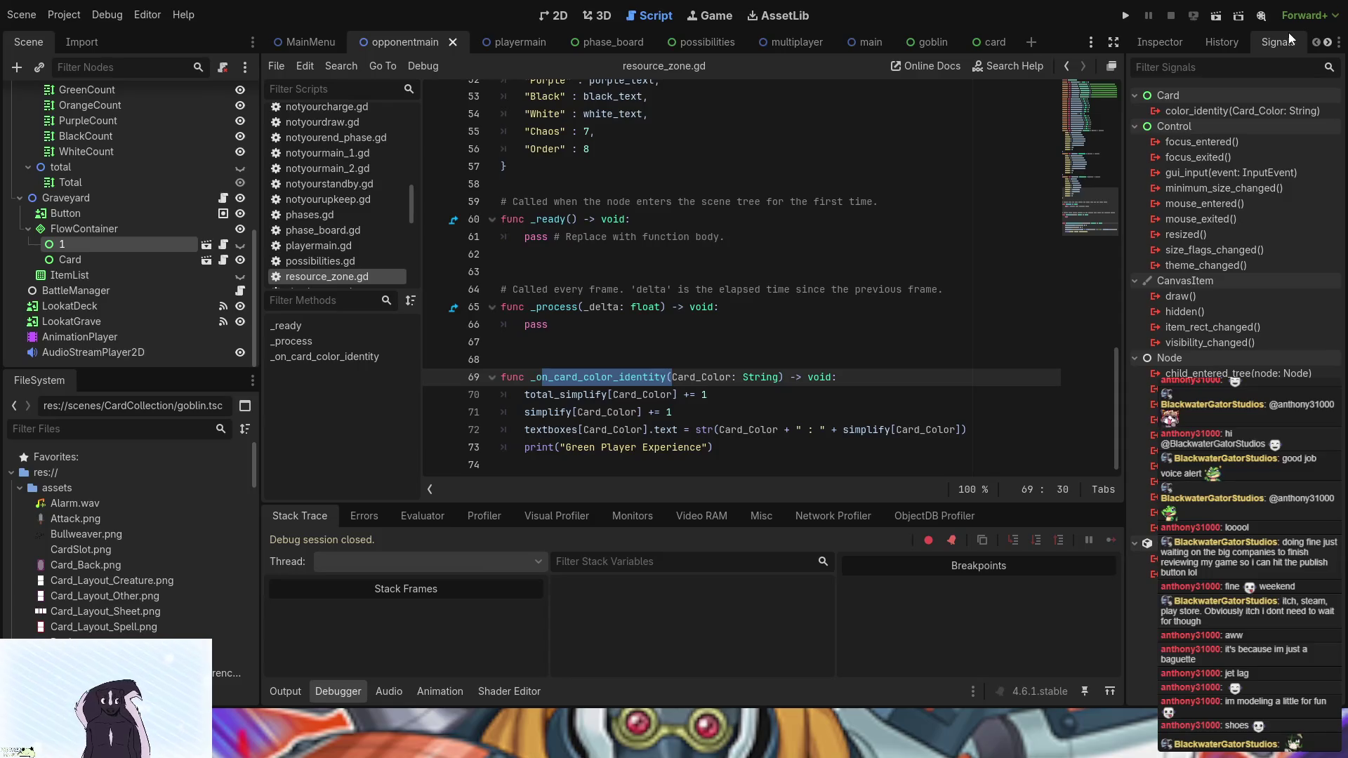
{"action": "left_click", "coordinate": [97, 258]}
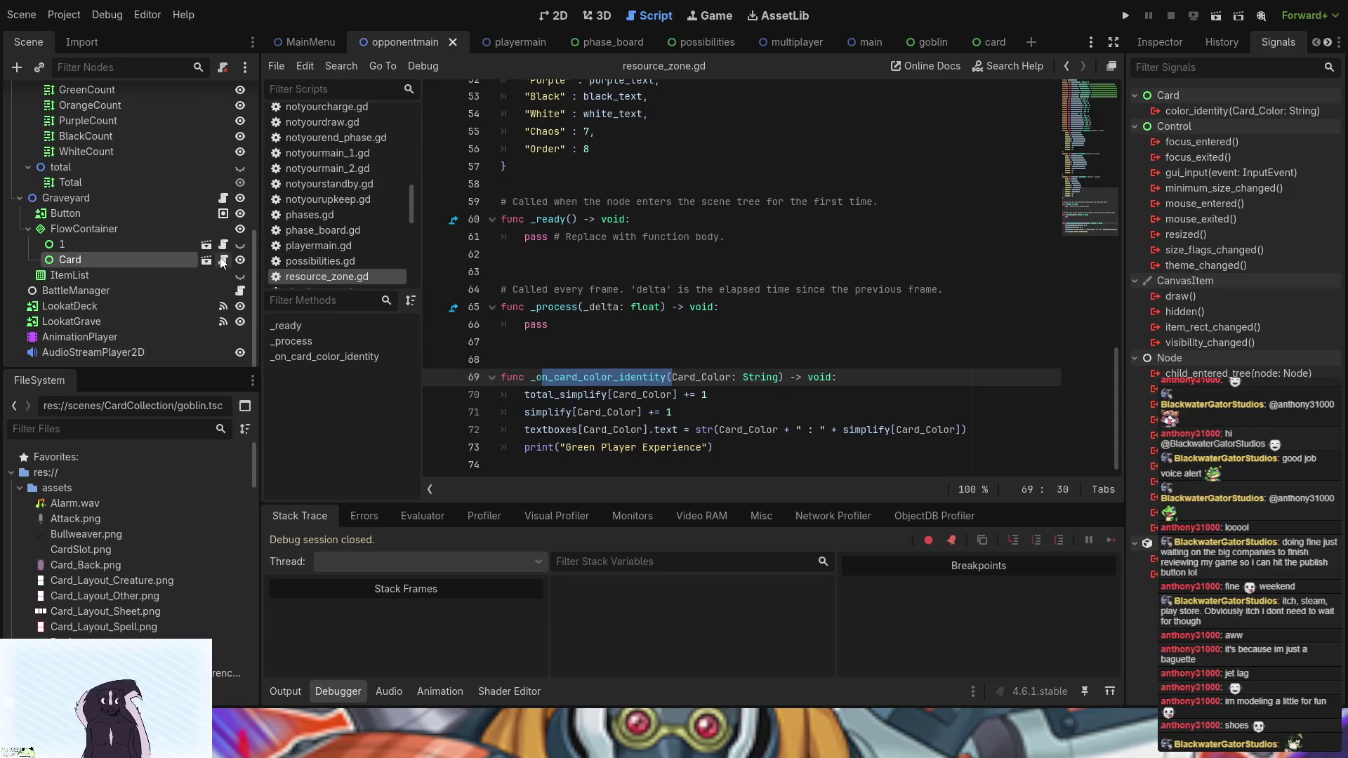
{"action": "left_click", "coordinate": [129, 250]}
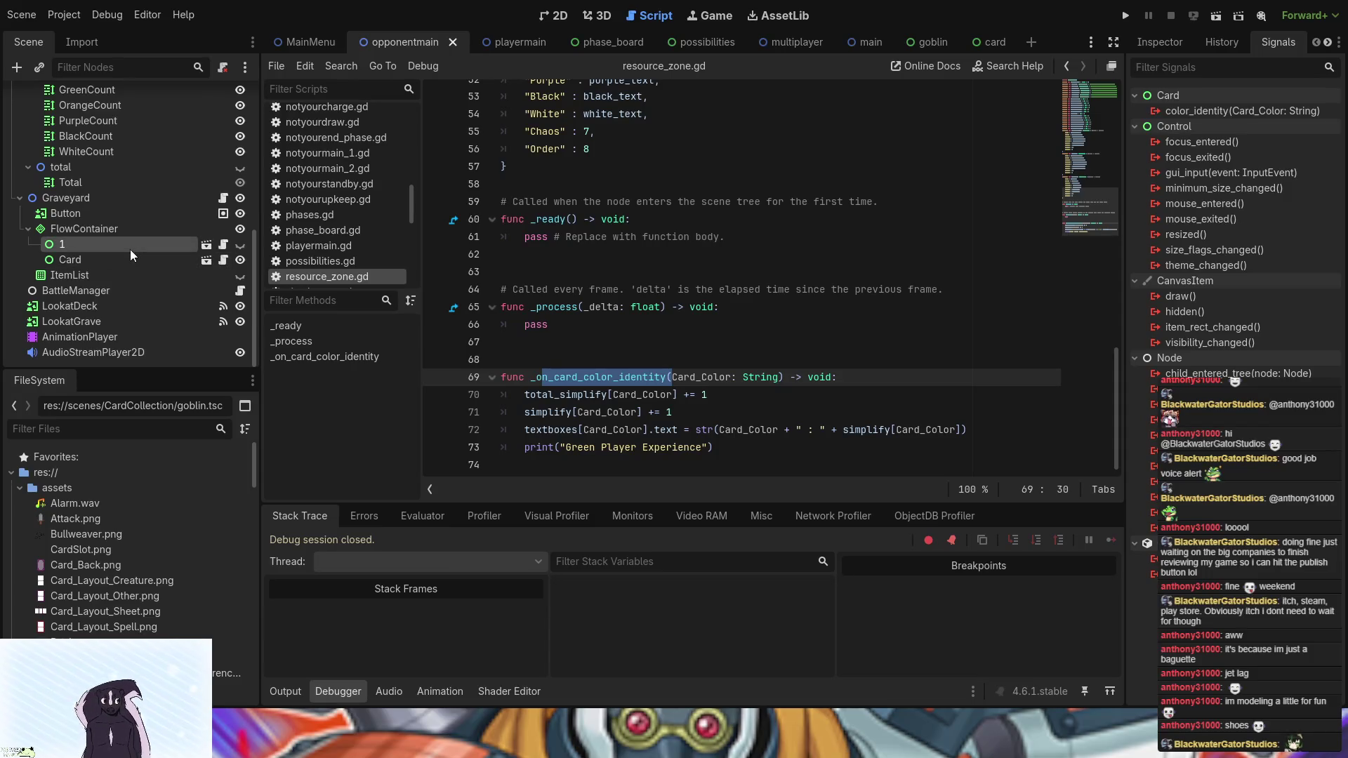
- Select the graveyard Card node's color_identity signal, then switch to the playermain scene
{"action": "scroll", "coordinate": [129, 250], "scroll_direction": "up", "scroll_amount": 3}
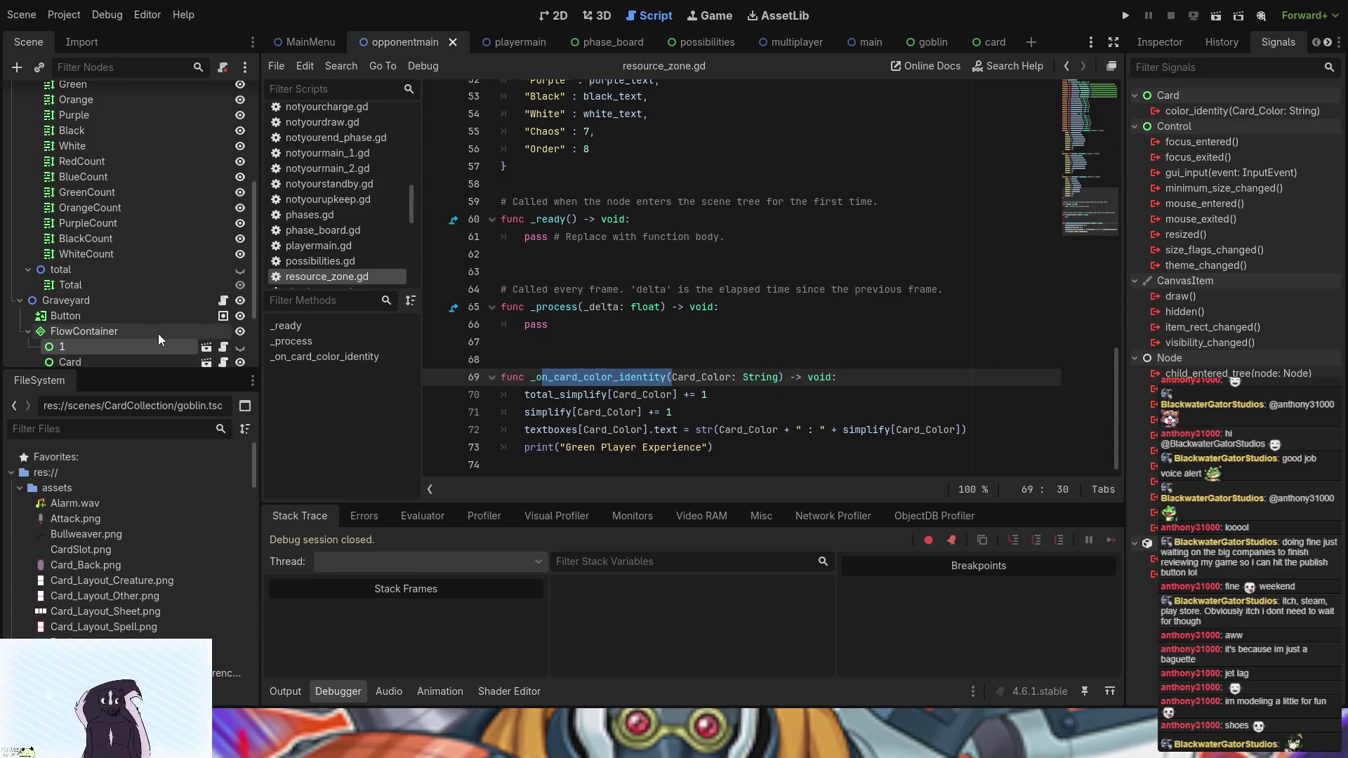
{"action": "scroll", "coordinate": [158, 335], "scroll_direction": "up", "scroll_amount": 4}
{"action": "scroll", "coordinate": [158, 334], "scroll_direction": "down", "scroll_amount": 5}
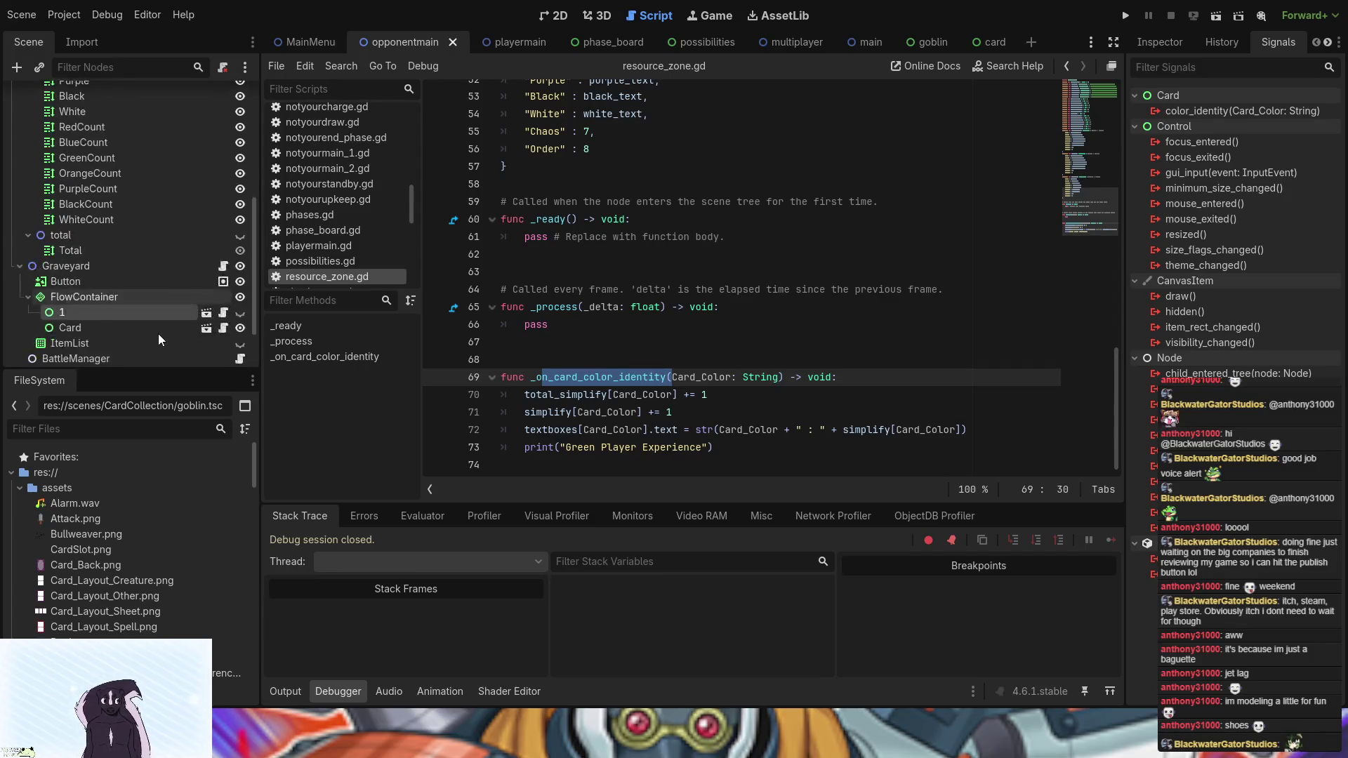
{"action": "scroll", "coordinate": [158, 335], "scroll_direction": "down", "scroll_amount": 3}
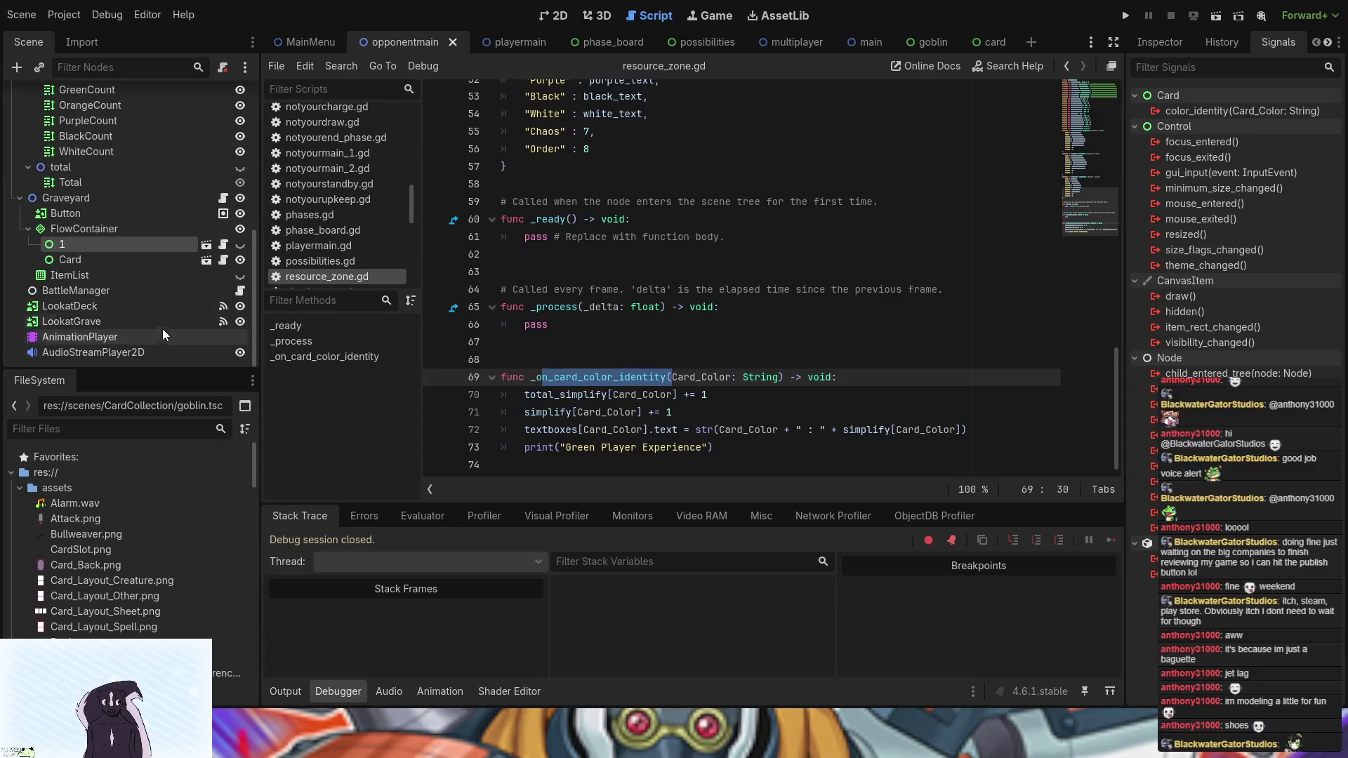
{"action": "left_click", "coordinate": [152, 256]}
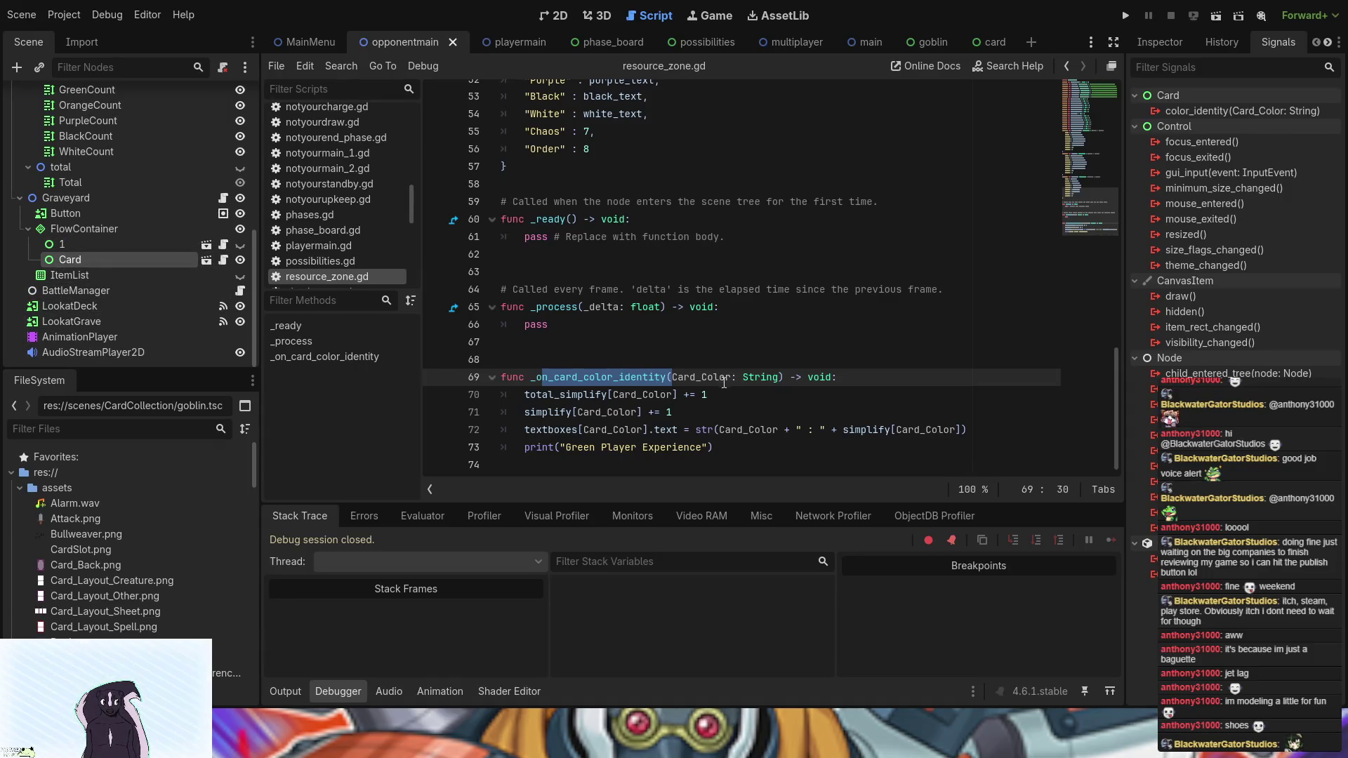
{"action": "left_click", "coordinate": [178, 247]}
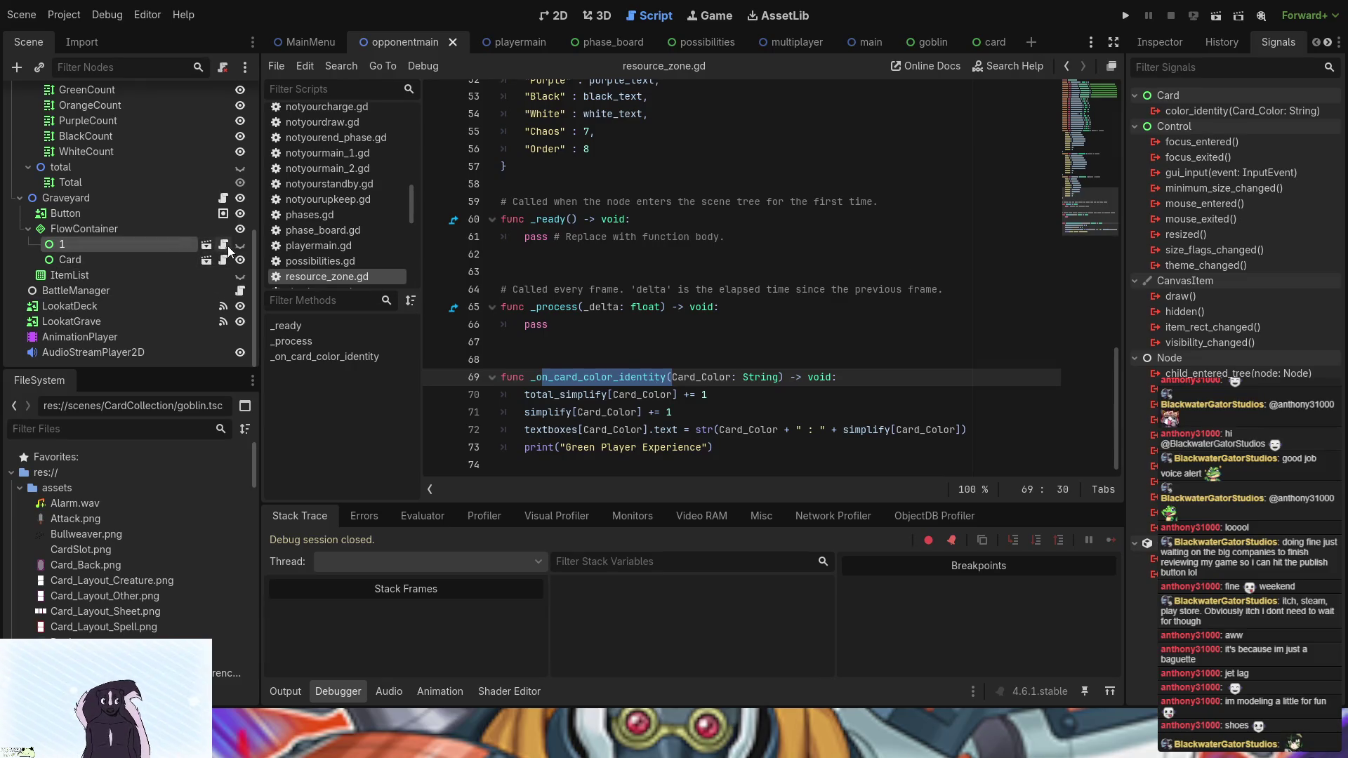
{"action": "left_click", "coordinate": [124, 261]}
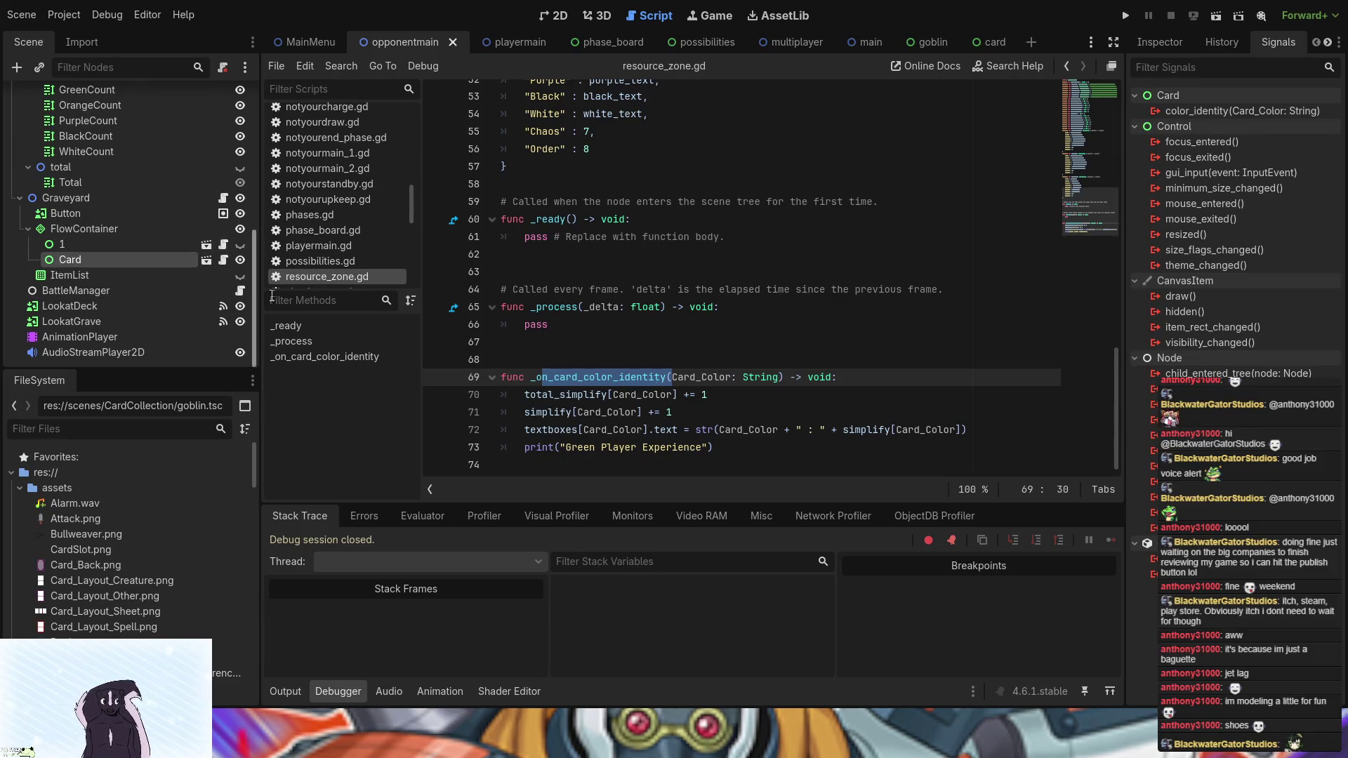
{"action": "left_click", "coordinate": [1245, 115]}
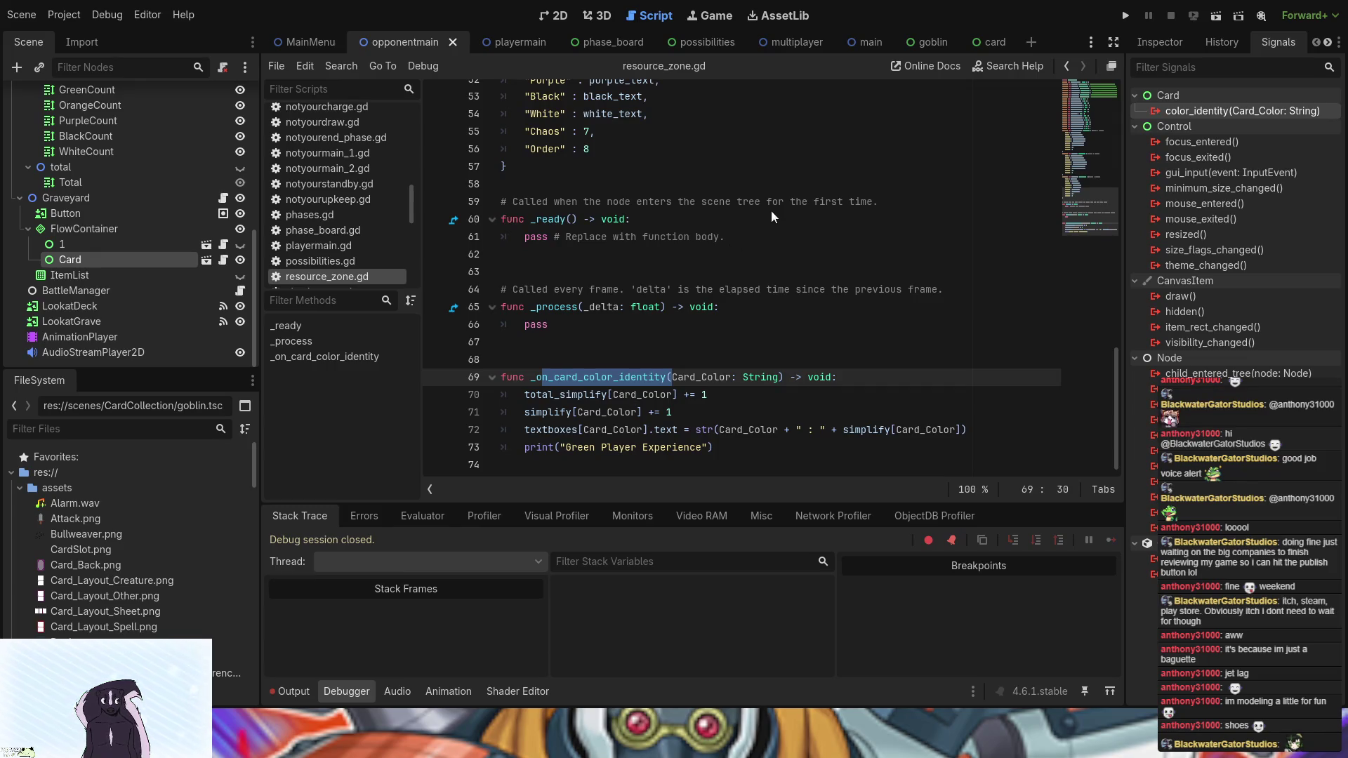
{"action": "left_click", "coordinate": [520, 43]}
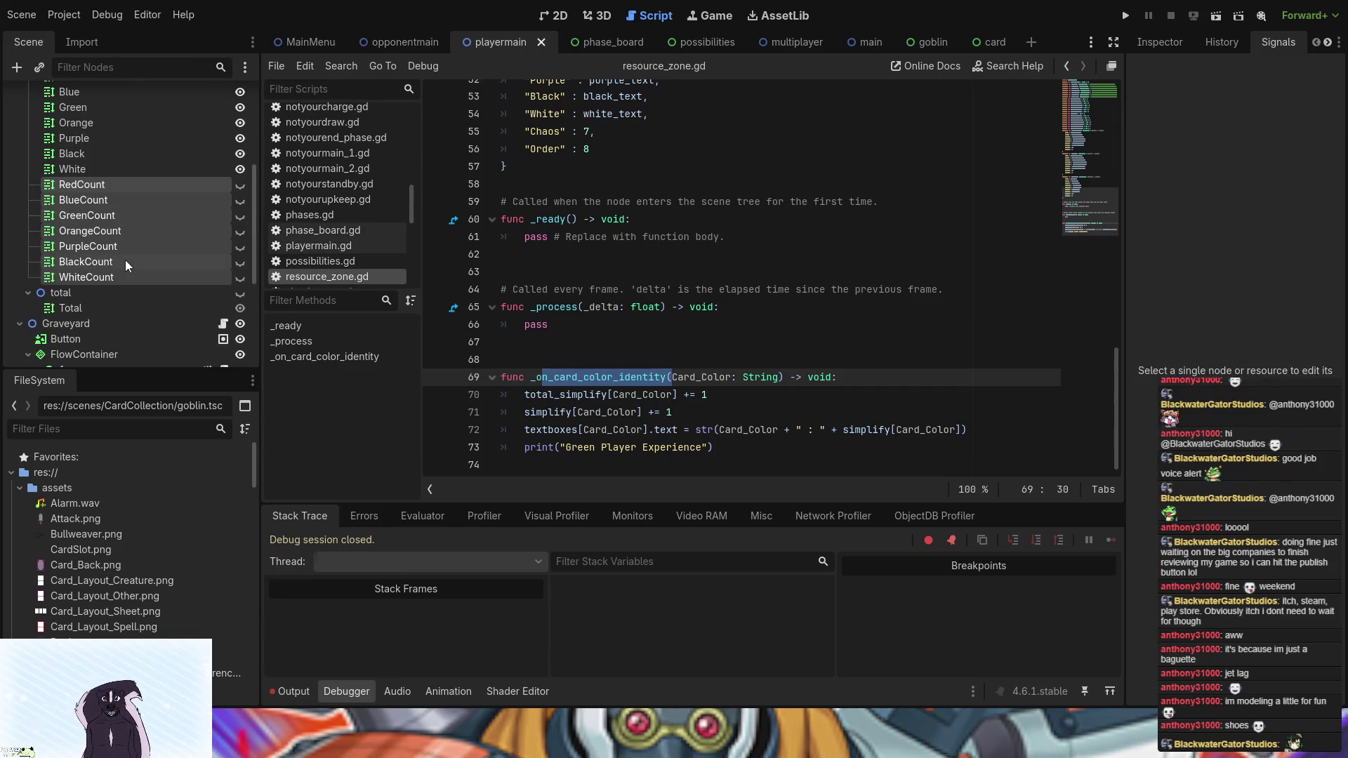
- Collapse ResourceCounters, close the opponentmain scene and return to playermain
{"action": "scroll", "coordinate": [139, 296], "scroll_direction": "down", "scroll_amount": 4}
{"action": "scroll", "coordinate": [147, 311], "scroll_direction": "up", "scroll_amount": 5}
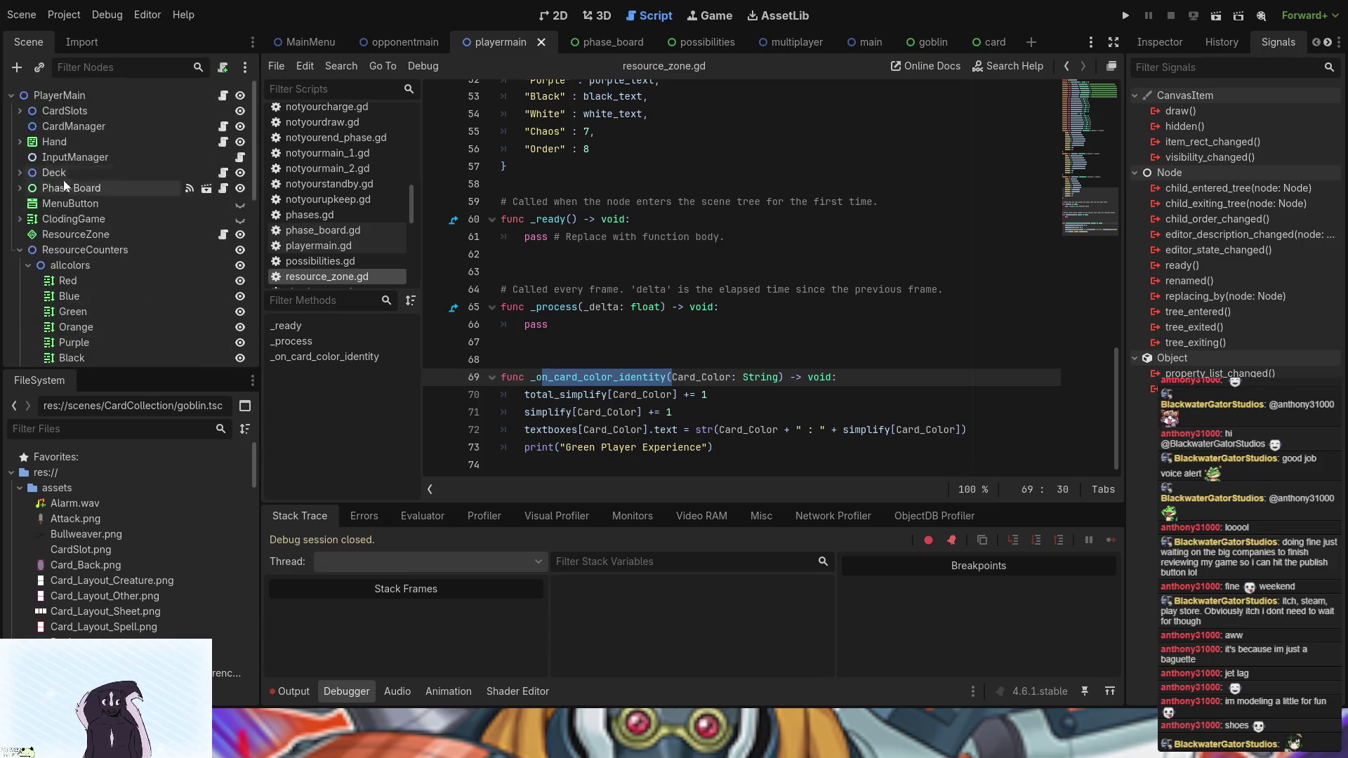
{"action": "left_click", "coordinate": [25, 250]}
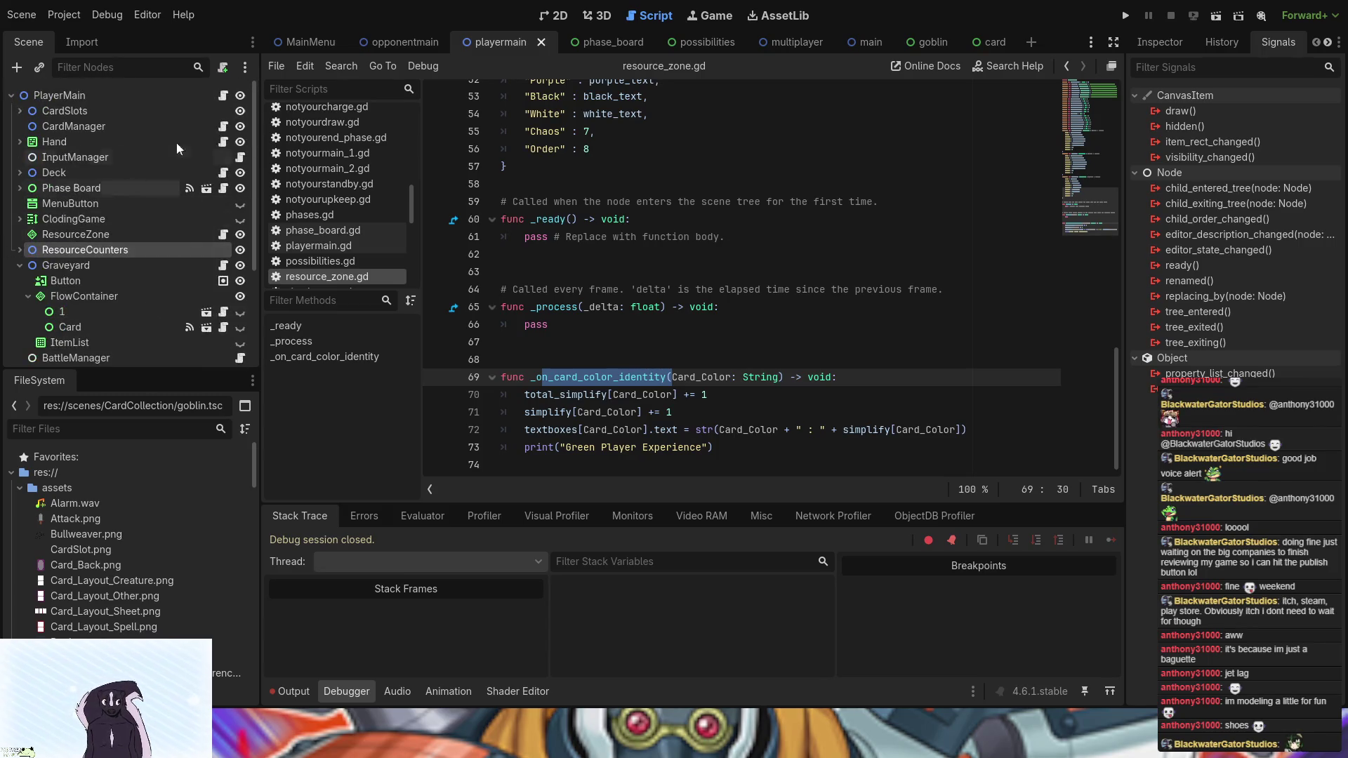
{"action": "left_click", "coordinate": [442, 44]}
{"action": "left_click", "coordinate": [451, 43]}
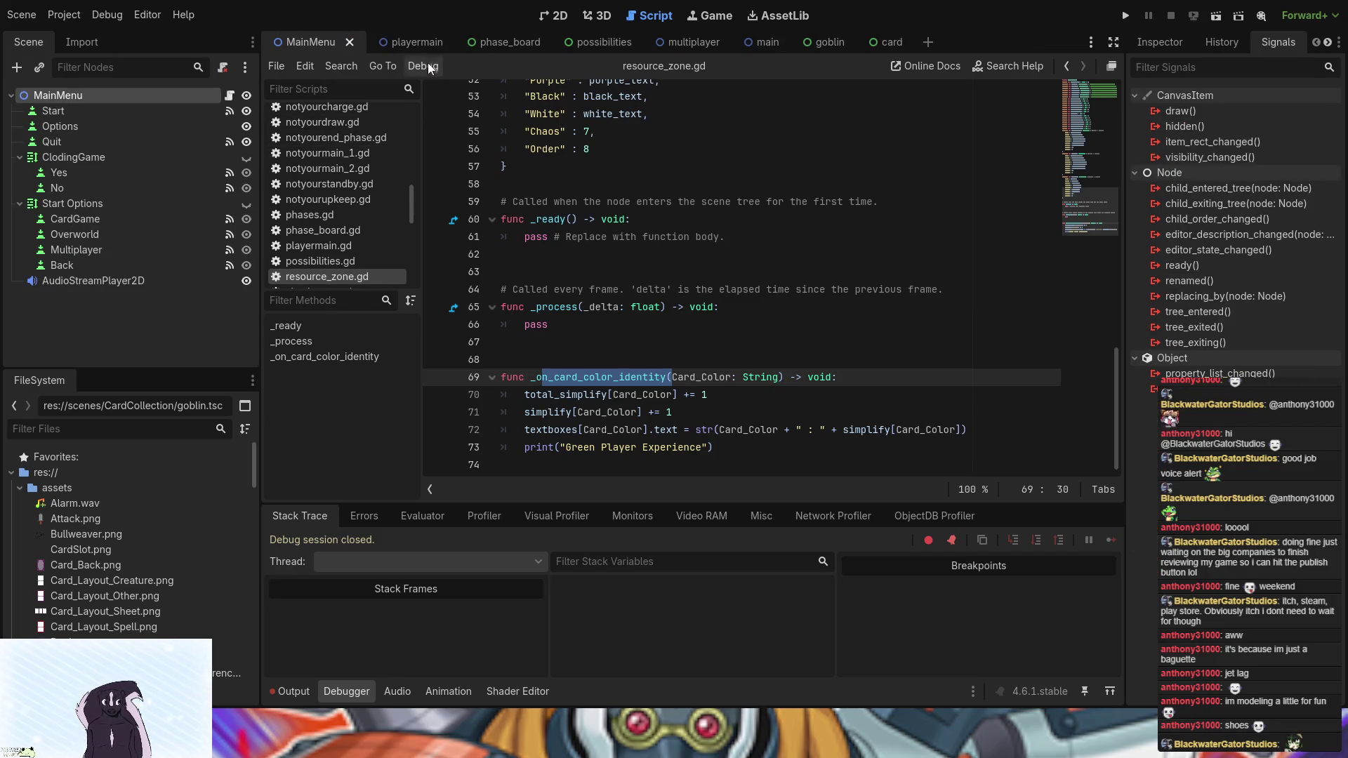
{"action": "left_click", "coordinate": [431, 41]}
- Remove the Card node's color_identity connection to ResourceZone's handler
{"action": "scroll", "coordinate": [175, 301], "scroll_direction": "down", "scroll_amount": 5}
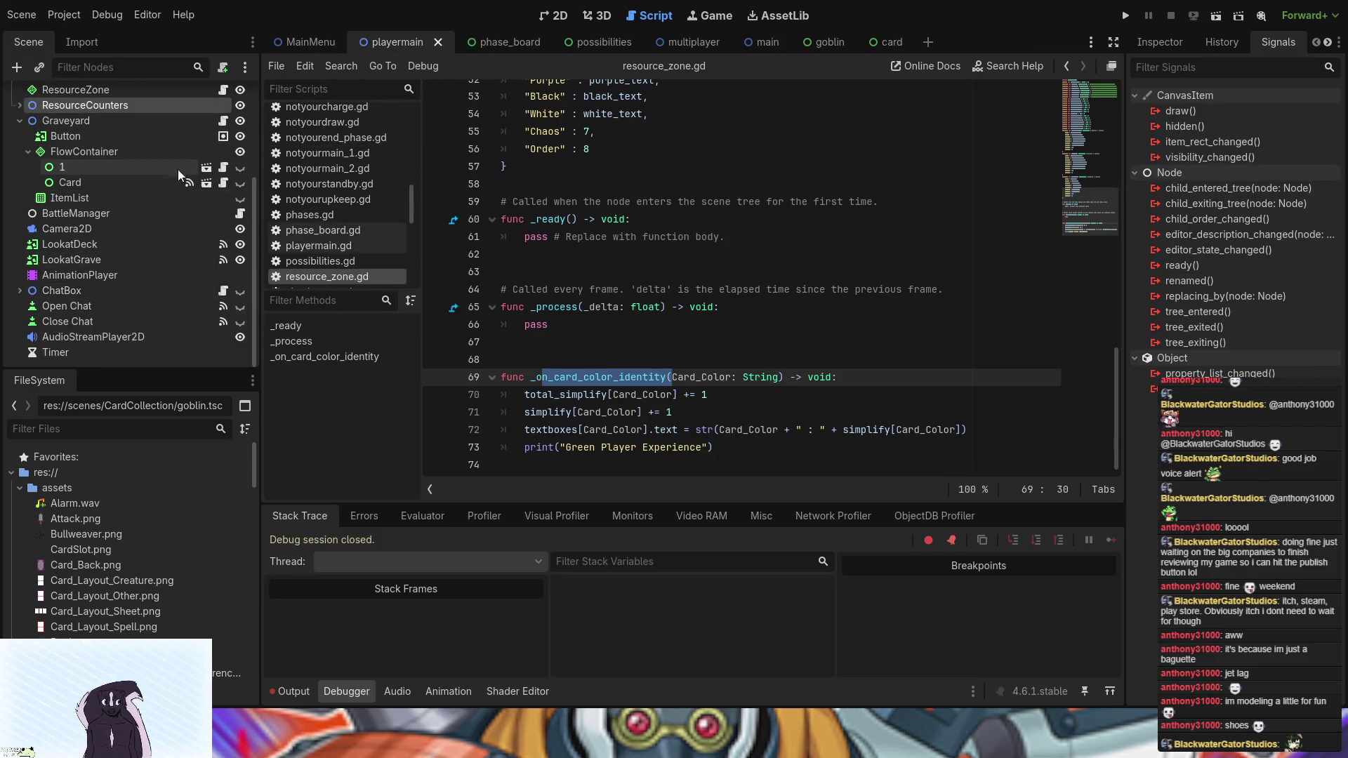
{"action": "left_click", "coordinate": [151, 180]}
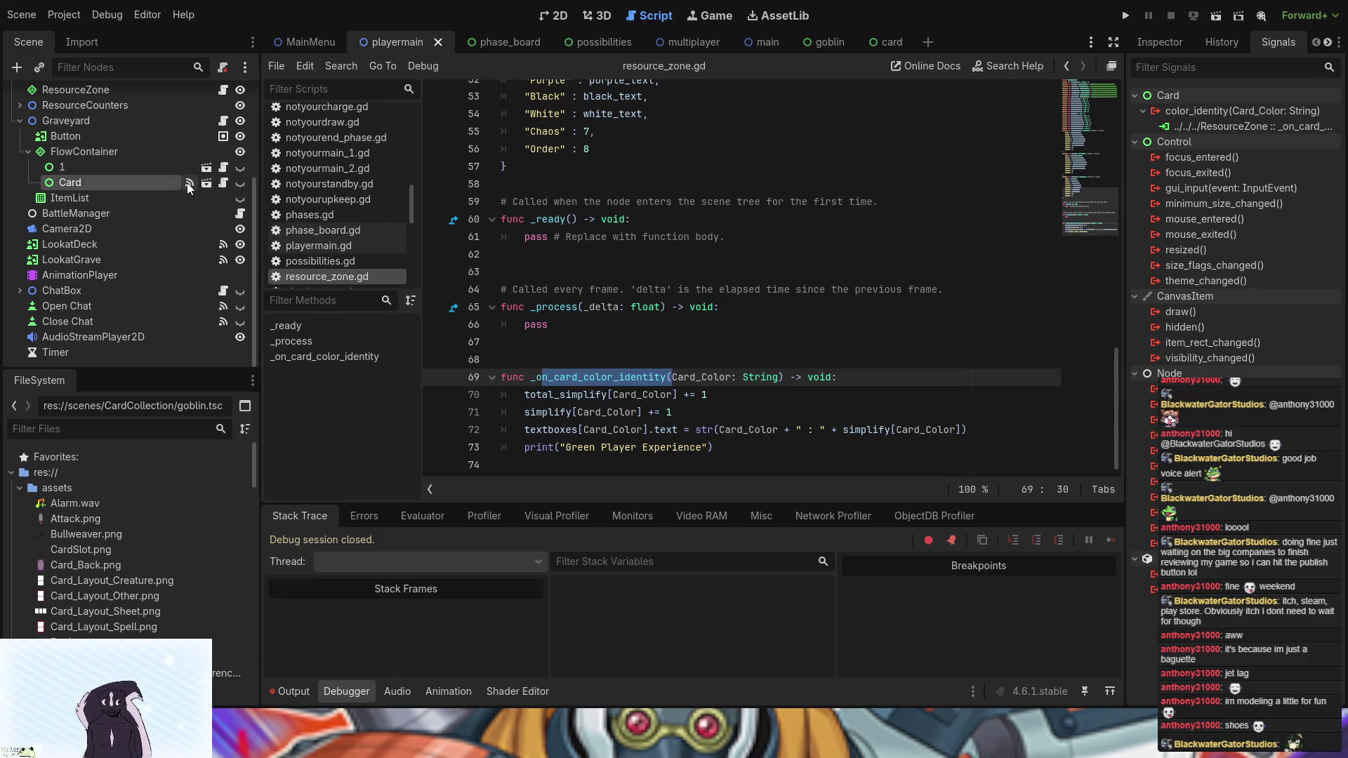
{"action": "double_click", "coordinate": [1230, 129]}
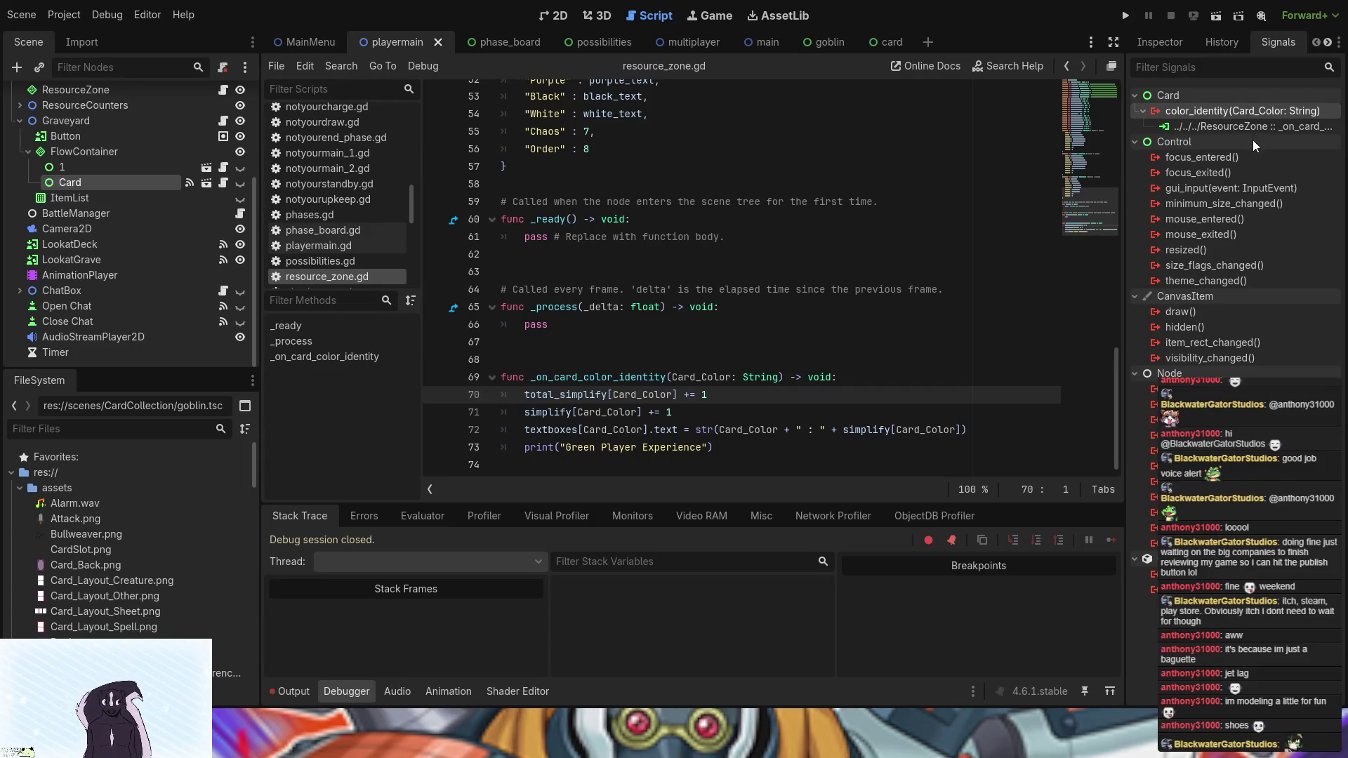
{"action": "key", "text": "ctrl+z"}
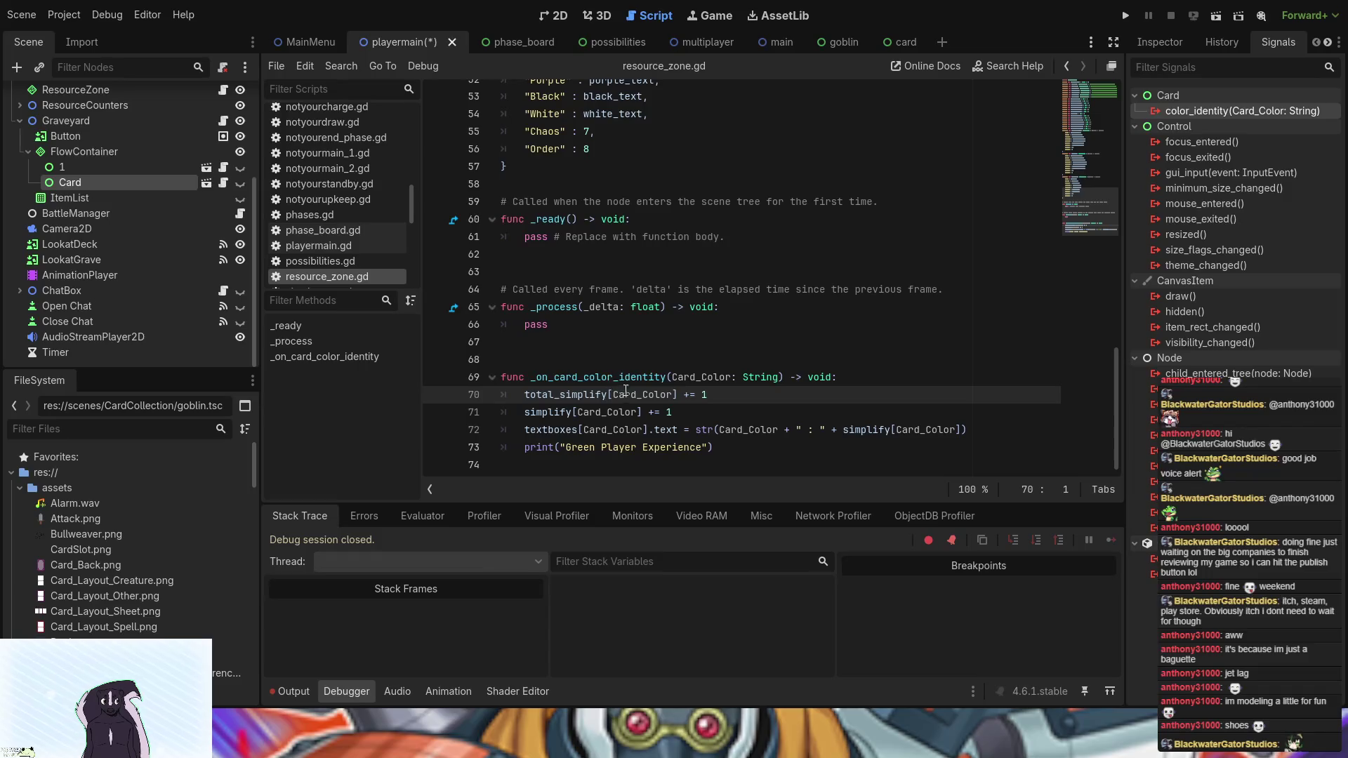
- Insert a blank line at line 68 above the _on_card_color_identity handler in resource_zone.gd
{"action": "left_click", "coordinate": [733, 452]}
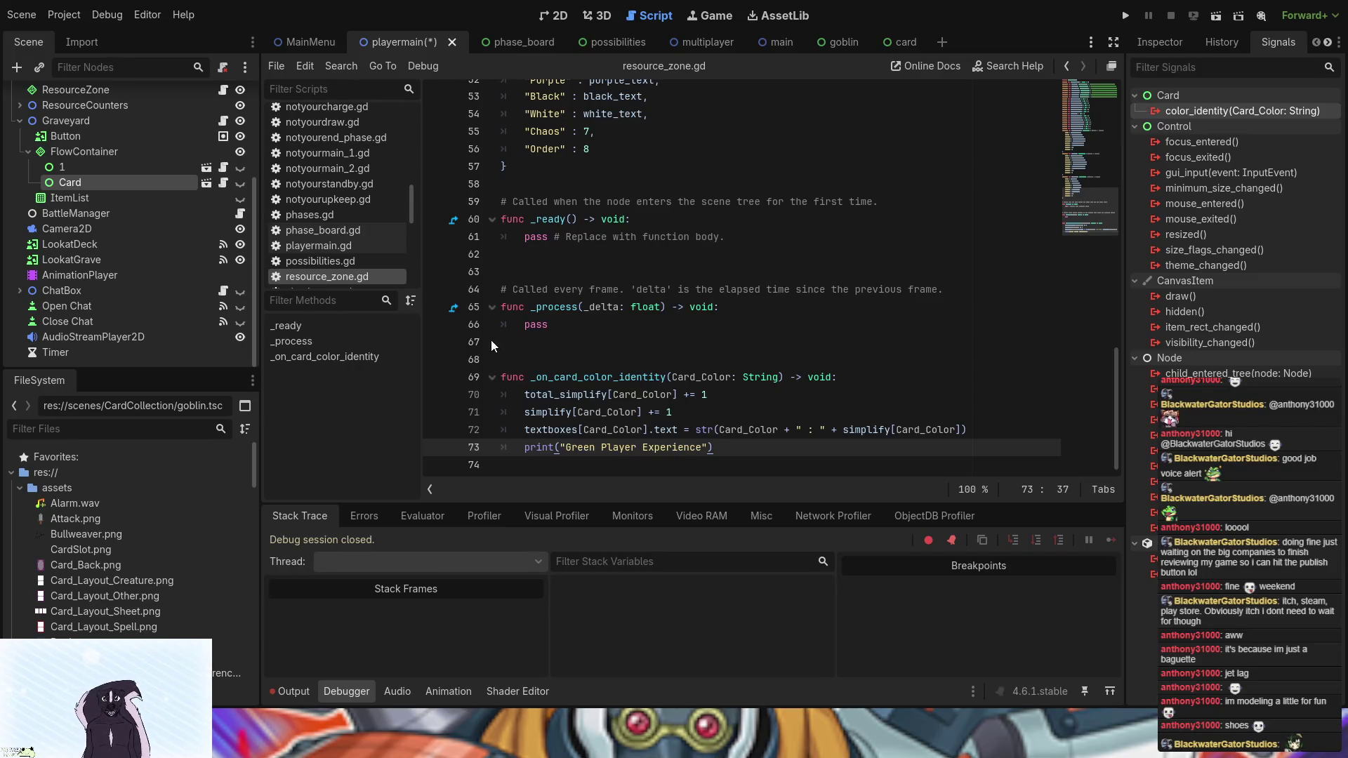
{"action": "left_click", "coordinate": [614, 356]}
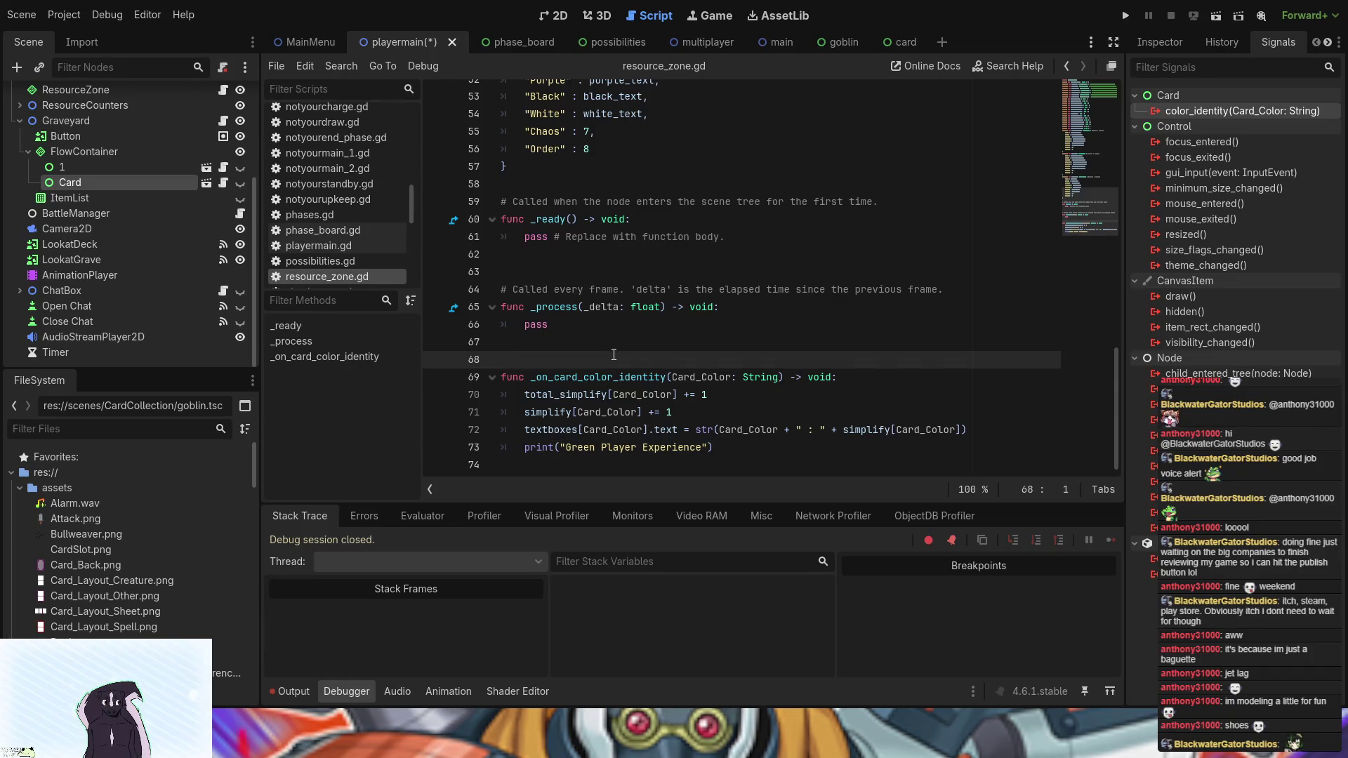
{"action": "key", "text": "Return"}
- Type the trial text 'Globalsinag' on line 68 of resource_zone.gd, then erase it again
{"action": "key", "text": "Up"}
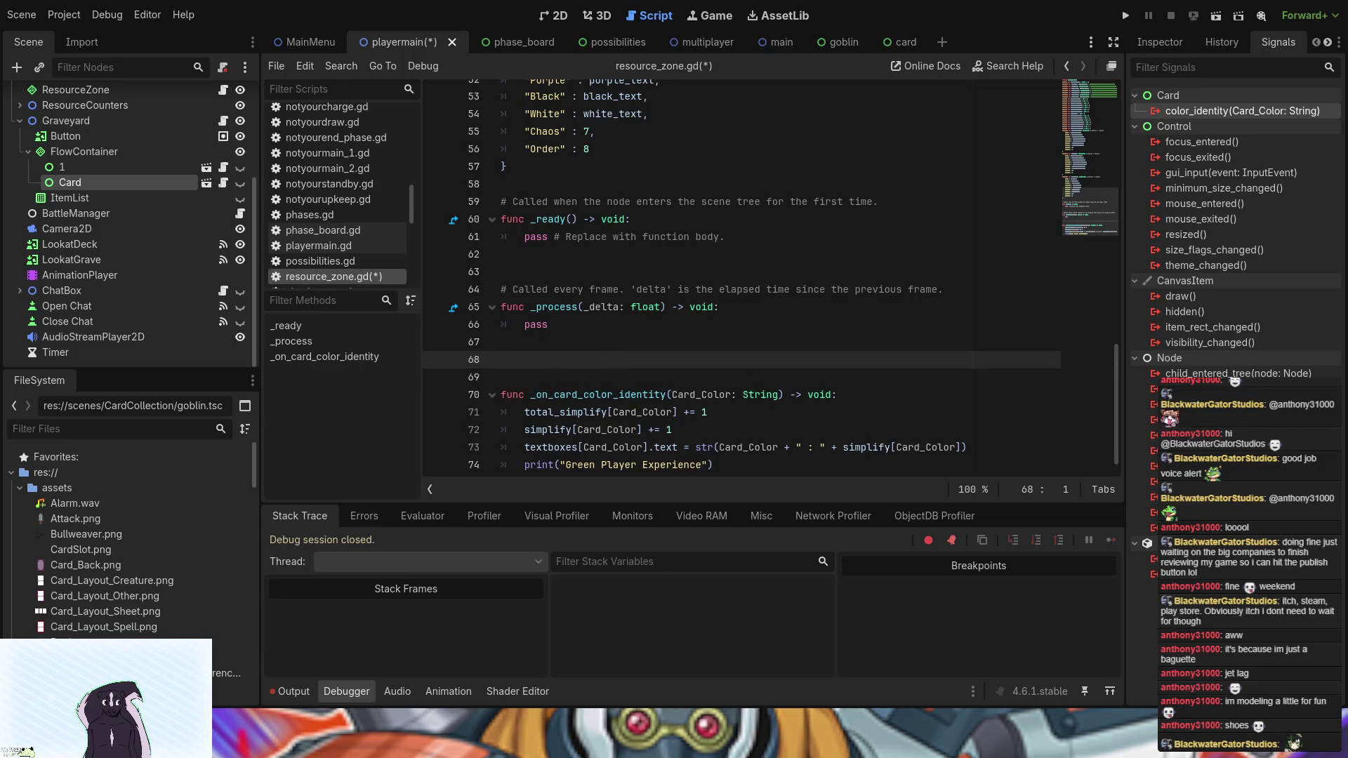
{"action": "type", "text": "Glo"}
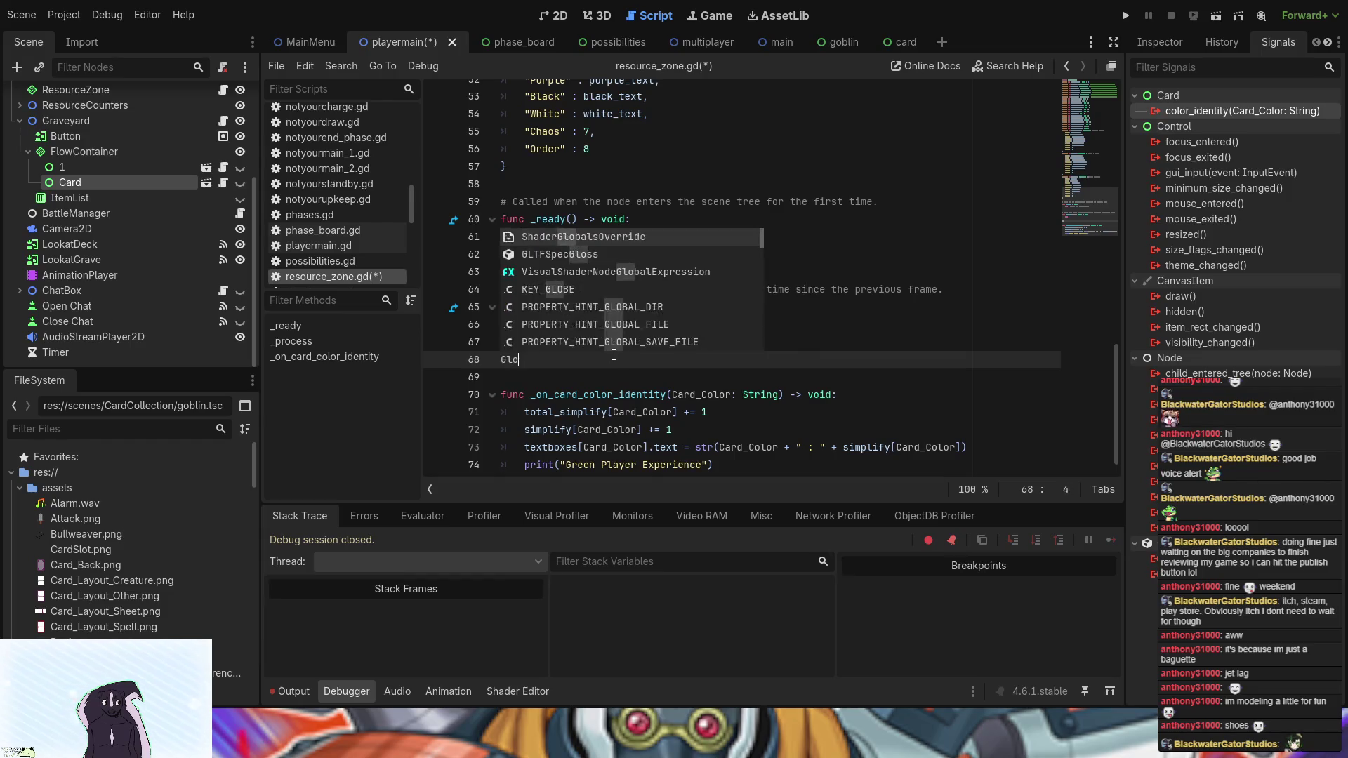
{"action": "type", "text": "ba"}
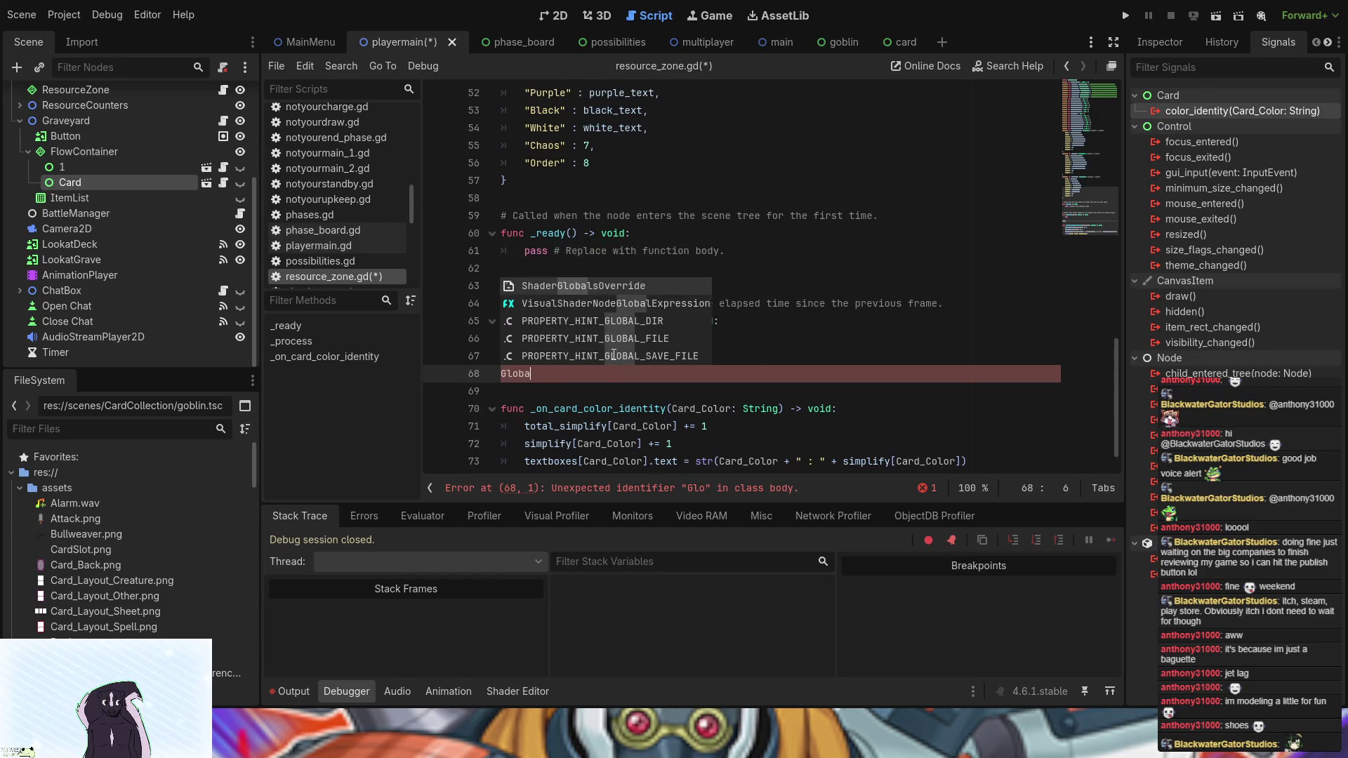
{"action": "type", "text": "l"}
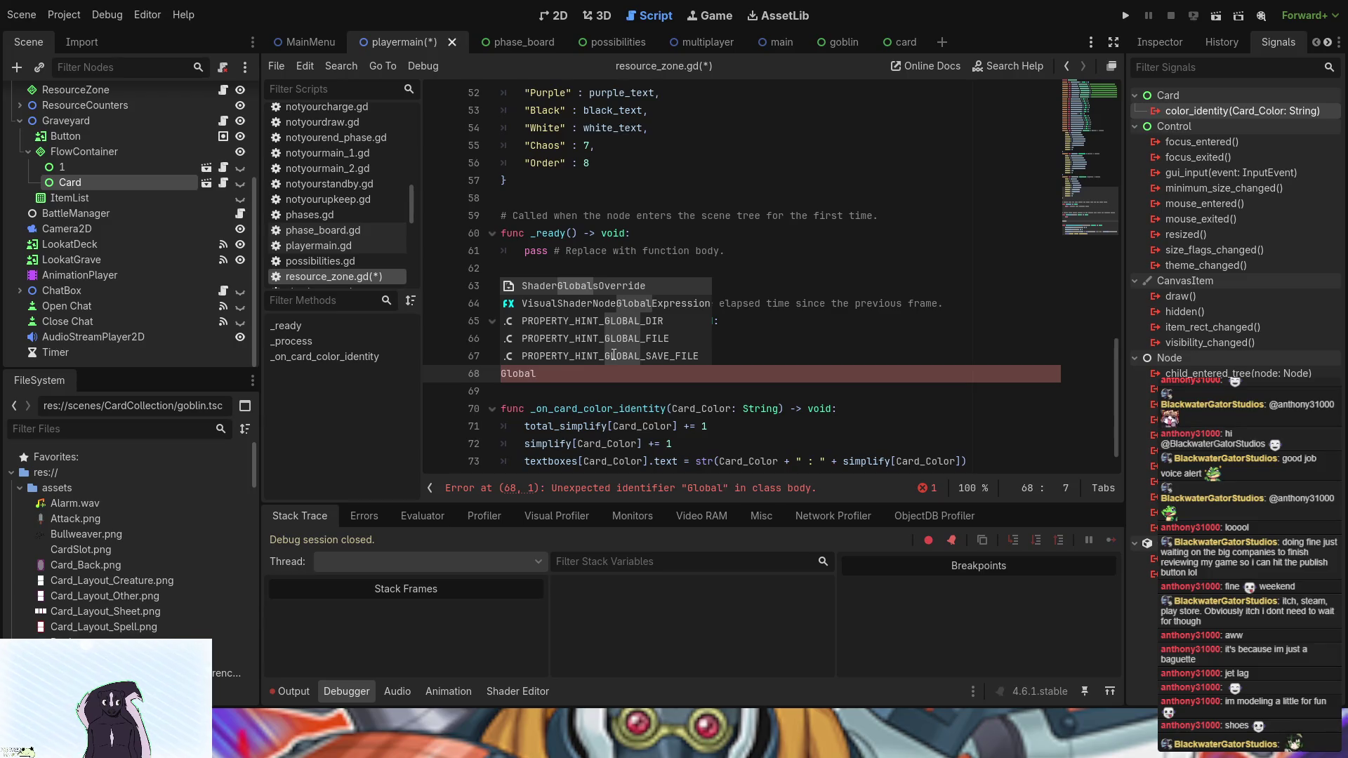
{"action": "type", "text": "sinag"}
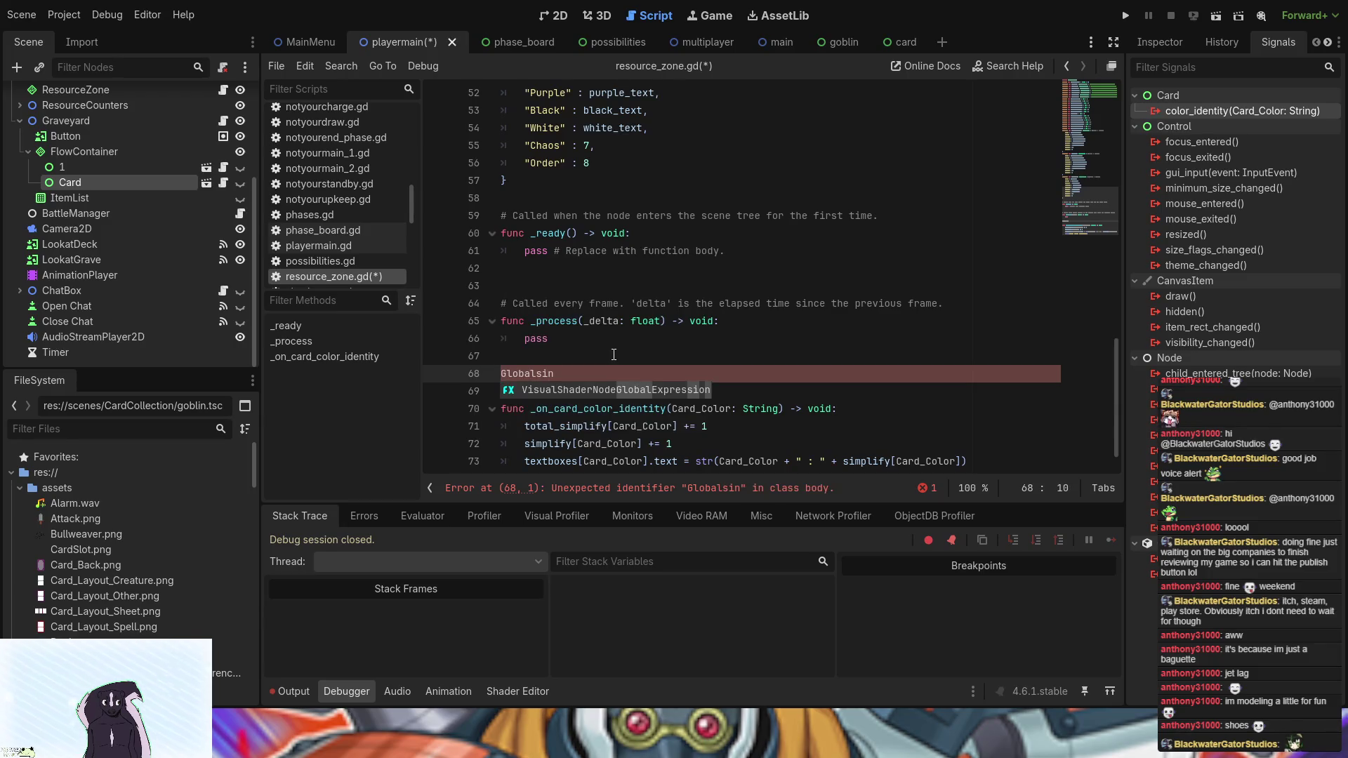
{"action": "key", "text": "BackSpace"}
{"action": "key", "text": "BackSpace"}
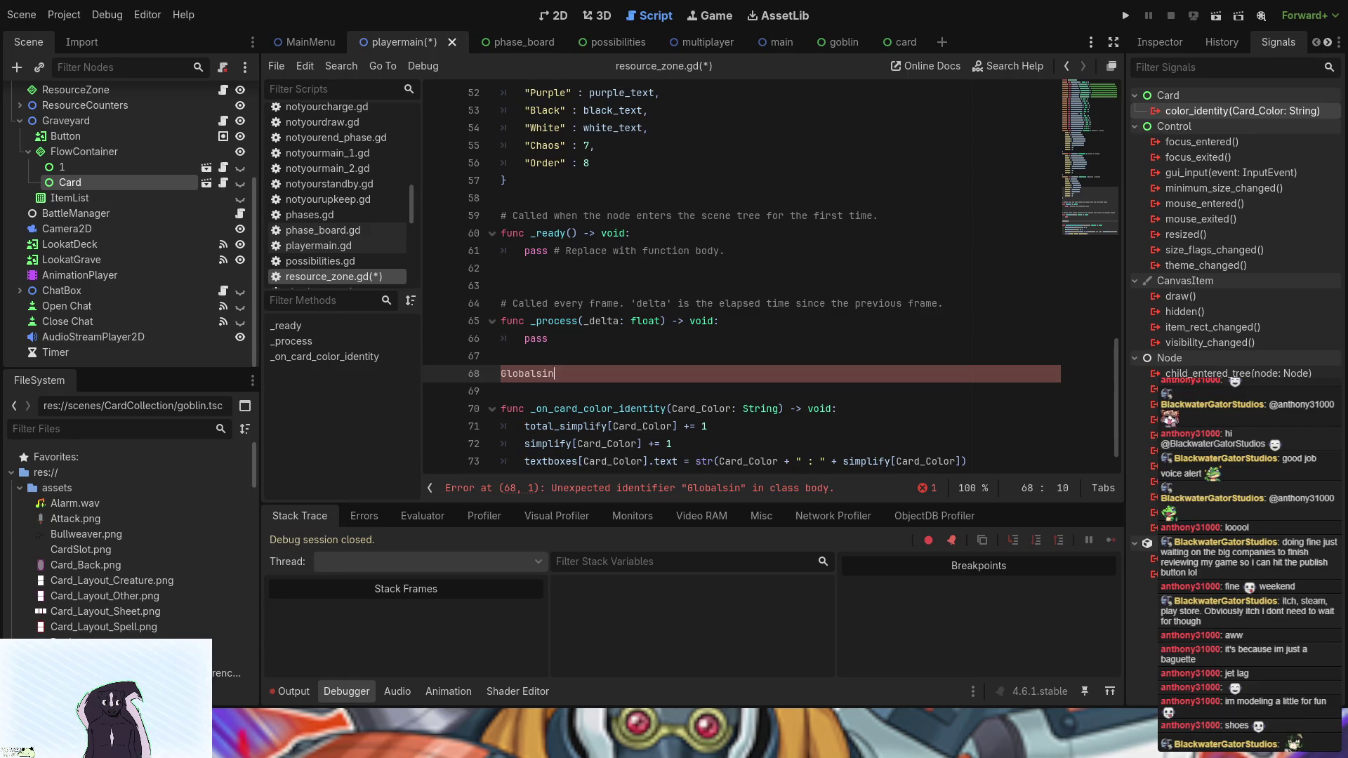
{"action": "key", "text": "BackSpace"}
{"action": "key", "text": "BackSpace"}
{"action": "key", "text": "BackSpace"}
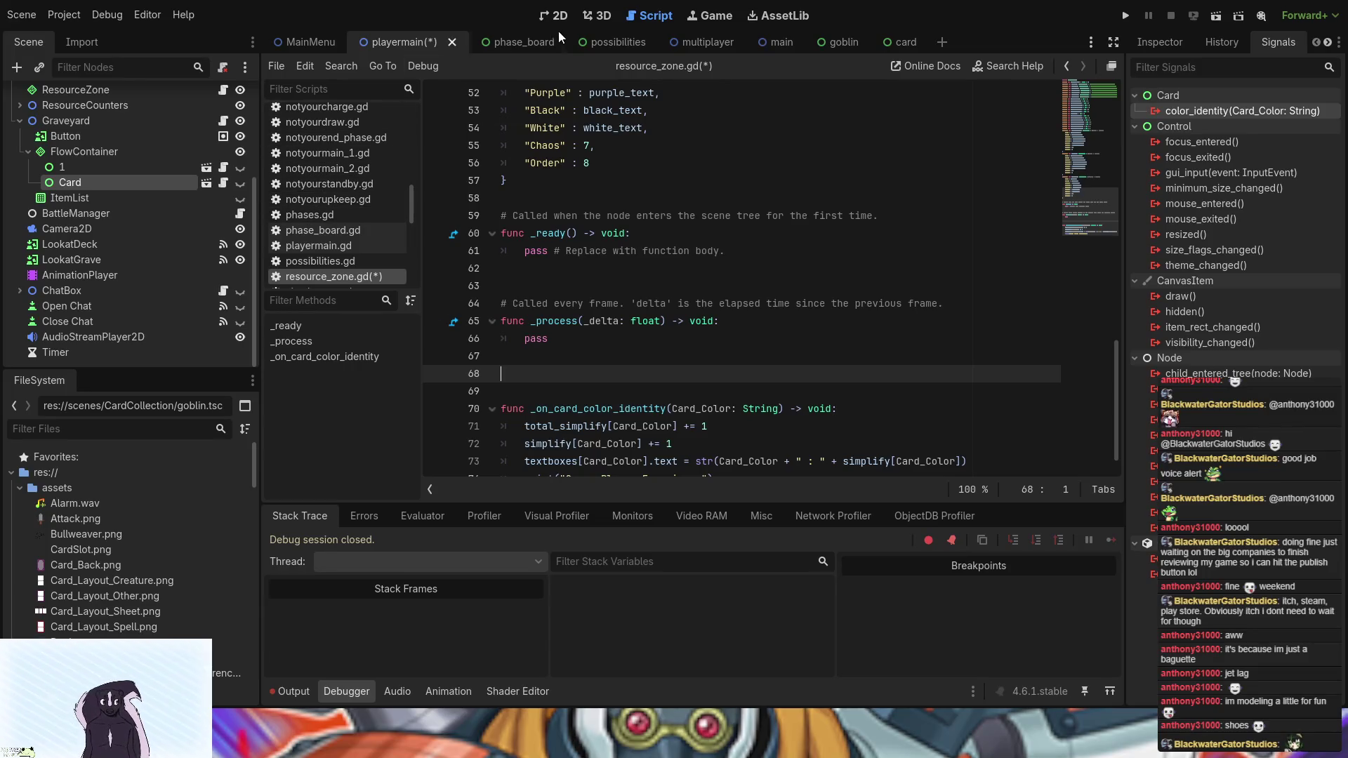
- Open card.gd from the card scene and add a blank line after line 161, trying and erasing 'global_sig'
{"action": "left_click", "coordinate": [902, 42]}
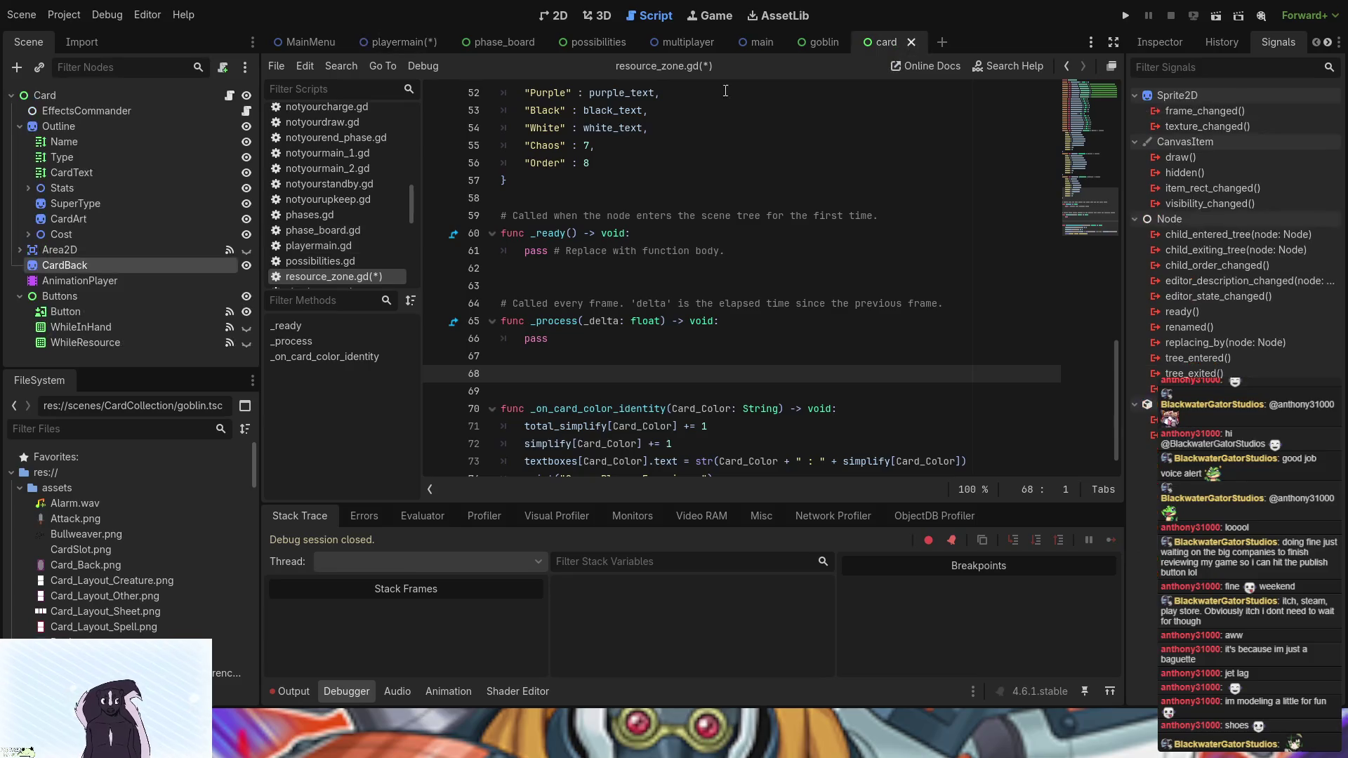
{"action": "left_click", "coordinate": [231, 95]}
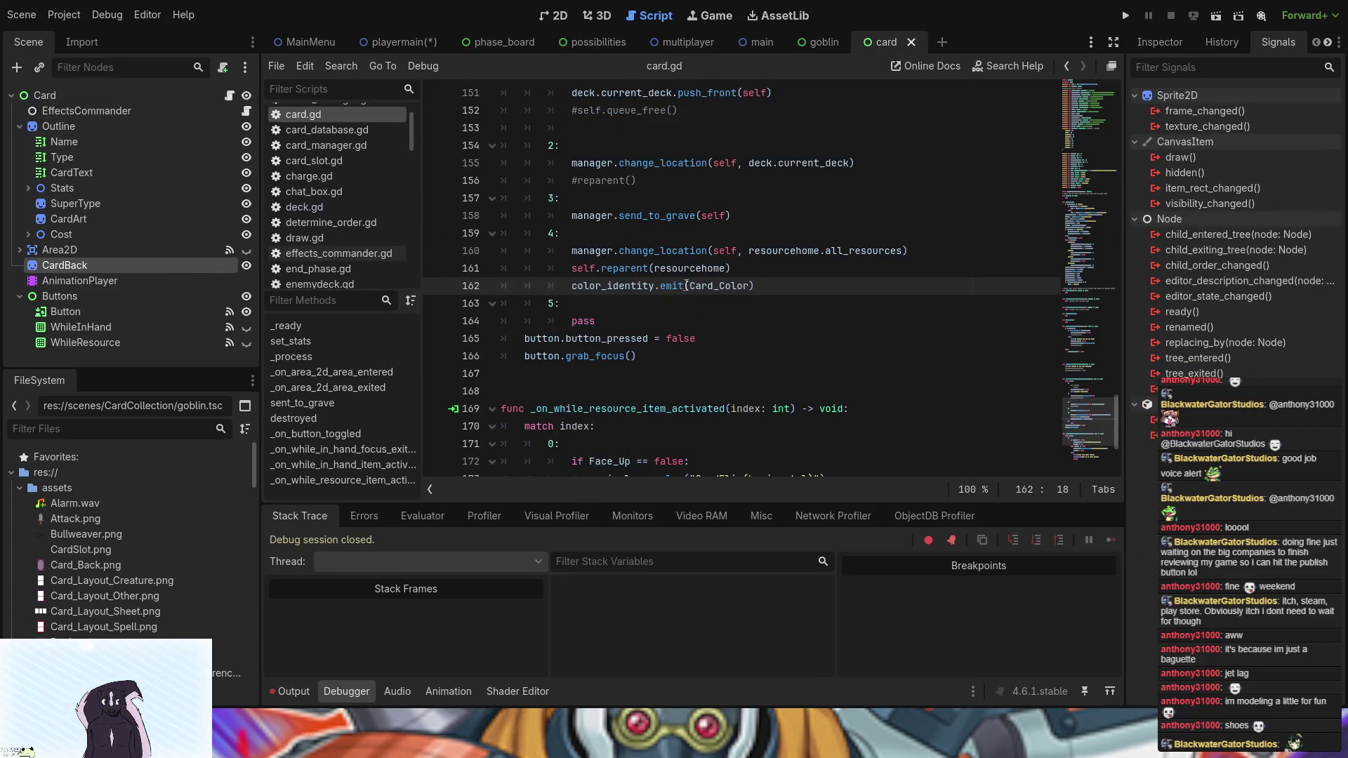
{"action": "left_click", "coordinate": [771, 262]}
{"action": "key", "text": "Return"}
{"action": "type", "text": "g"}
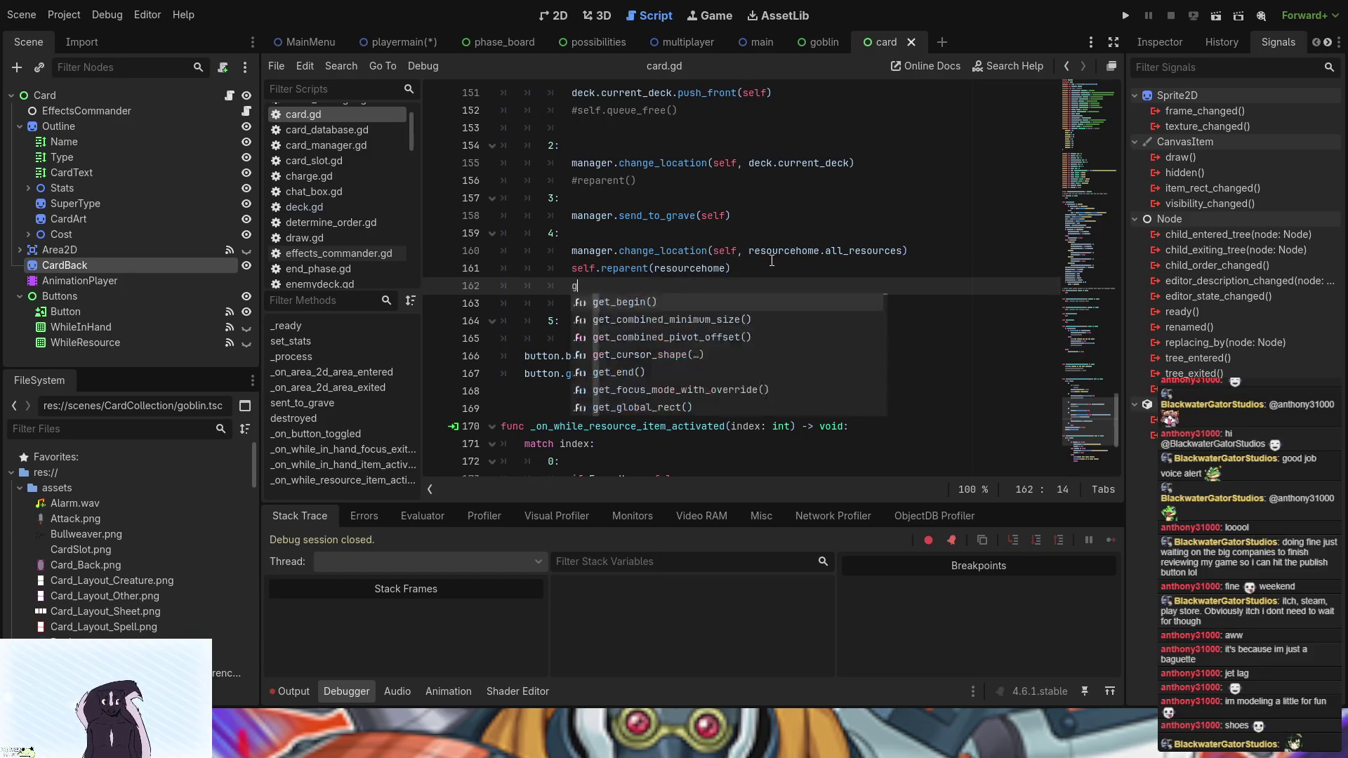
{"action": "type", "text": "lob"}
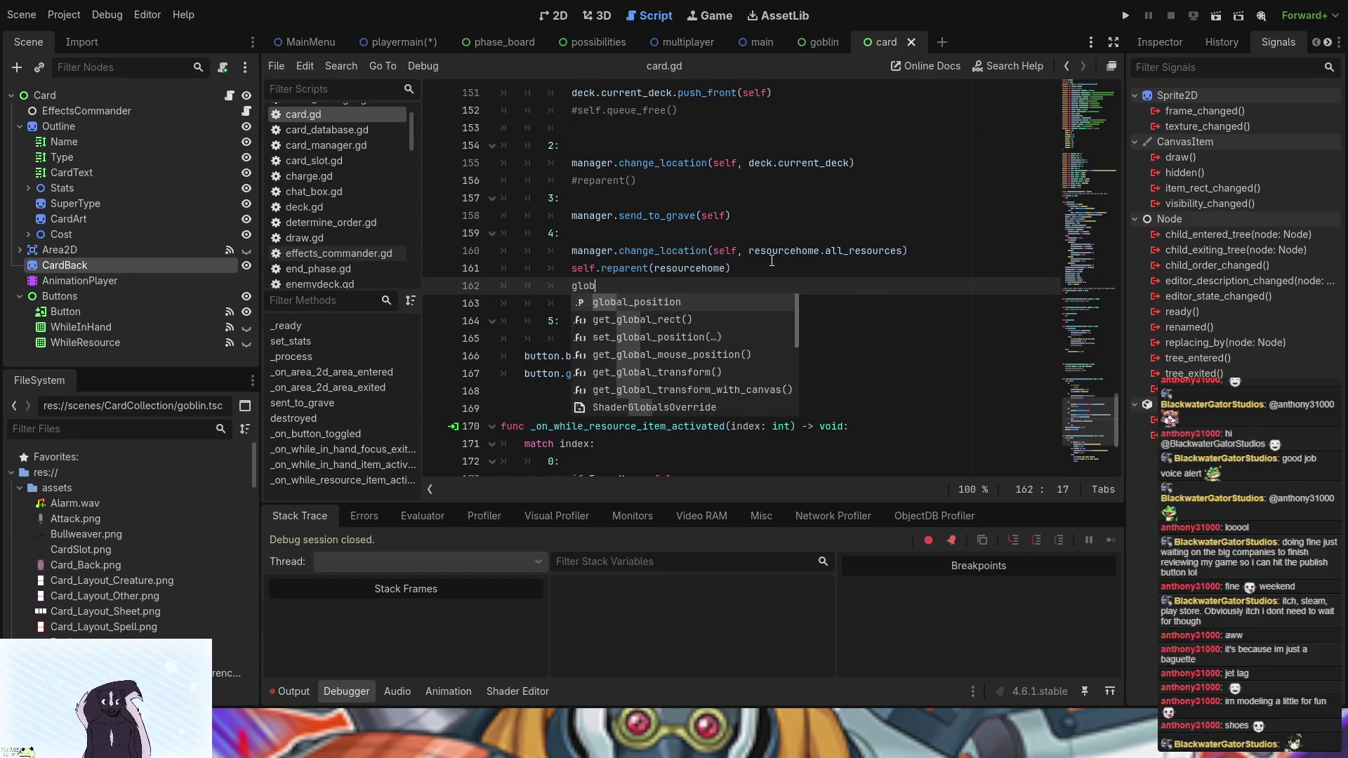
{"action": "type", "text": "al"}
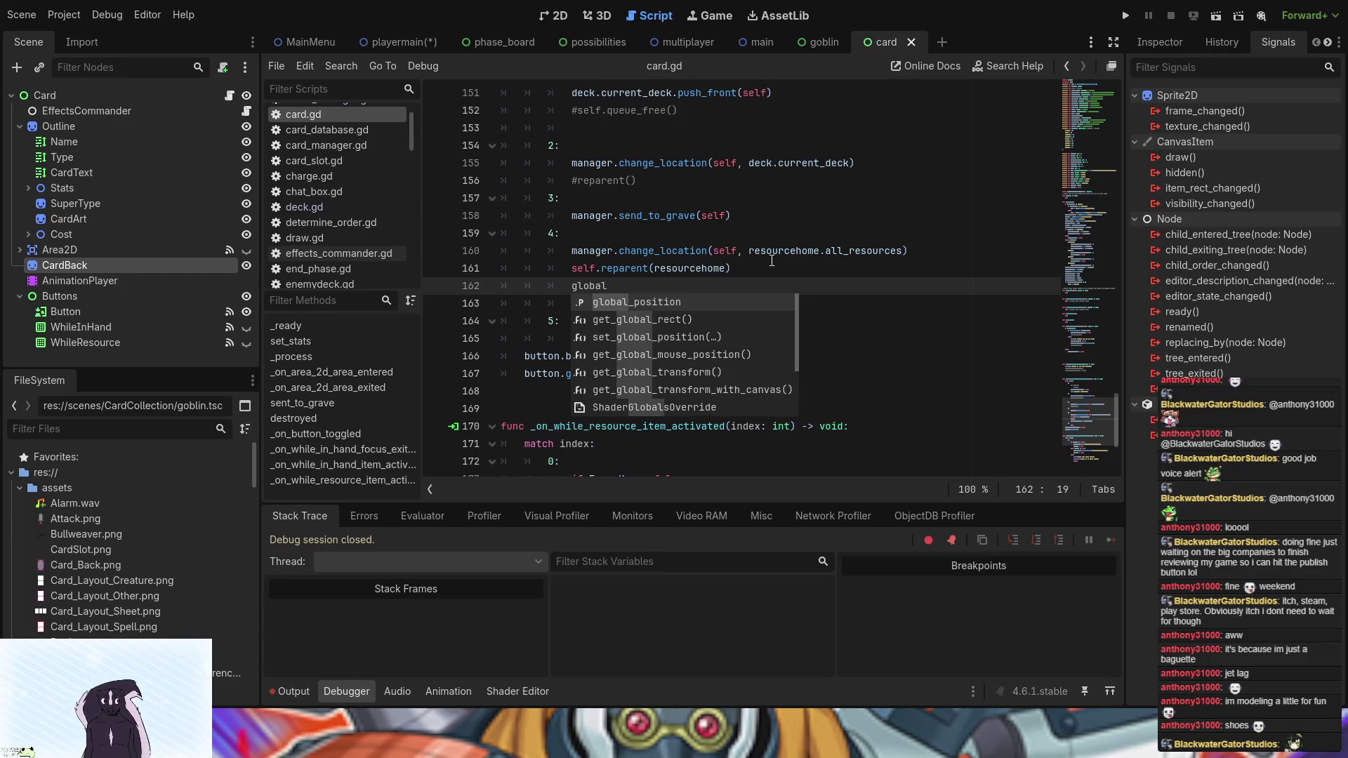
{"action": "type", "text": "_s"}
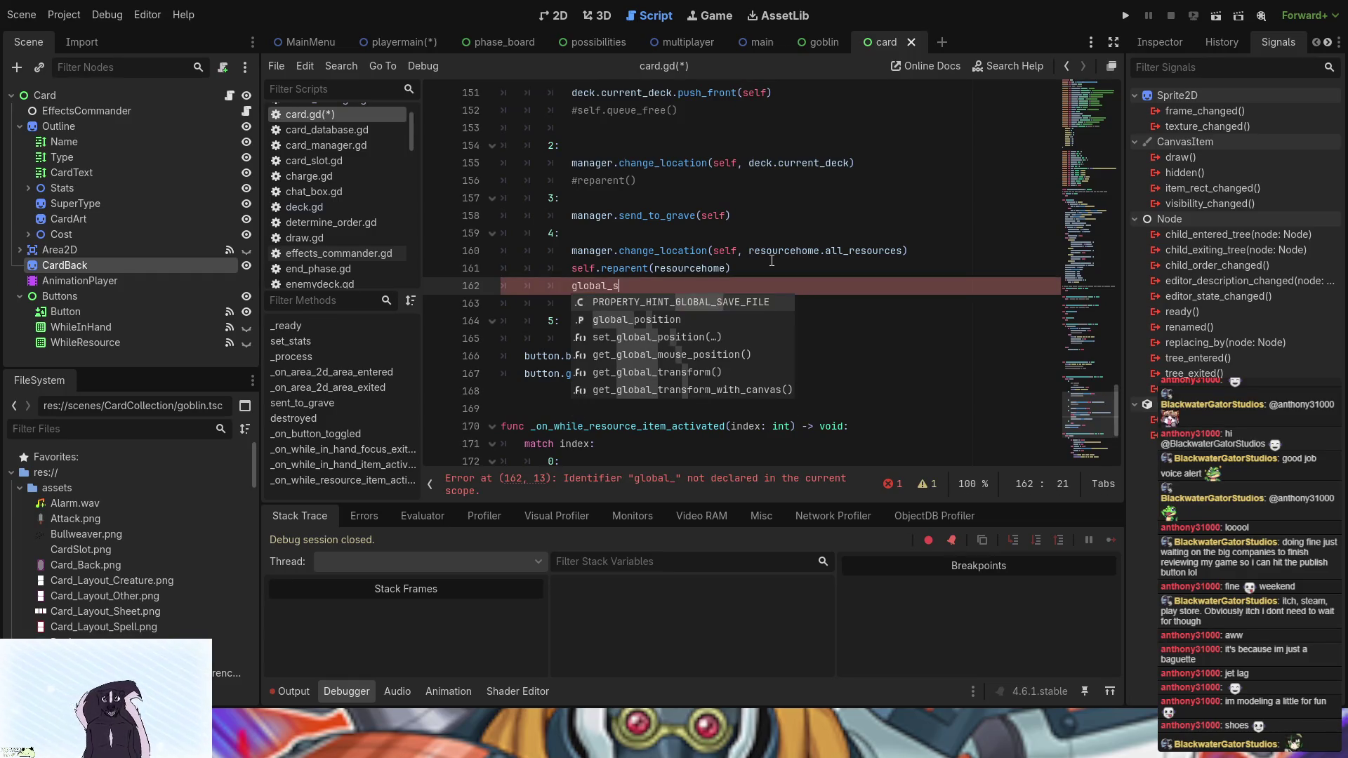
{"action": "type", "text": "in"}
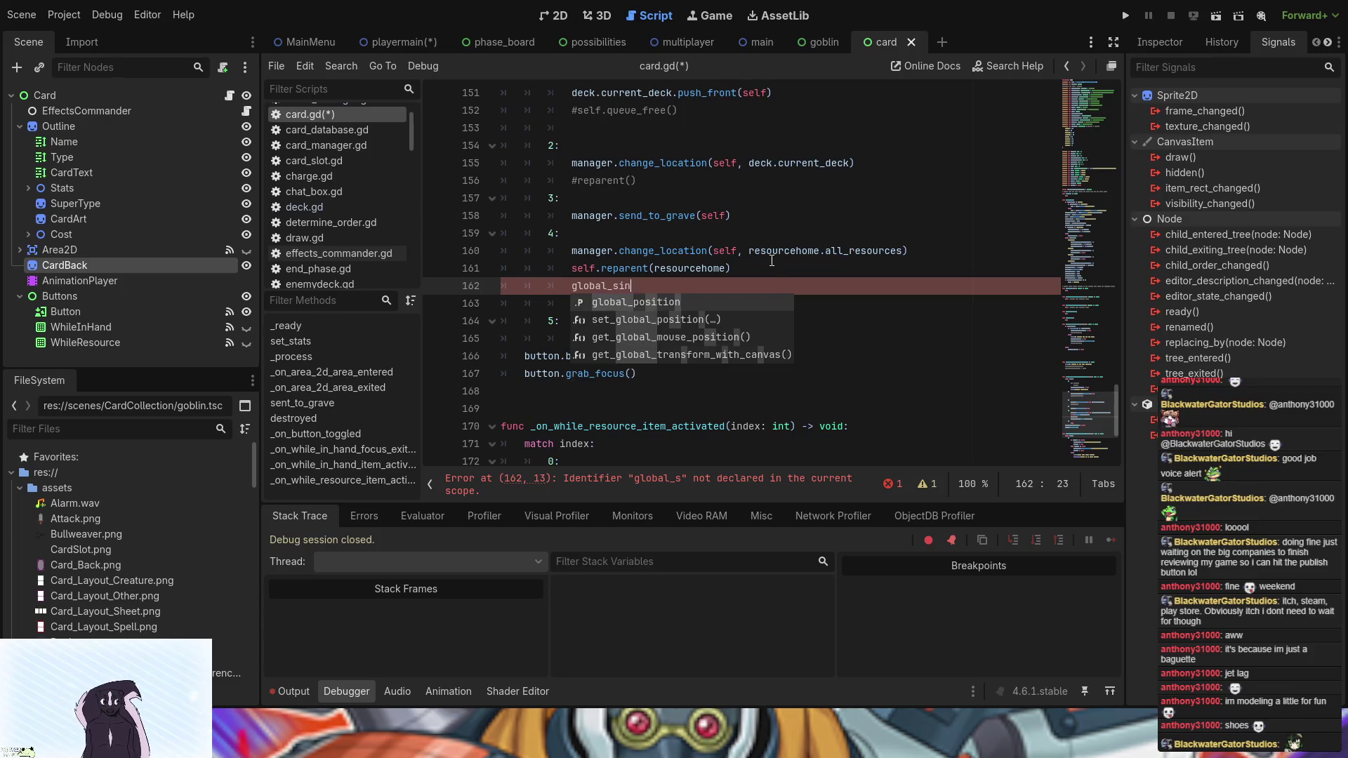
{"action": "key", "text": "BackSpace"}
{"action": "type", "text": "g"}
{"action": "key", "text": "BackSpace"}
{"action": "key", "text": "BackSpace"}
{"action": "key", "text": "BackSpace"}
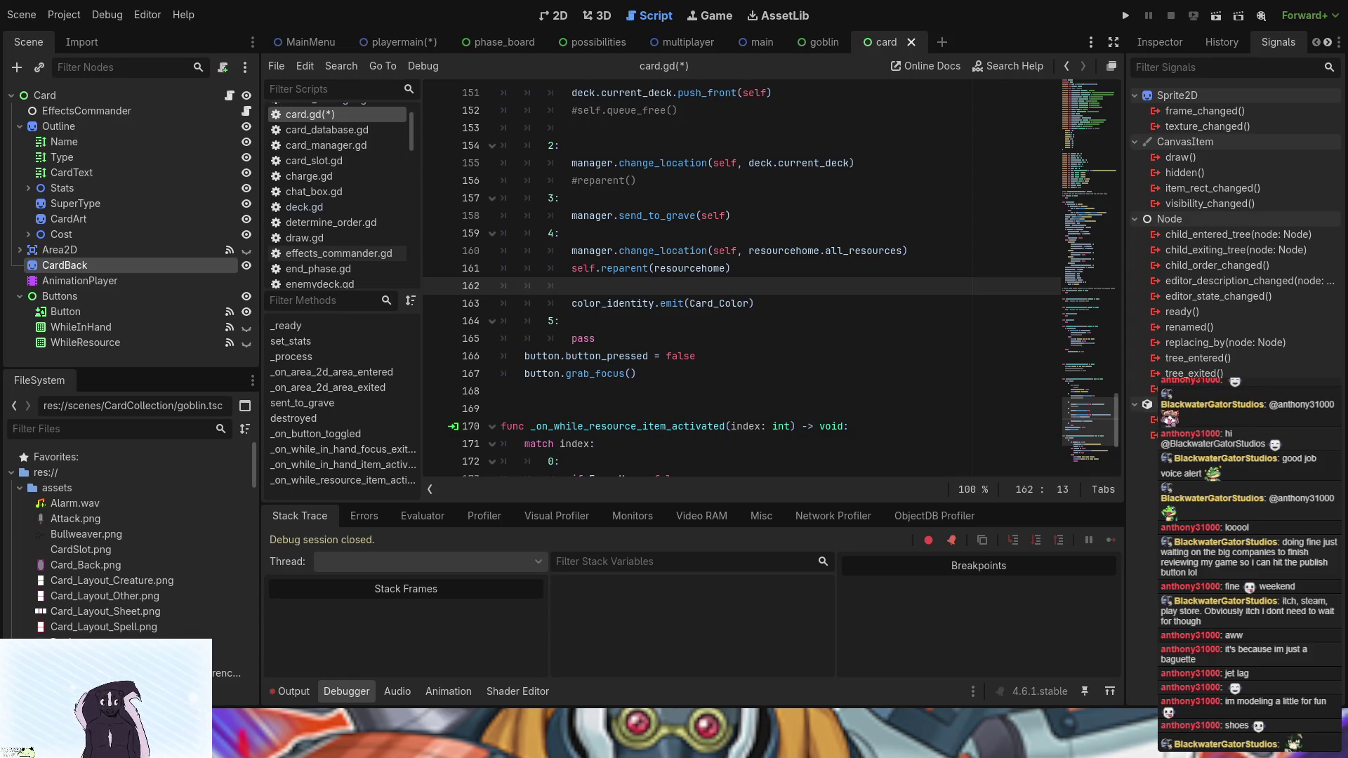
{"action": "scroll", "coordinate": [470, 312], "scroll_direction": "up", "scroll_amount": 3}
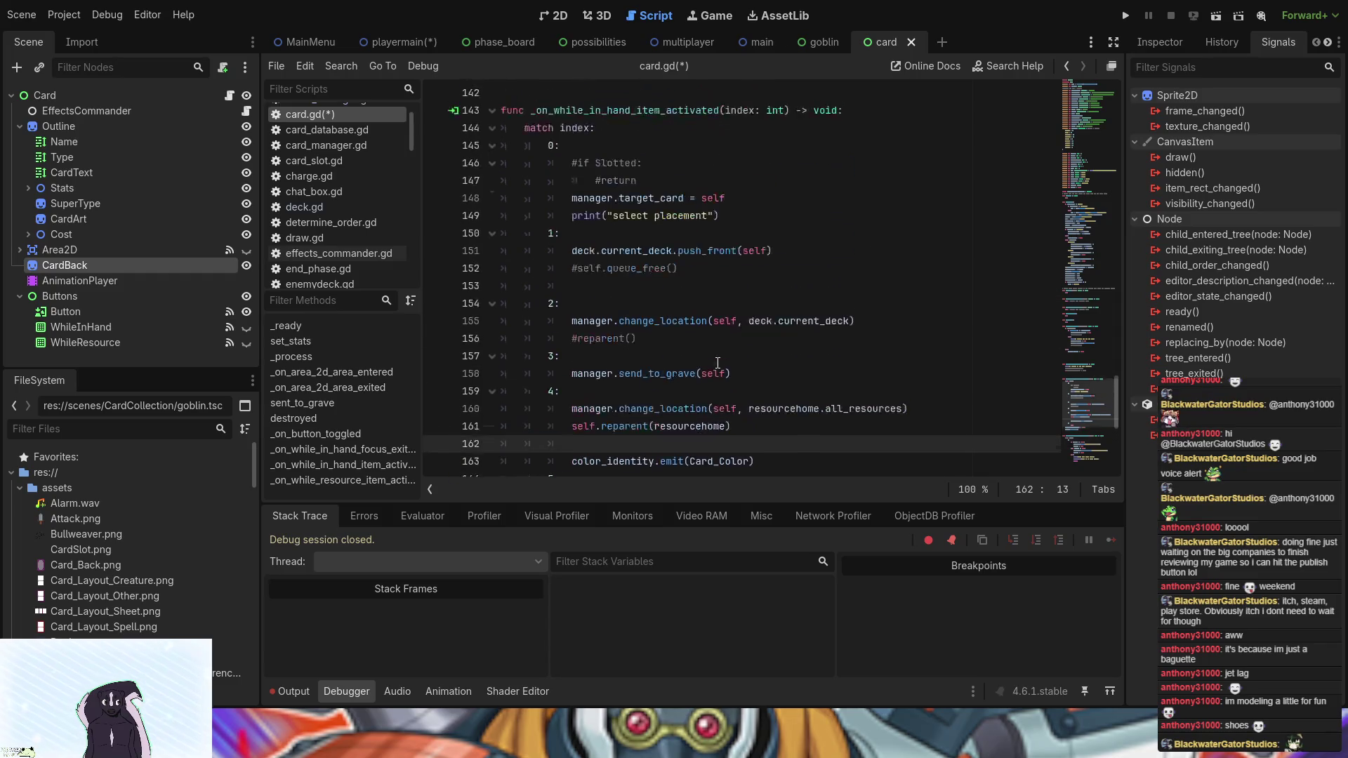
{"action": "scroll", "coordinate": [655, 379], "scroll_direction": "down", "scroll_amount": 4}
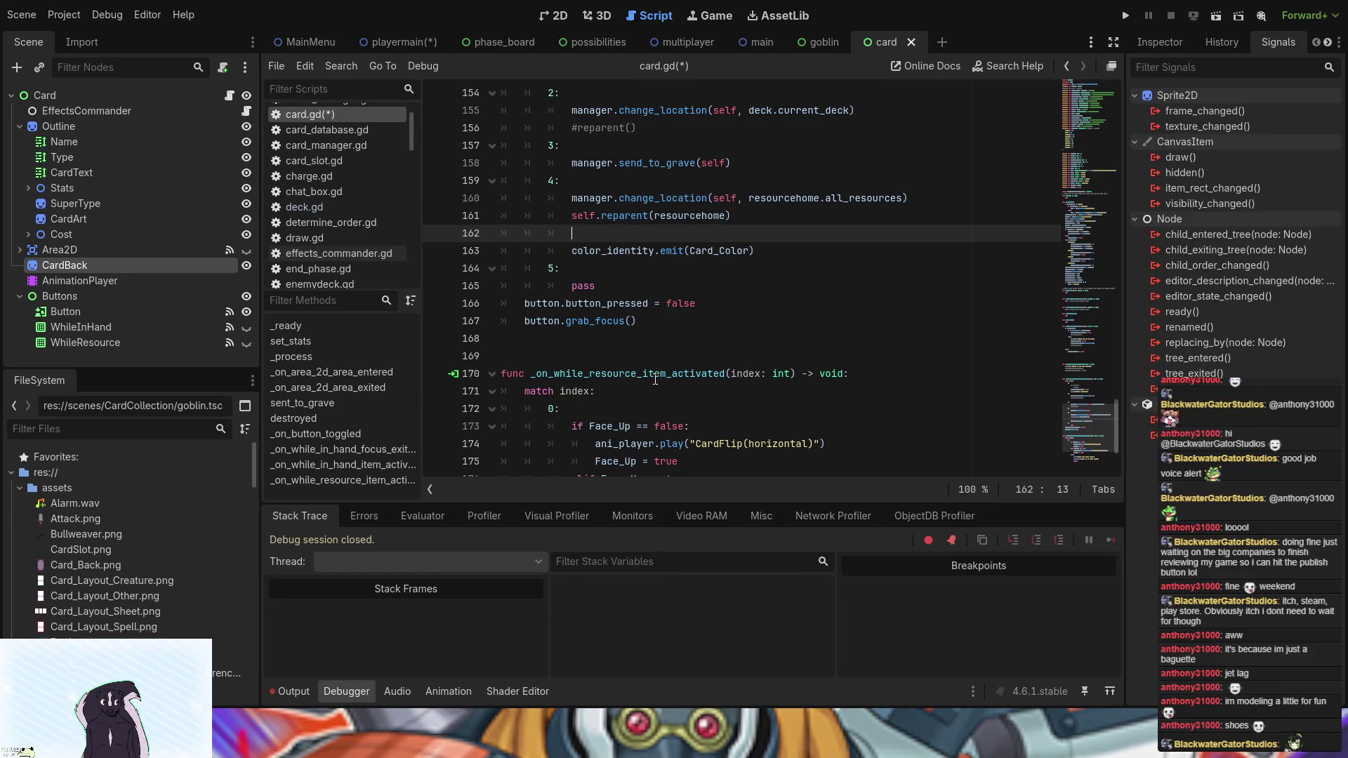
- Cut the color_identity signal declaration from card.gd and delete its color_identity emit line
{"action": "left_click", "coordinate": [407, 44]}
{"action": "scroll", "coordinate": [669, 351], "scroll_direction": "up", "scroll_amount": 2}
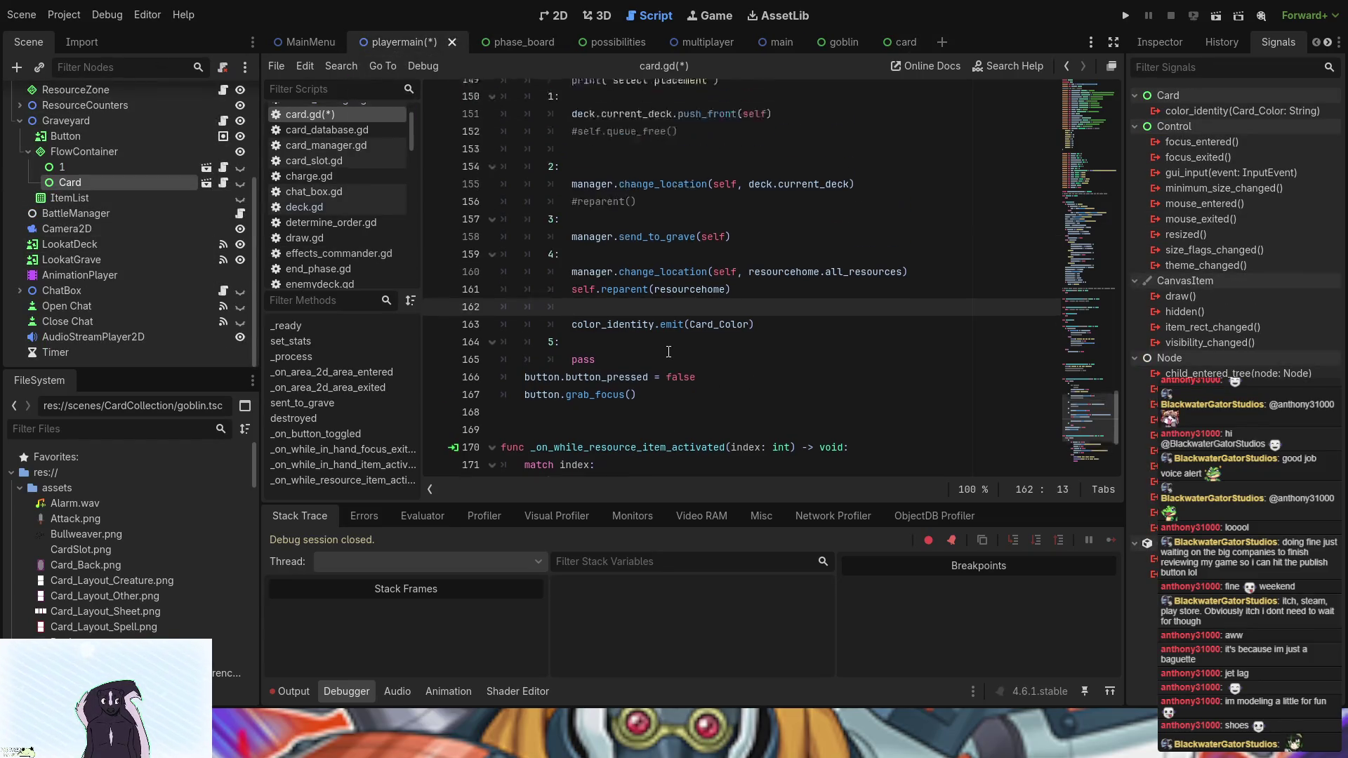
{"action": "scroll", "coordinate": [669, 351], "scroll_direction": "up", "scroll_amount": 20}
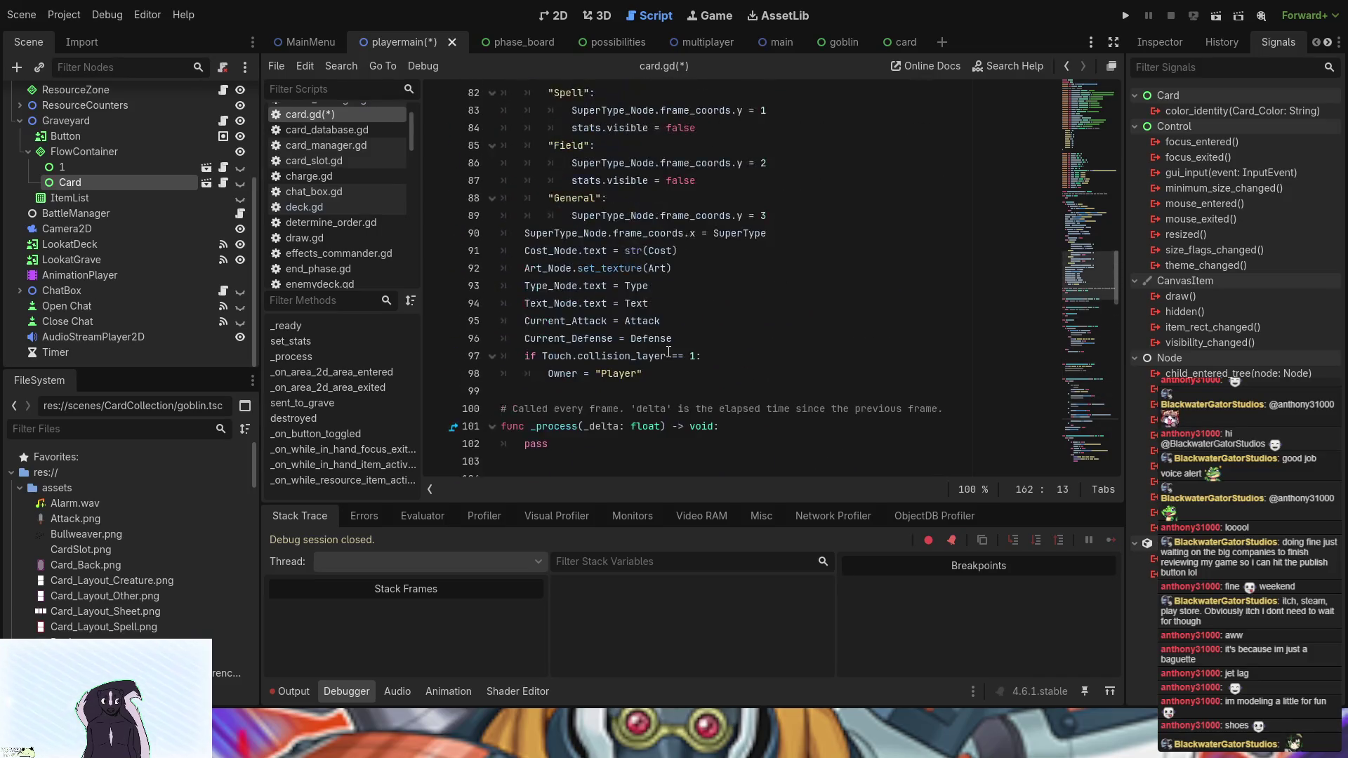
{"action": "scroll", "coordinate": [655, 383], "scroll_direction": "up", "scroll_amount": 11}
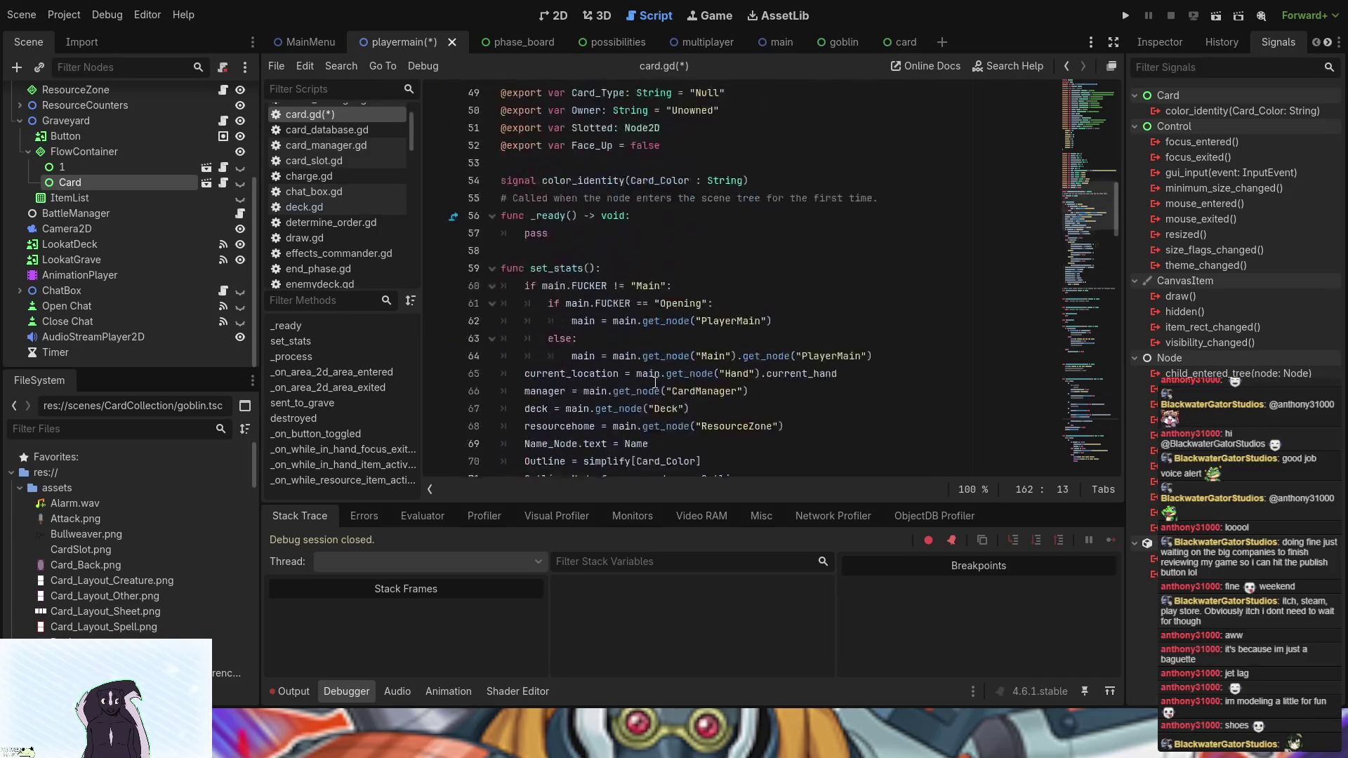
{"action": "scroll", "coordinate": [655, 382], "scroll_direction": "up", "scroll_amount": 5}
{"action": "scroll", "coordinate": [655, 382], "scroll_direction": "down", "scroll_amount": 3}
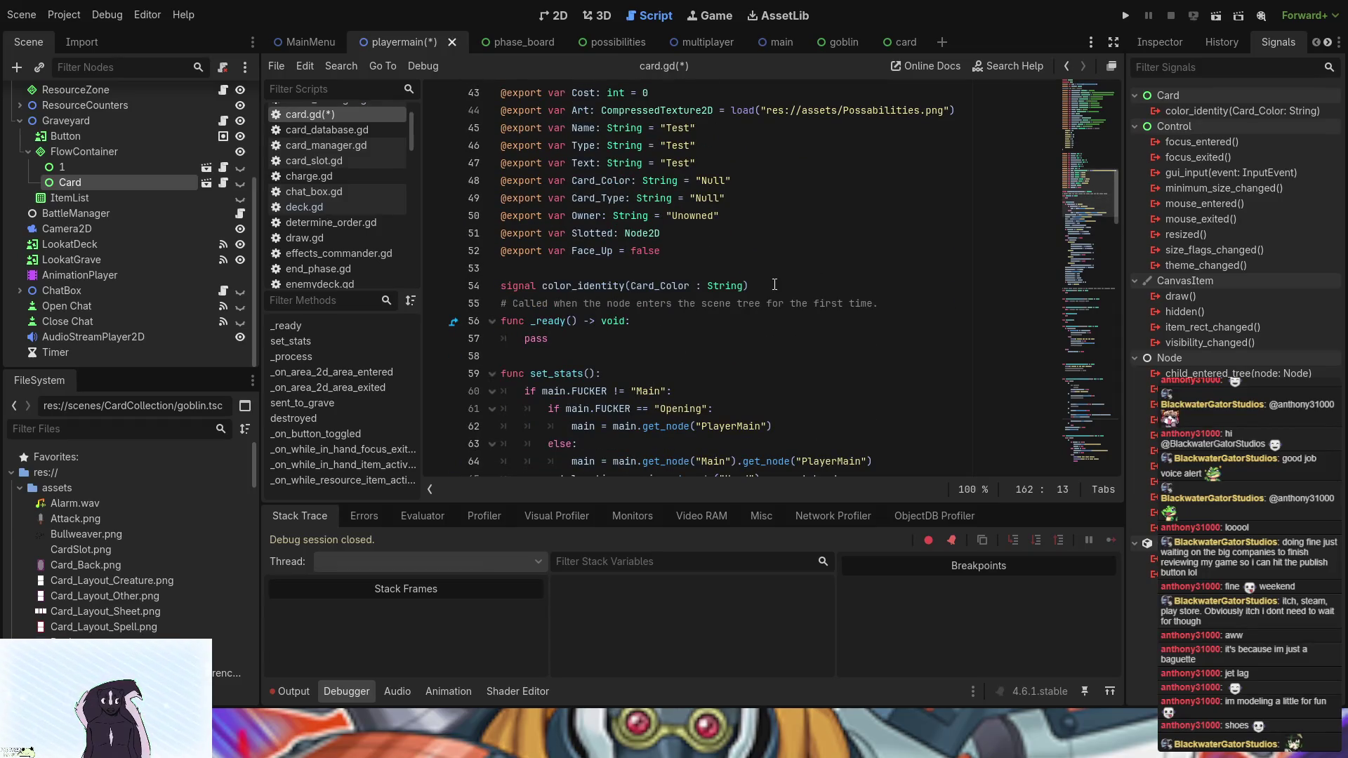
{"action": "left_click_drag", "start_coordinate": [772, 287], "coordinate": [773, 270]}
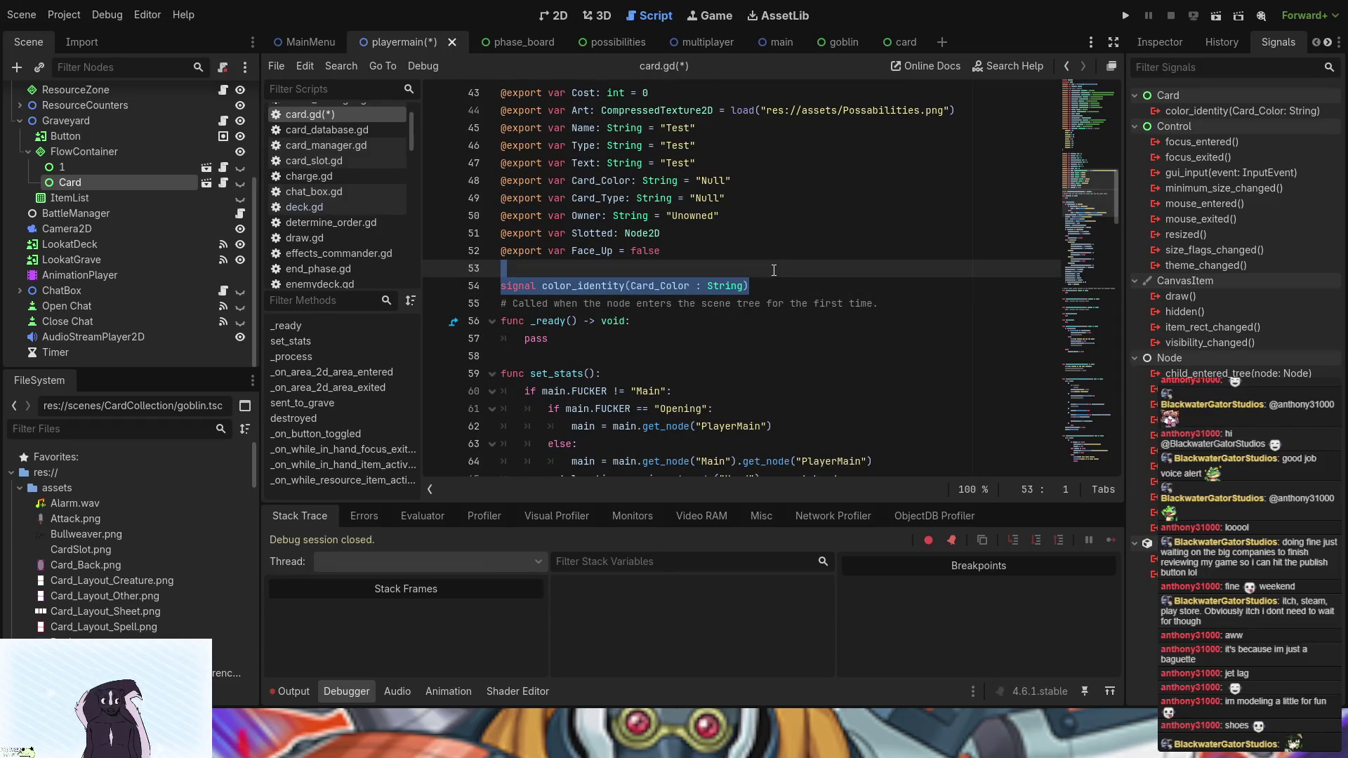
{"action": "key", "text": "ctrl+x"}
{"action": "scroll", "coordinate": [711, 328], "scroll_direction": "down", "scroll_amount": 2}
{"action": "scroll", "coordinate": [712, 327], "scroll_direction": "down", "scroll_amount": 15}
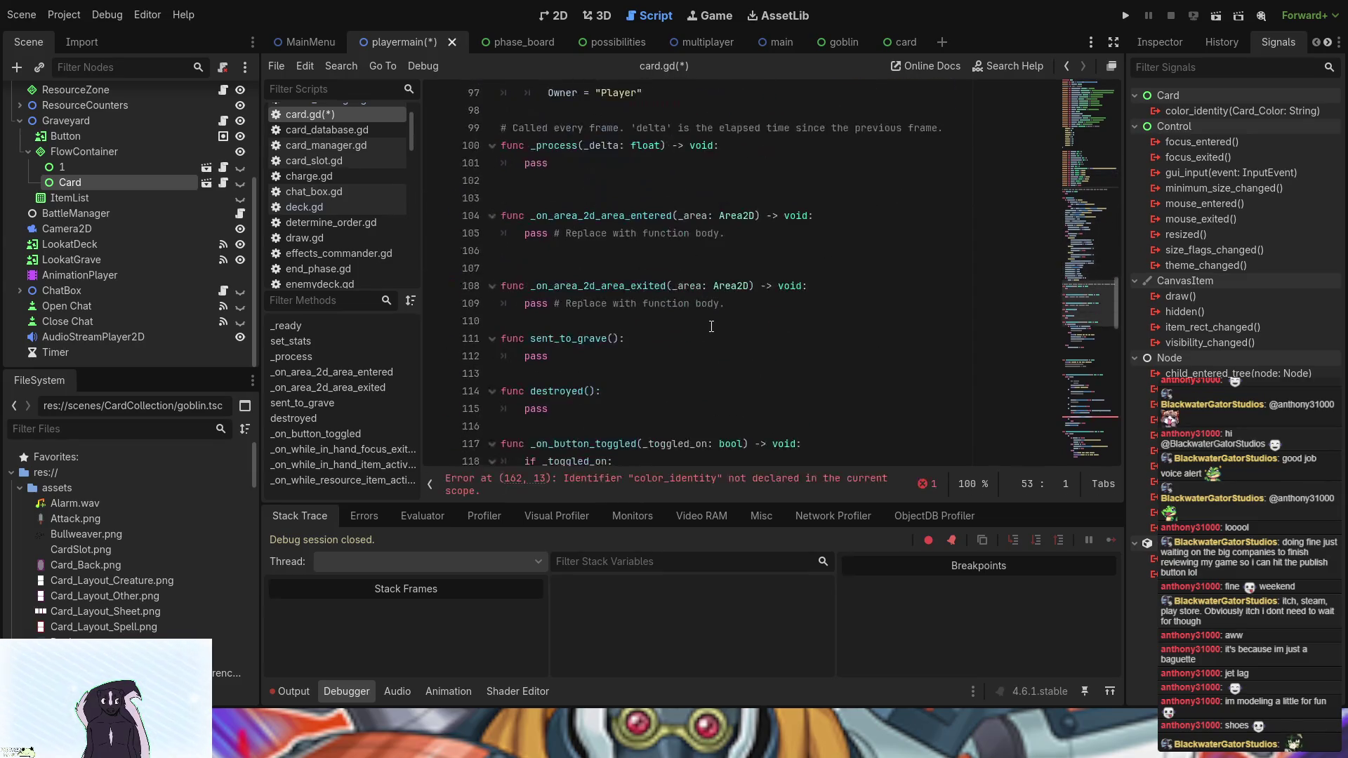
{"action": "scroll", "coordinate": [711, 327], "scroll_direction": "down", "scroll_amount": 6}
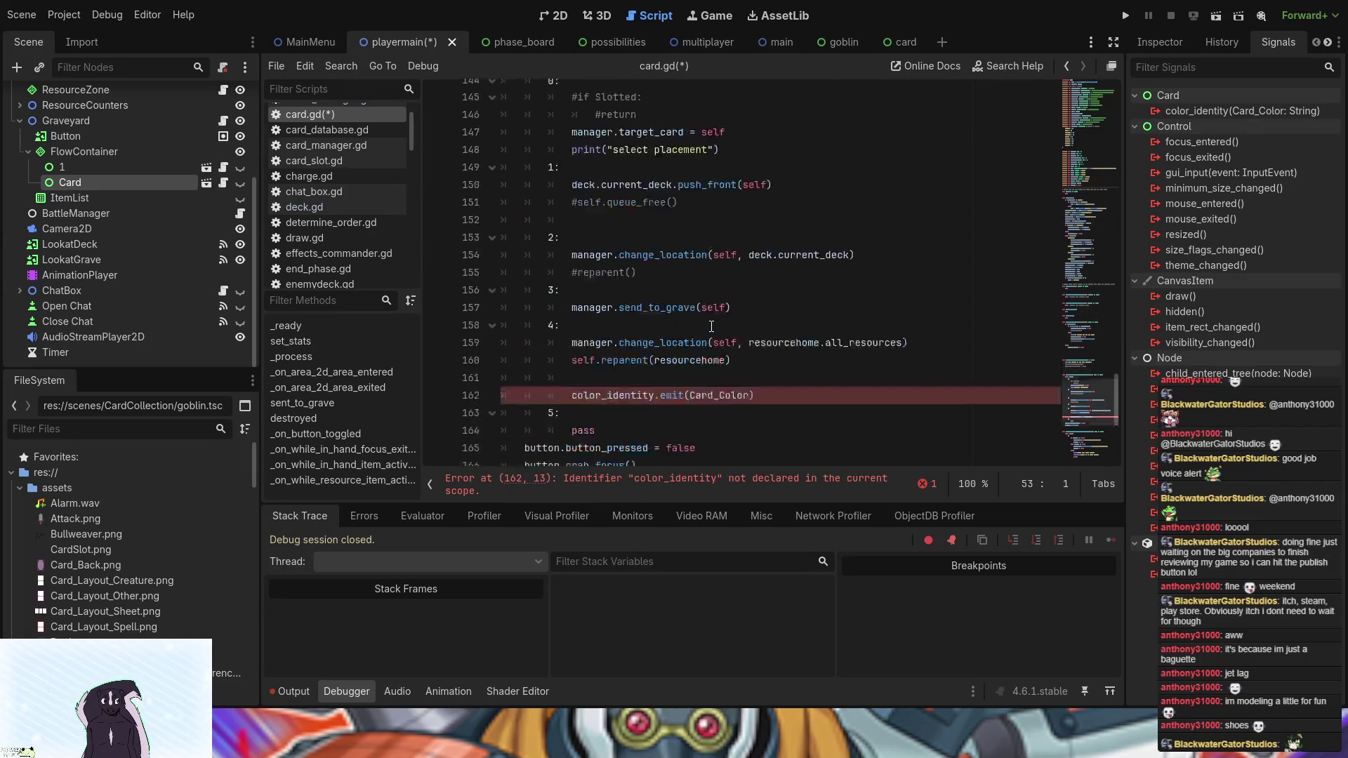
{"action": "left_click_drag", "start_coordinate": [778, 334], "coordinate": [789, 301]}
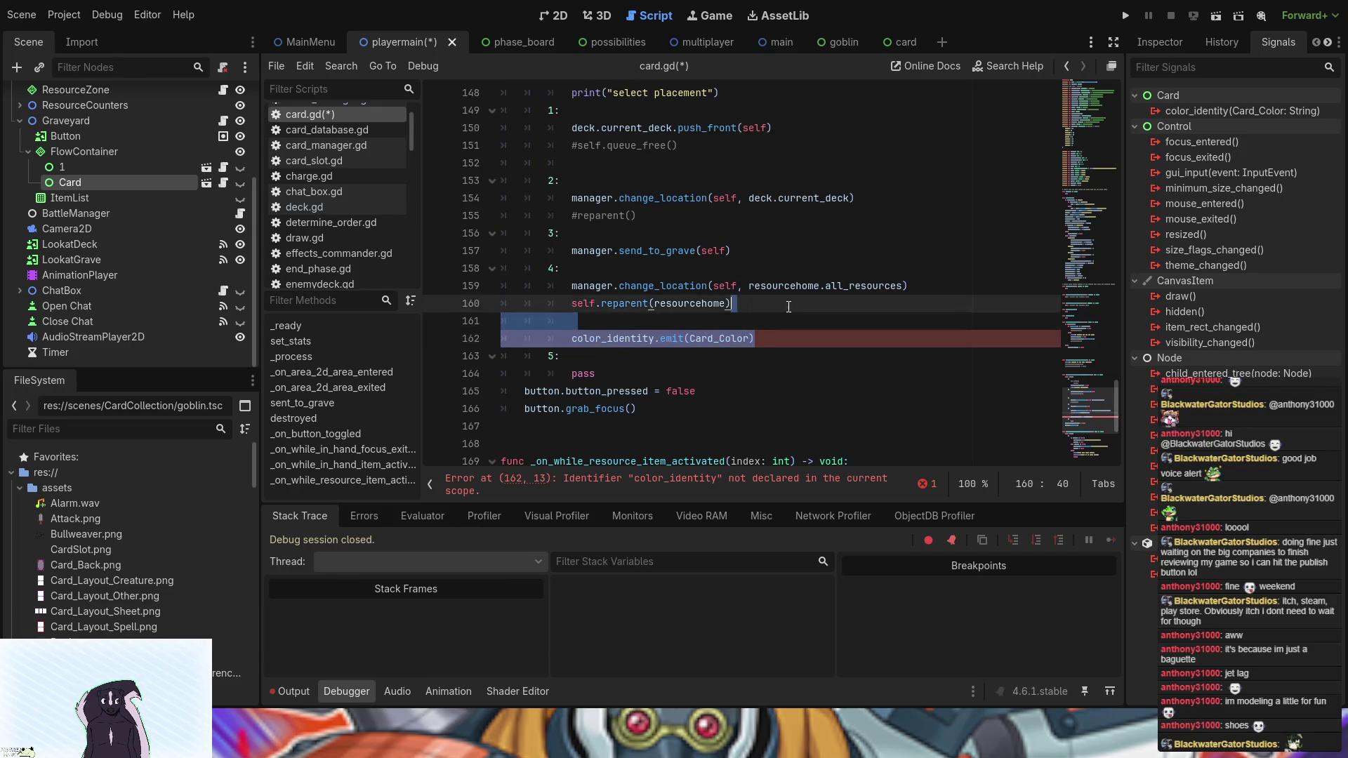
{"action": "key", "text": "BackSpace"}
- Paste 'signal color_identity(Card_Color : String)' into card_manager.gd below the onready variables
{"action": "scroll", "coordinate": [169, 184], "scroll_direction": "up", "scroll_amount": 5}
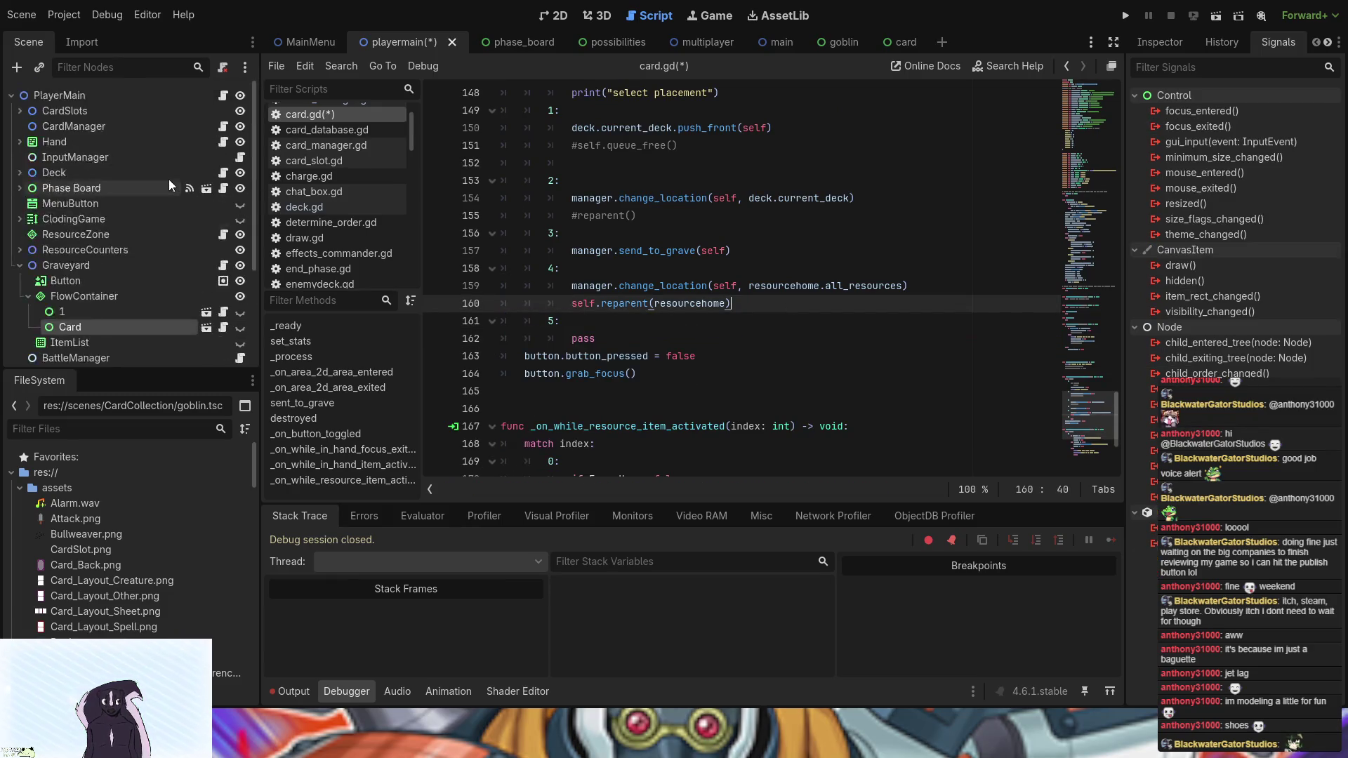
{"action": "left_click", "coordinate": [223, 127]}
{"action": "left_click", "coordinate": [580, 166]}
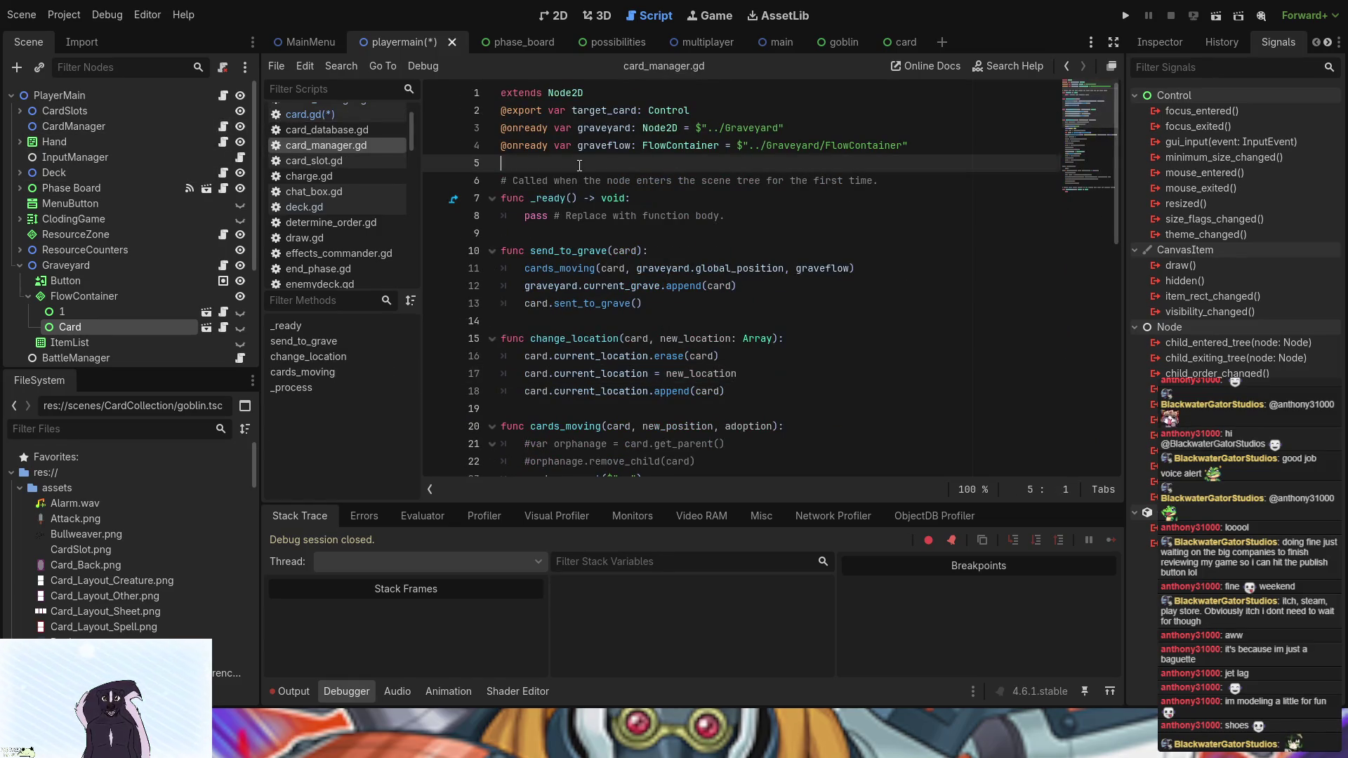
{"action": "key", "text": "ctrl+v"}
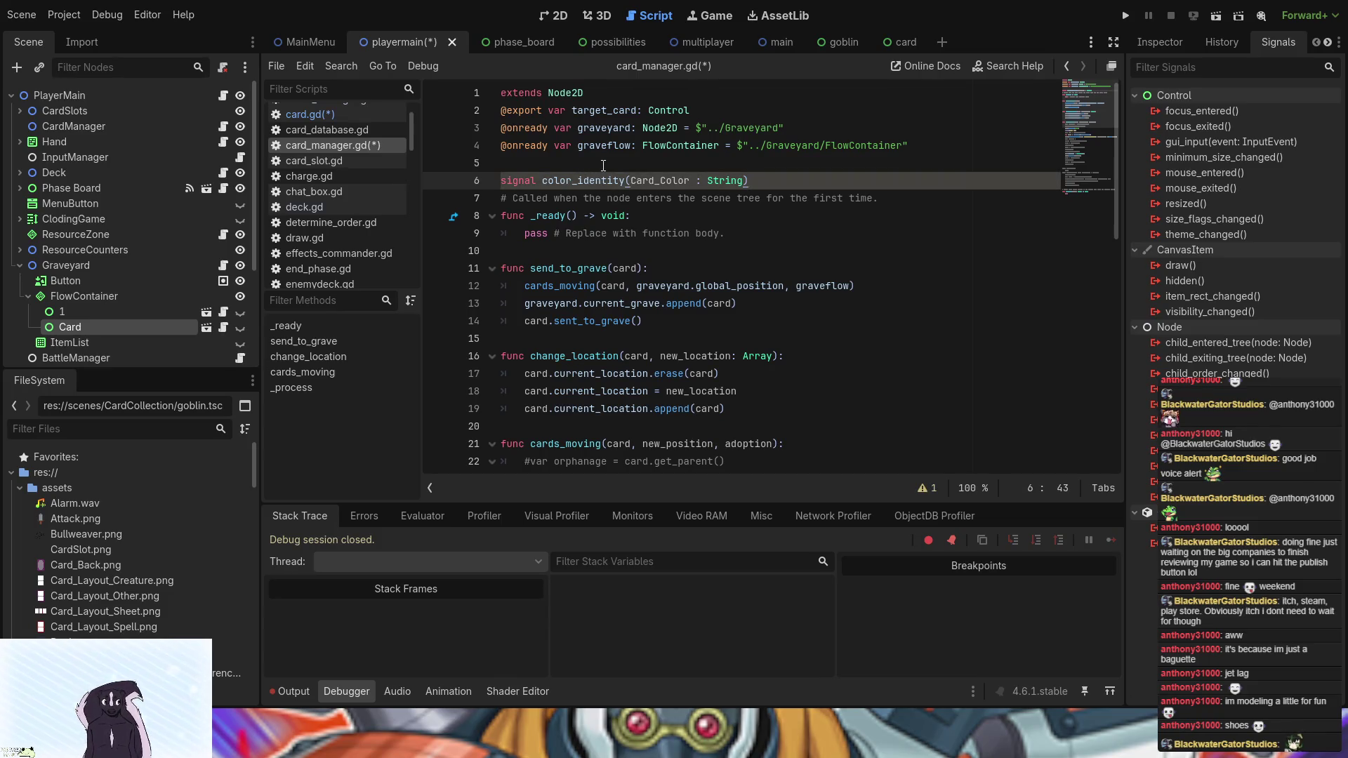
{"action": "scroll", "coordinate": [740, 282], "scroll_direction": "down", "scroll_amount": 3}
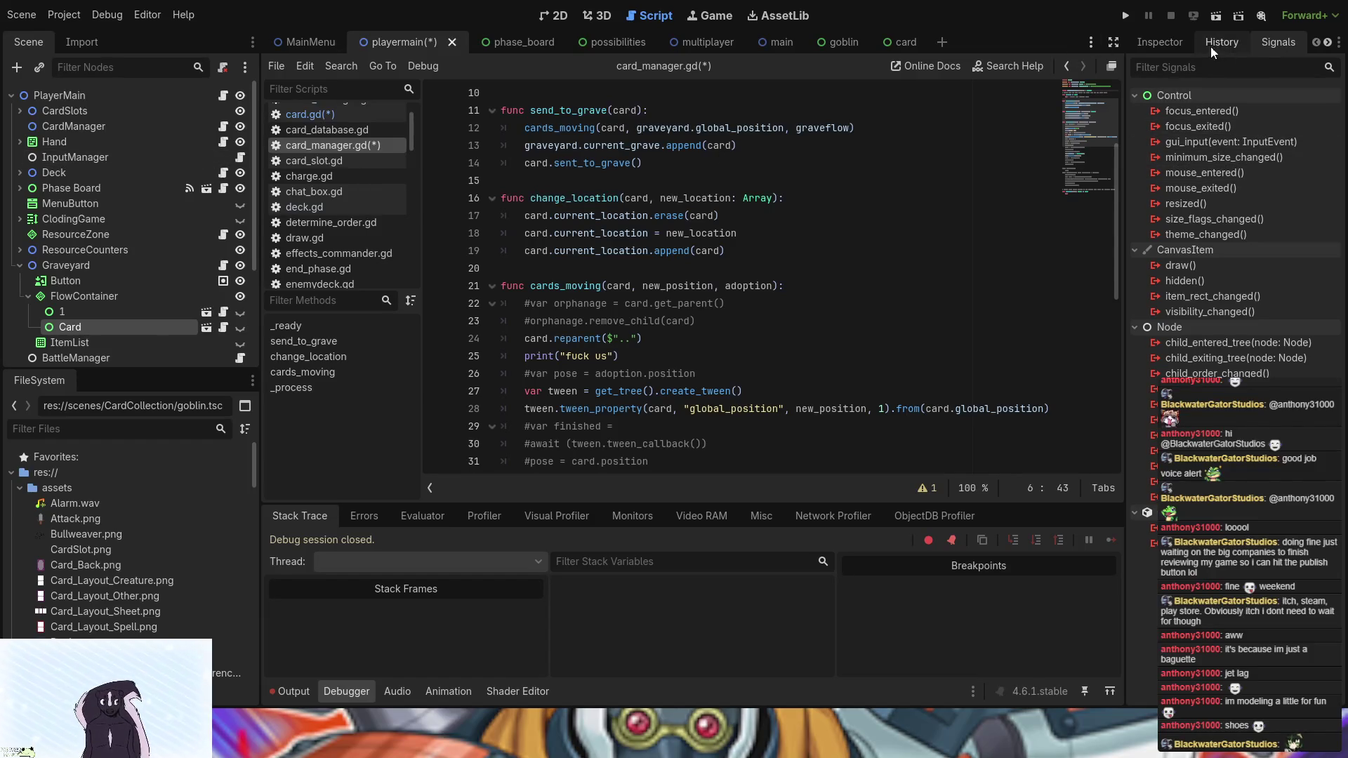
{"action": "left_click", "coordinate": [173, 125]}
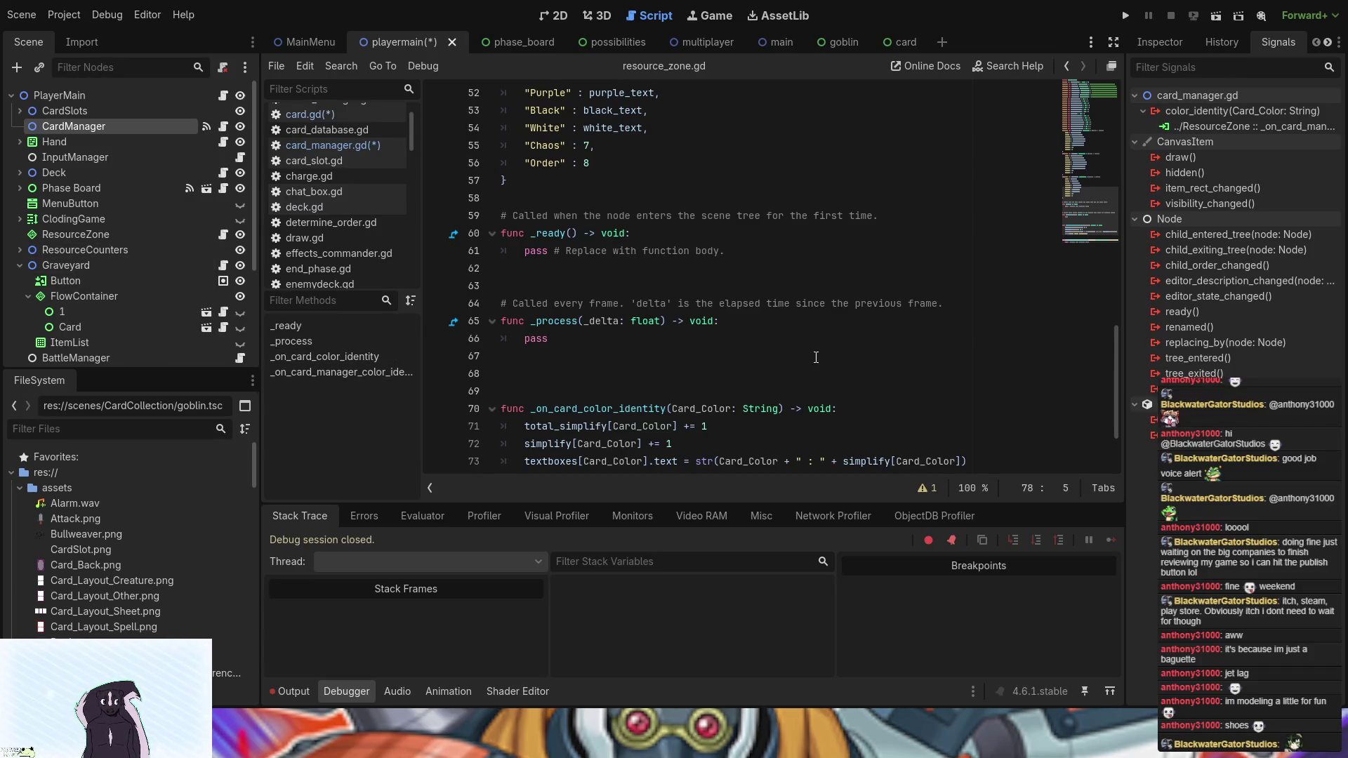
- Move the counter-update code into _on_card_manager_color_identity and delete the old _on_card_color_identity handler
{"action": "mouse_move", "coordinate": [767, 368]}
{"action": "left_mouse_down"}
{"action": "mouse_move", "coordinate": [504, 322]}
{"action": "mouse_move", "coordinate": [730, 445]}
{"action": "left_mouse_up"}
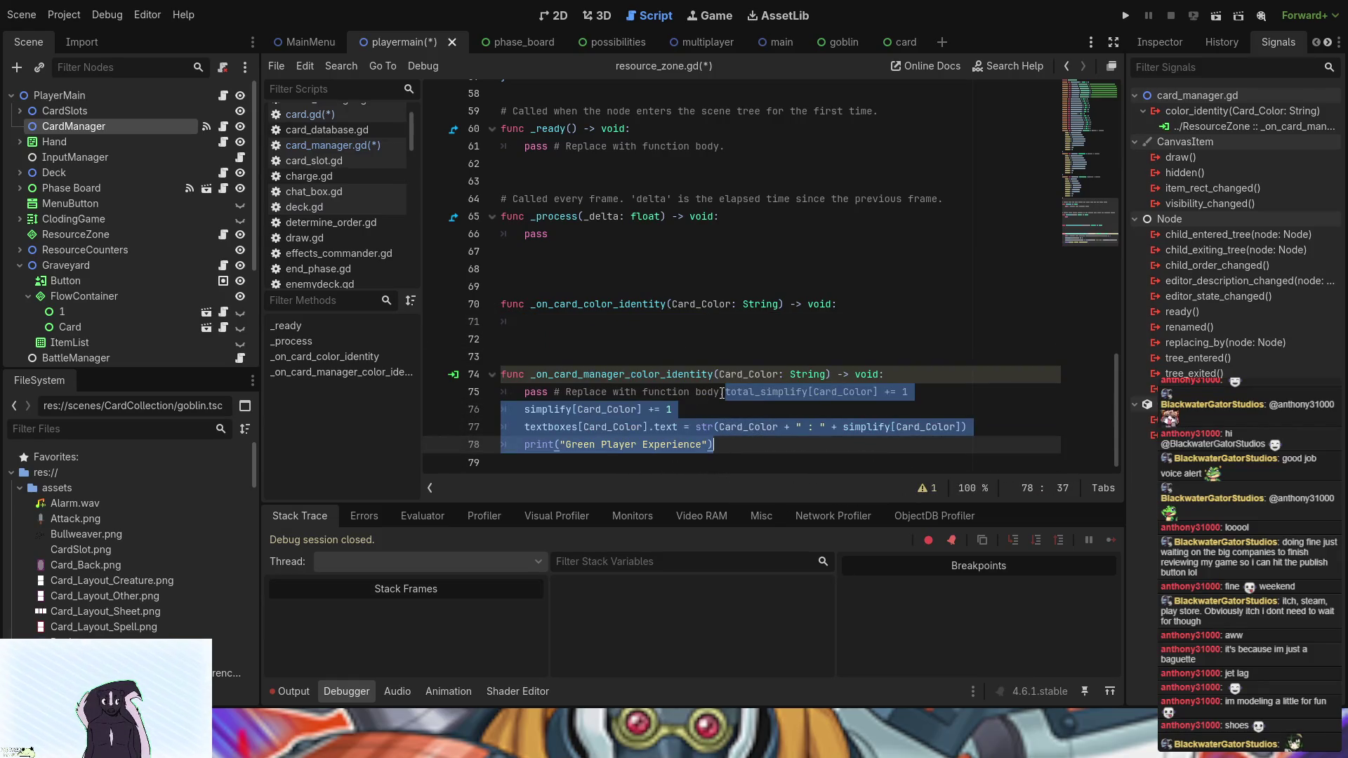
{"action": "left_click_drag", "start_coordinate": [727, 394], "coordinate": [527, 391]}
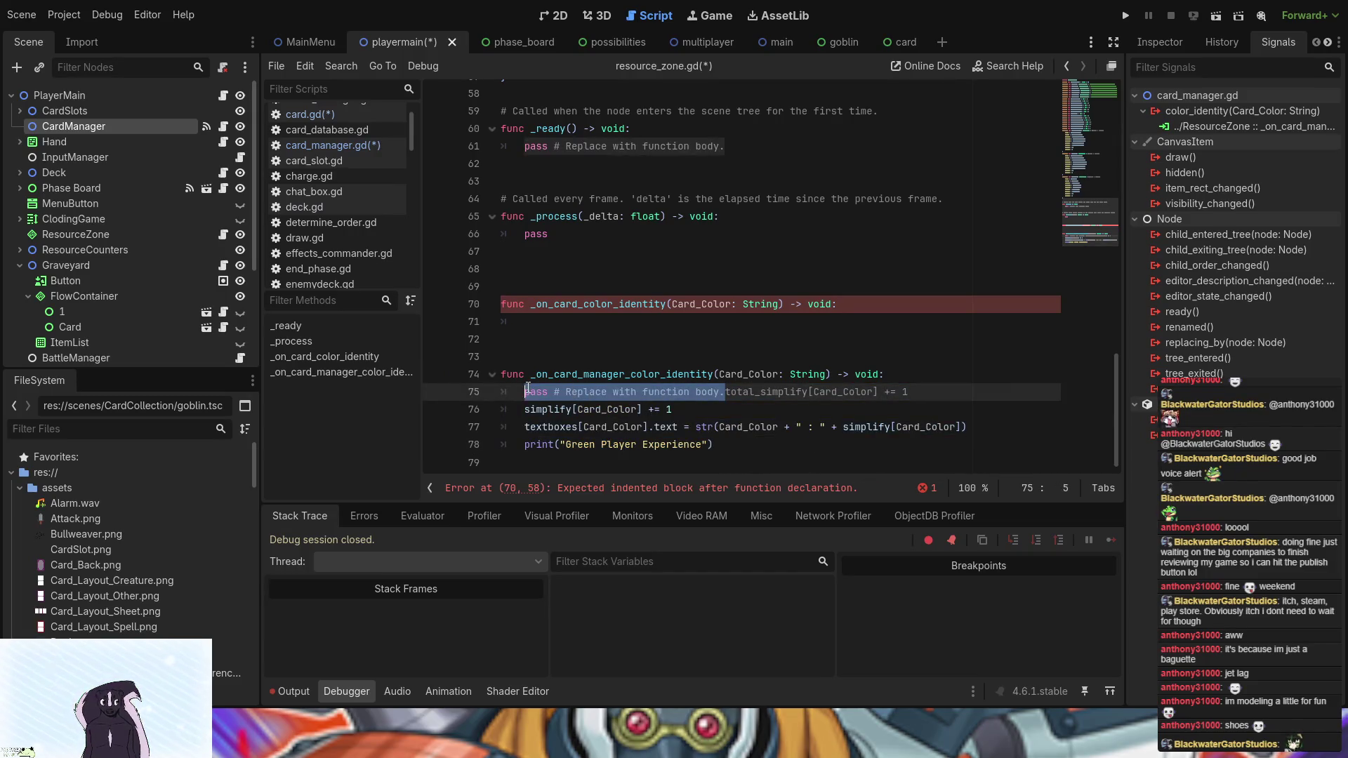
{"action": "key", "text": "BackSpace"}
{"action": "mouse_move", "coordinate": [531, 340]}
{"action": "left_mouse_down"}
{"action": "mouse_move", "coordinate": [538, 304]}
{"action": "mouse_move", "coordinate": [498, 301]}
{"action": "left_mouse_up"}
{"action": "key", "text": "BackSpace"}
{"action": "key", "text": "BackSpace"}
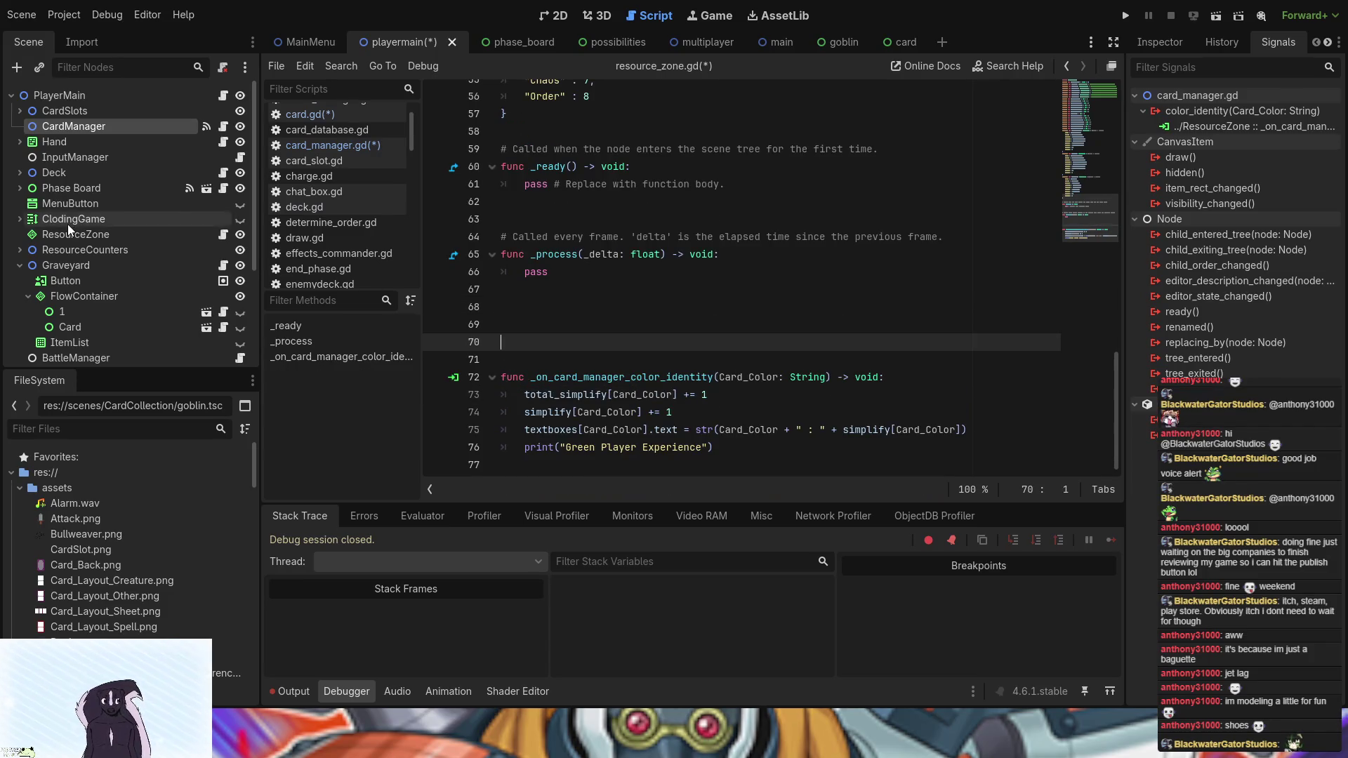
{"action": "left_click", "coordinate": [223, 129]}
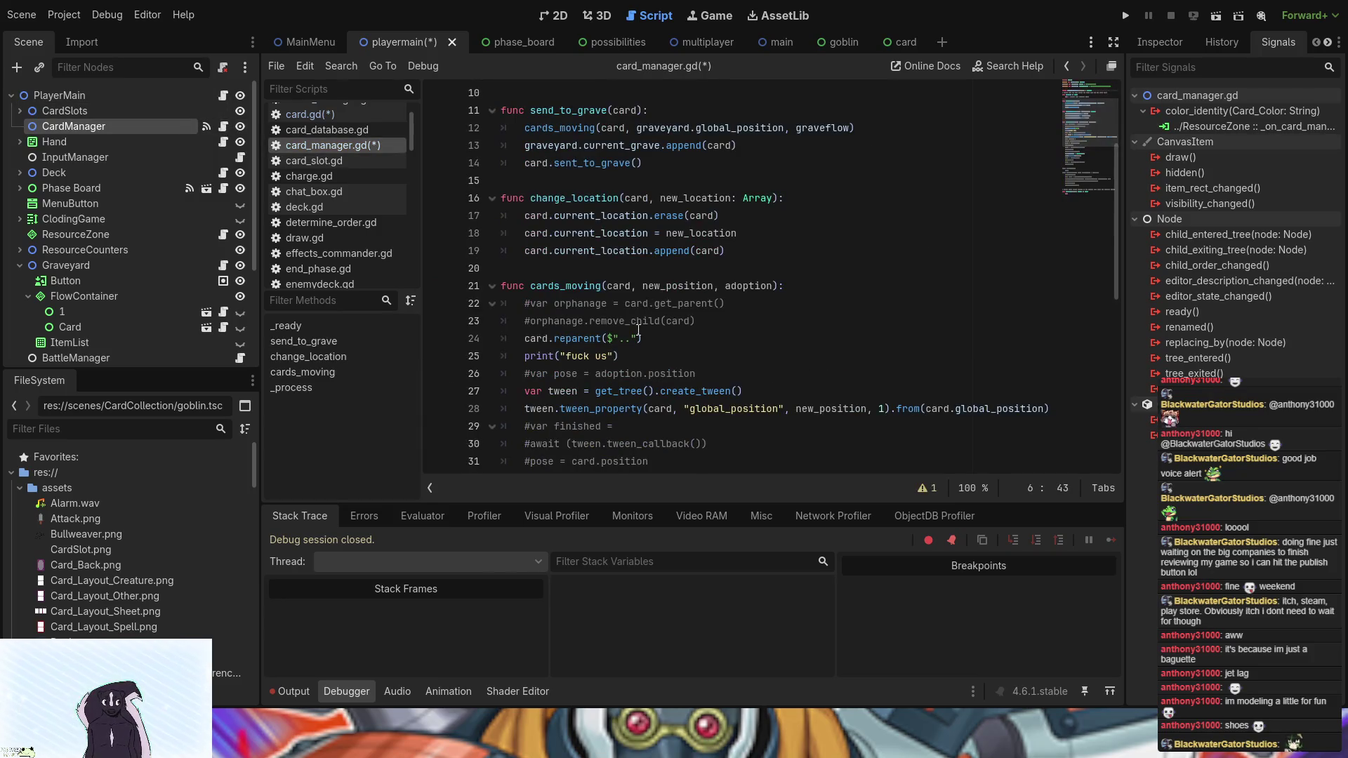
- Switch to the card scene and open blank lines after send_to_grave in card_manager.gd
{"action": "scroll", "coordinate": [635, 337], "scroll_direction": "down", "scroll_amount": 3}
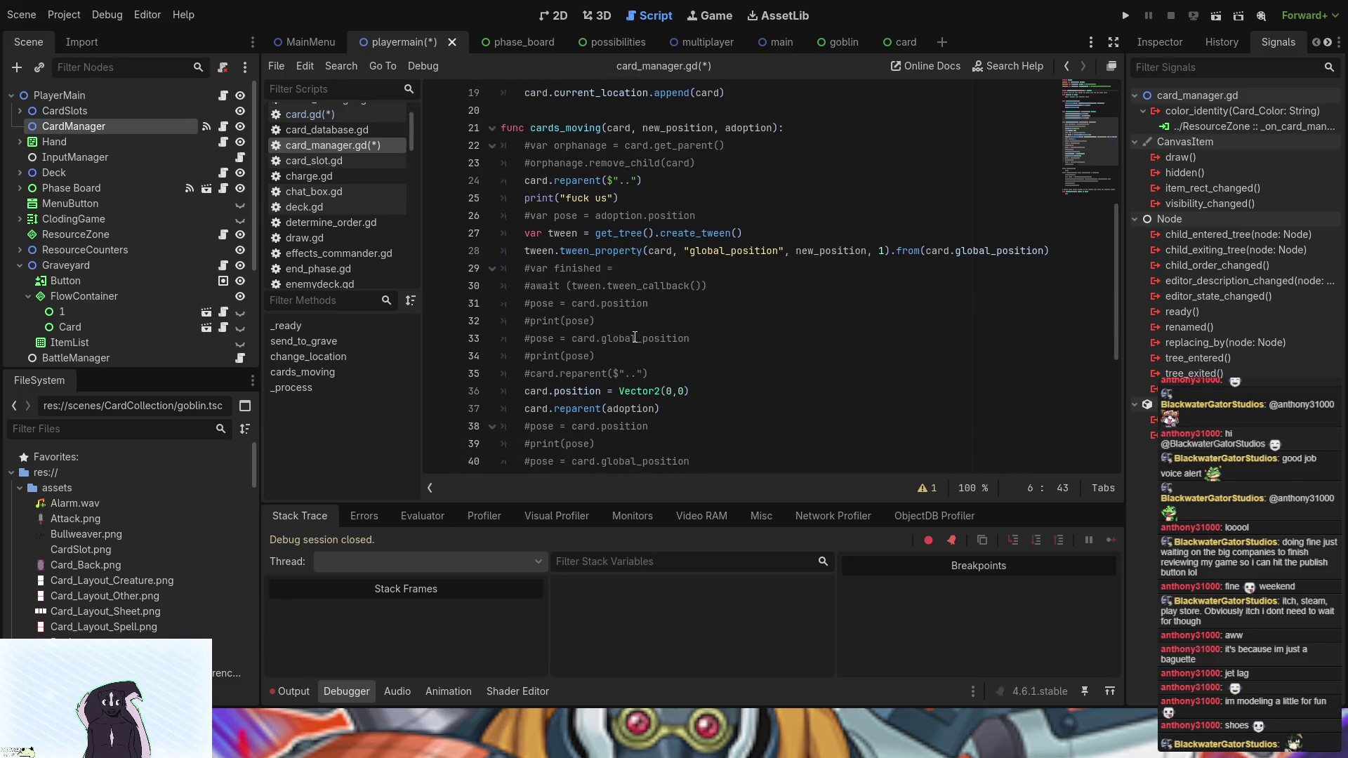
{"action": "scroll", "coordinate": [635, 338], "scroll_direction": "up", "scroll_amount": 3}
{"action": "scroll", "coordinate": [635, 338], "scroll_direction": "up", "scroll_amount": 1}
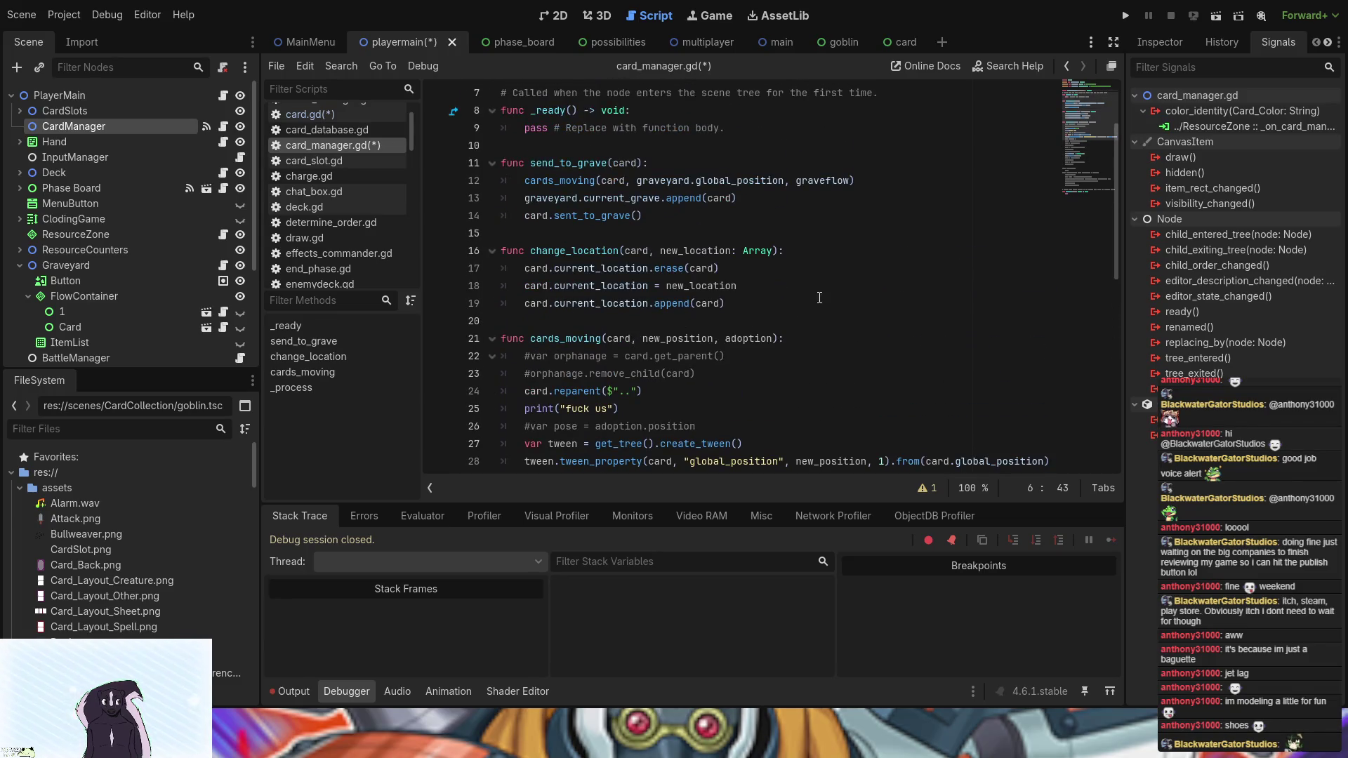
{"action": "left_click", "coordinate": [759, 269]}
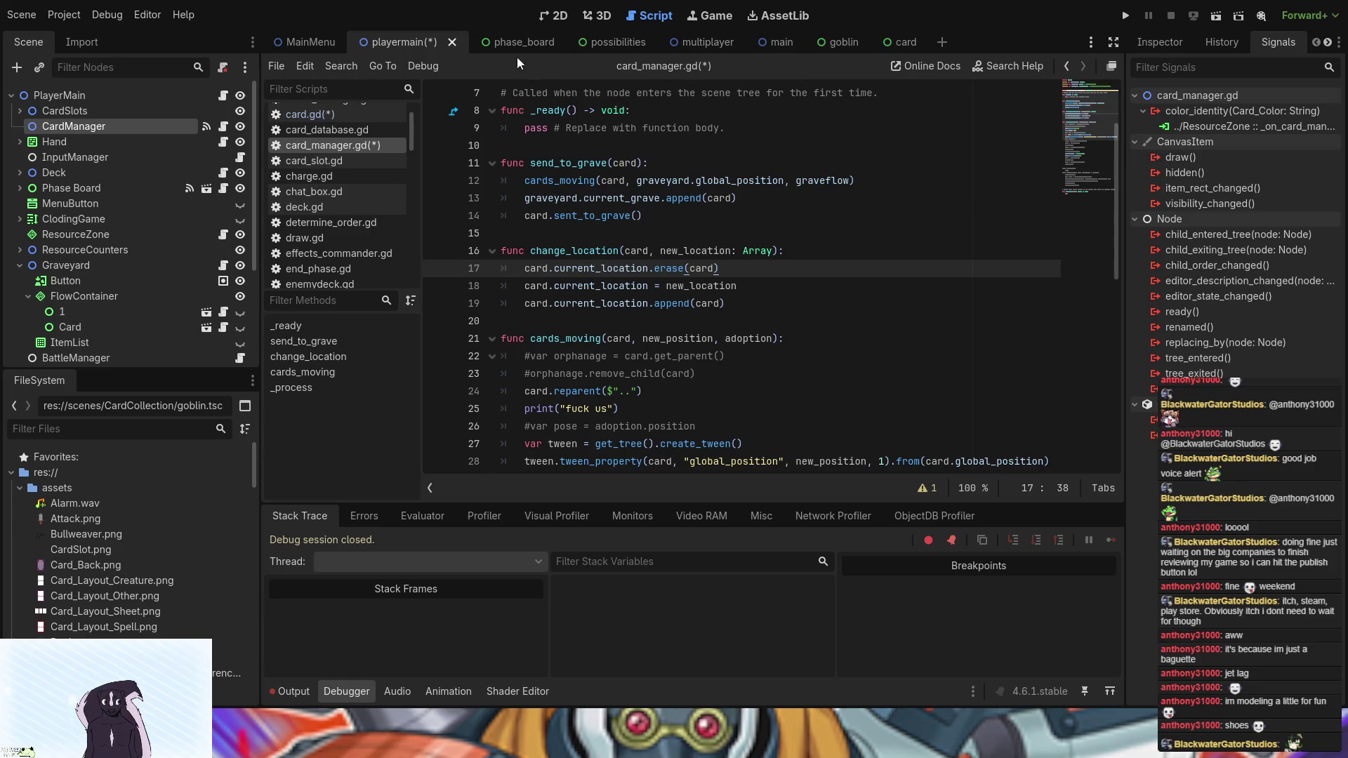
{"action": "left_click", "coordinate": [890, 49]}
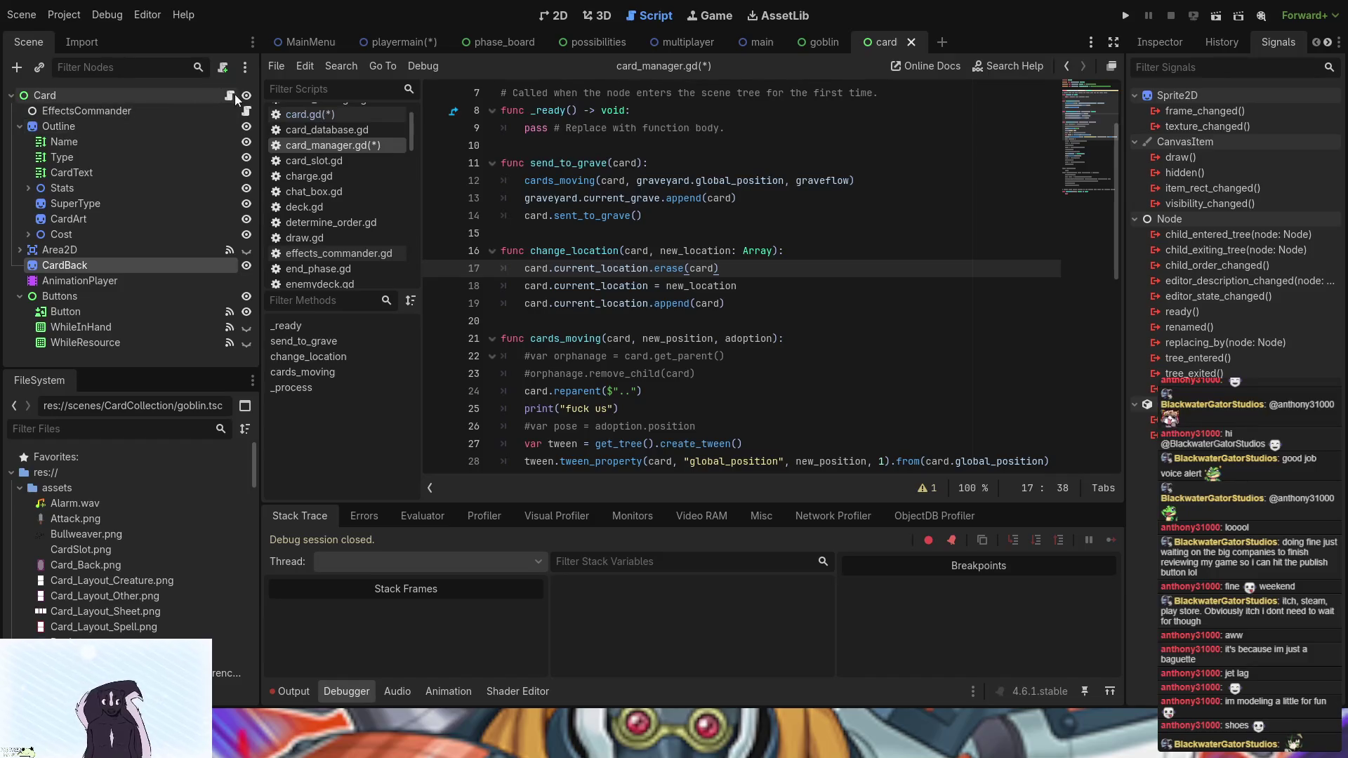
{"action": "left_click", "coordinate": [570, 235]}
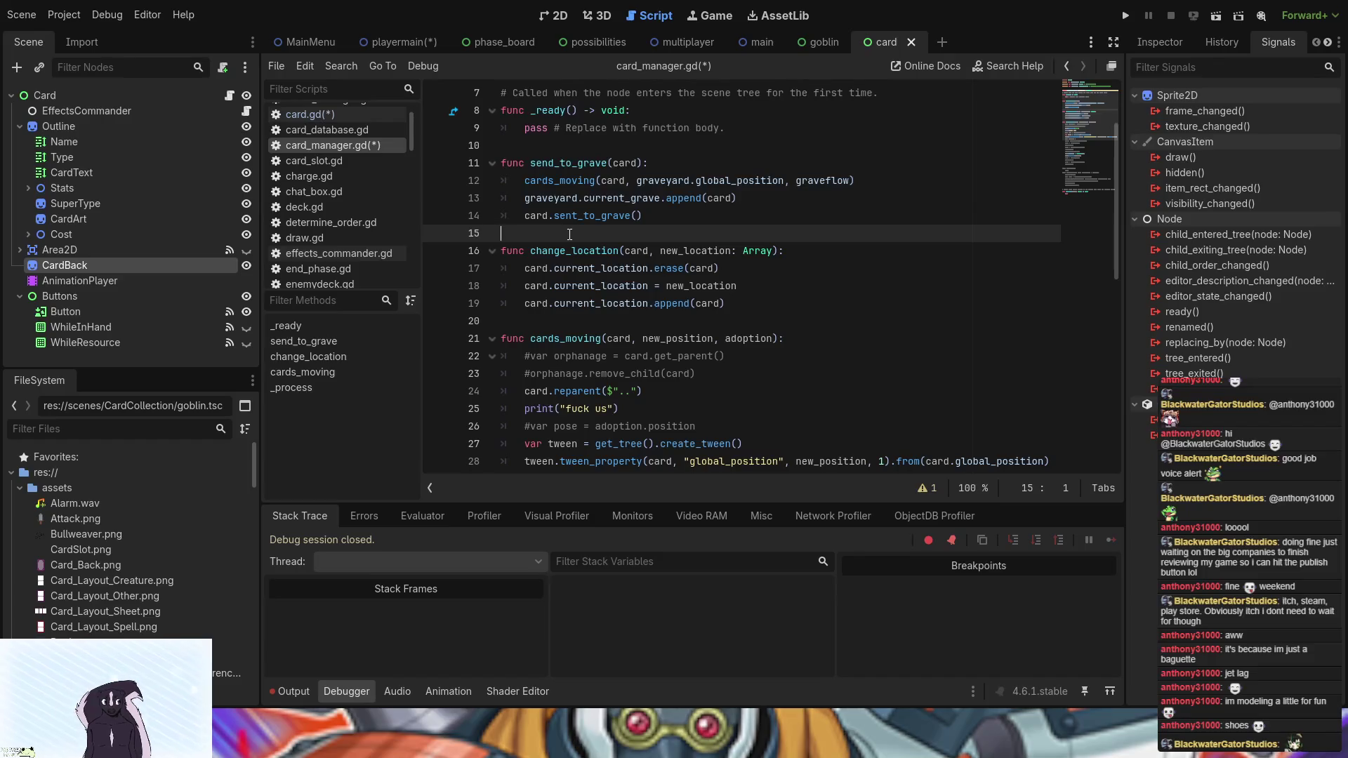
{"action": "key", "text": "Return"}
{"action": "key", "text": "Return"}
{"action": "key", "text": "Up"}
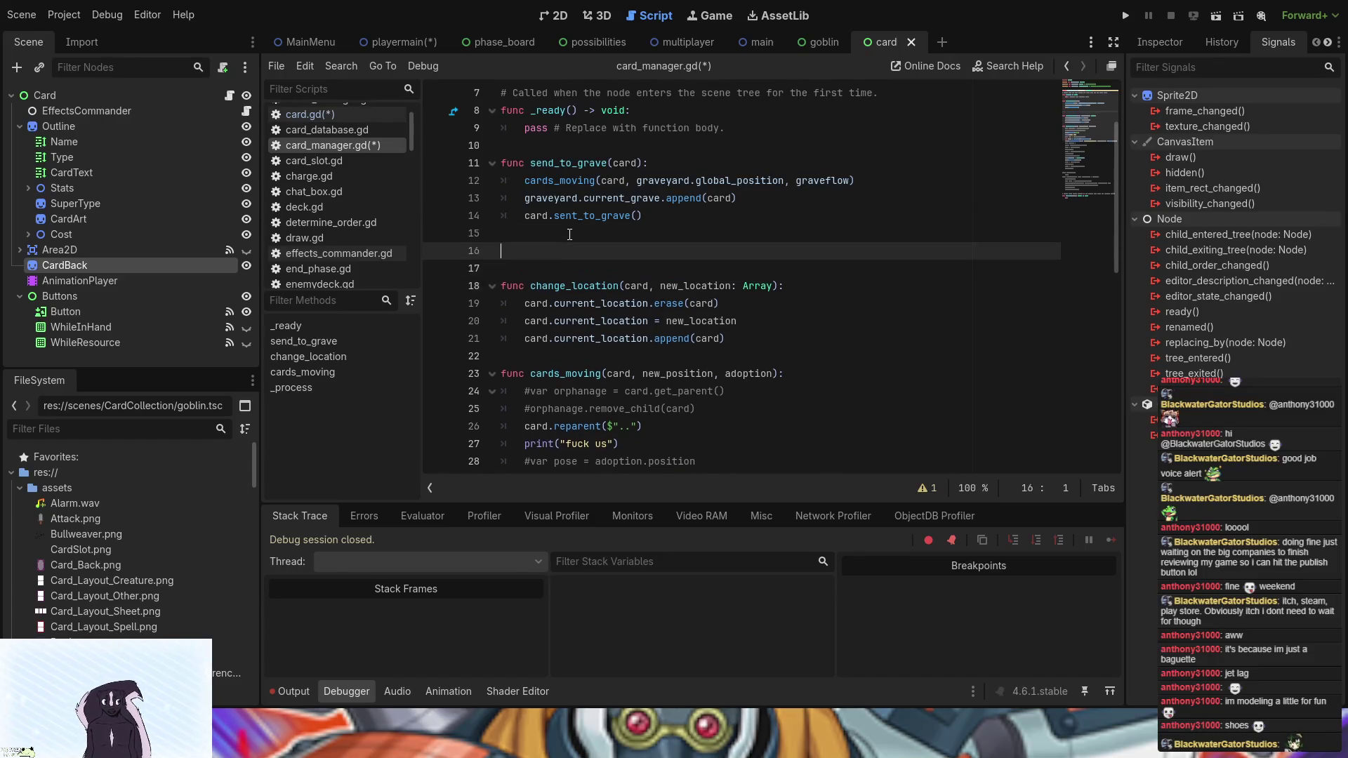
- Write the function header 'func send_resource_signal(Card_Color)' after send_to_grave
{"action": "type", "text": "func "}
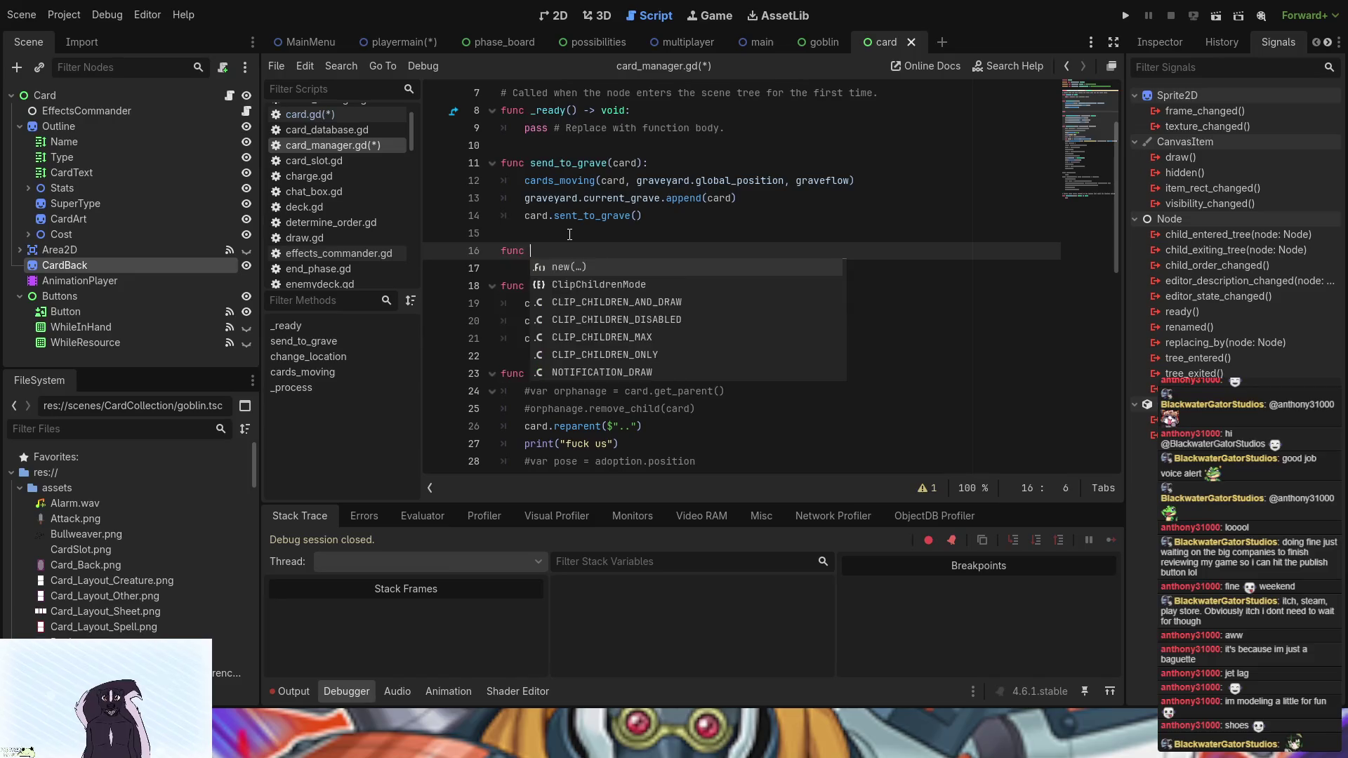
{"action": "type", "text": "send"}
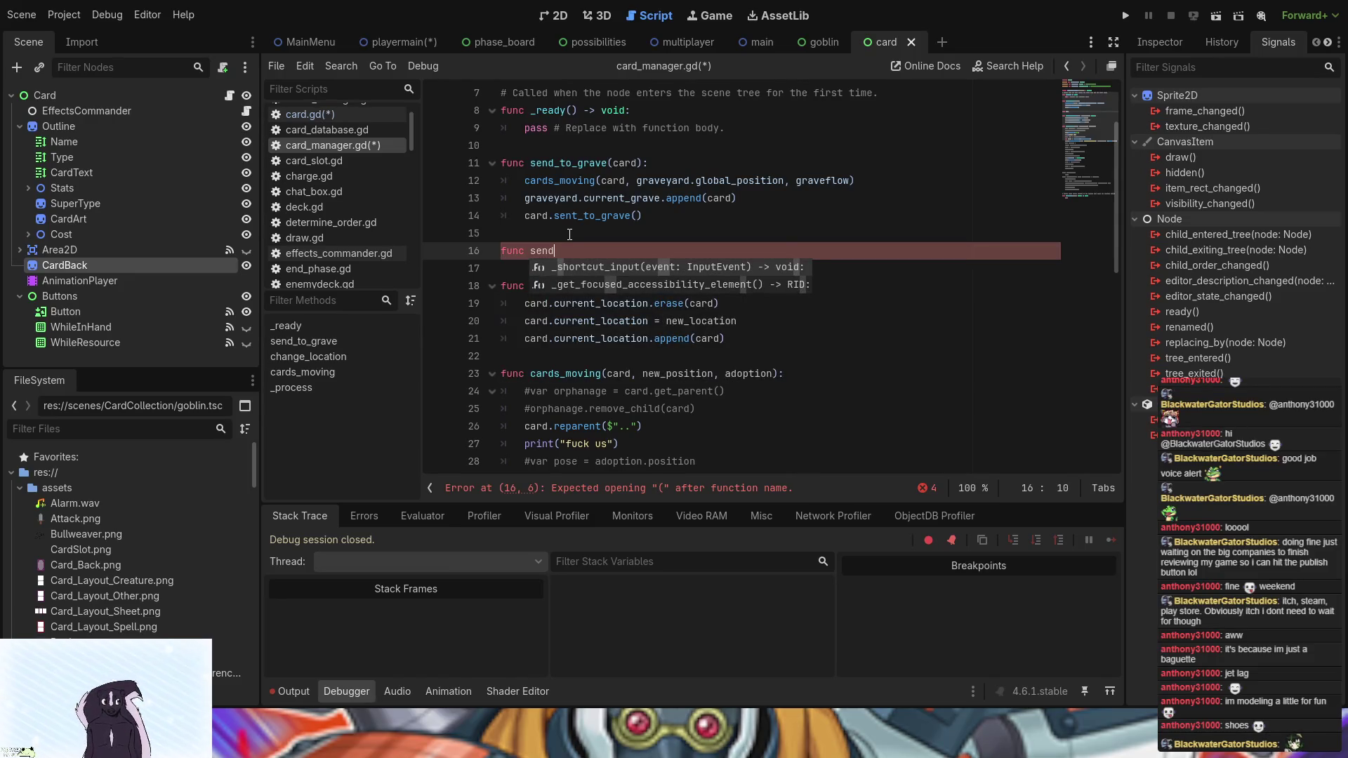
{"action": "type", "text": "_"}
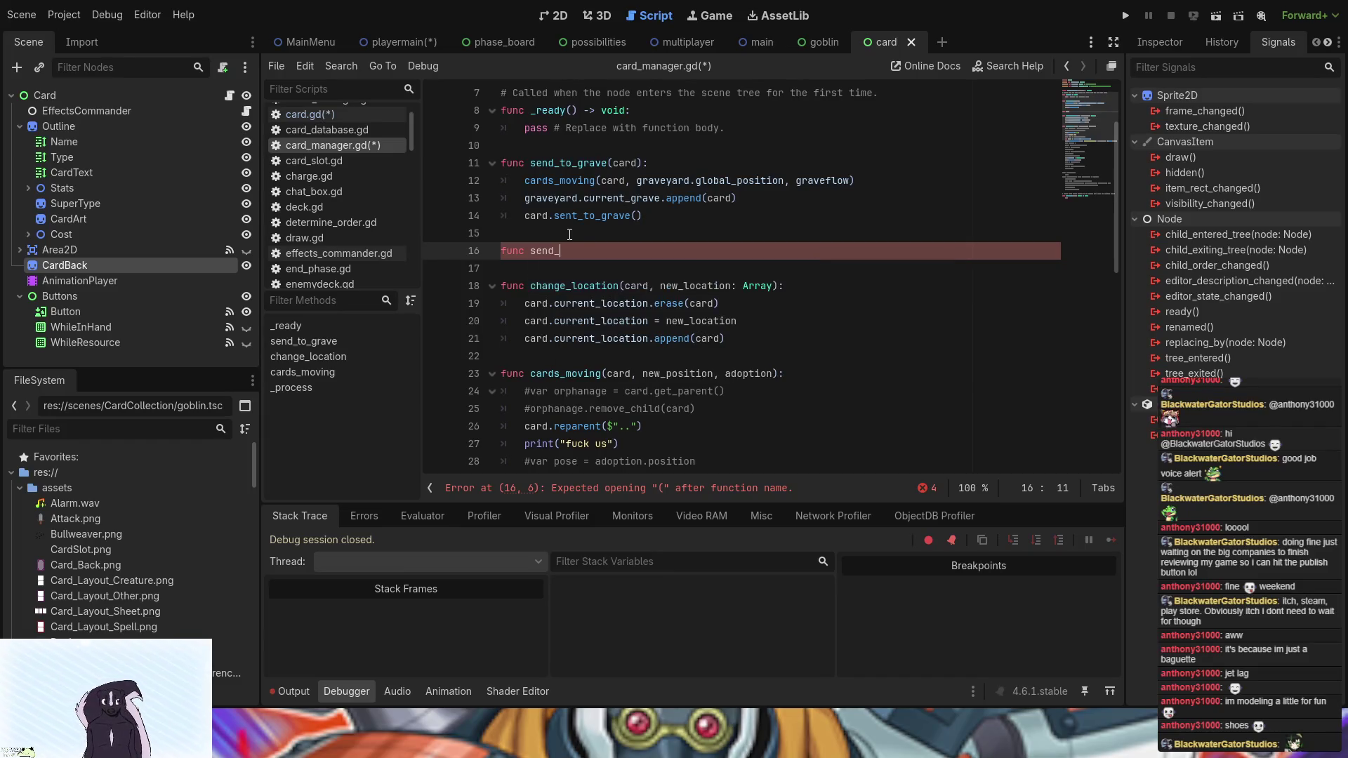
{"action": "type", "text": "signal"}
{"action": "type", "text": "("}
{"action": "key", "text": "Left"}
{"action": "key", "text": "Left"}
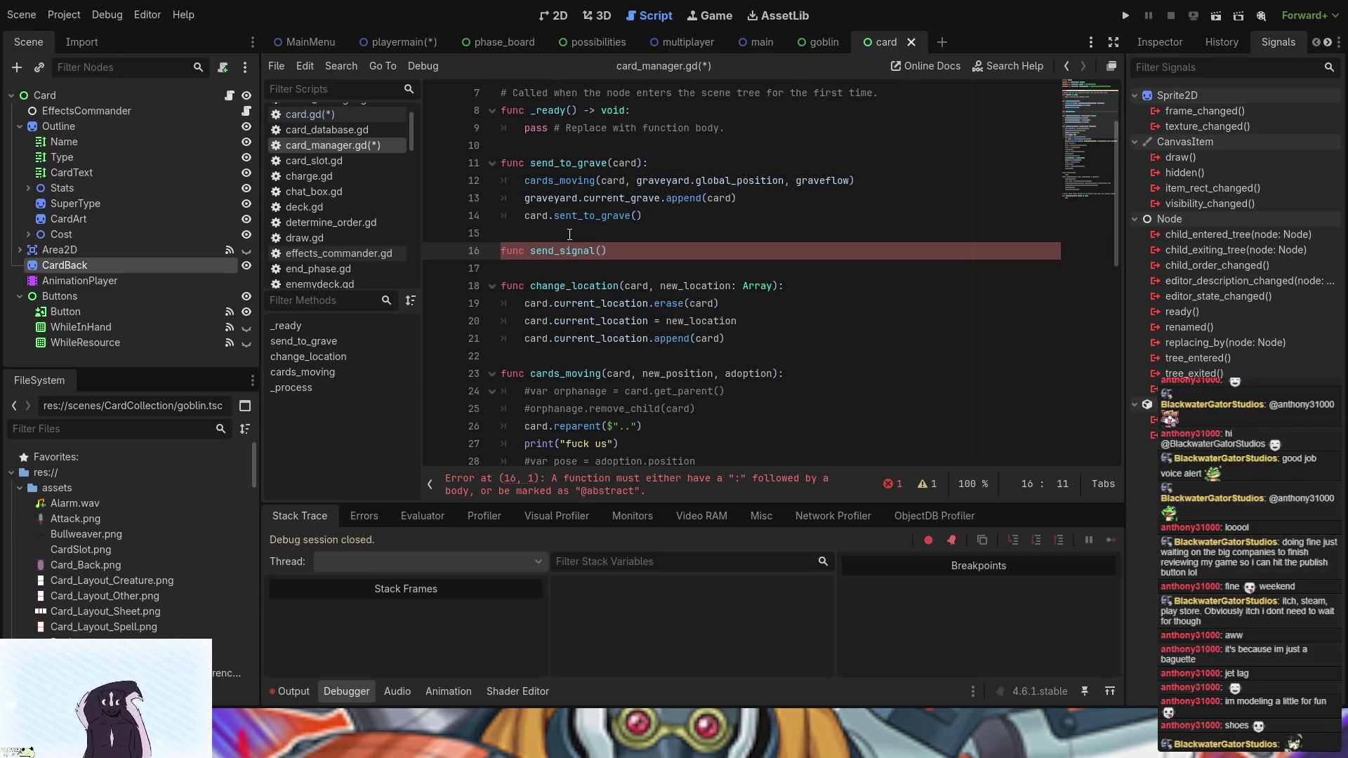
{"action": "type", "text": "resource"}
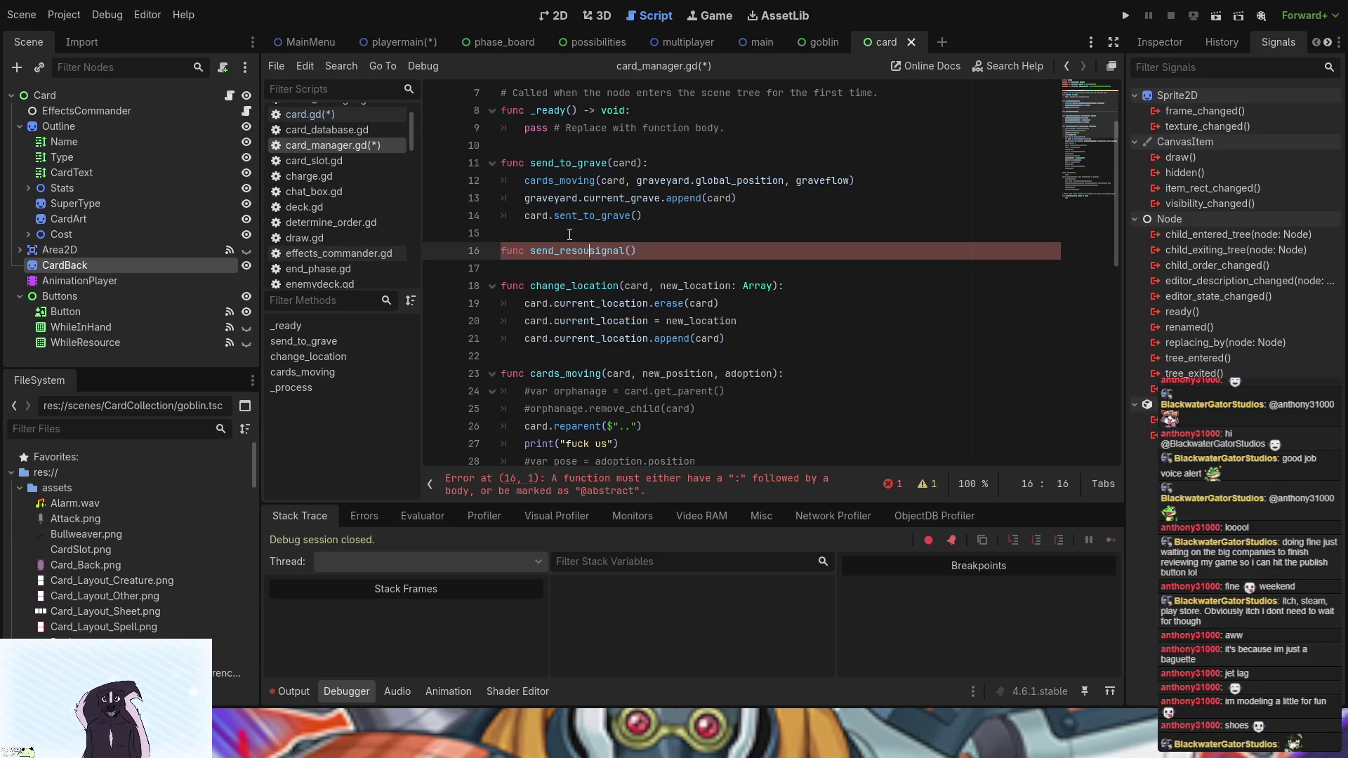
{"action": "type", "text": "_"}
{"action": "left_click", "coordinate": [676, 250]}
{"action": "key", "text": "Left"}
{"action": "type", "text": "CardC"}
{"action": "key", "text": "BackSpace"}
{"action": "type", "text": "_"}
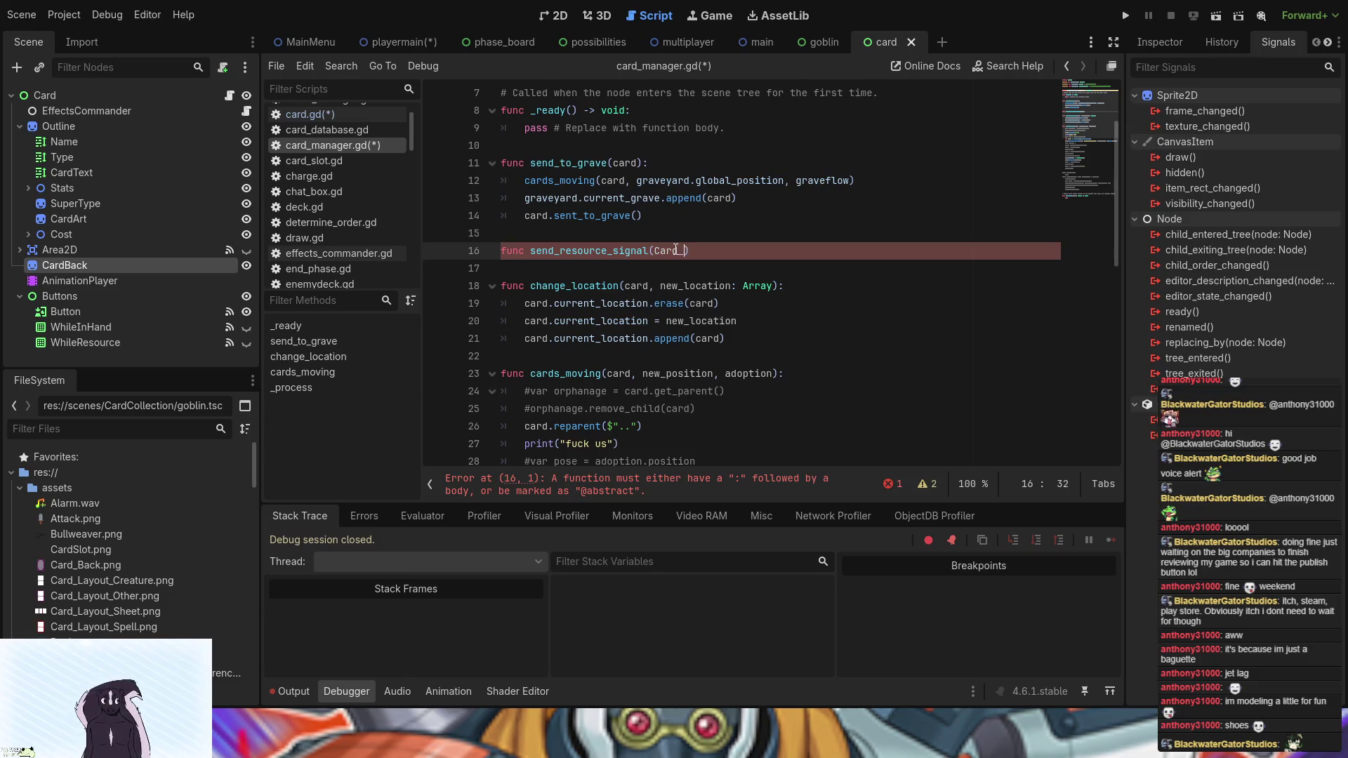
{"action": "type", "text": "Color"}
{"action": "key", "text": "Right"}
- Turn the pasted signal declaration into the body 'color_identity.emit(Card_Color)'
{"action": "key", "text": "Return"}
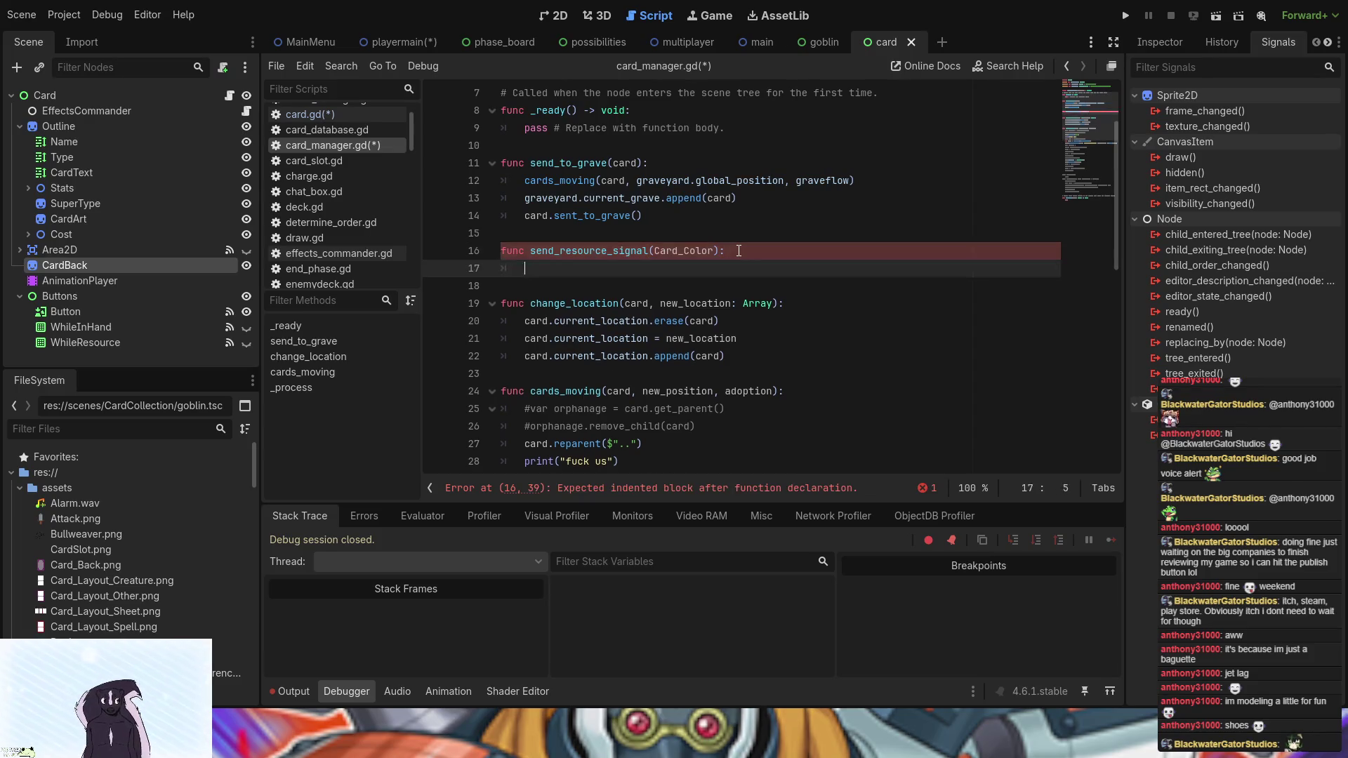
{"action": "type", "text": "signal color_identity(Card_Color : String)"}
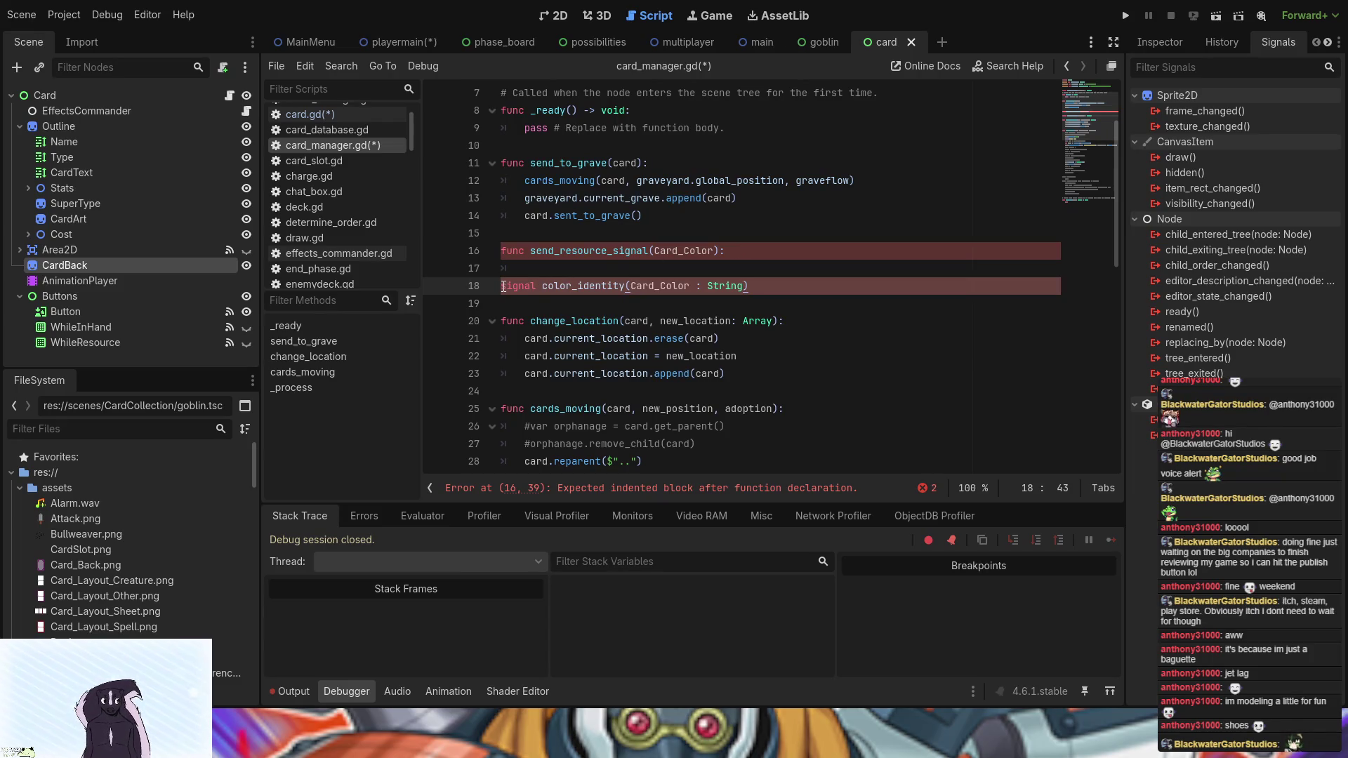
{"action": "left_click_drag", "start_coordinate": [541, 286], "coordinate": [503, 287]}
{"action": "key", "text": "BackSpace"}
{"action": "key", "text": "Delete"}
{"action": "key", "text": "BackSpace"}
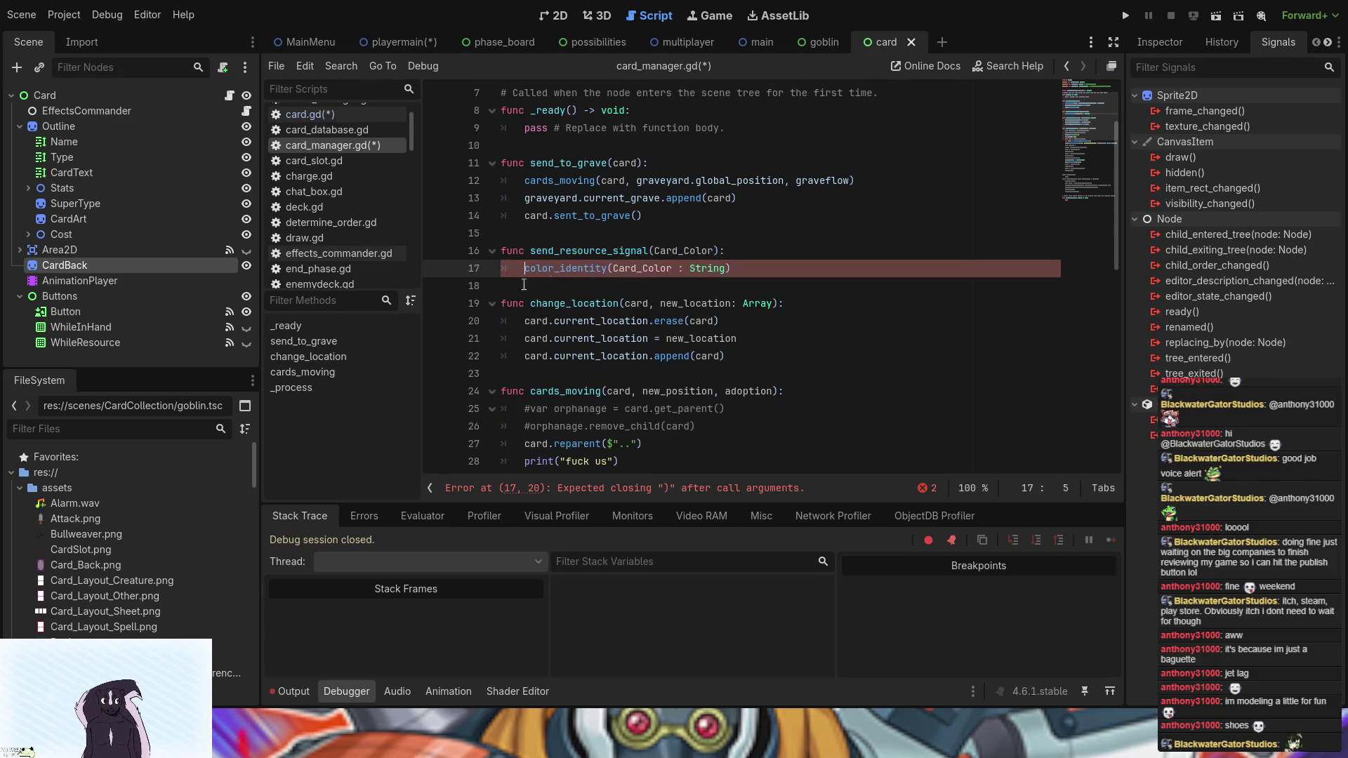
{"action": "left_click_drag", "start_coordinate": [735, 267], "coordinate": [610, 274]}
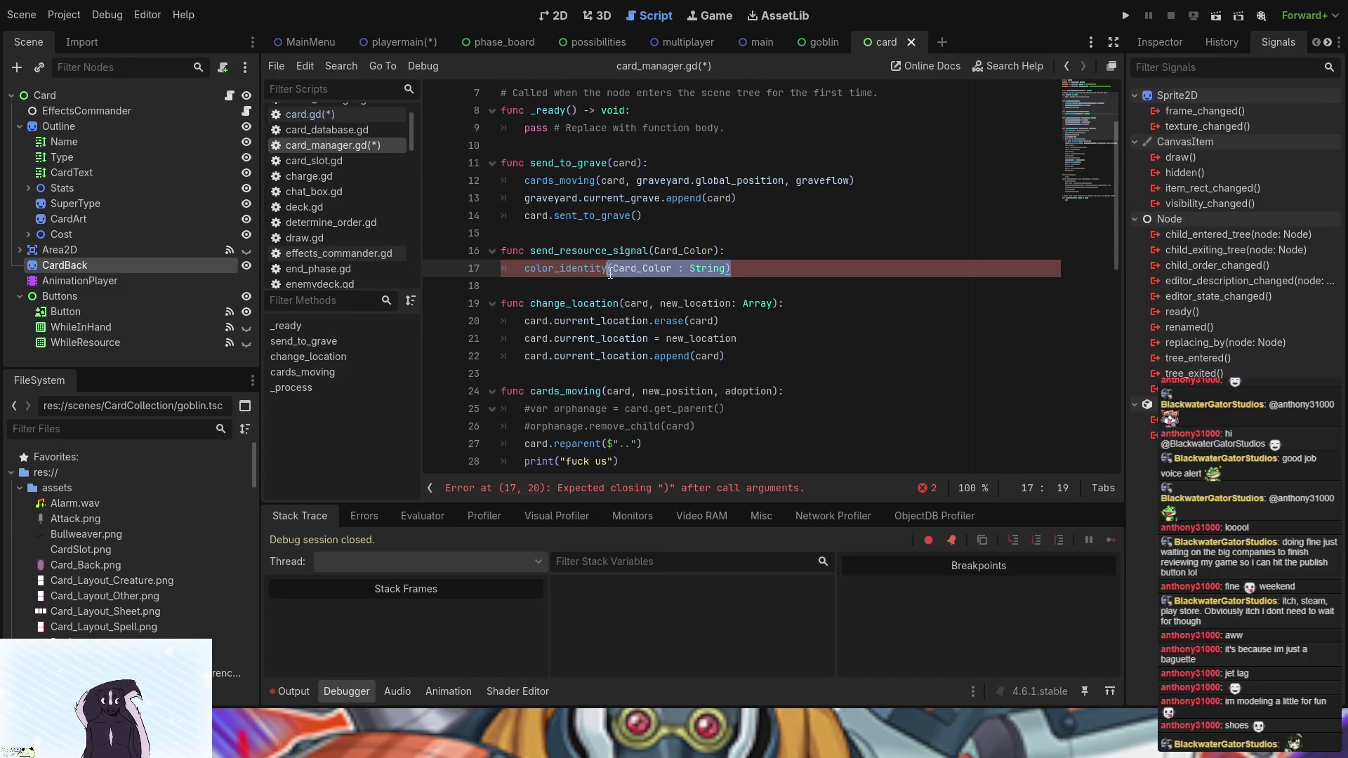
{"action": "left_click", "coordinate": [610, 274]}
{"action": "type", "text": ".em"}
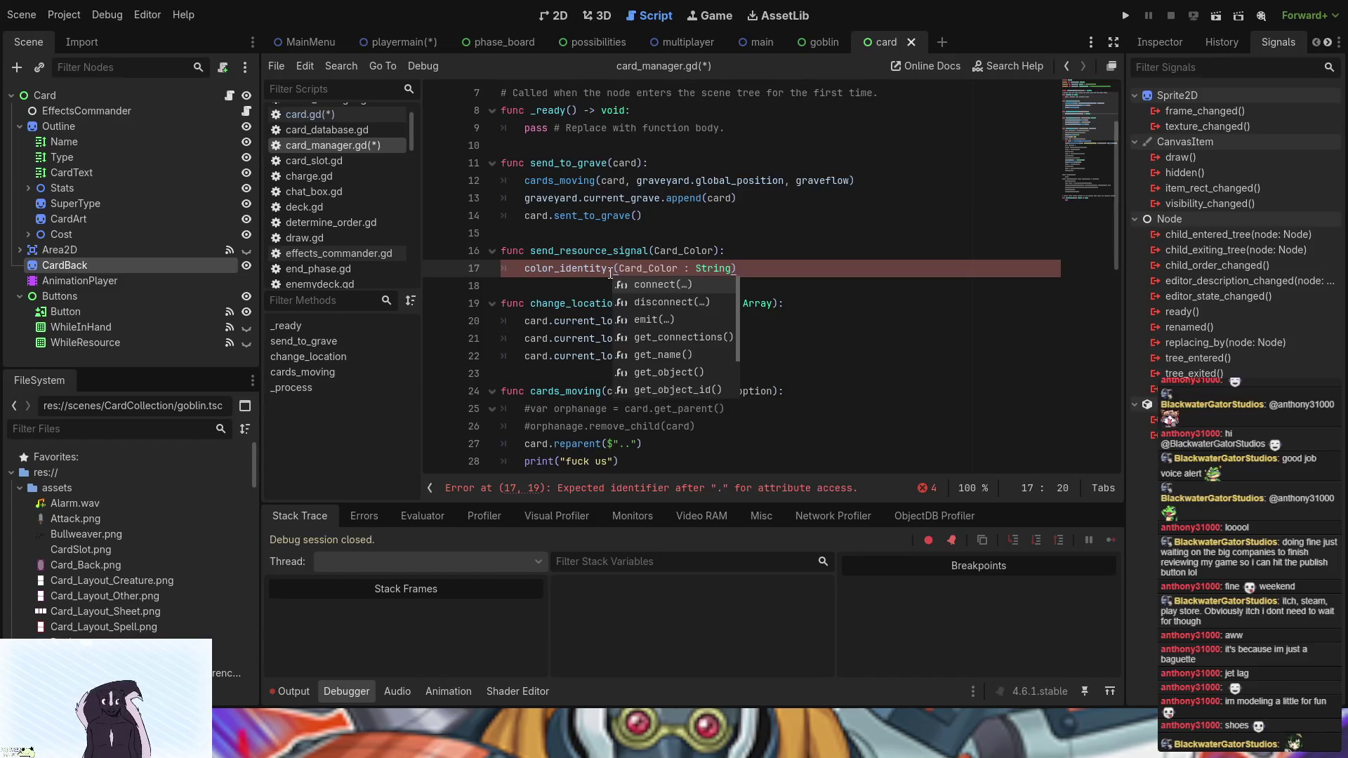
{"action": "type", "text": "it"}
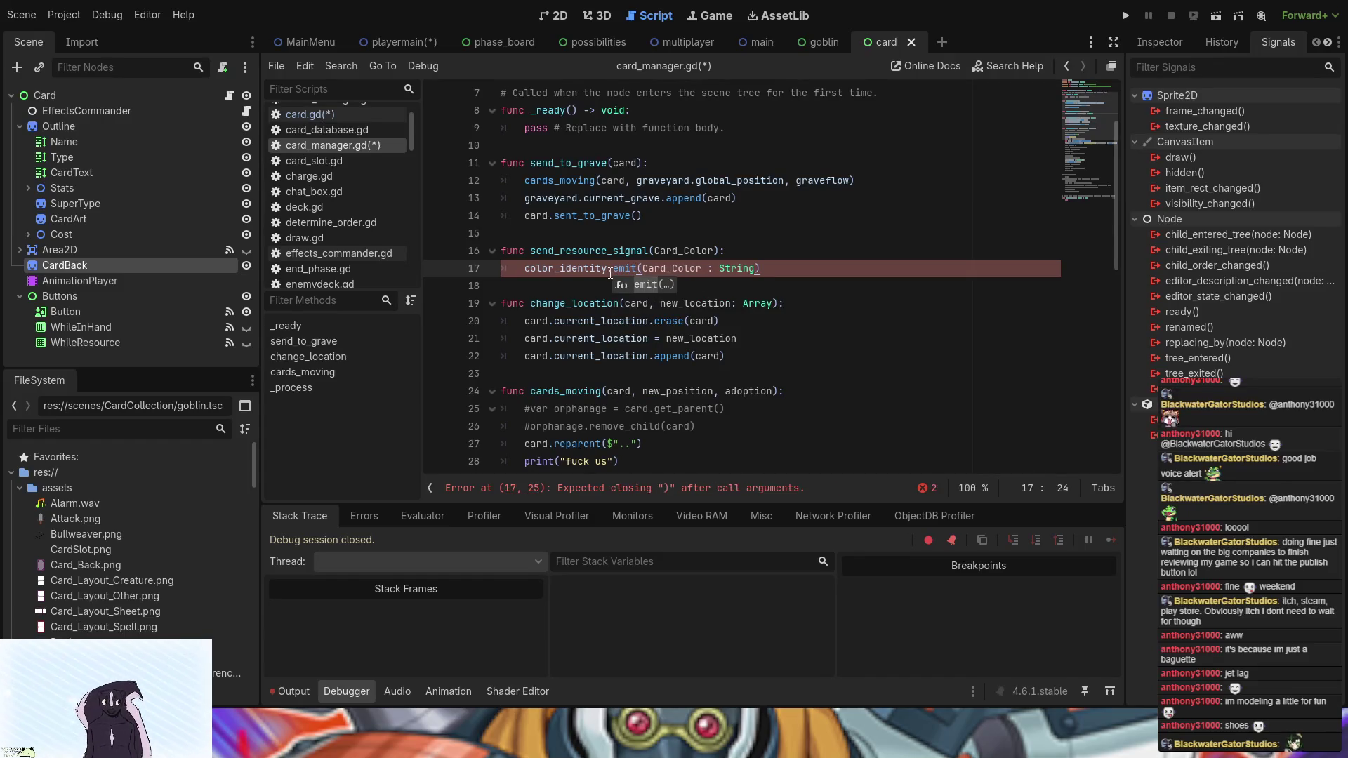
{"action": "left_click", "coordinate": [757, 268]}
{"action": "left_click_drag", "start_coordinate": [755, 267], "coordinate": [702, 270]}
{"action": "key", "text": "BackSpace"}
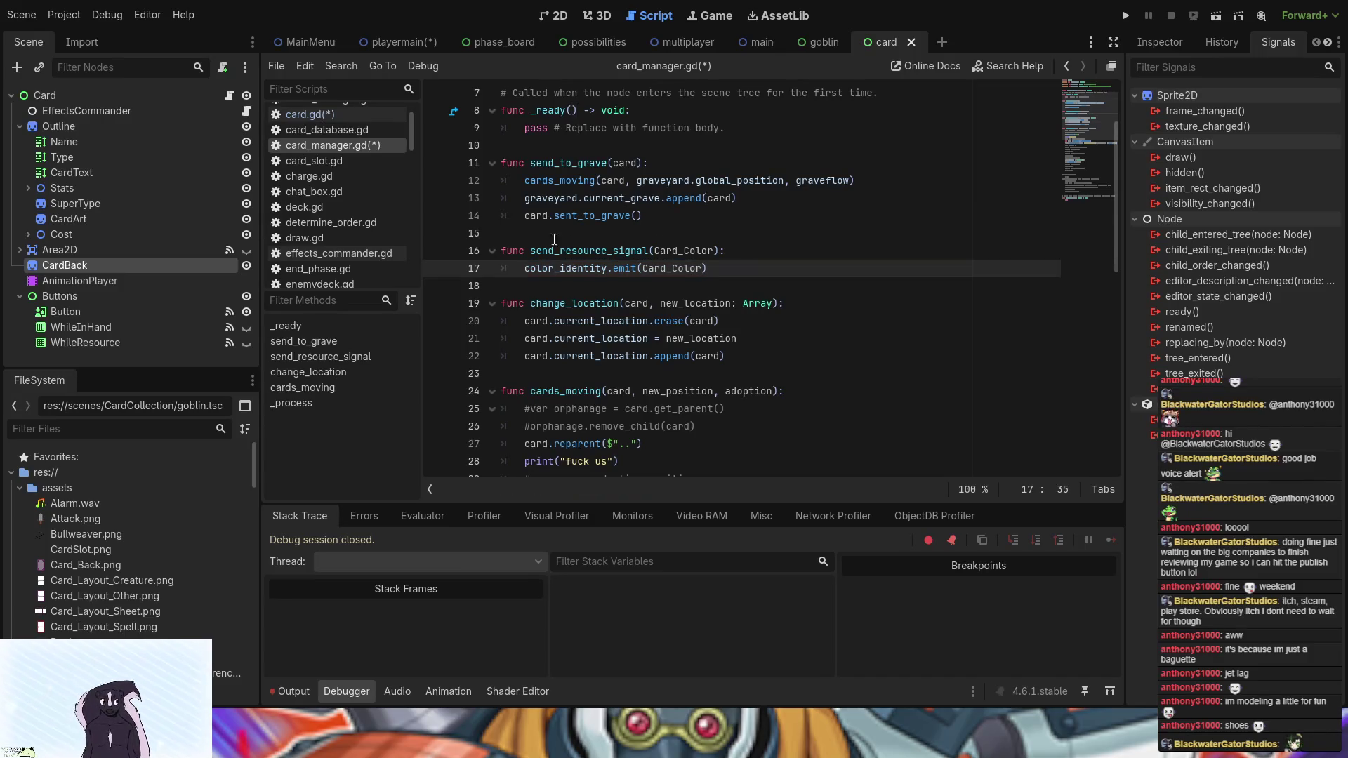
{"action": "scroll", "coordinate": [573, 259], "scroll_direction": "up", "scroll_amount": 2}
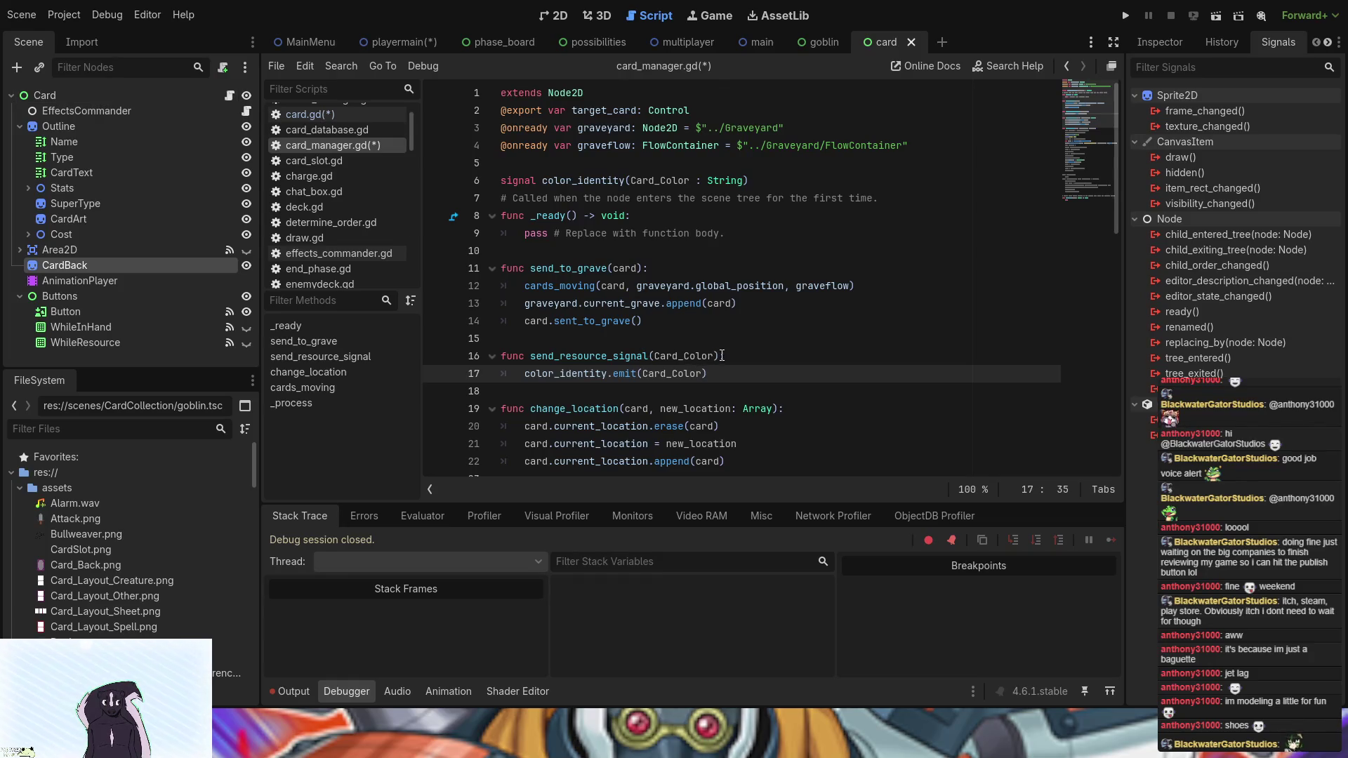
{"action": "left_click_drag", "start_coordinate": [721, 356], "coordinate": [531, 349]}
{"action": "key", "text": "ctrl+c"}
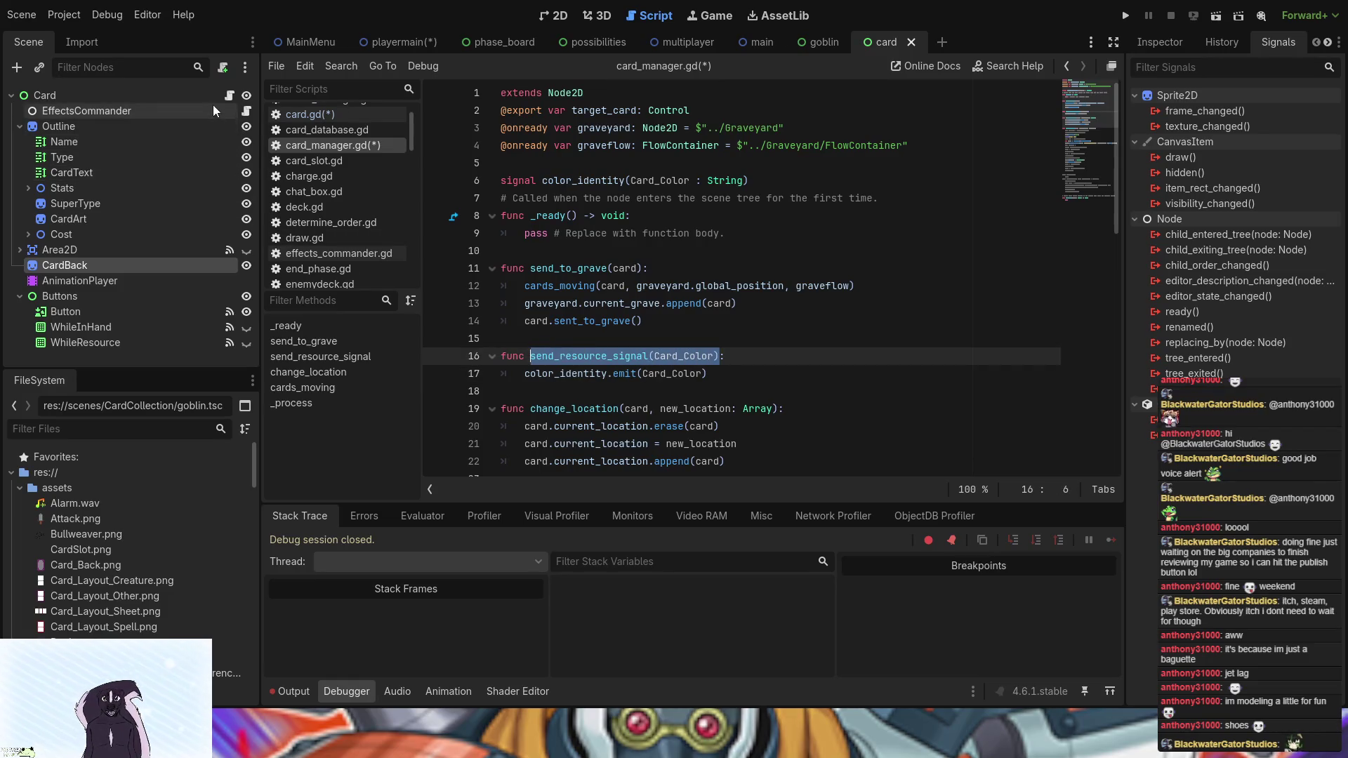
- In card.gd, add manager.send_resource_signal(Card_Color) after self.reparent(resourcehome)
{"action": "left_click", "coordinate": [229, 95]}
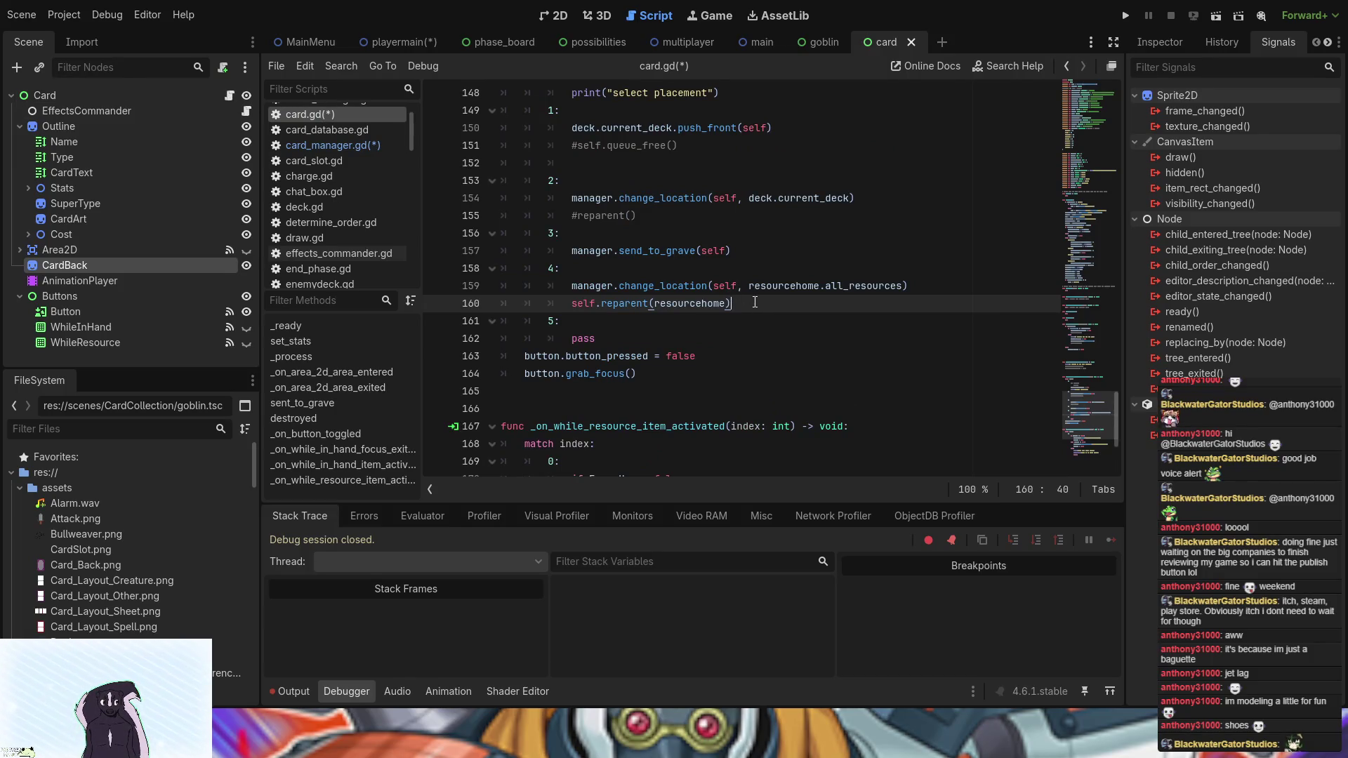
{"action": "key", "text": "Return"}
{"action": "type", "text": "manager."}
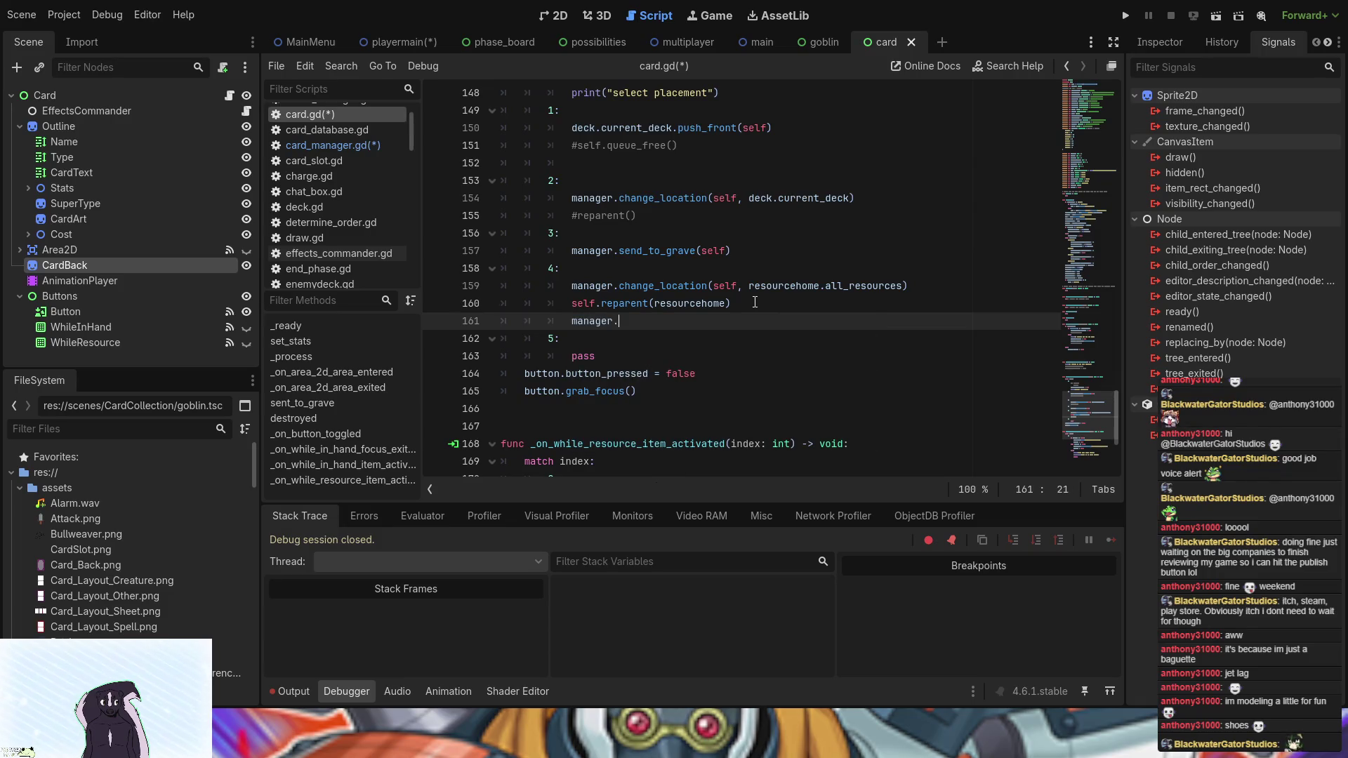
{"action": "key", "text": "ctrl+v"}
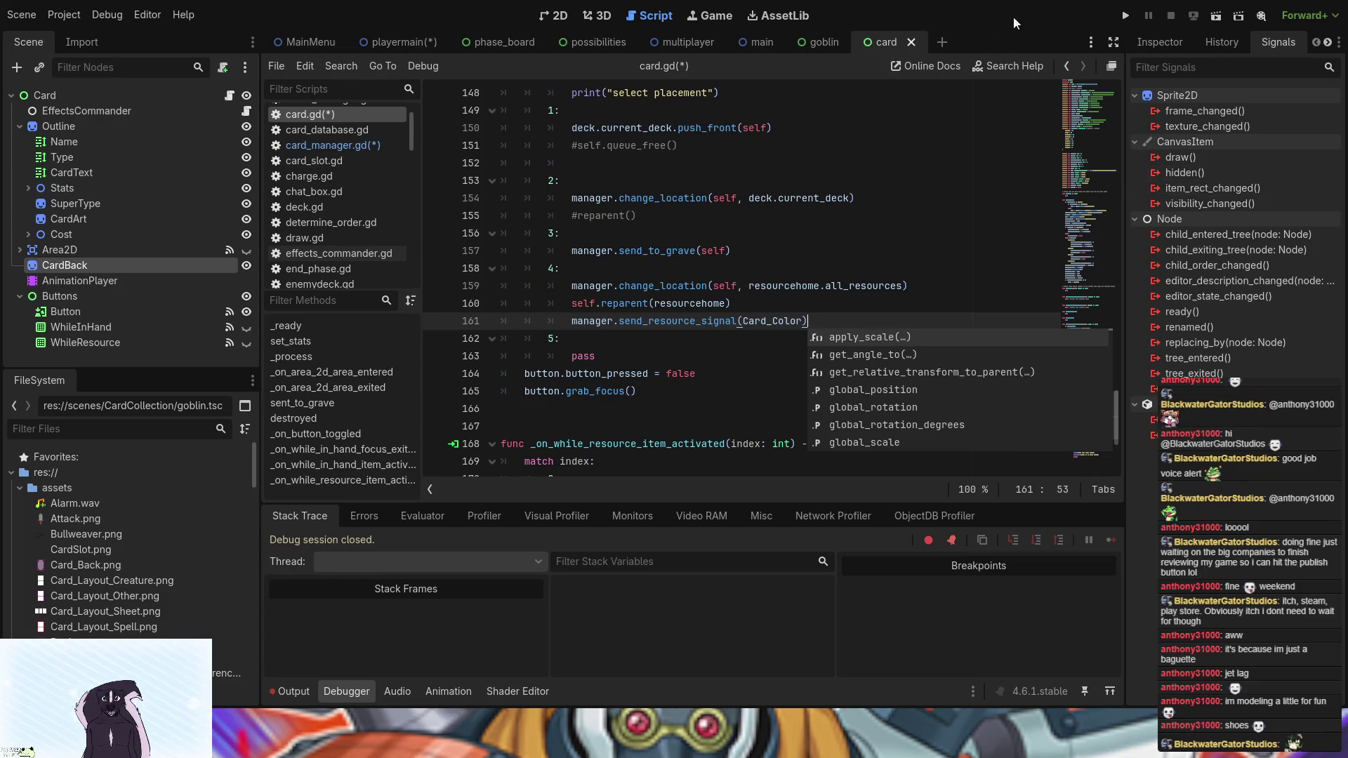
- Run the game and charge the first Yesmin card, hitting a parse error on resource_zone.gd line 75
{"action": "left_click", "coordinate": [1129, 14]}
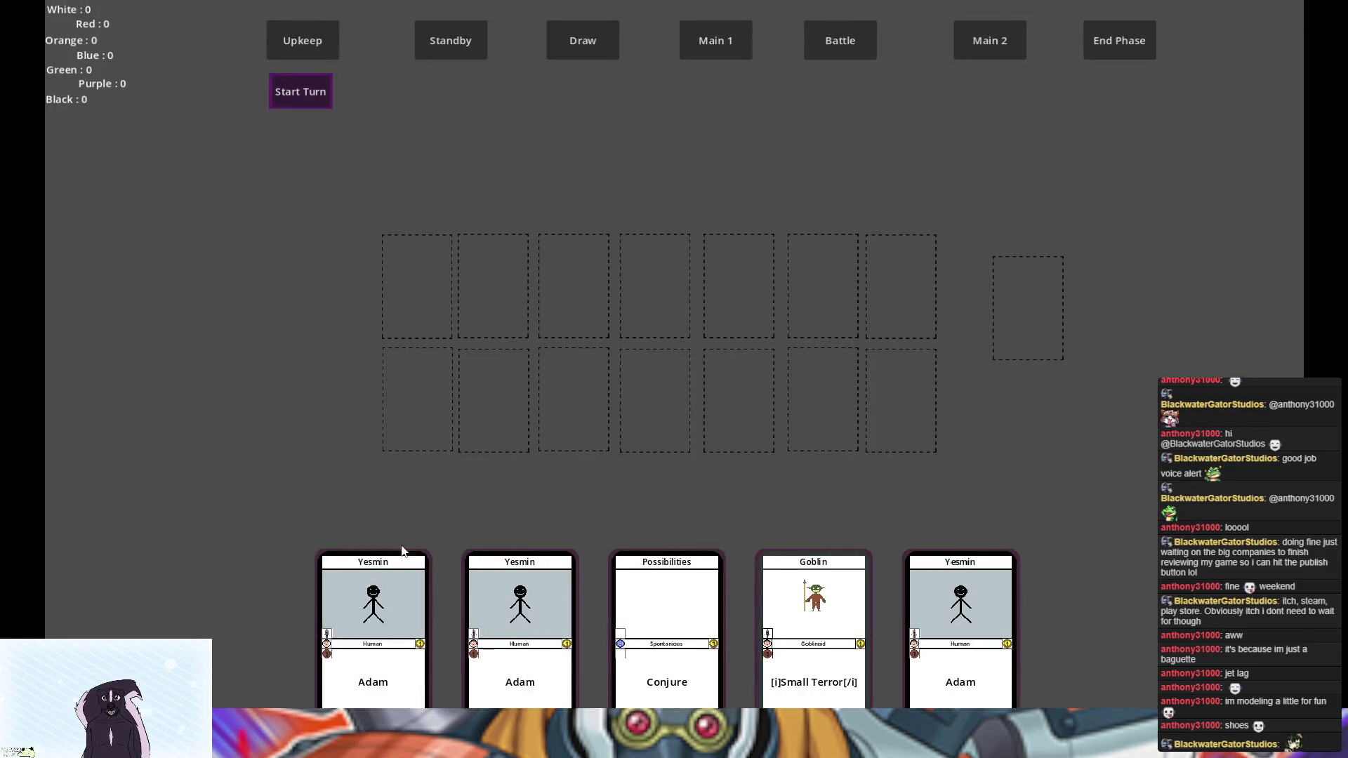
{"action": "left_click", "coordinate": [397, 569]}
{"action": "left_click", "coordinate": [173, 631]}
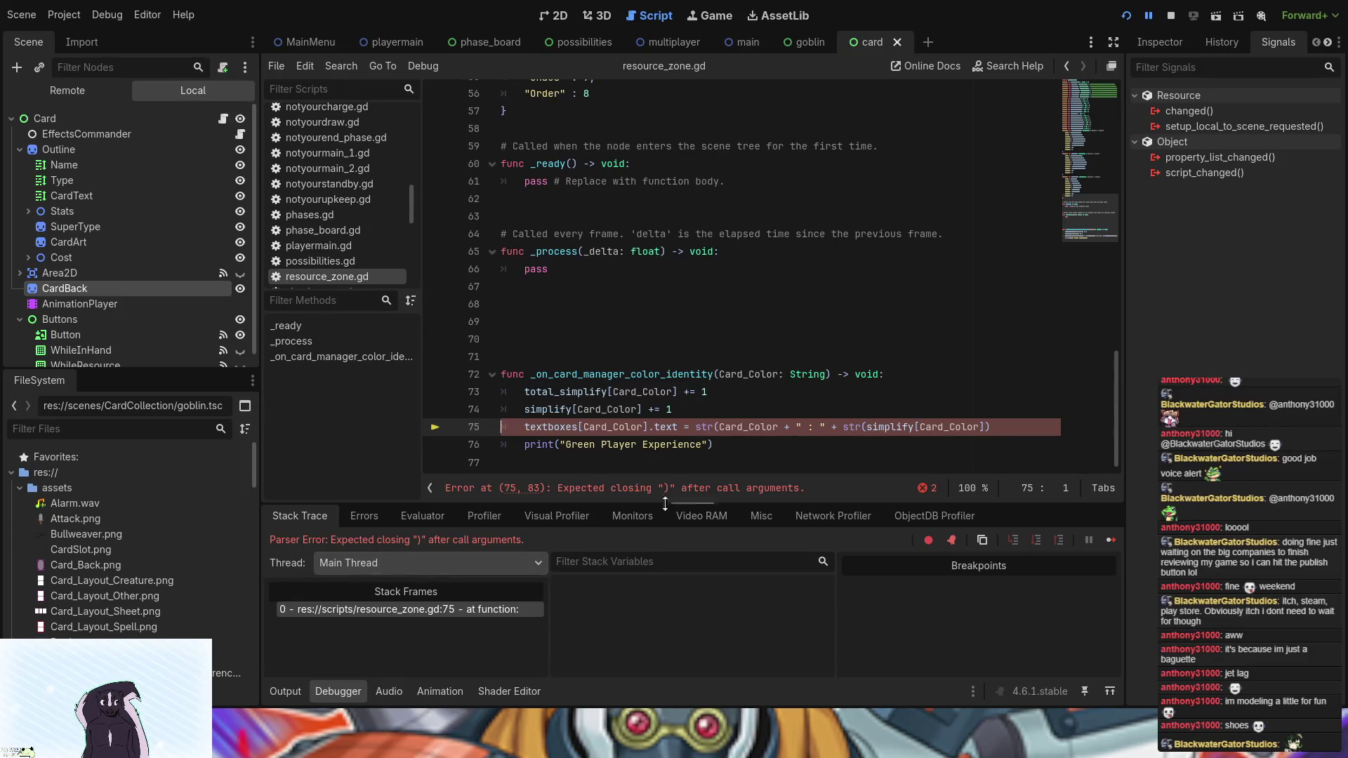
- Add the missing ')' at the end of line 75 in resource_zone.gd and rerun the game
{"action": "left_click", "coordinate": [996, 425]}
{"action": "type", "text": ")"}
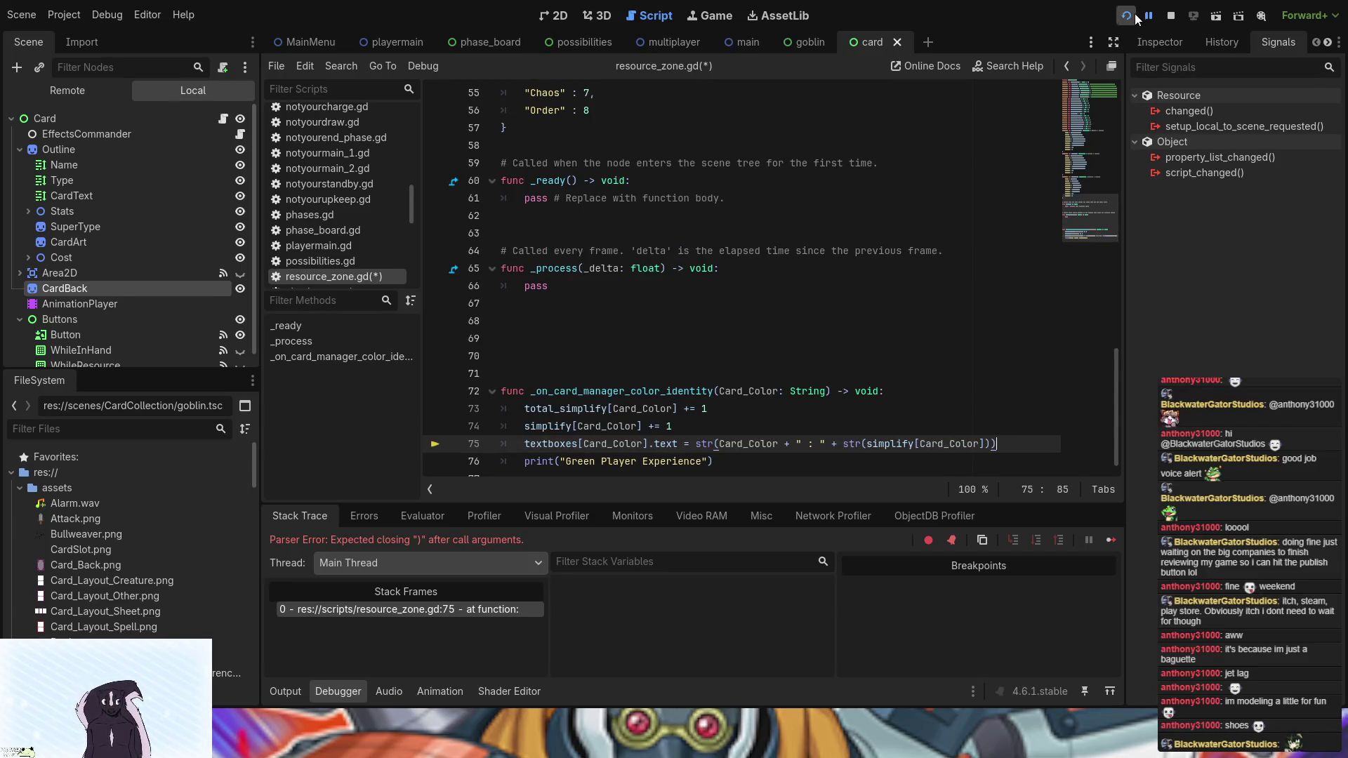
{"action": "left_click", "coordinate": [1127, 16]}
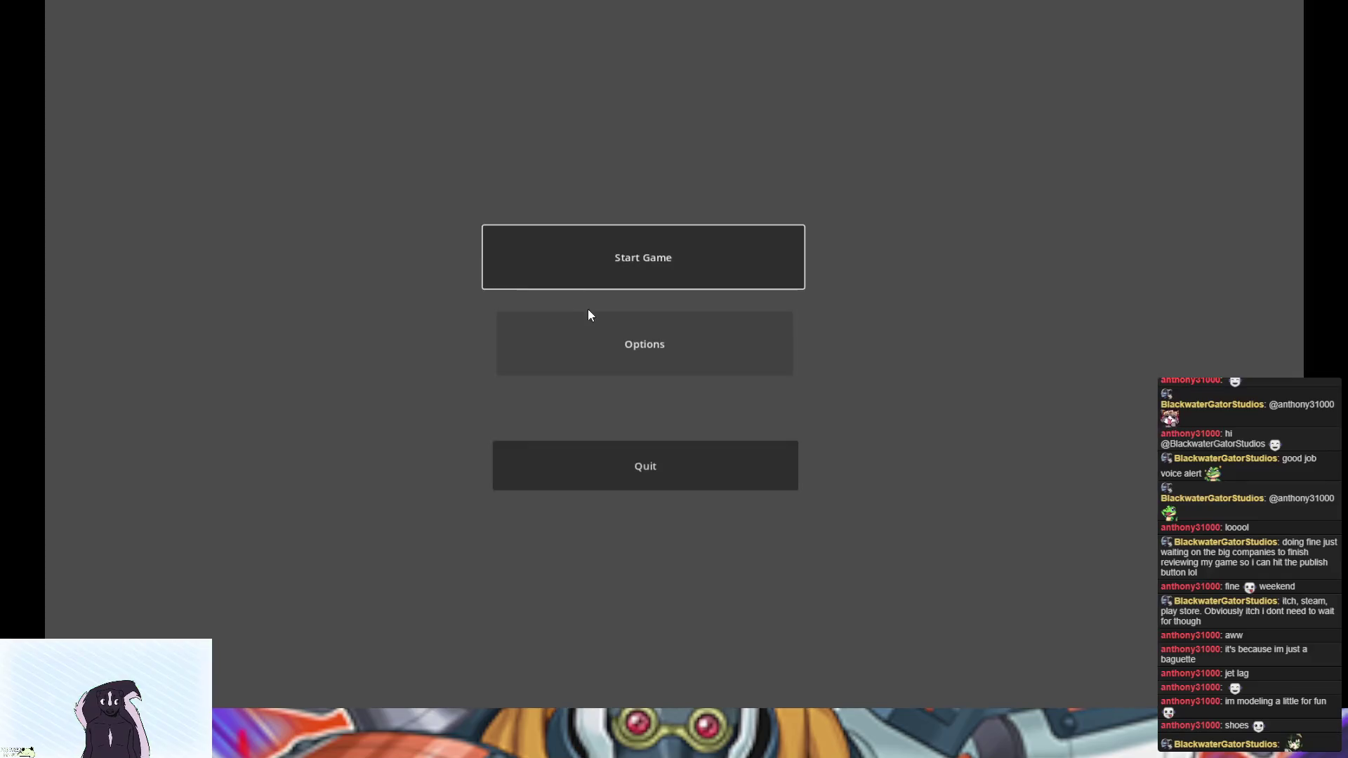
- Start a match, charge the Possibilities, Yesmin and Adam cards to raise Black to 3, then stop the game
{"action": "left_click", "coordinate": [588, 281]}
{"action": "left_click", "coordinate": [579, 358]}
{"action": "left_click", "coordinate": [341, 604]}
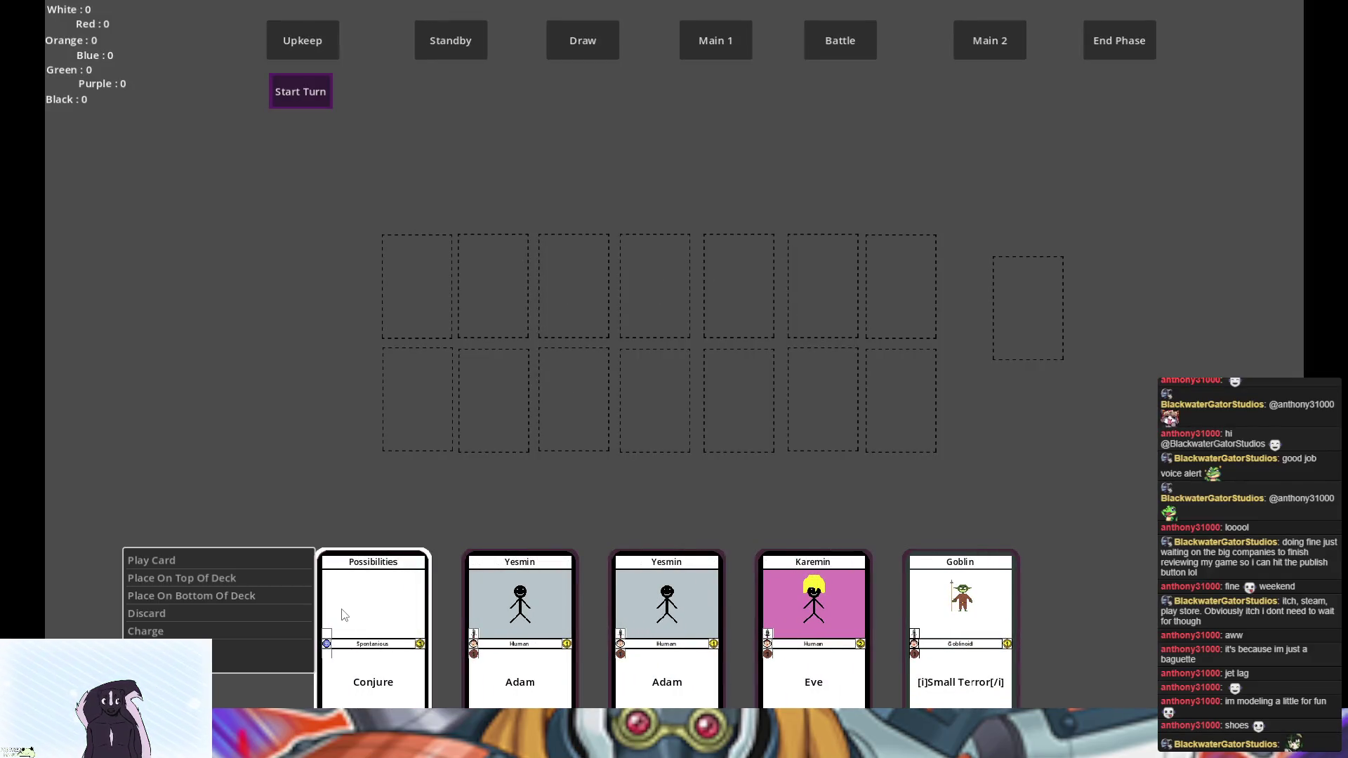
{"action": "left_click", "coordinate": [216, 632]}
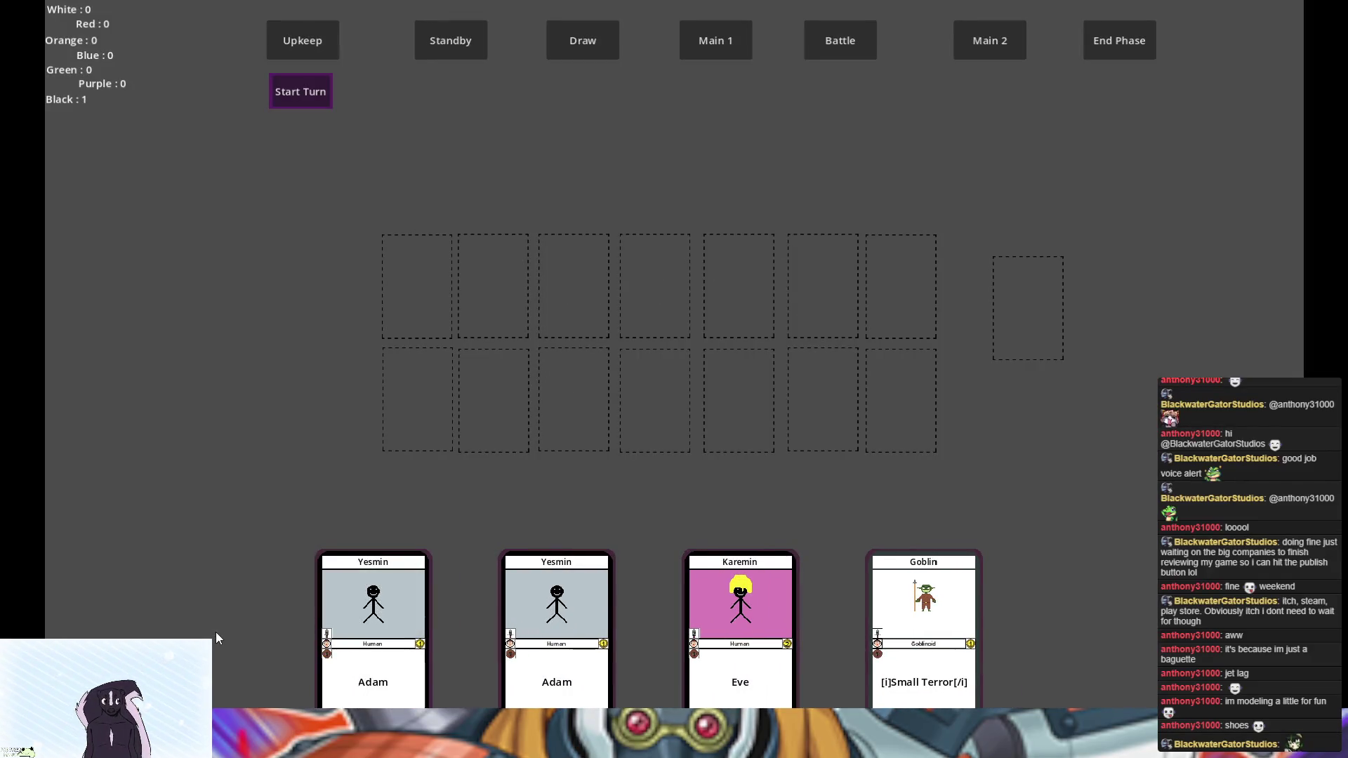
{"action": "left_click", "coordinate": [368, 618]}
{"action": "left_click", "coordinate": [243, 628]}
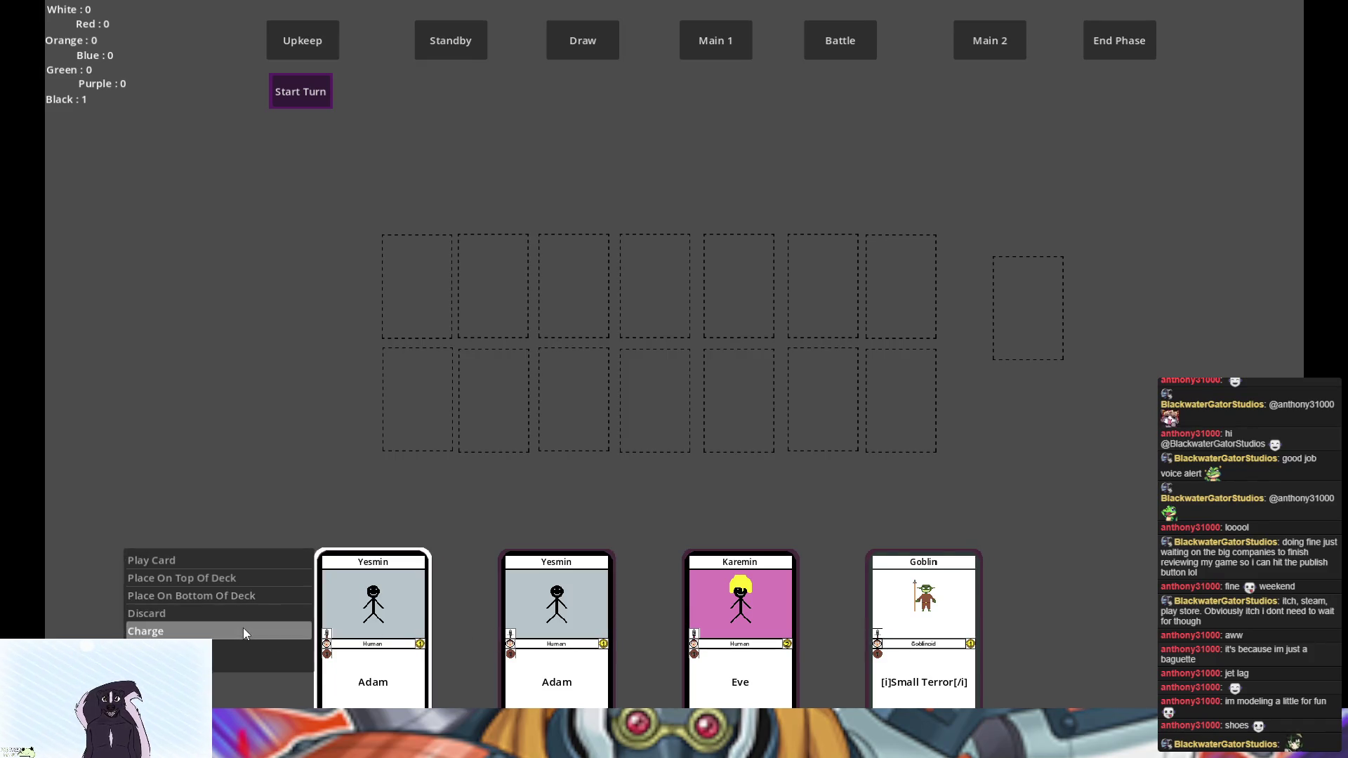
{"action": "left_click", "coordinate": [414, 622]}
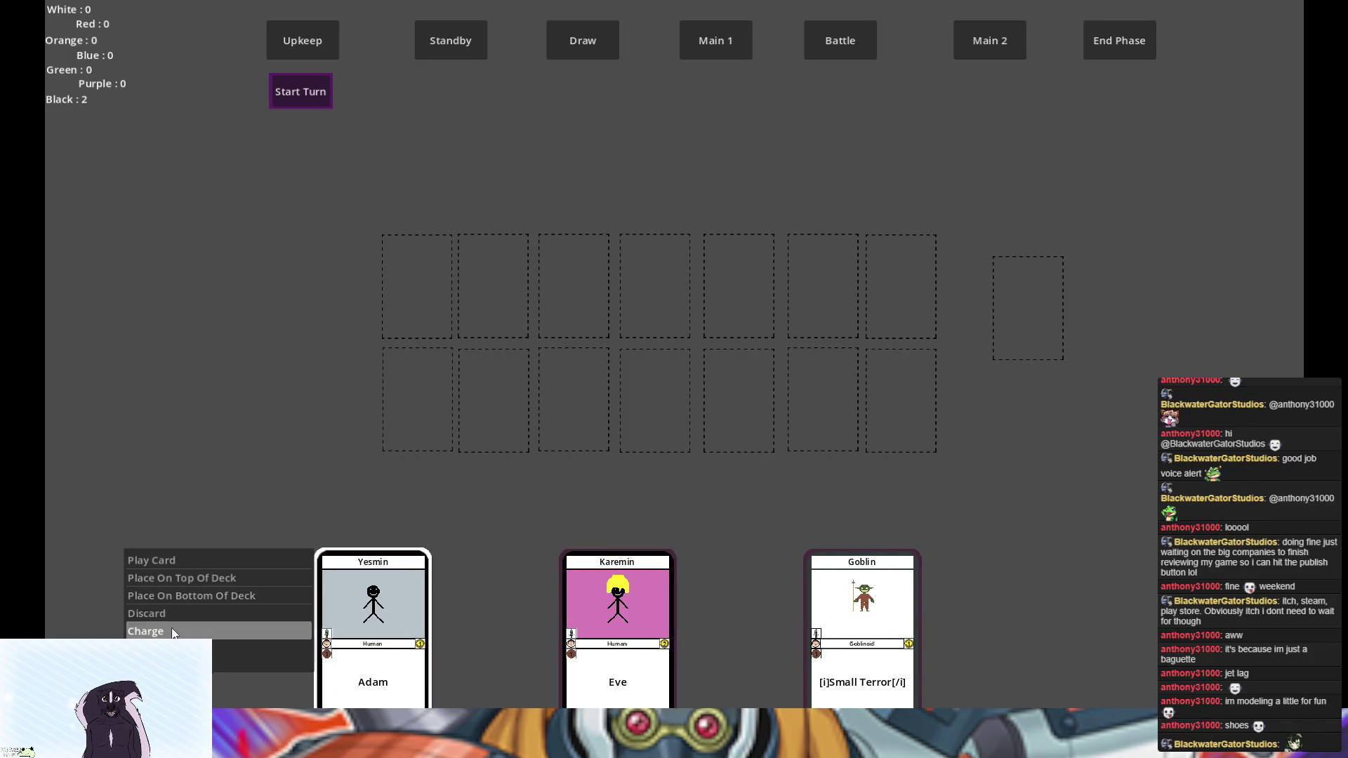
{"action": "left_click", "coordinate": [190, 630]}
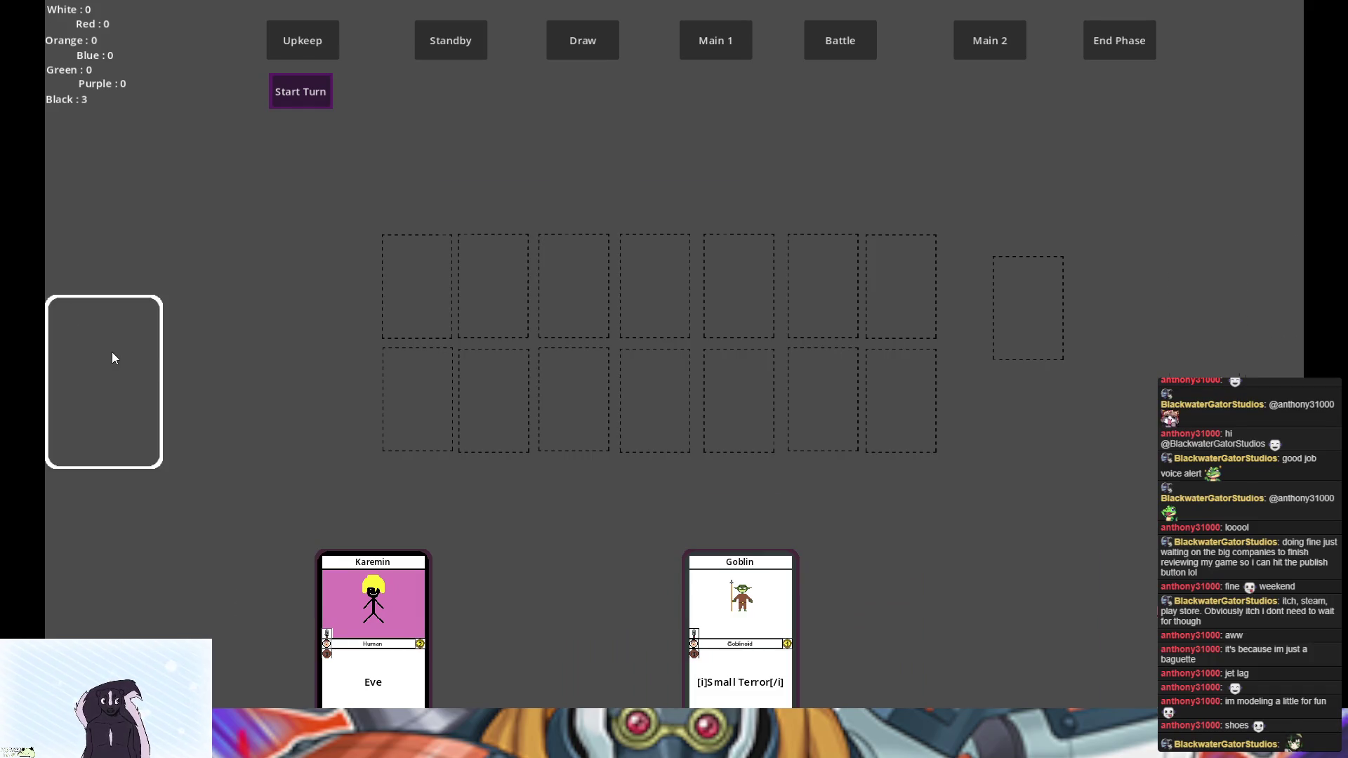
{"action": "left_click", "coordinate": [111, 354]}
{"action": "key", "text": "F8"}
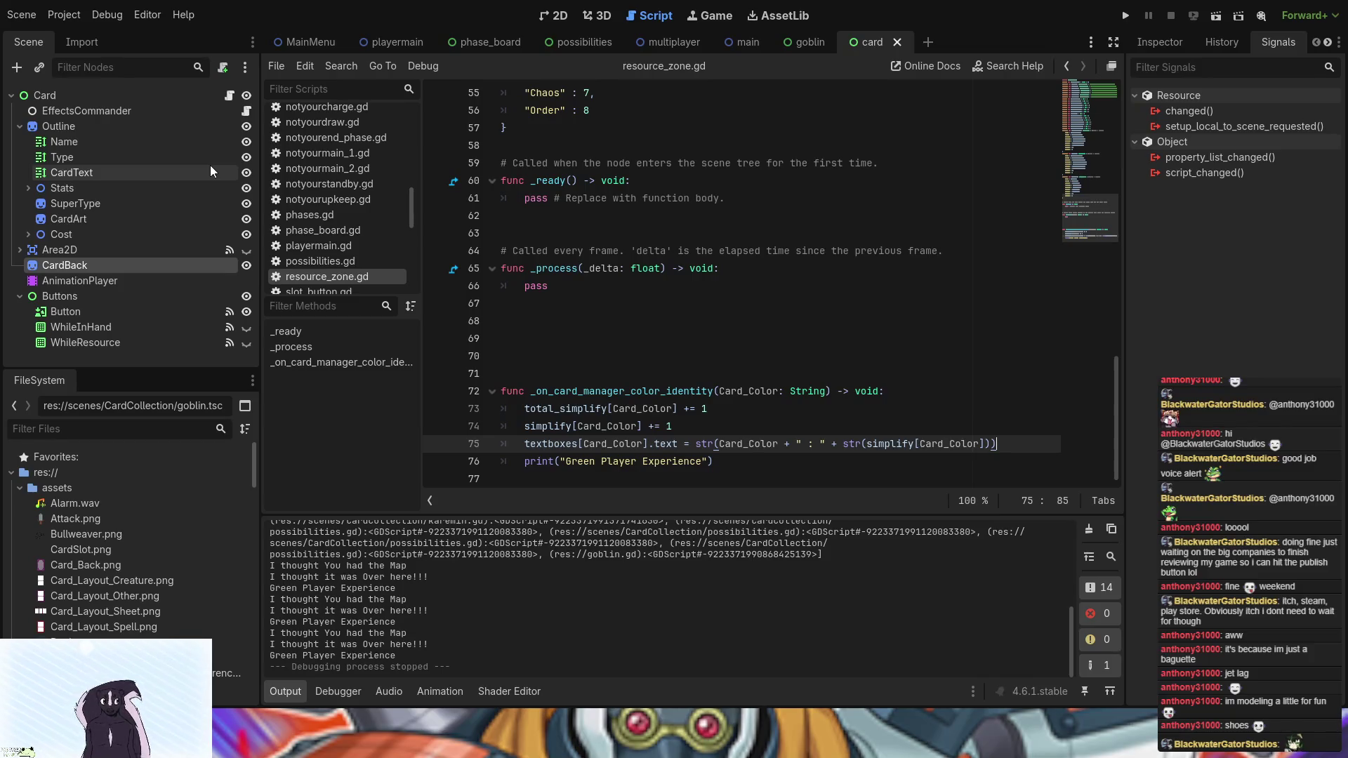
- Delete the extra blank lines in resource_zone.gd
{"action": "left_click", "coordinate": [642, 339]}
{"action": "key", "text": "BackSpace"}
{"action": "key", "text": "BackSpace"}
{"action": "key", "text": "BackSpace"}
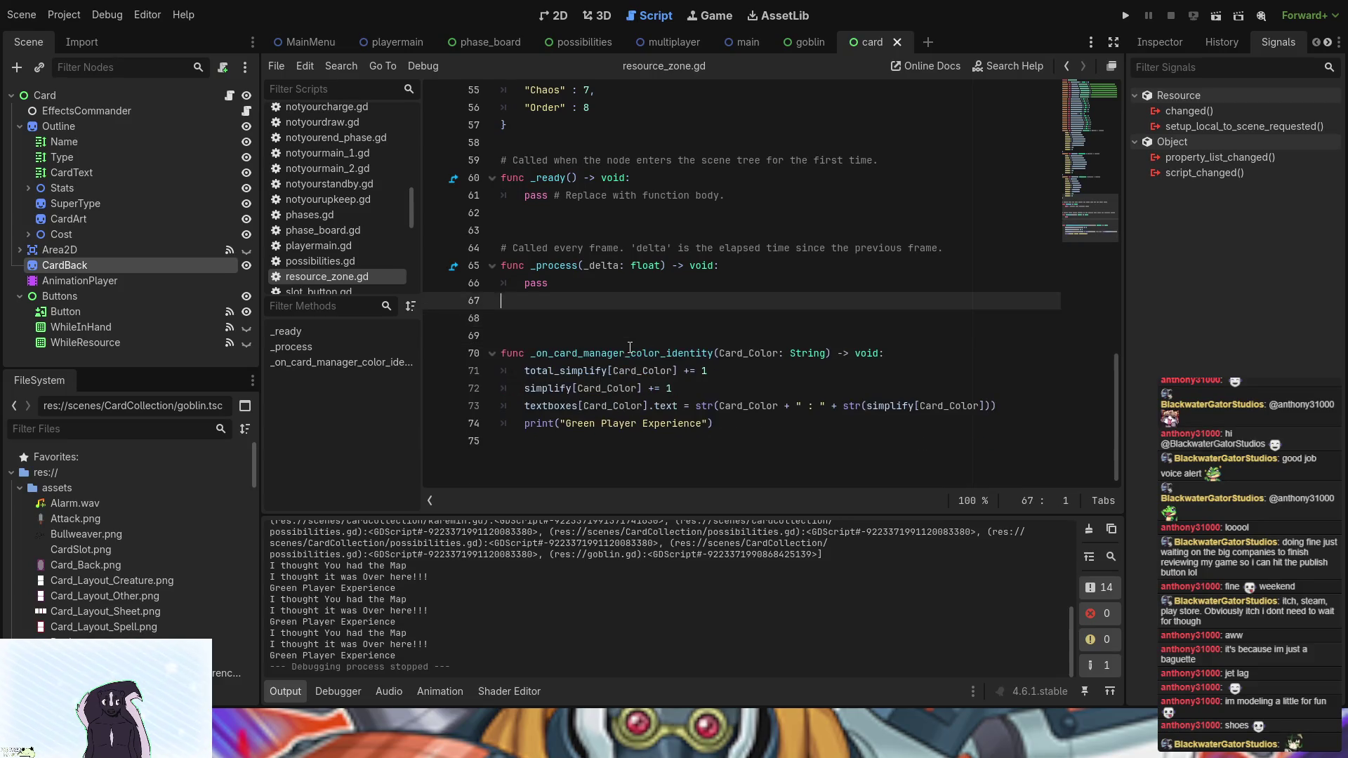
{"action": "left_click", "coordinate": [128, 94]}
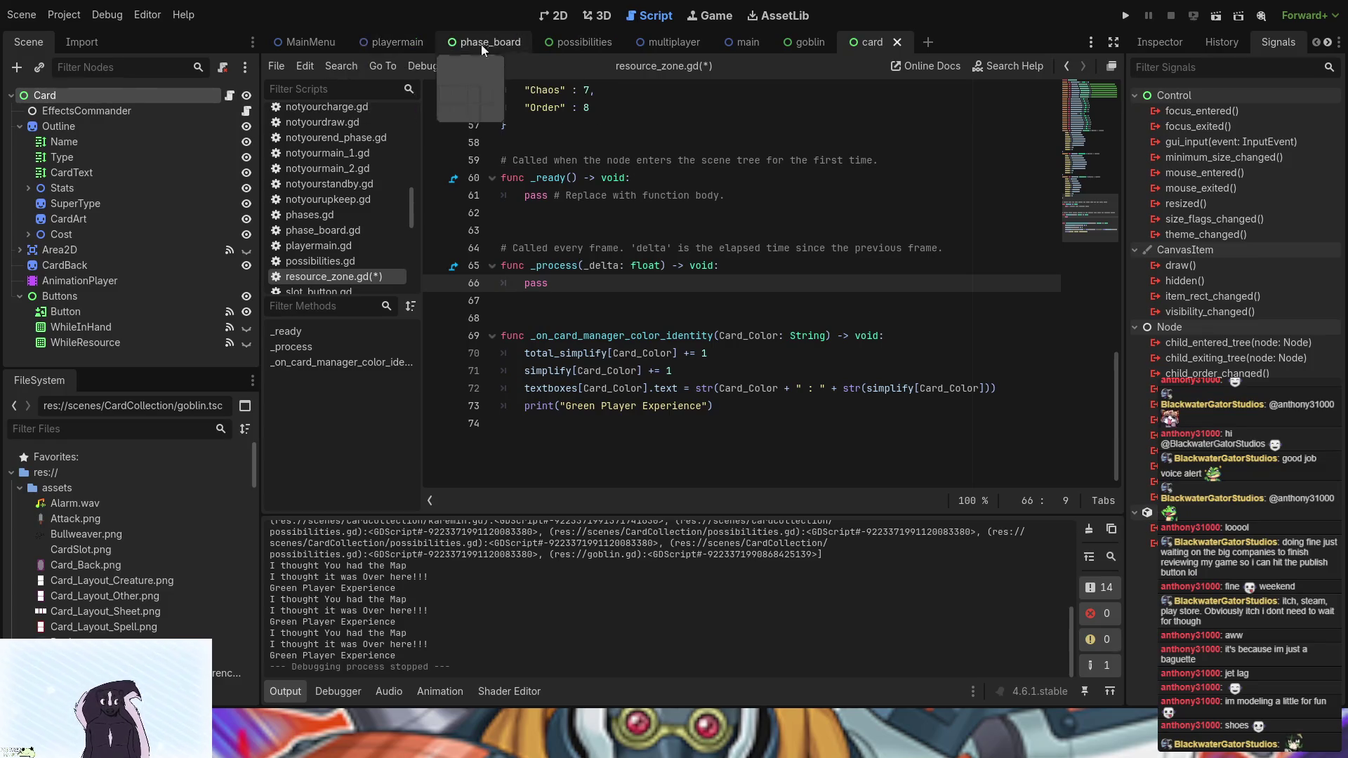
- Open card_manager.gd from the CardManager node in the playermain scene, caret after the color_identity signal
{"action": "left_click", "coordinate": [399, 43]}
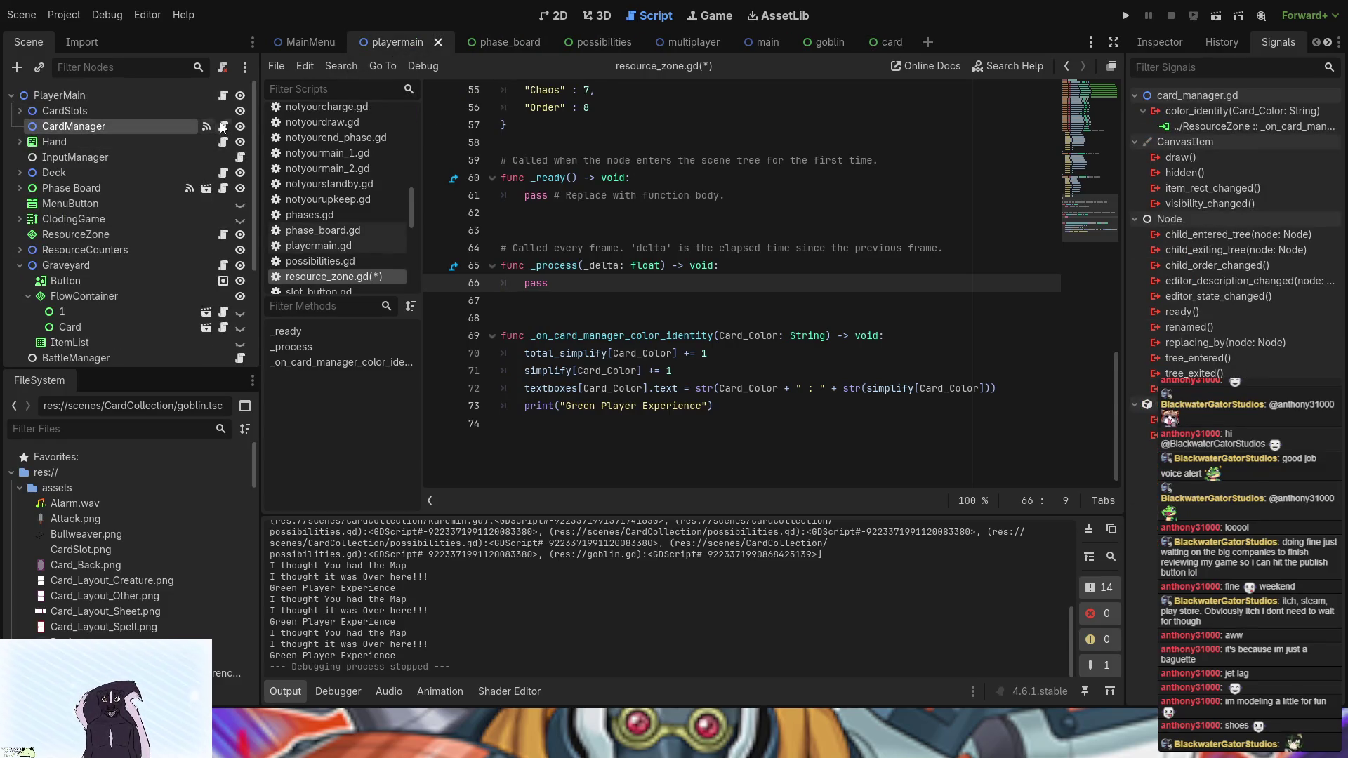
{"action": "left_click", "coordinate": [223, 126]}
{"action": "left_click", "coordinate": [750, 359]}
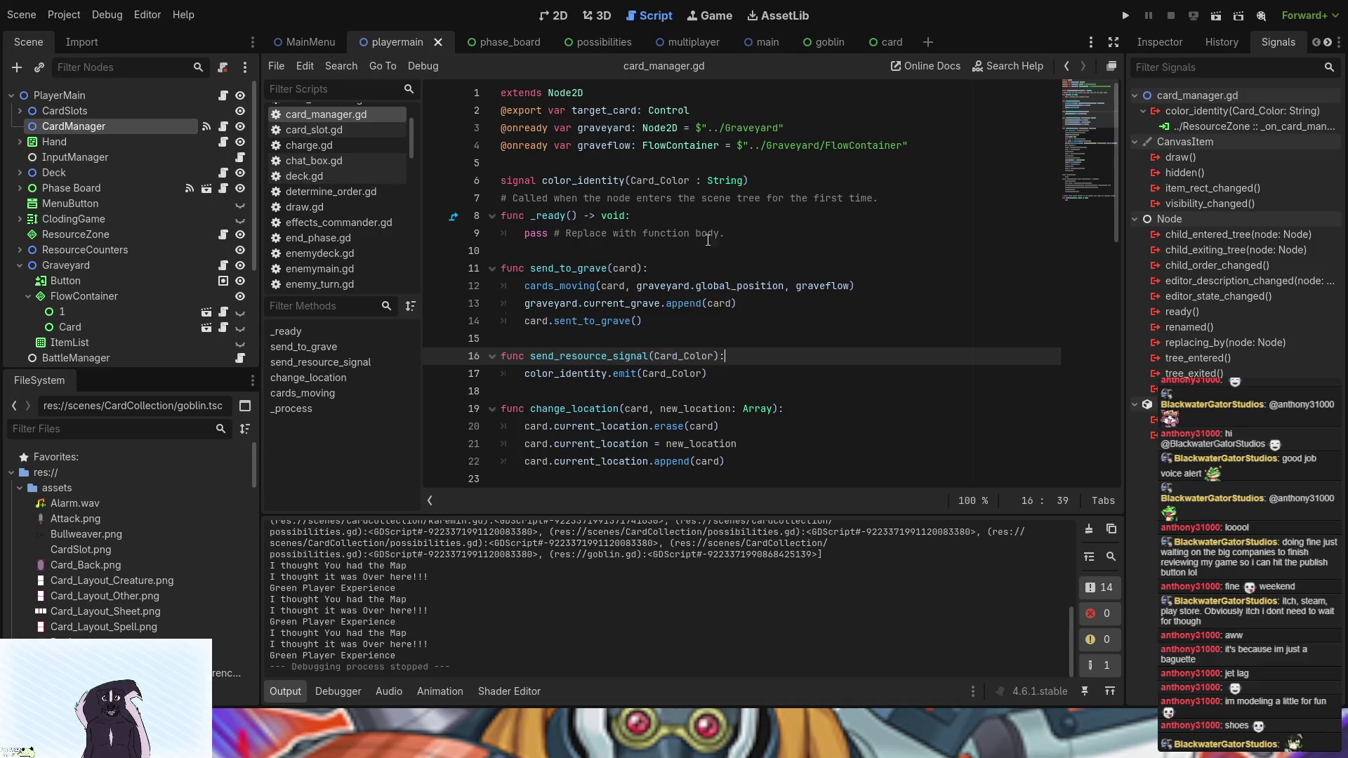
{"action": "scroll", "coordinate": [708, 236], "scroll_direction": "down", "scroll_amount": 10}
{"action": "scroll", "coordinate": [710, 274], "scroll_direction": "up", "scroll_amount": 10}
{"action": "left_click", "coordinate": [816, 177]}
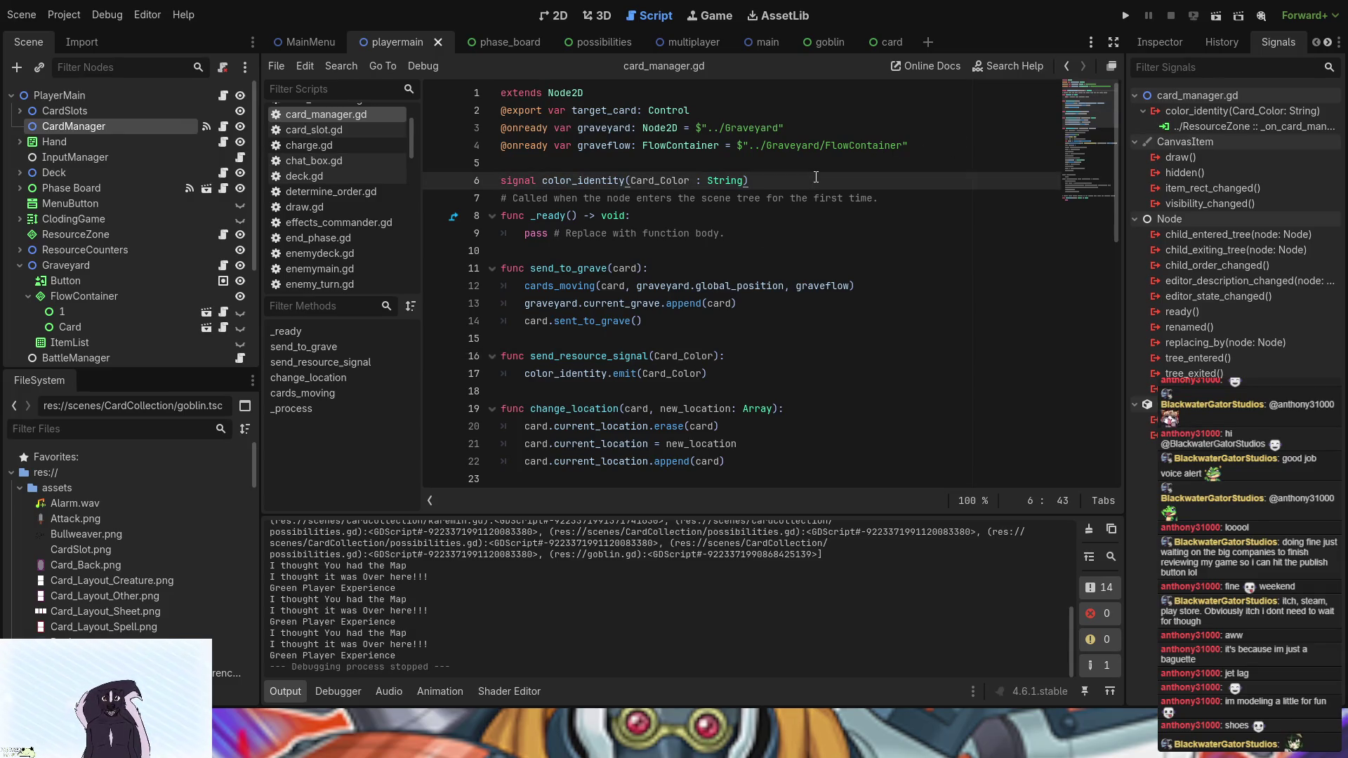
- Start a new signal line named flipped below color_identity in card_manager.gd
{"action": "key", "text": "Return"}
{"action": "type", "text": "si"}
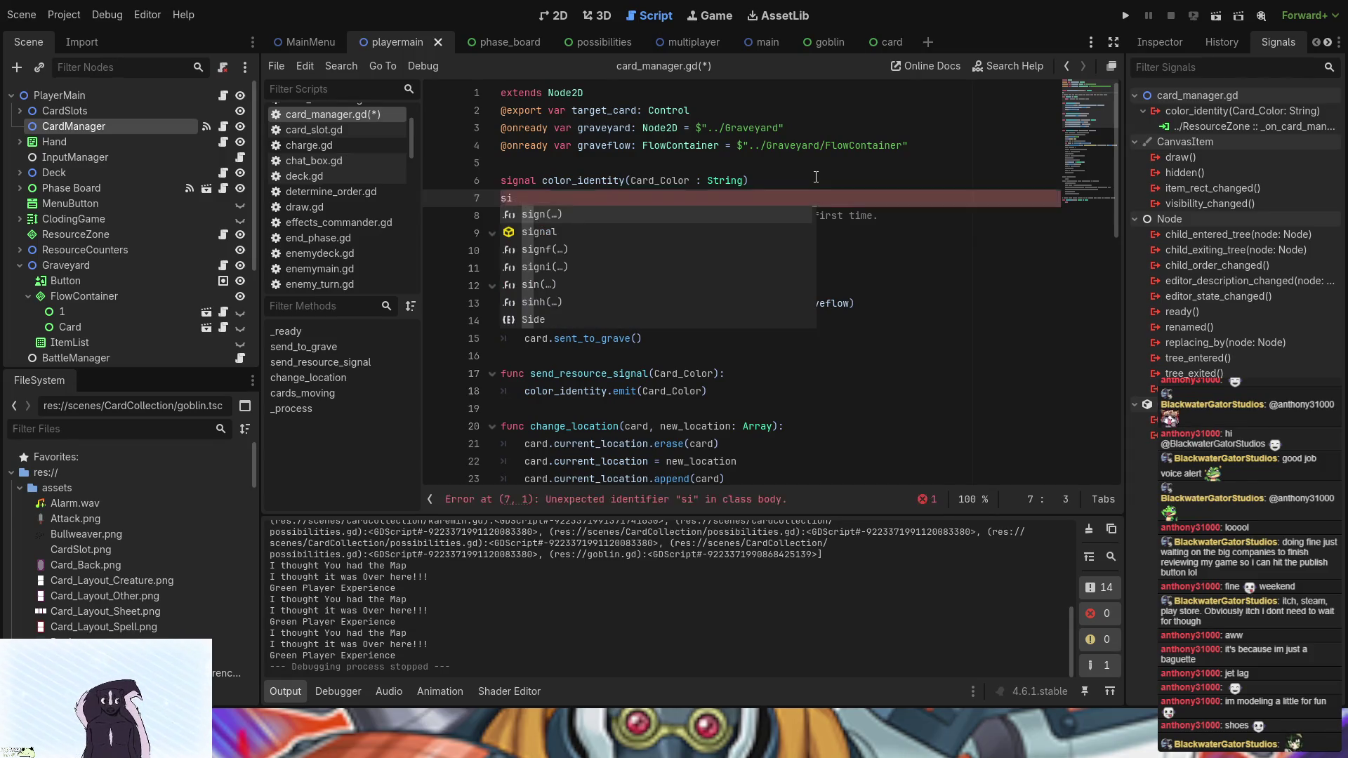
{"action": "key", "text": "Down"}
{"action": "key", "text": "Return"}
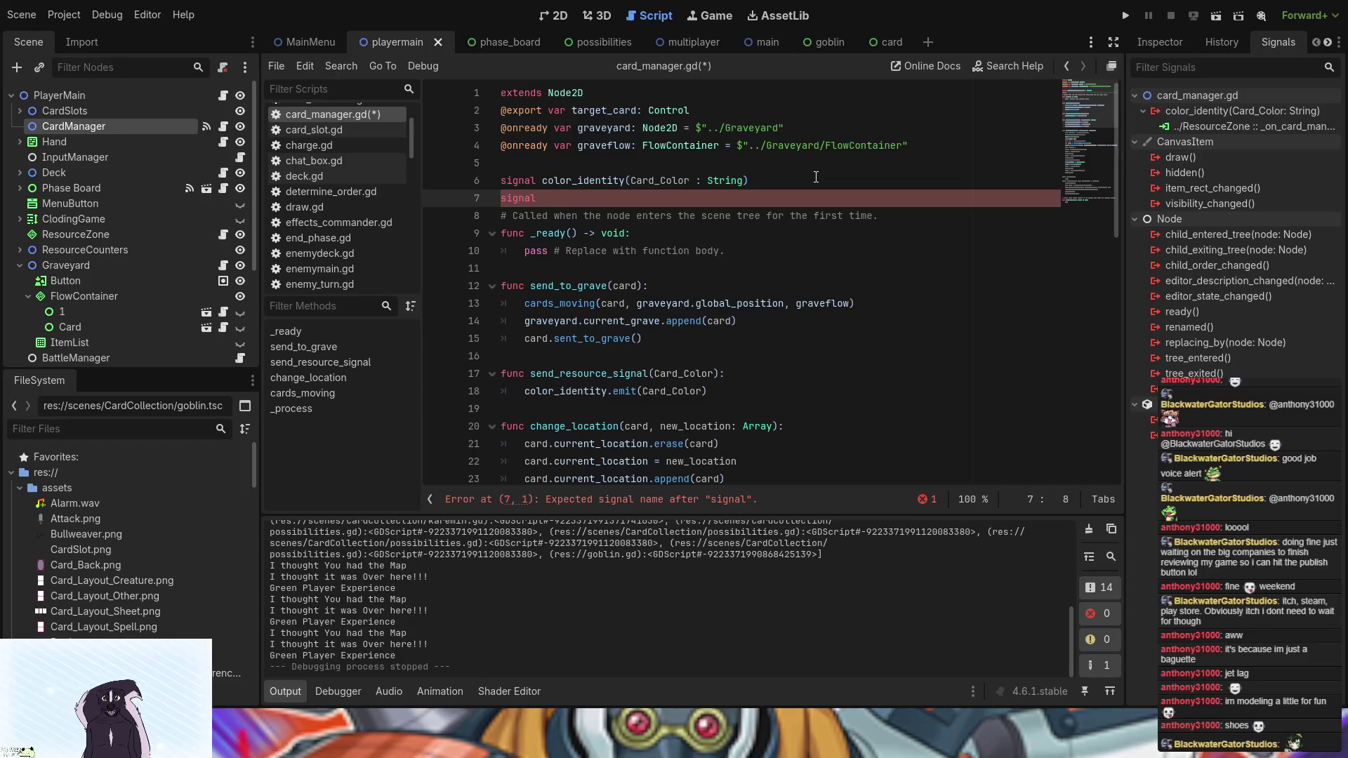
{"action": "type", "text": "flipped"}
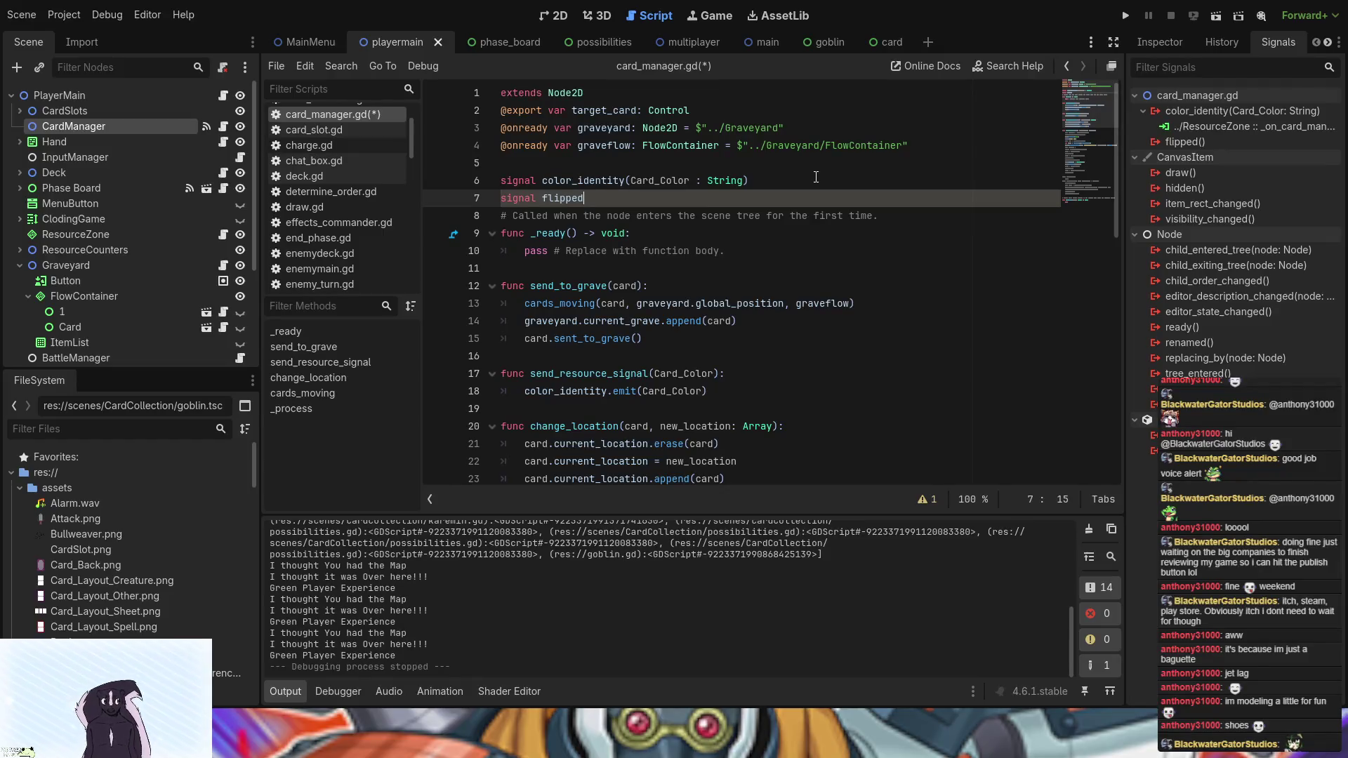
{"action": "type", "text": "9"}
{"action": "scroll", "coordinate": [813, 277], "scroll_direction": "down", "scroll_amount": 10}
{"action": "scroll", "coordinate": [811, 279], "scroll_direction": "up", "scroll_amount": 9}
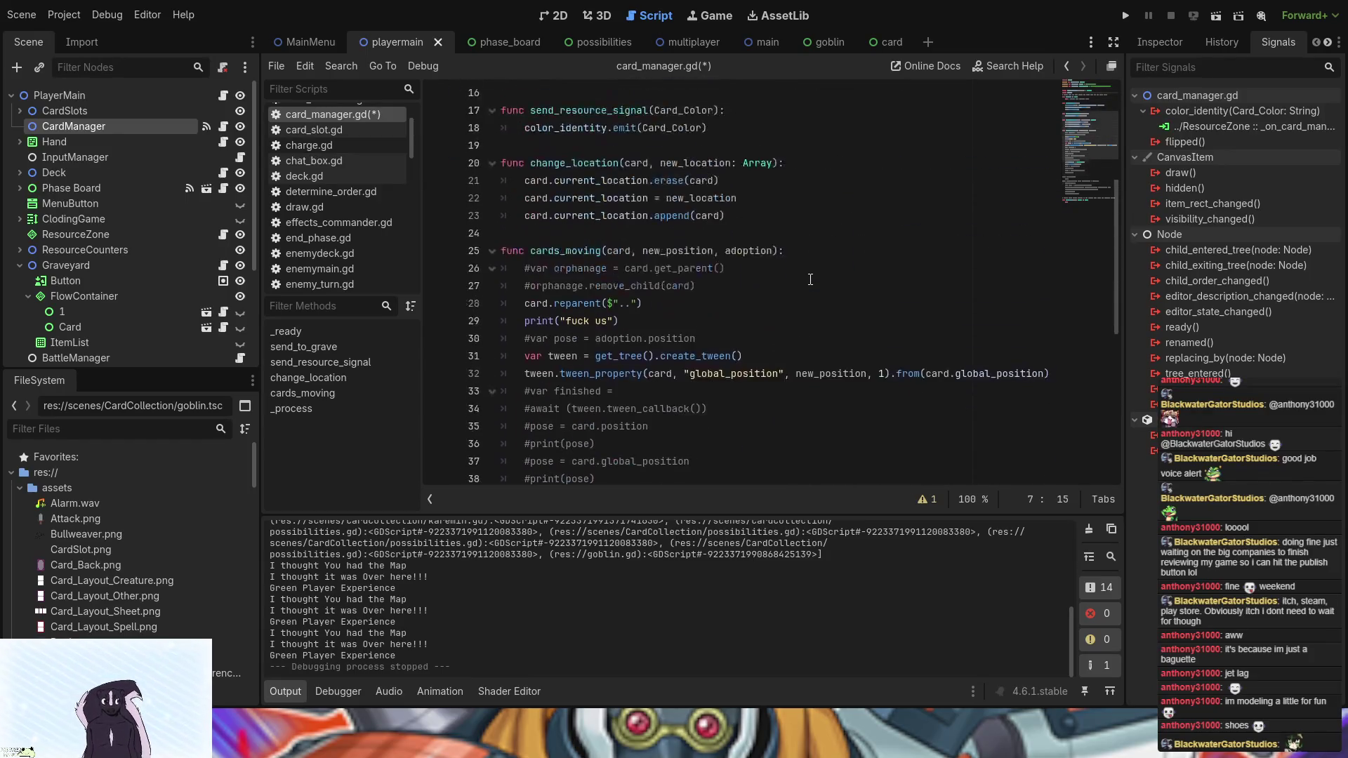
{"action": "scroll", "coordinate": [810, 279], "scroll_direction": "up", "scroll_amount": 1}
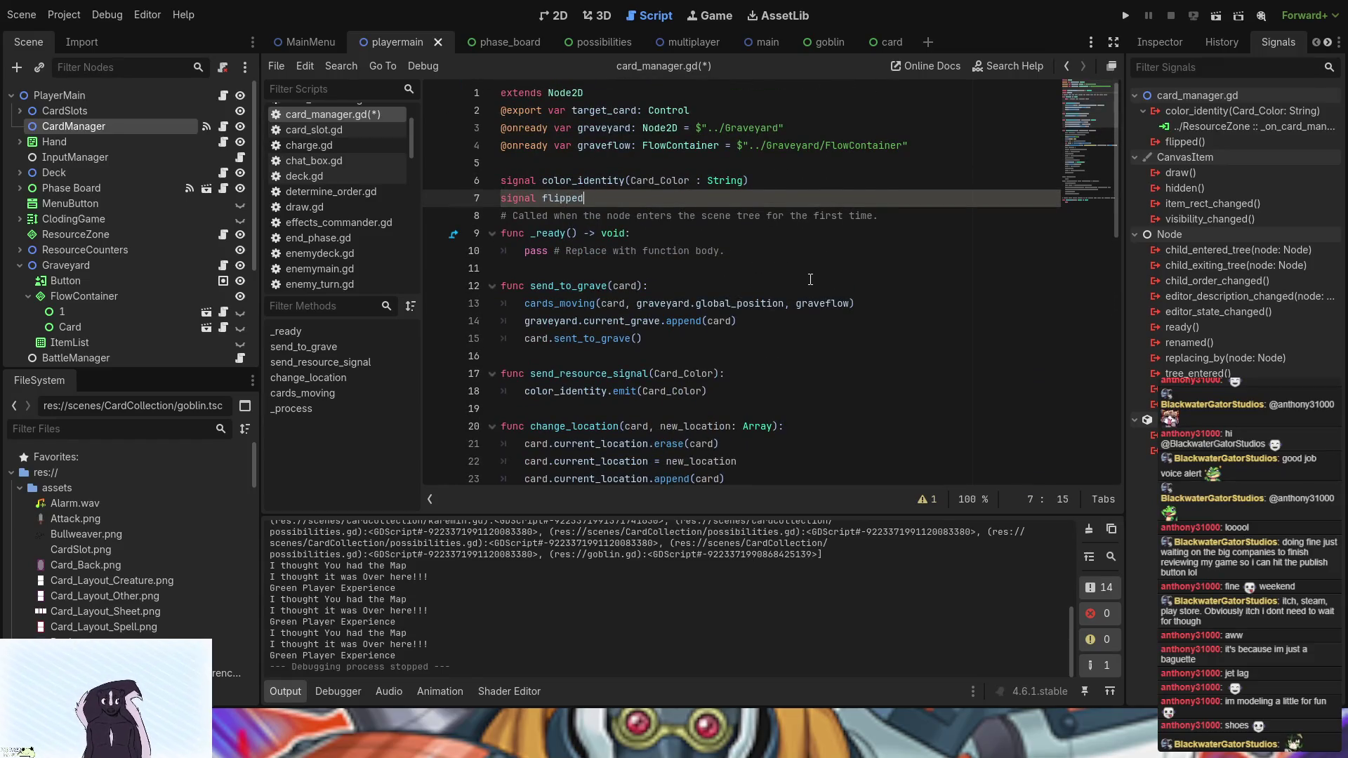
- Give flipped the parameter (Card_Color : String) and connect it to a new _on_card_manager_flipped handler
{"action": "type", "text": "(Card"}
{"action": "type", "text": "_Color"}
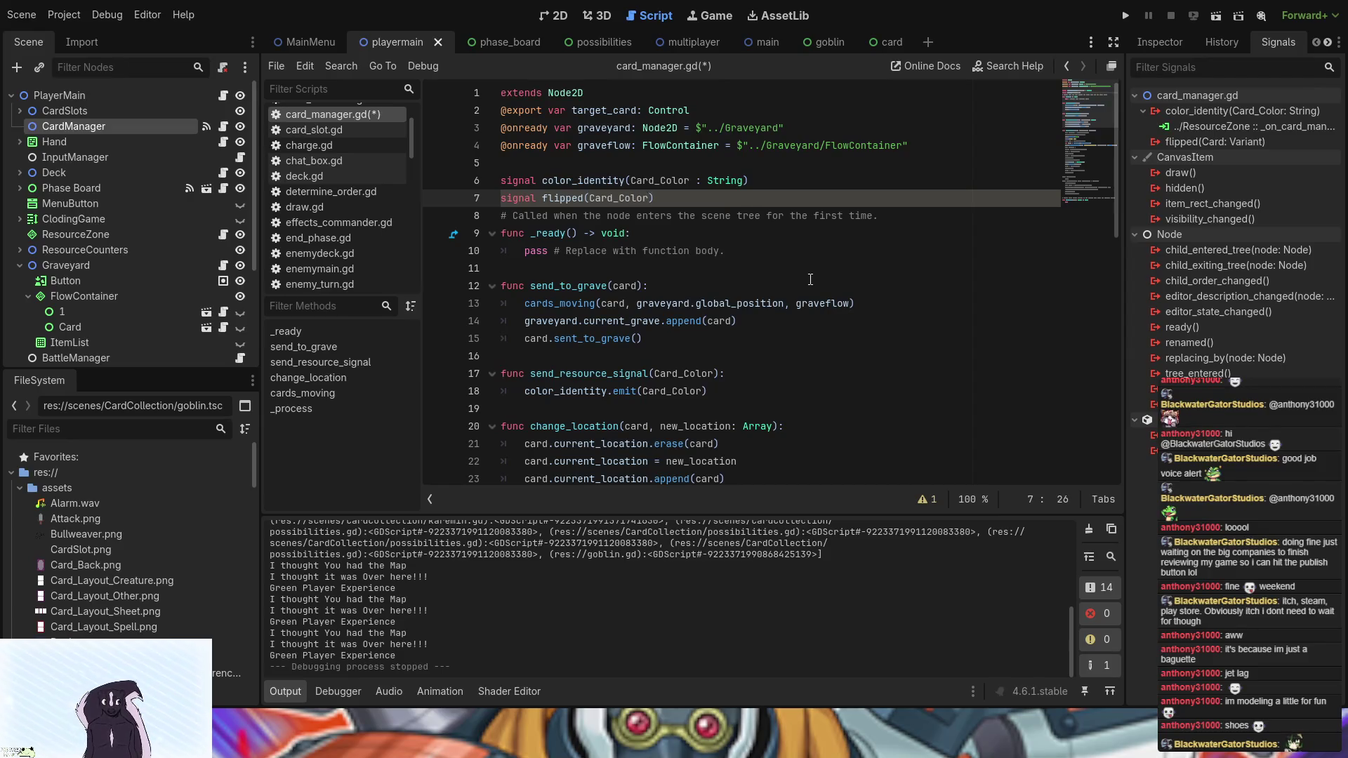
{"action": "type", "text": " : Stri"}
{"action": "type", "text": "bg"}
{"action": "key", "text": "Left"}
{"action": "key", "text": "BackSpace"}
{"action": "type", "text": "n"}
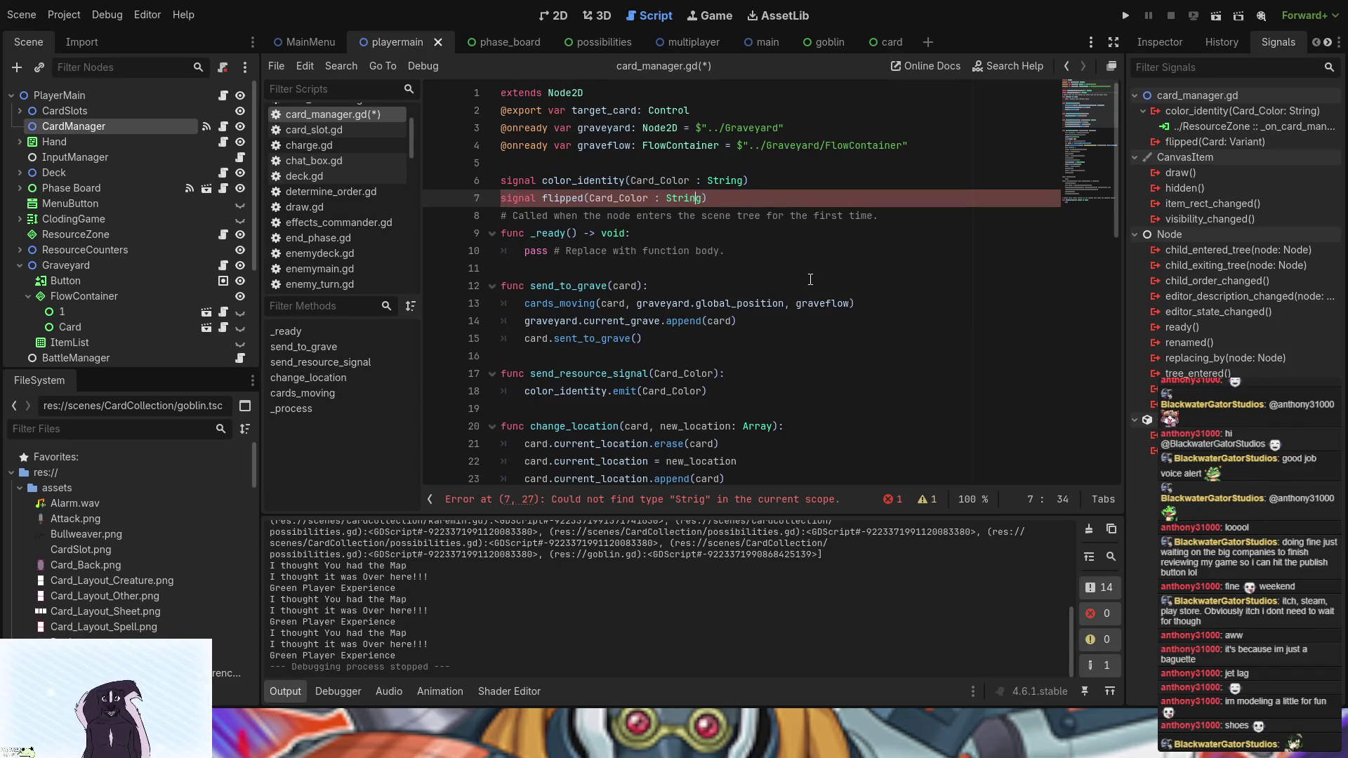
{"action": "left_click", "coordinate": [566, 208]}
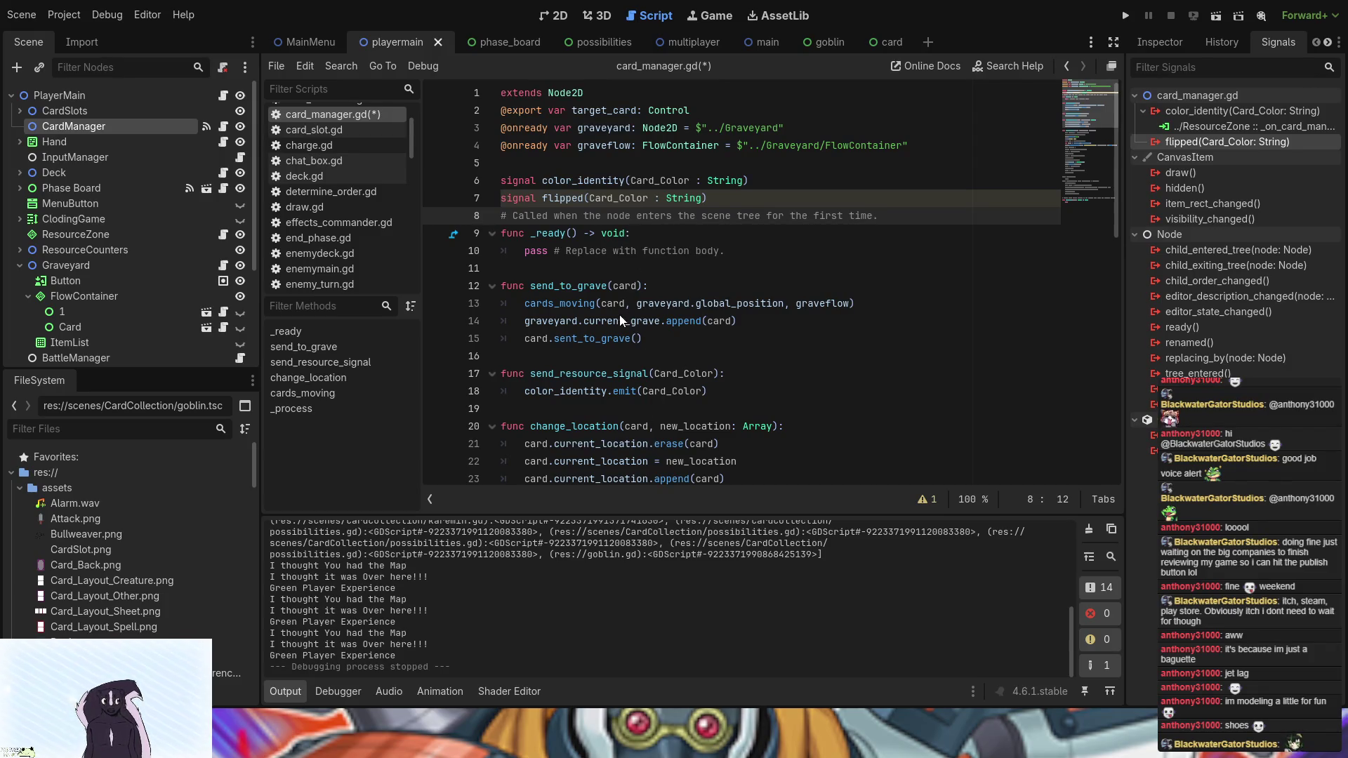
{"action": "left_click_drag", "start_coordinate": [620, 316], "coordinate": [620, 317]}
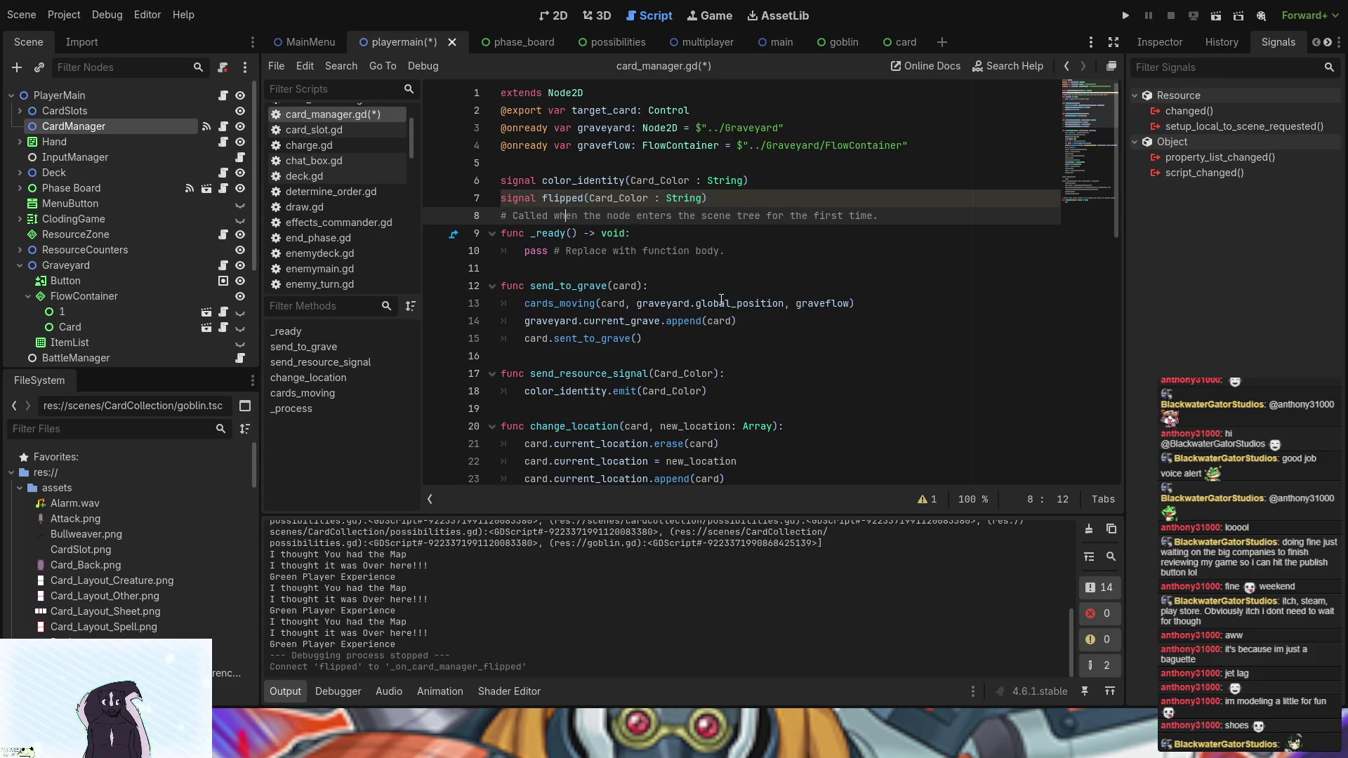
{"action": "scroll", "coordinate": [721, 300], "scroll_direction": "down", "scroll_amount": 12}
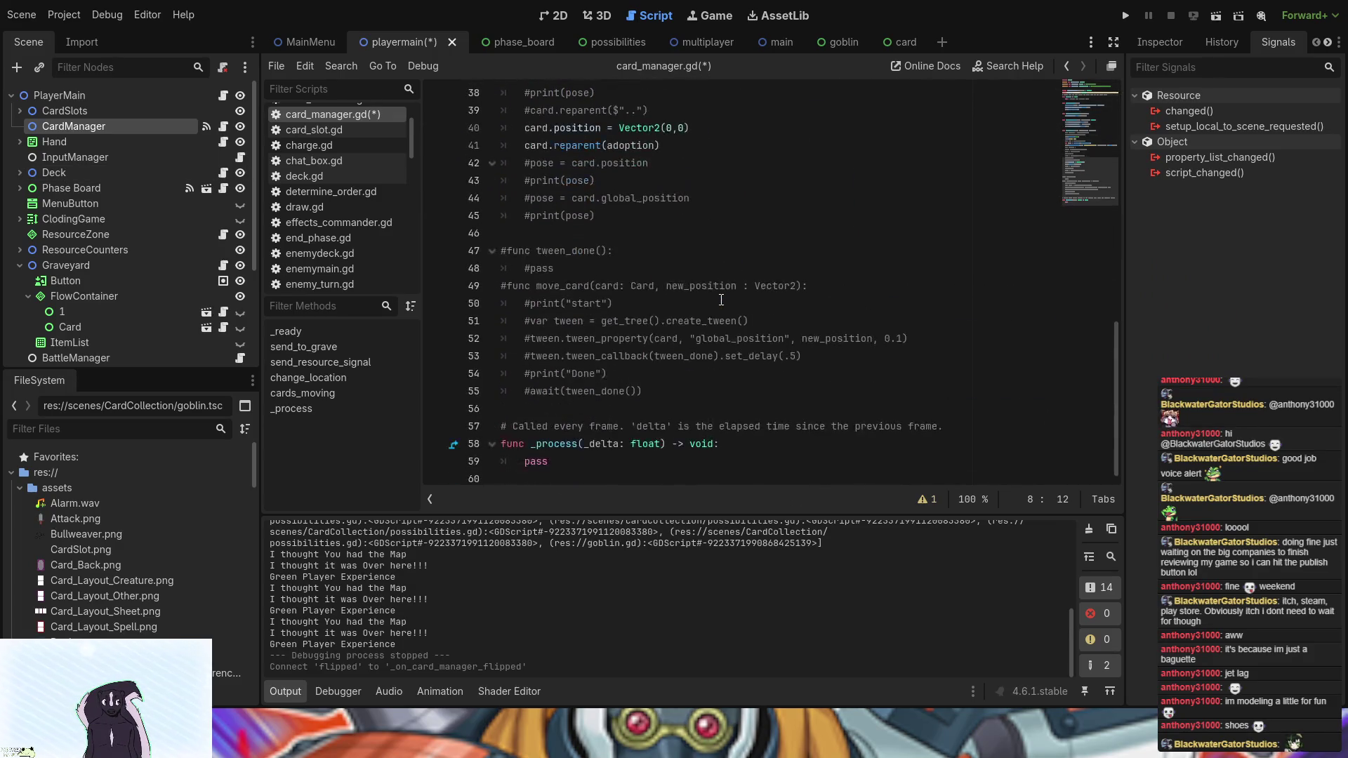
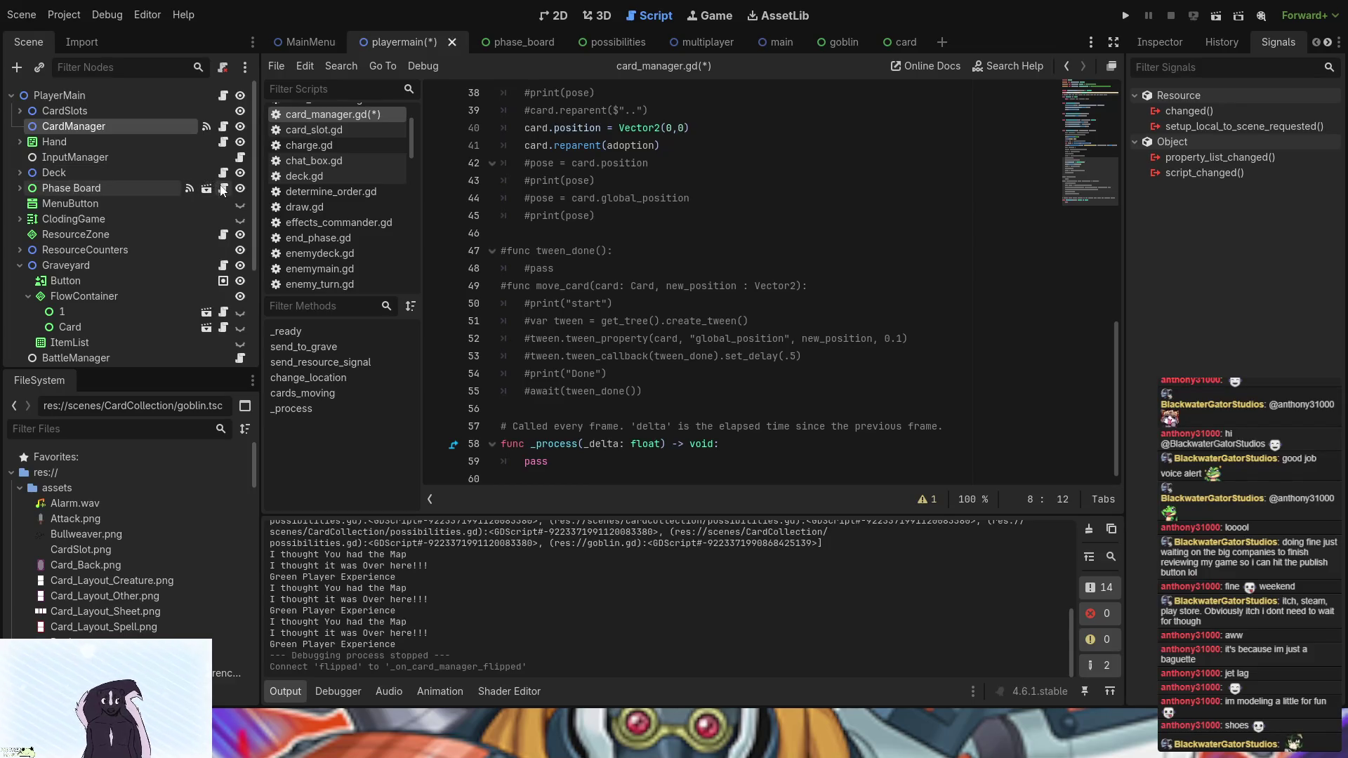
- Open the ResourceZone script (resource_zone.gd) for editing
{"action": "scroll", "coordinate": [177, 229], "scroll_direction": "down", "scroll_amount": 4}
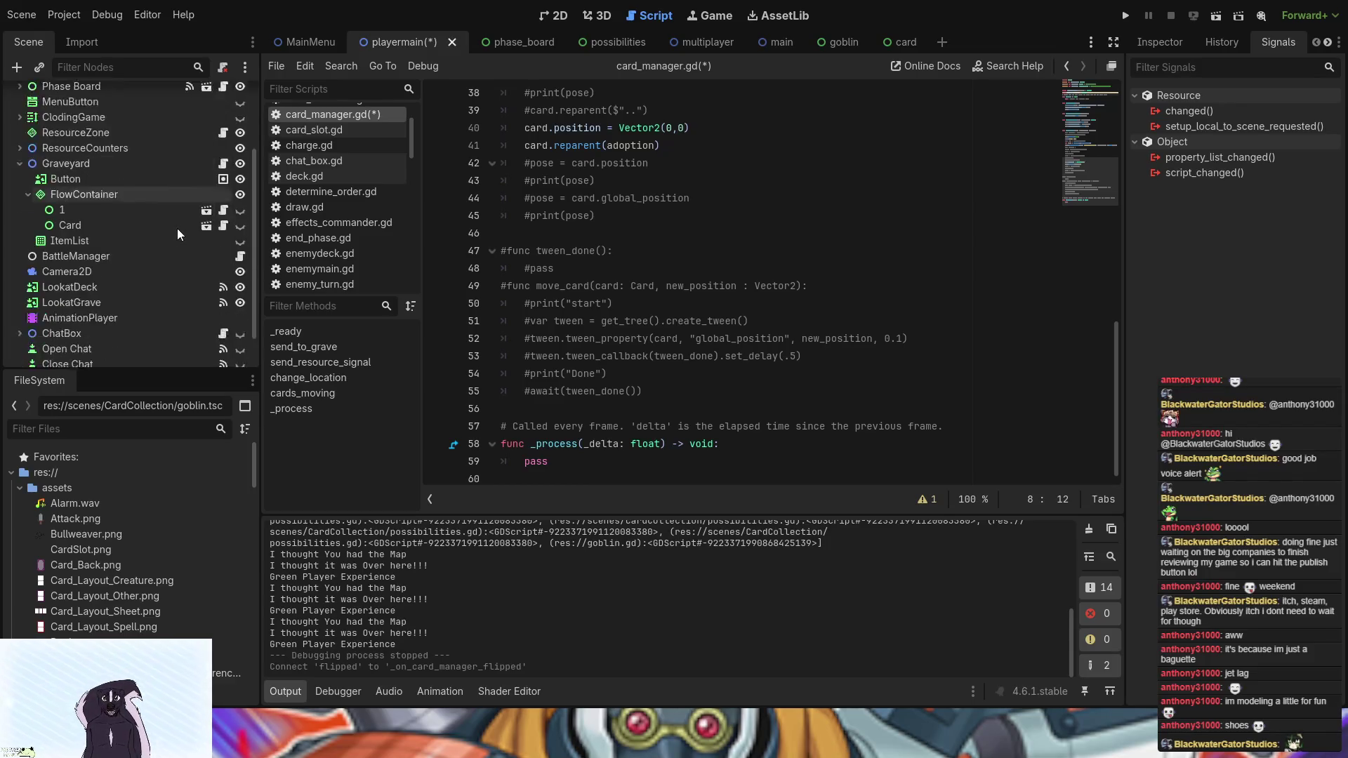
{"action": "scroll", "coordinate": [177, 229], "scroll_direction": "down", "scroll_amount": 1}
{"action": "scroll", "coordinate": [177, 229], "scroll_direction": "up", "scroll_amount": 3}
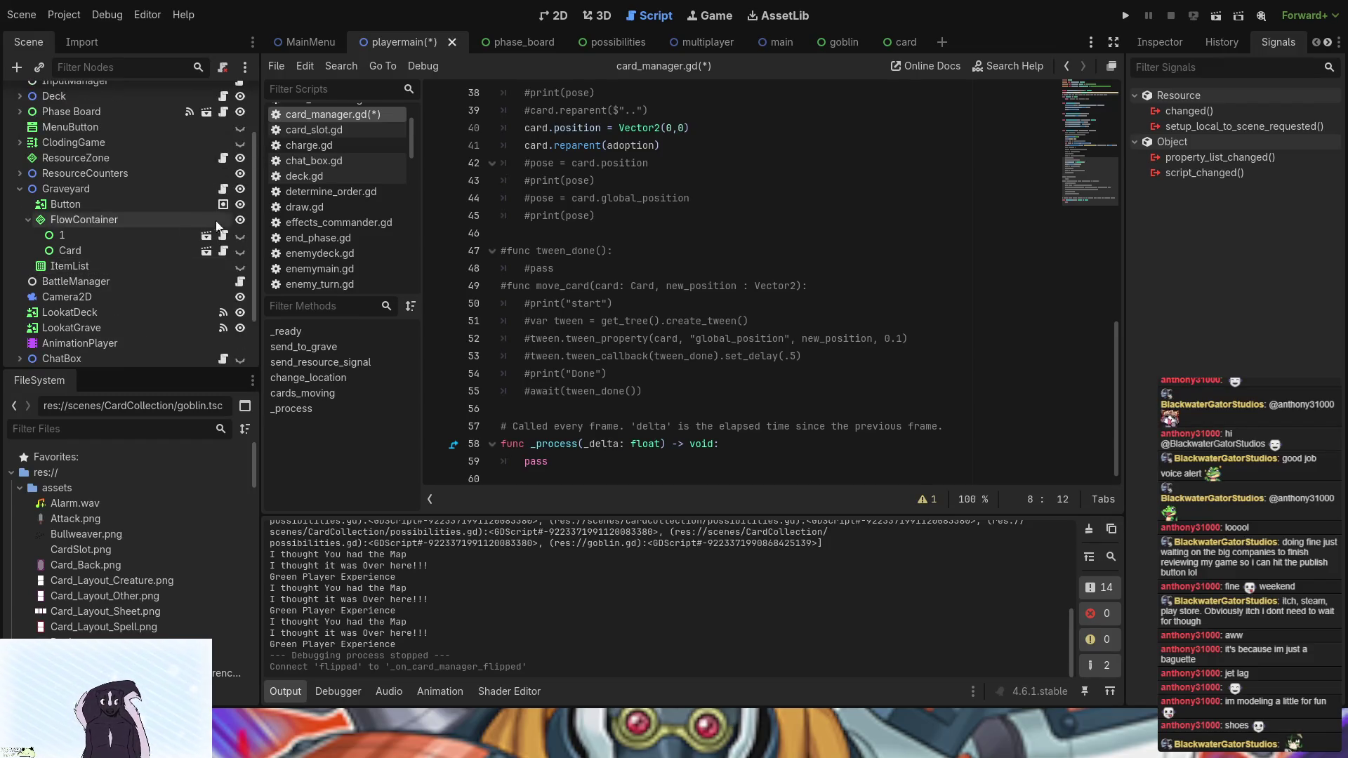
{"action": "left_click", "coordinate": [220, 159]}
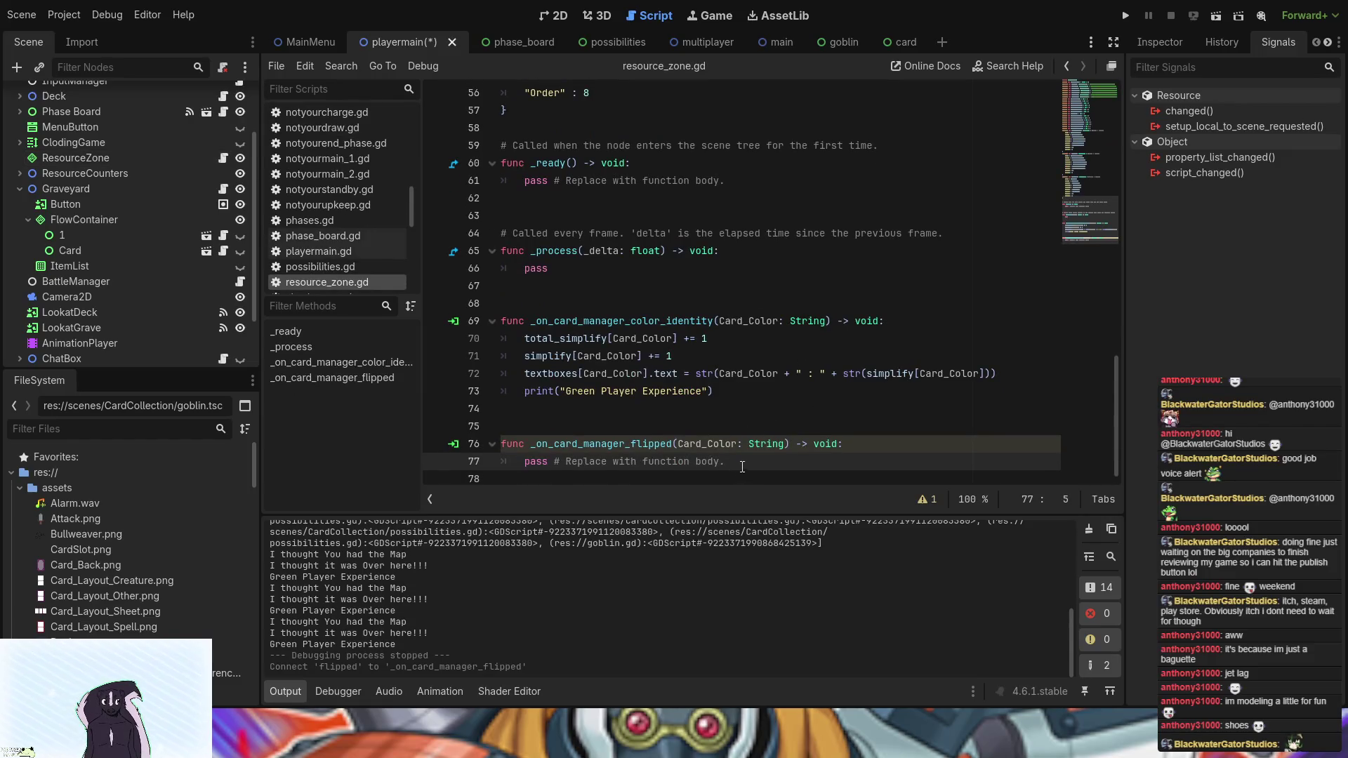
- Replace the pass in _on_card_manager_flipped with the simplify, textboxes and print lines from the colour-identity handler
{"action": "left_click_drag", "start_coordinate": [766, 463], "coordinate": [526, 465]}
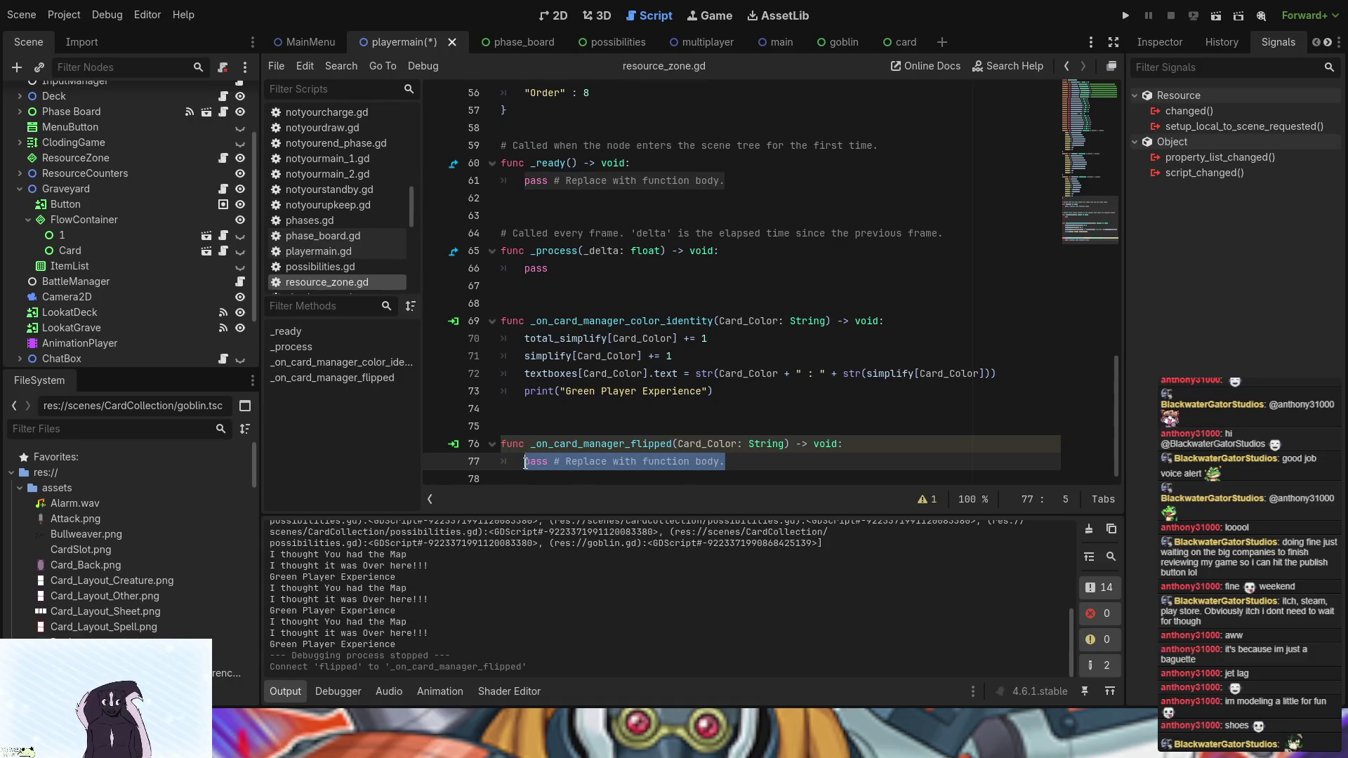
{"action": "mouse_move", "coordinate": [714, 391]}
{"action": "left_mouse_down"}
{"action": "mouse_move", "coordinate": [632, 394]}
{"action": "mouse_move", "coordinate": [565, 340]}
{"action": "mouse_move", "coordinate": [523, 343]}
{"action": "left_mouse_up"}
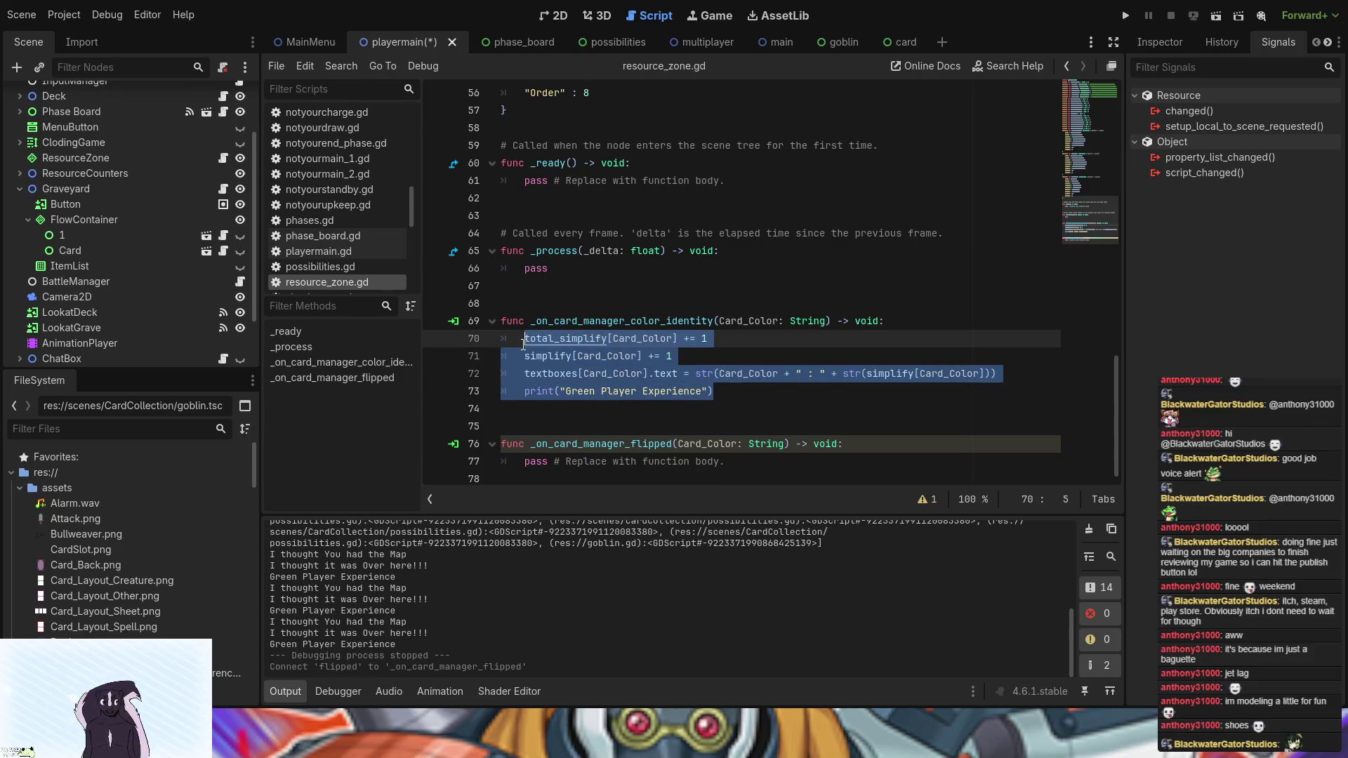
{"action": "left_click", "coordinate": [747, 395]}
{"action": "mouse_move", "coordinate": [747, 395]}
{"action": "left_mouse_down"}
{"action": "mouse_move", "coordinate": [759, 374]}
{"action": "mouse_move", "coordinate": [523, 374]}
{"action": "mouse_move", "coordinate": [522, 361]}
{"action": "left_mouse_up"}
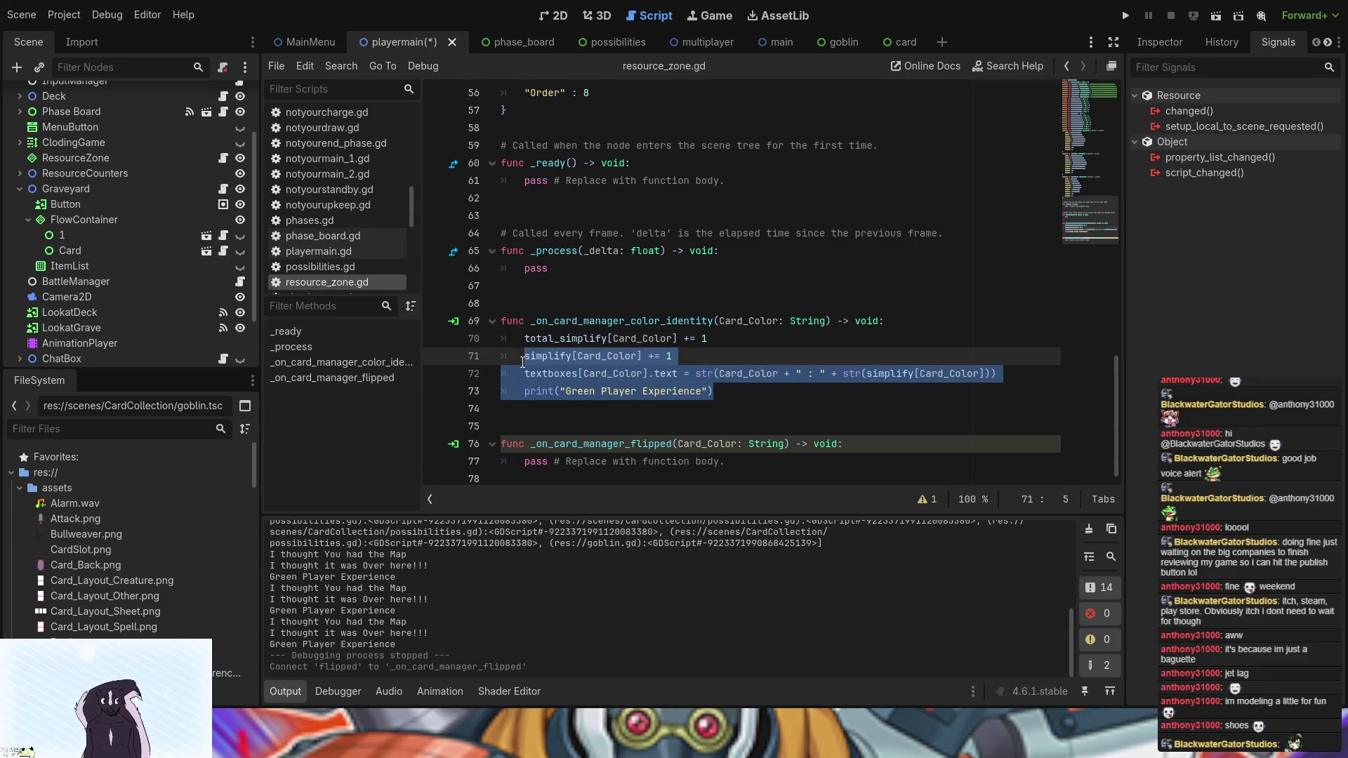
{"action": "left_click_drag", "start_coordinate": [724, 462], "coordinate": [527, 463]}
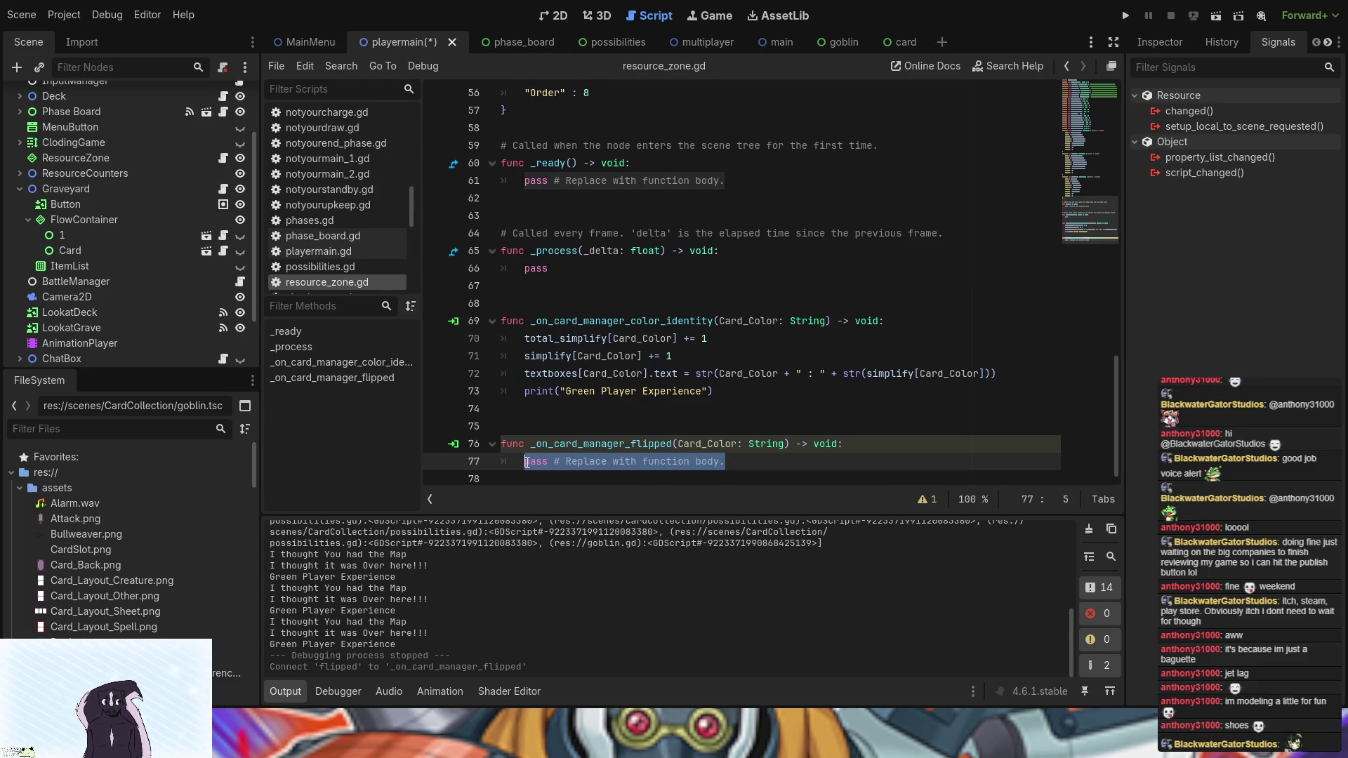
{"action": "key", "text": "ctrl+v"}
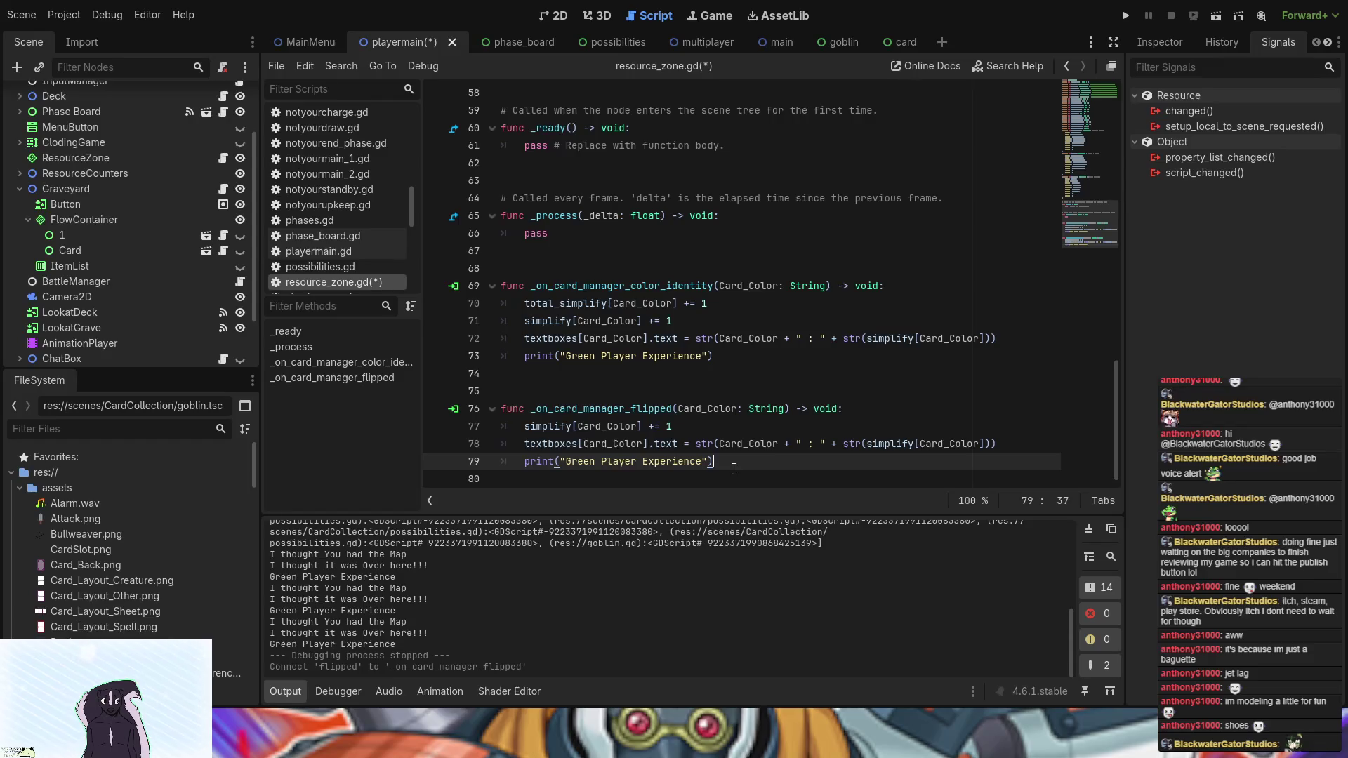
{"action": "mouse_move", "coordinate": [734, 464]}
{"action": "left_mouse_down"}
{"action": "mouse_move", "coordinate": [537, 462]}
{"action": "mouse_move", "coordinate": [698, 462]}
{"action": "mouse_move", "coordinate": [566, 464]}
{"action": "left_mouse_up"}
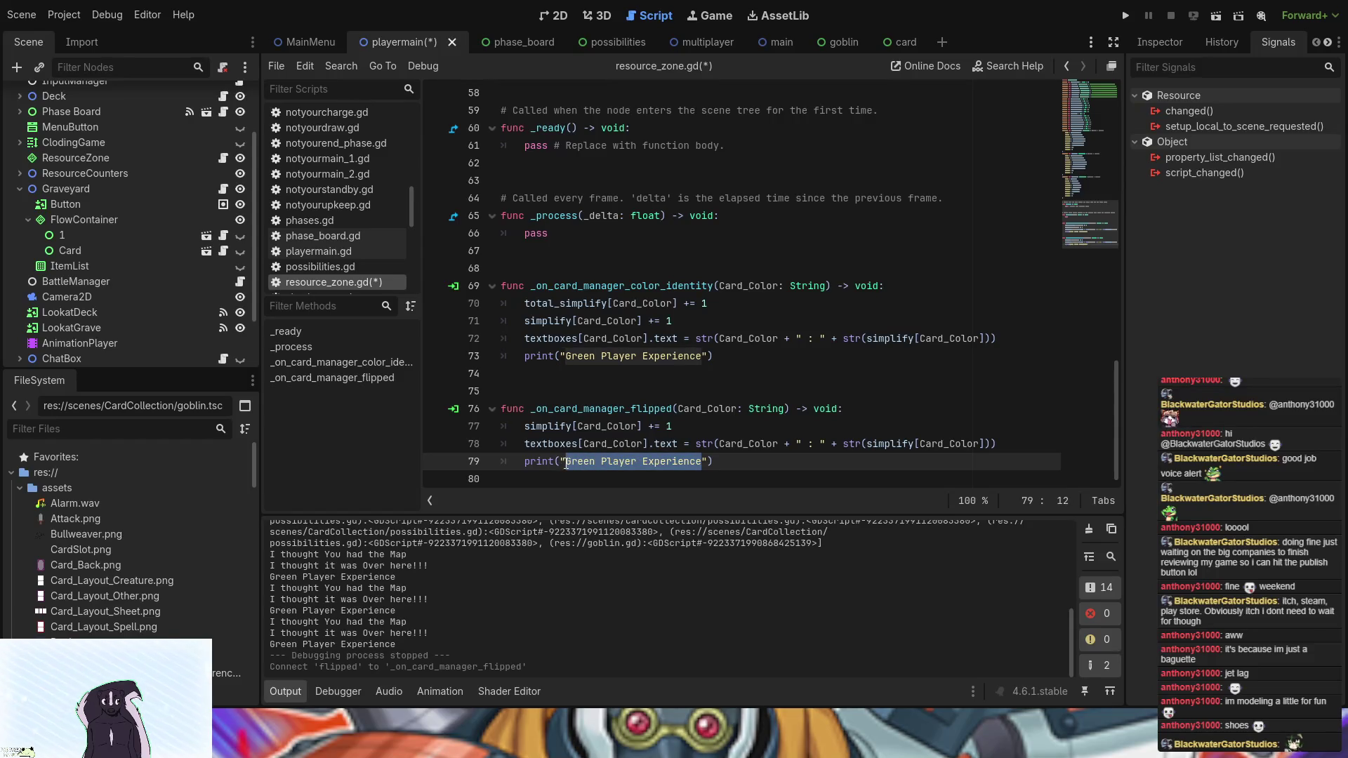
- Change the print message to 'I tap this land!!!' and make simplify decrement with -=
{"action": "type", "text": "I tap this land!!!"}
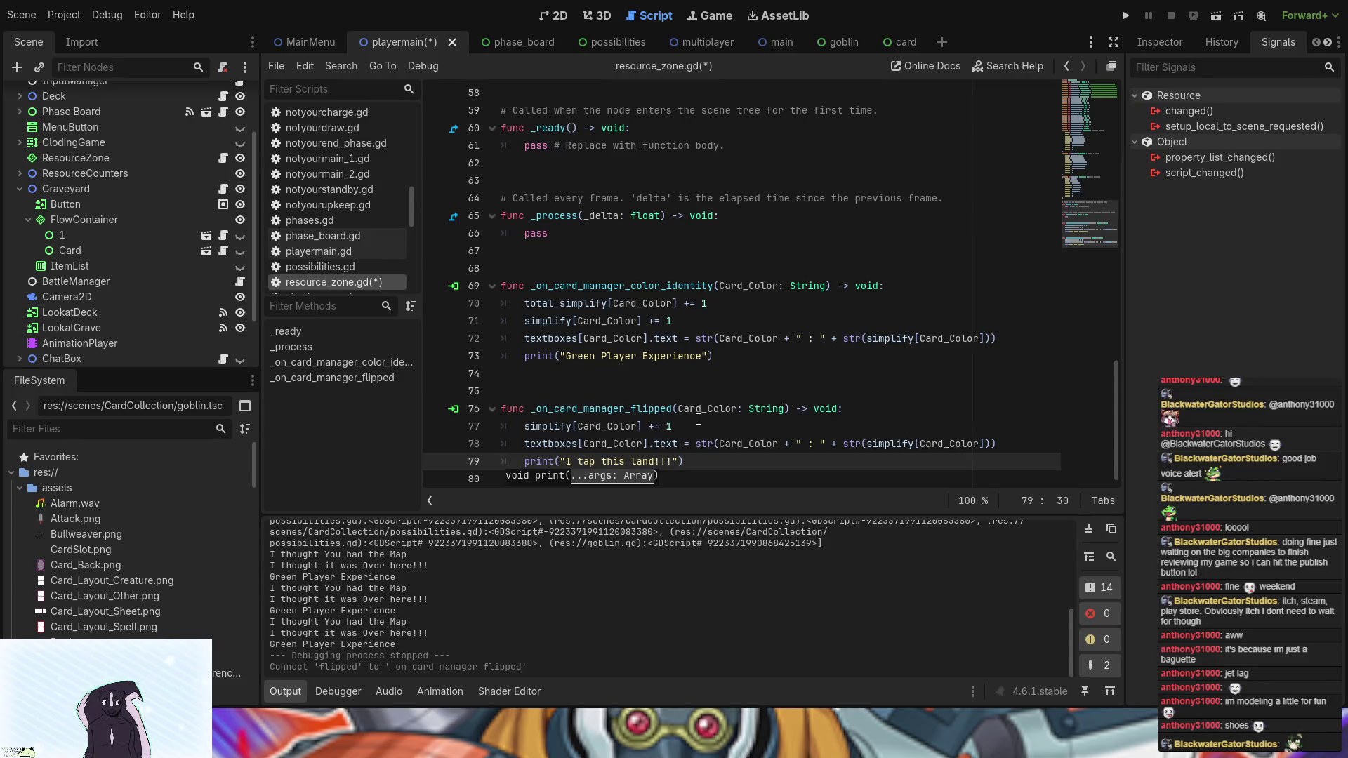
{"action": "left_click", "coordinate": [654, 426]}
{"action": "key", "text": "BackSpace"}
{"action": "type", "text": "-"}
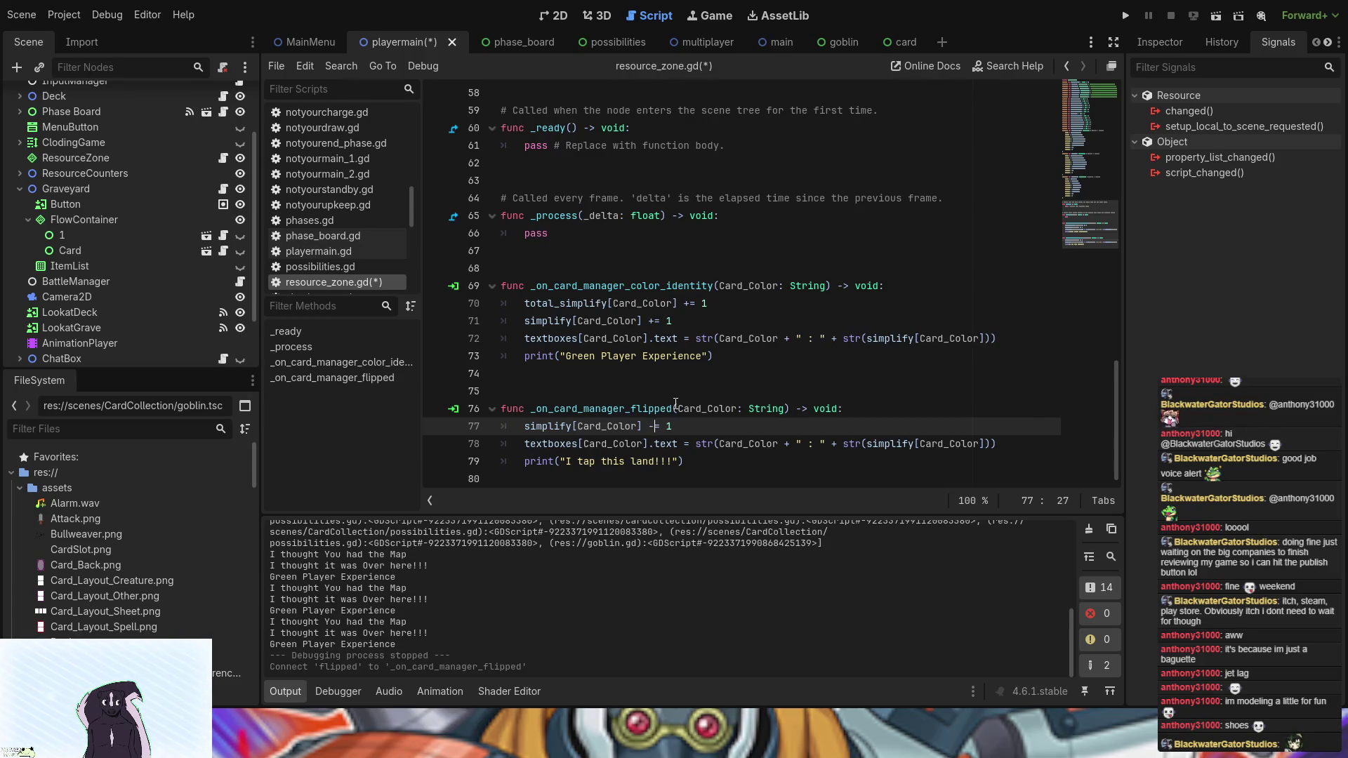
- Add a UoD parameter before Card_Color in the flipped handler's signature
{"action": "left_click", "coordinate": [679, 408]}
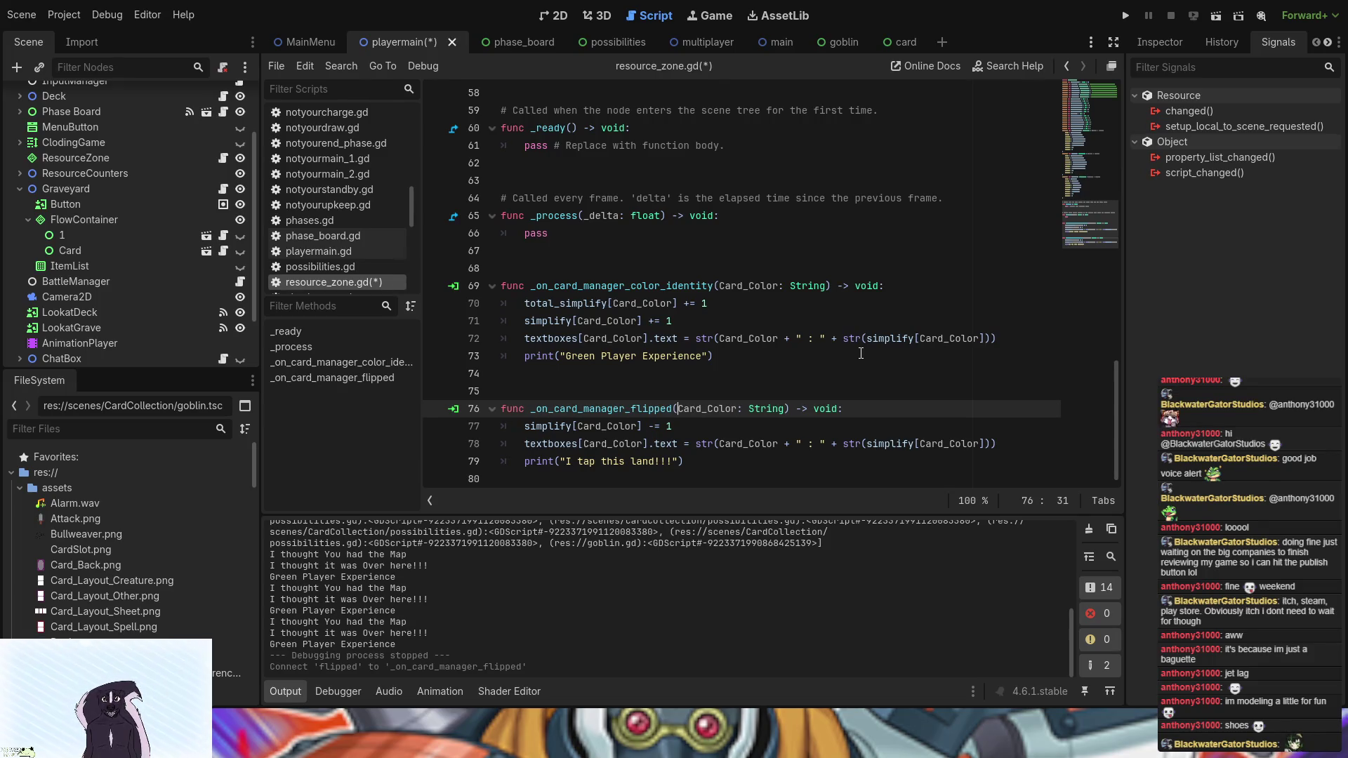
{"action": "key", "text": "BackSpace"}
{"action": "type", "text": "U"}
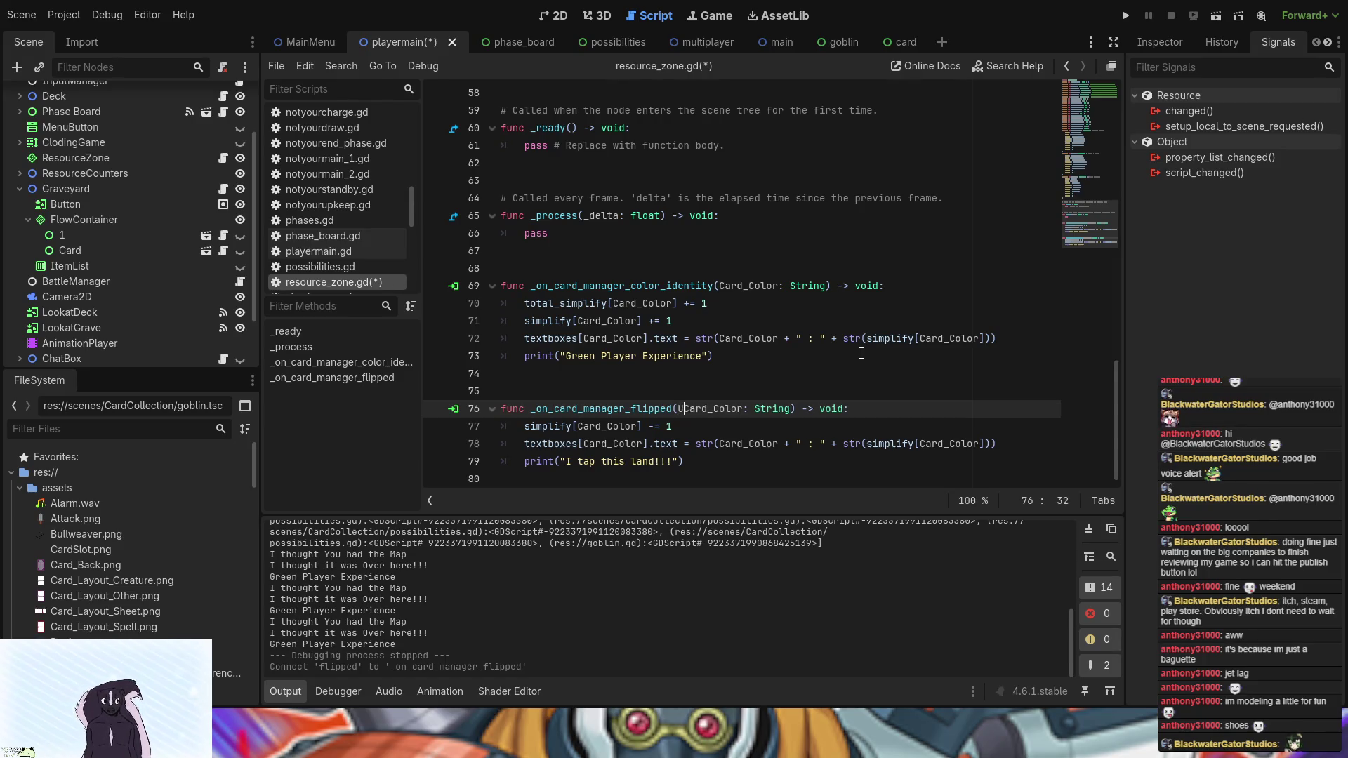
{"action": "key", "text": "BackSpace"}
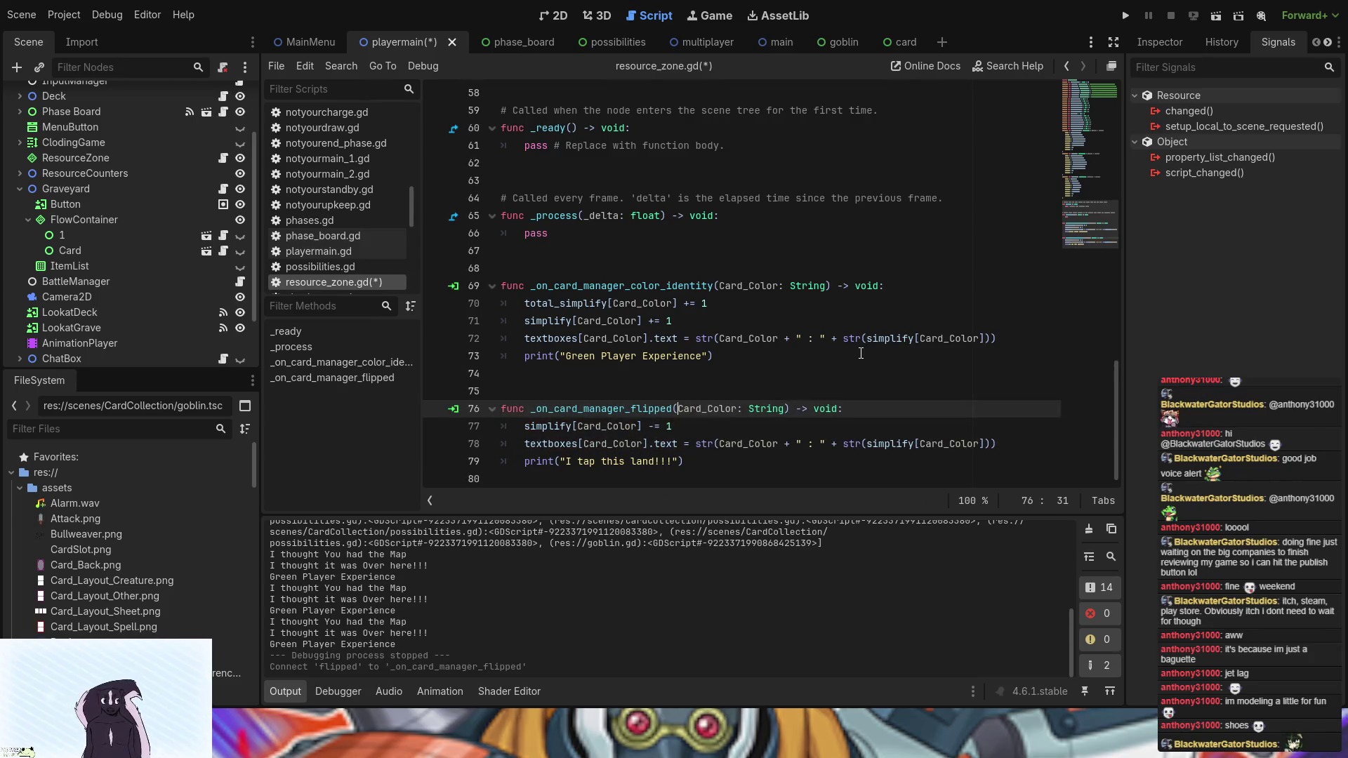
{"action": "type", "text": "UoD"}
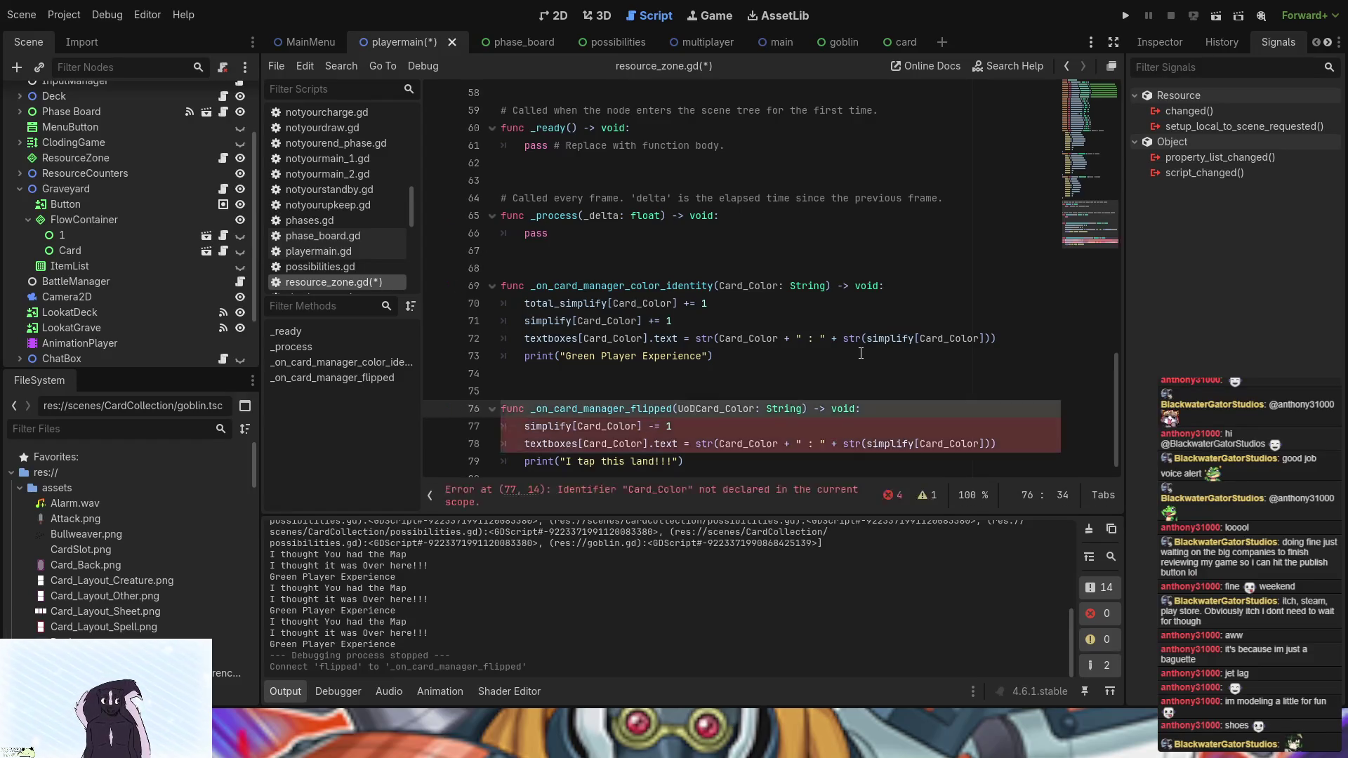
{"action": "type", "text": ","}
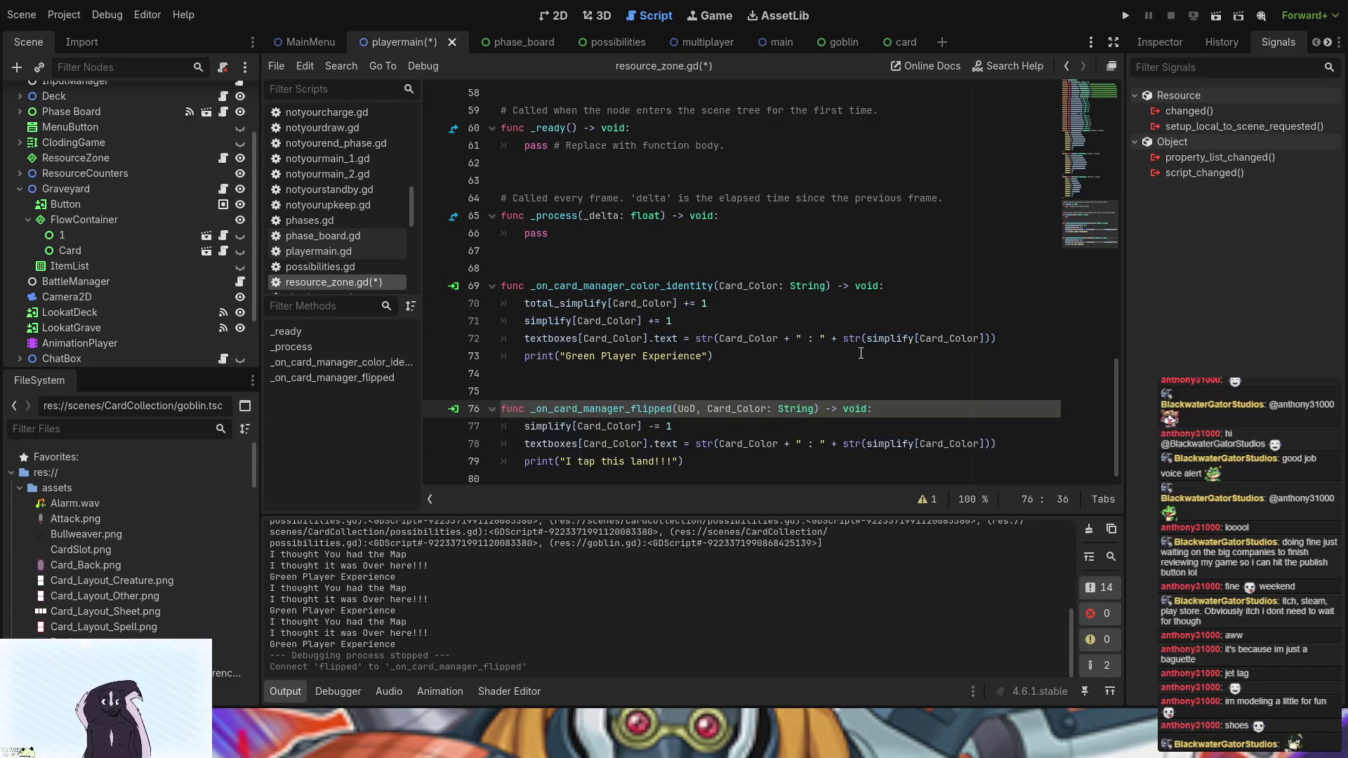
{"action": "left_click", "coordinate": [525, 422]}
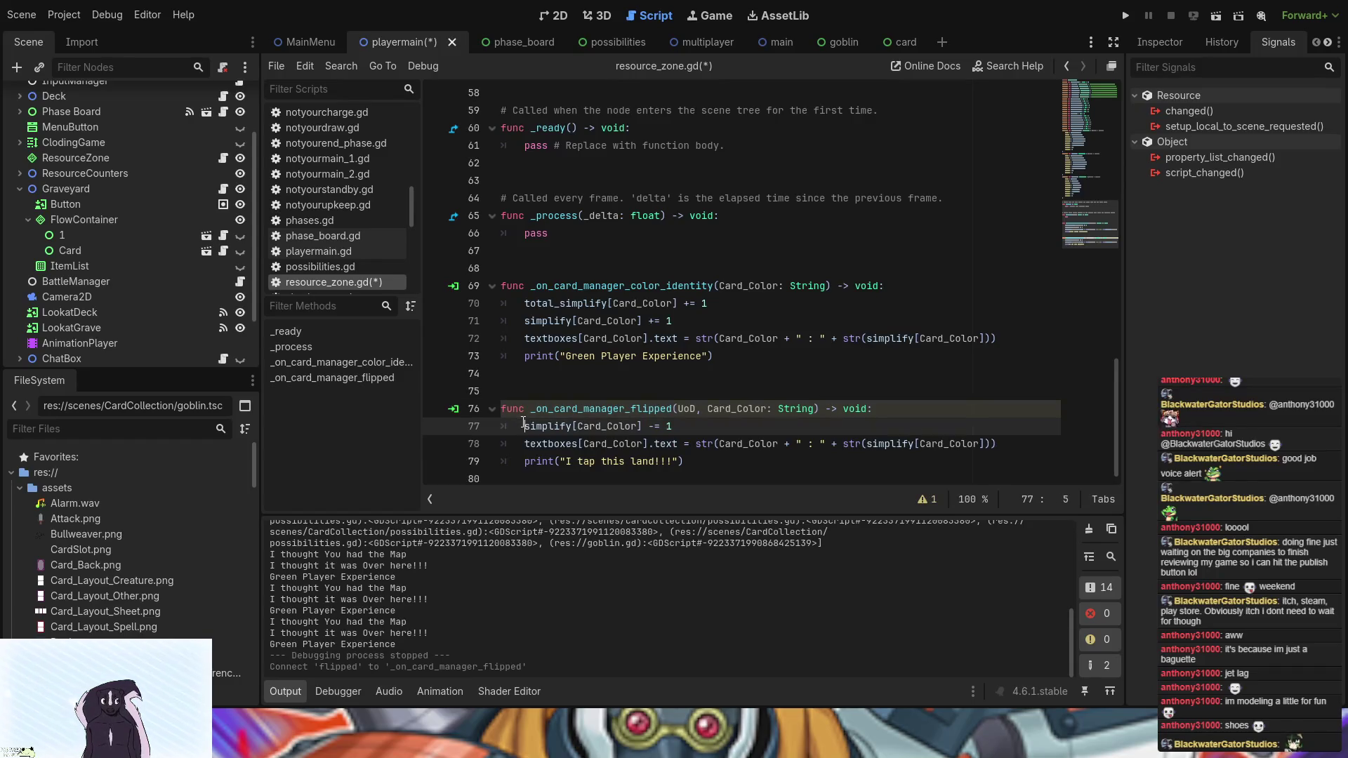
- Add 'match UoD:' at the top of the function with an "Up": case
{"action": "key", "text": "Return"}
{"action": "key", "text": "Up"}
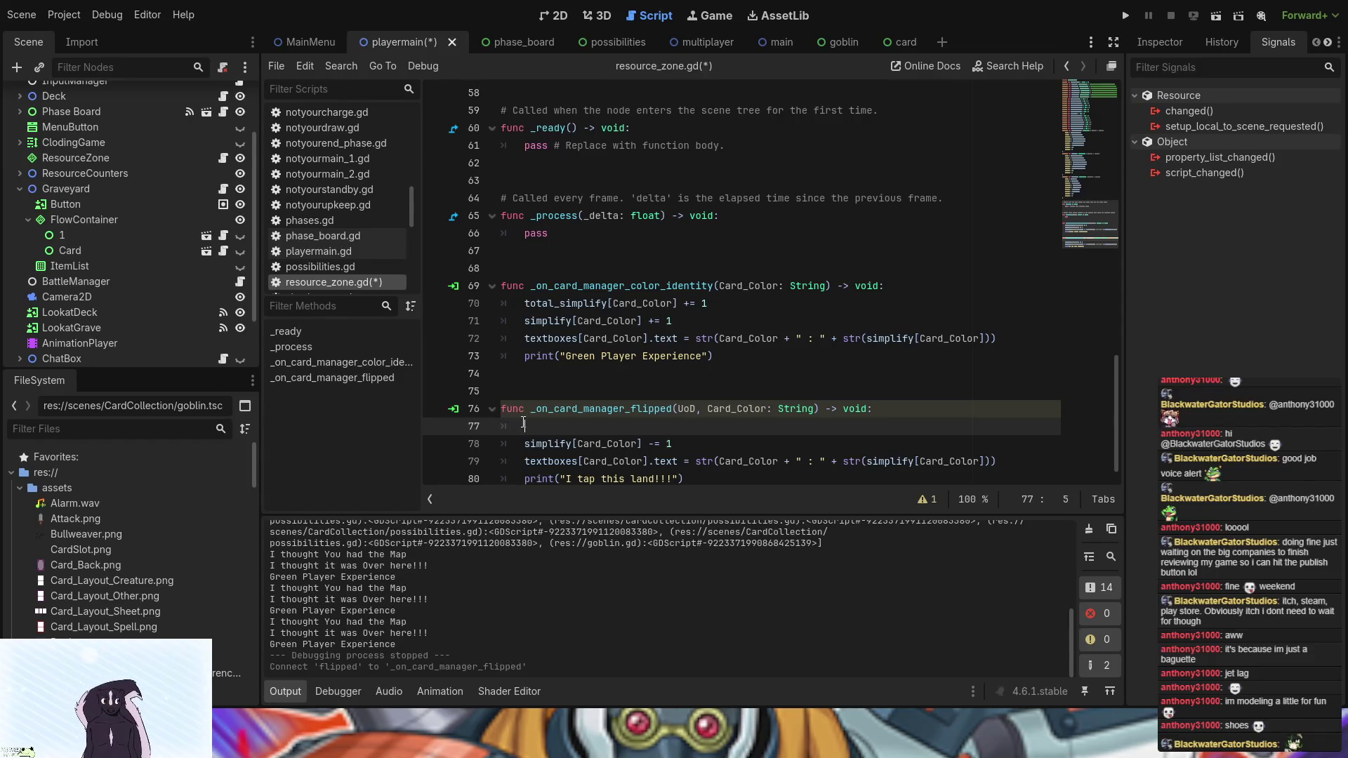
{"action": "type", "text": "mat"}
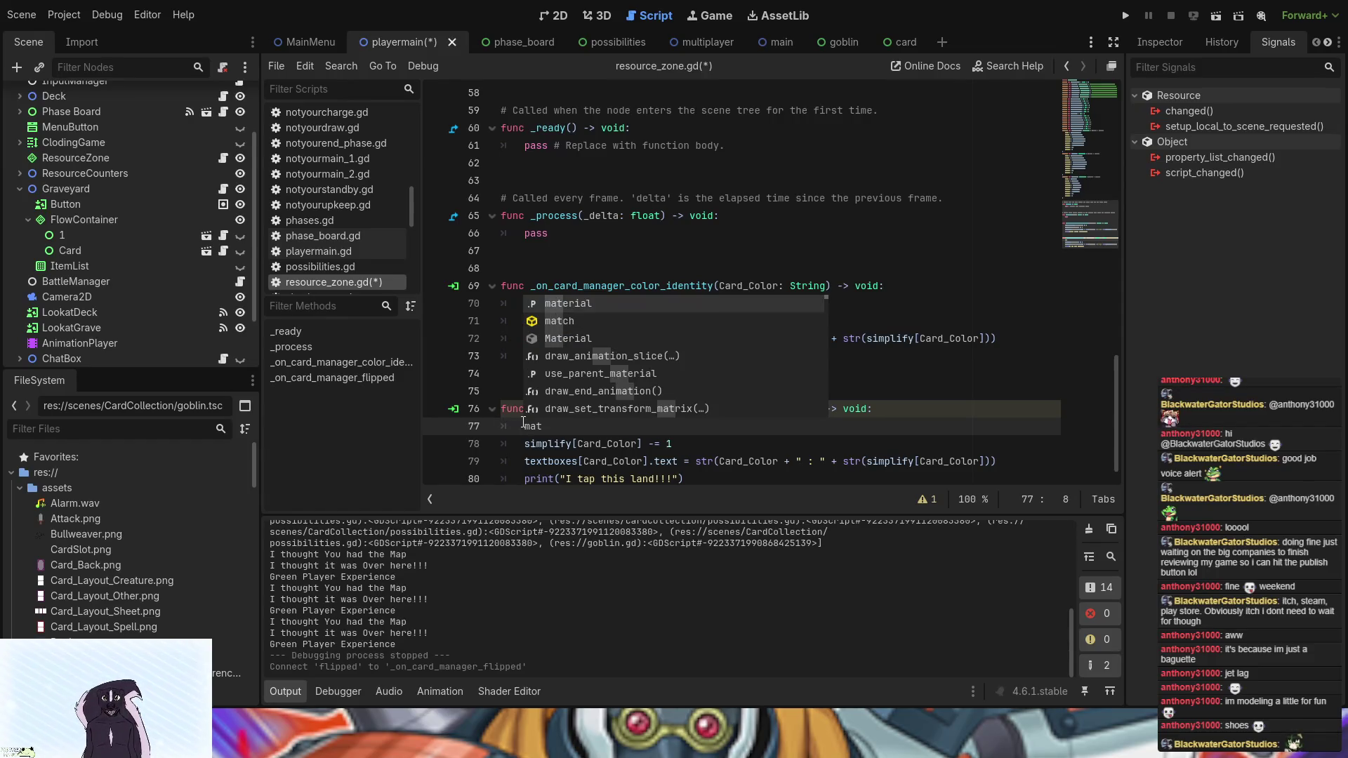
{"action": "key", "text": "Down"}
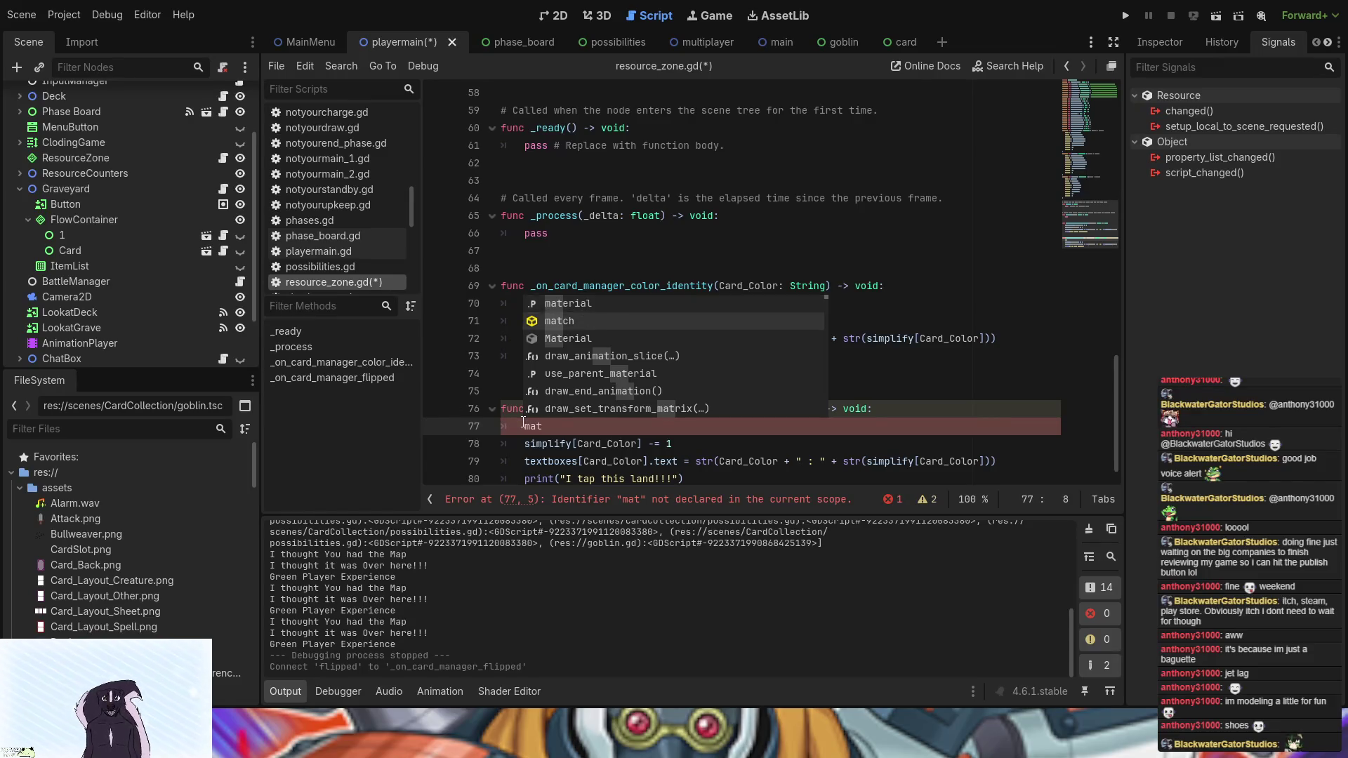
{"action": "key", "text": "Return"}
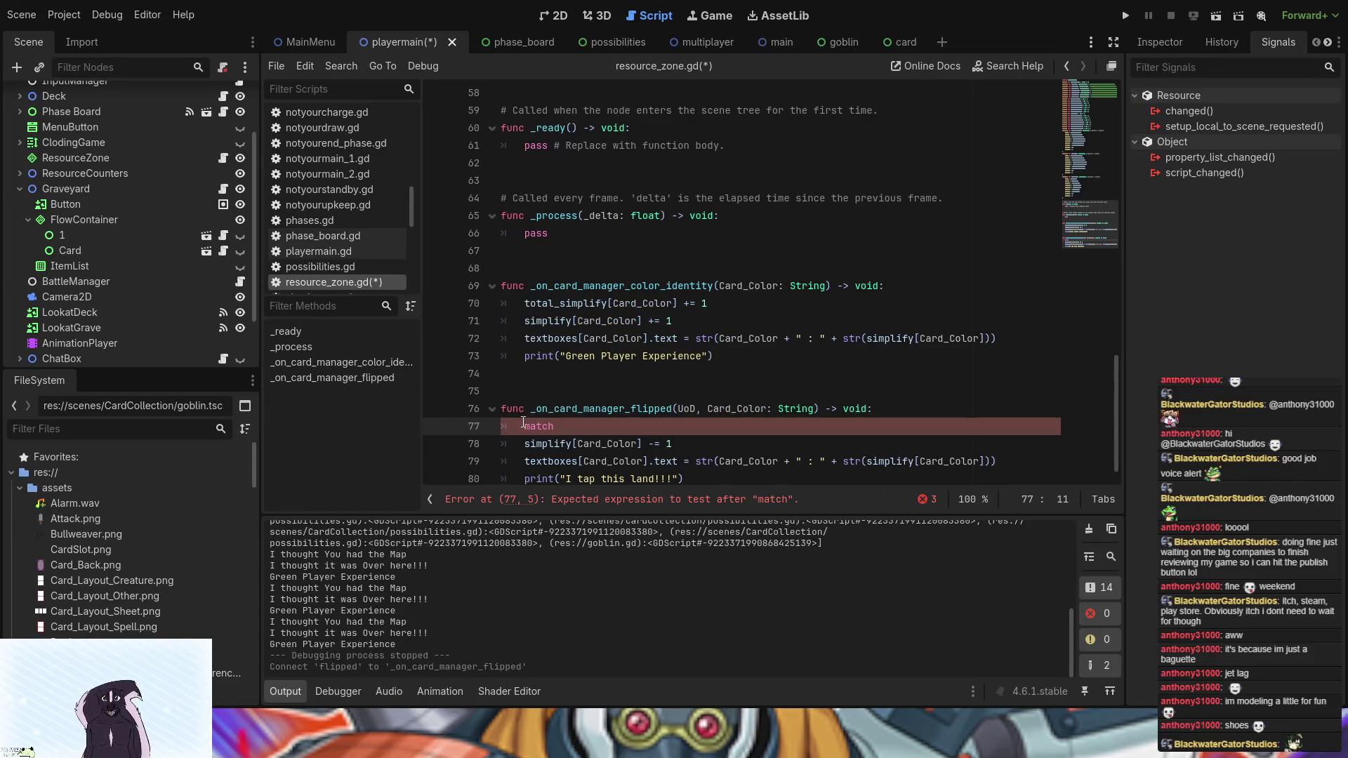
{"action": "type", "text": "U"}
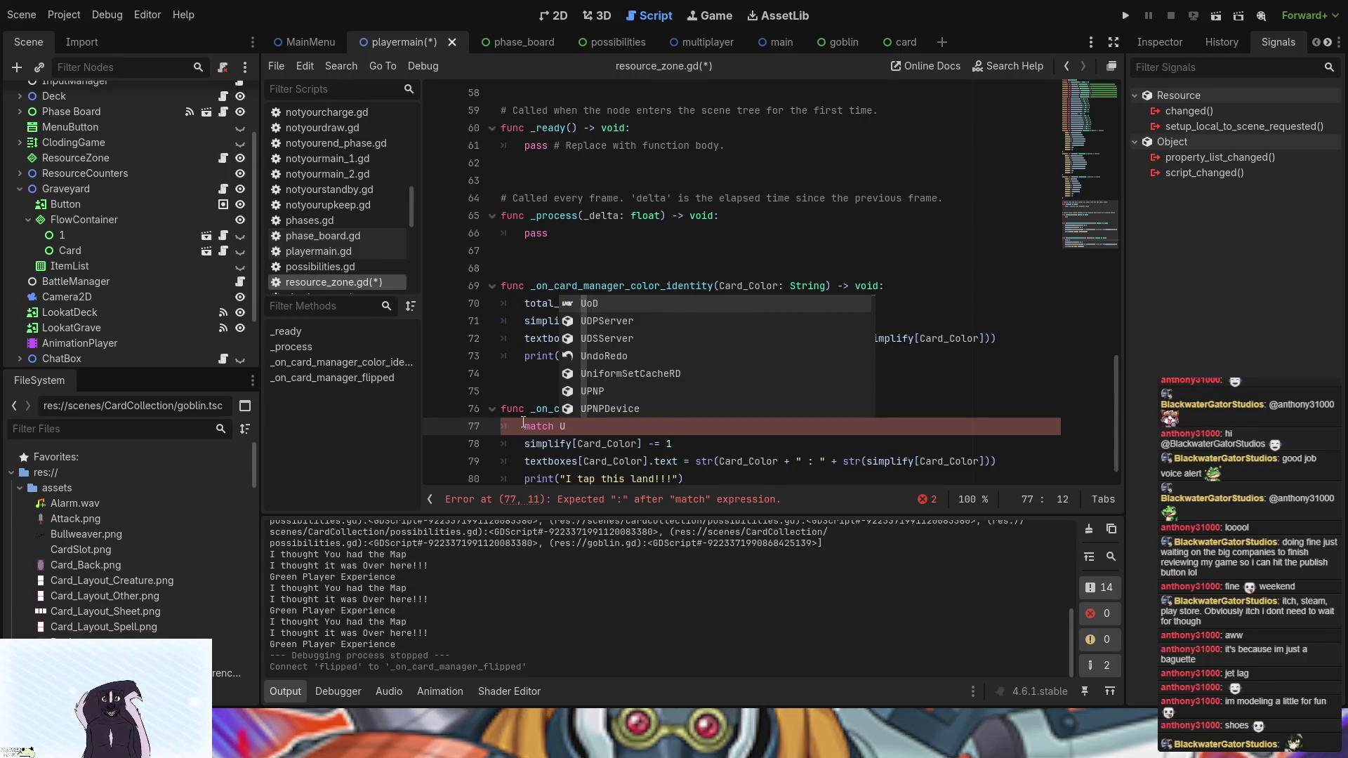
{"action": "type", "text": "od"}
{"action": "key", "text": "BackSpace"}
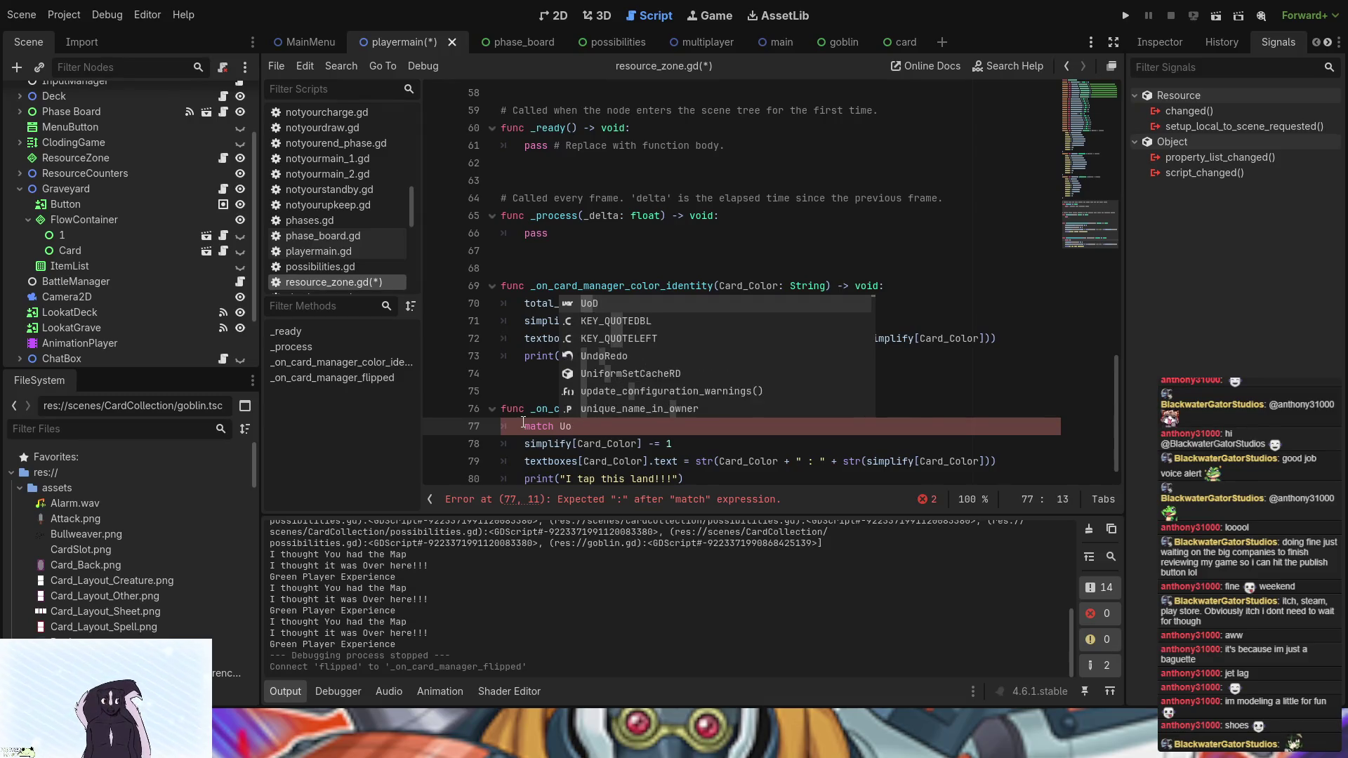
{"action": "type", "text": "D"}
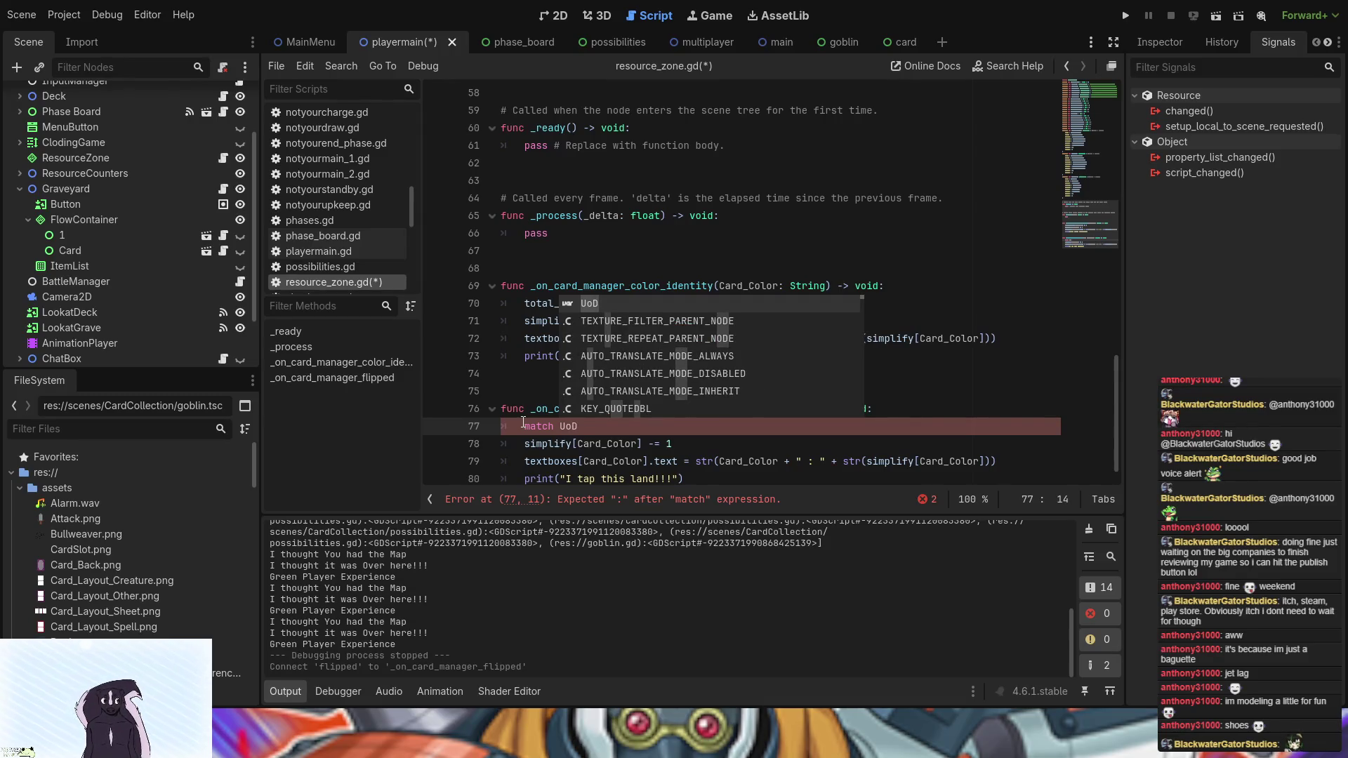
{"action": "type", "text": ":"}
{"action": "key", "text": "Return"}
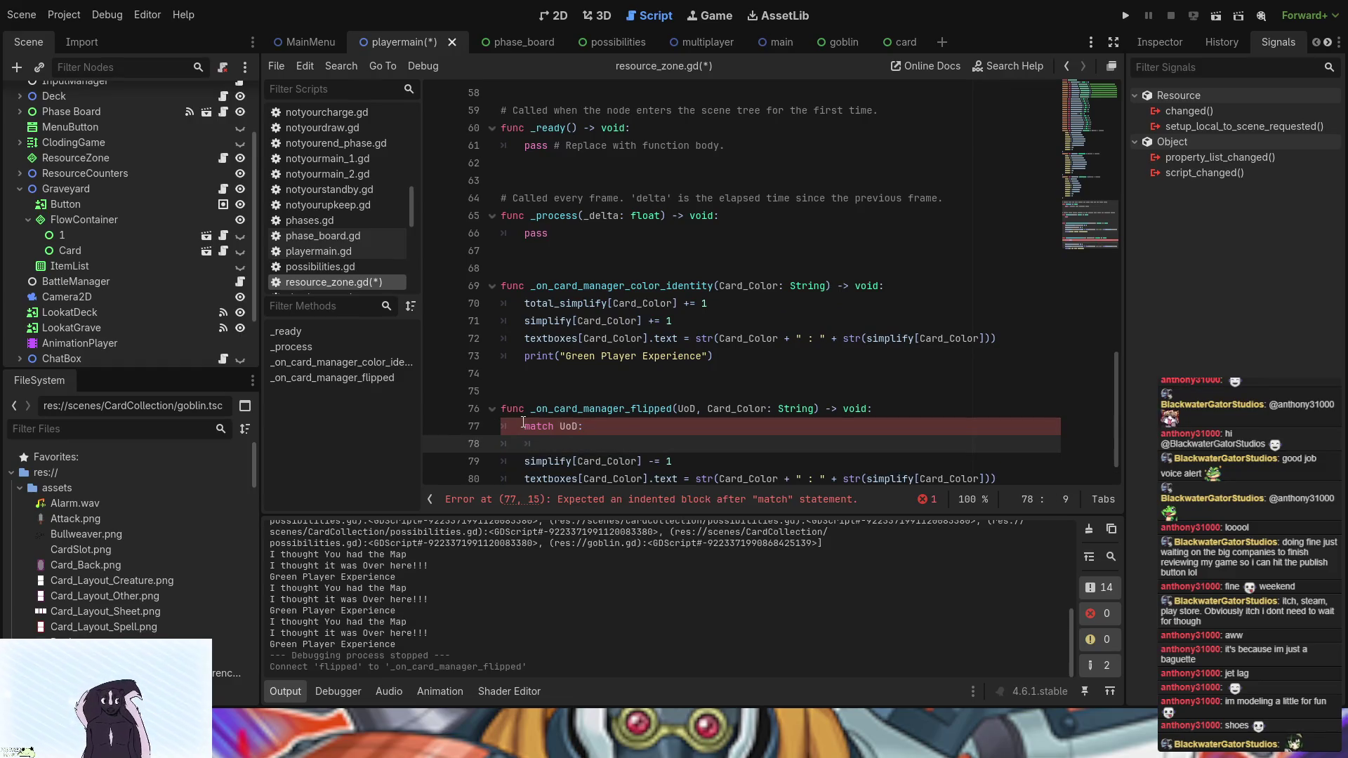
{"action": "type", "text": "\"U"}
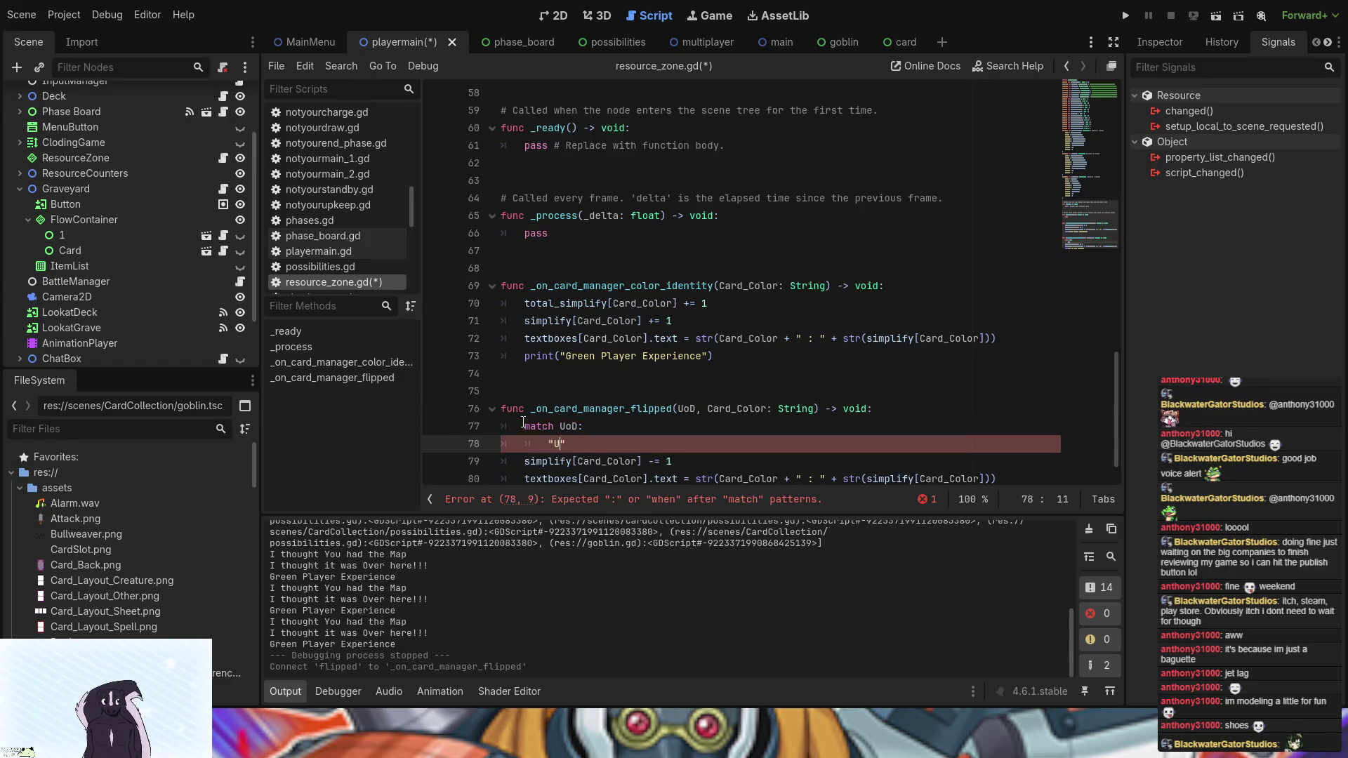
{"action": "type", "text": "p"}
{"action": "key", "text": "Return"}
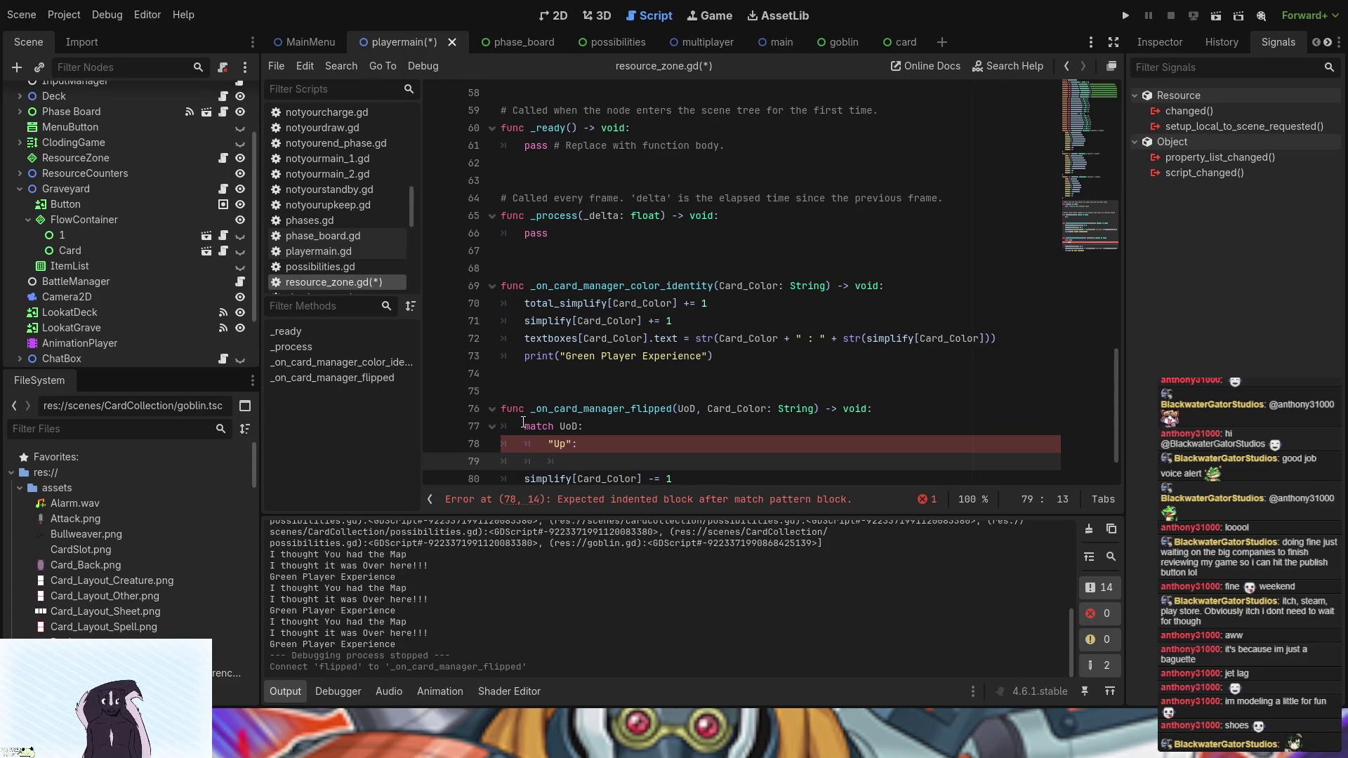
- Nest the simplify -= 1 line under the "Up" case
{"action": "scroll", "coordinate": [464, 379], "scroll_direction": "down", "scroll_amount": 1}
{"action": "mouse_move", "coordinate": [690, 427]}
{"action": "left_mouse_down"}
{"action": "mouse_move", "coordinate": [674, 414]}
{"action": "mouse_move", "coordinate": [524, 427]}
{"action": "mouse_move", "coordinate": [573, 411]}
{"action": "left_mouse_up"}
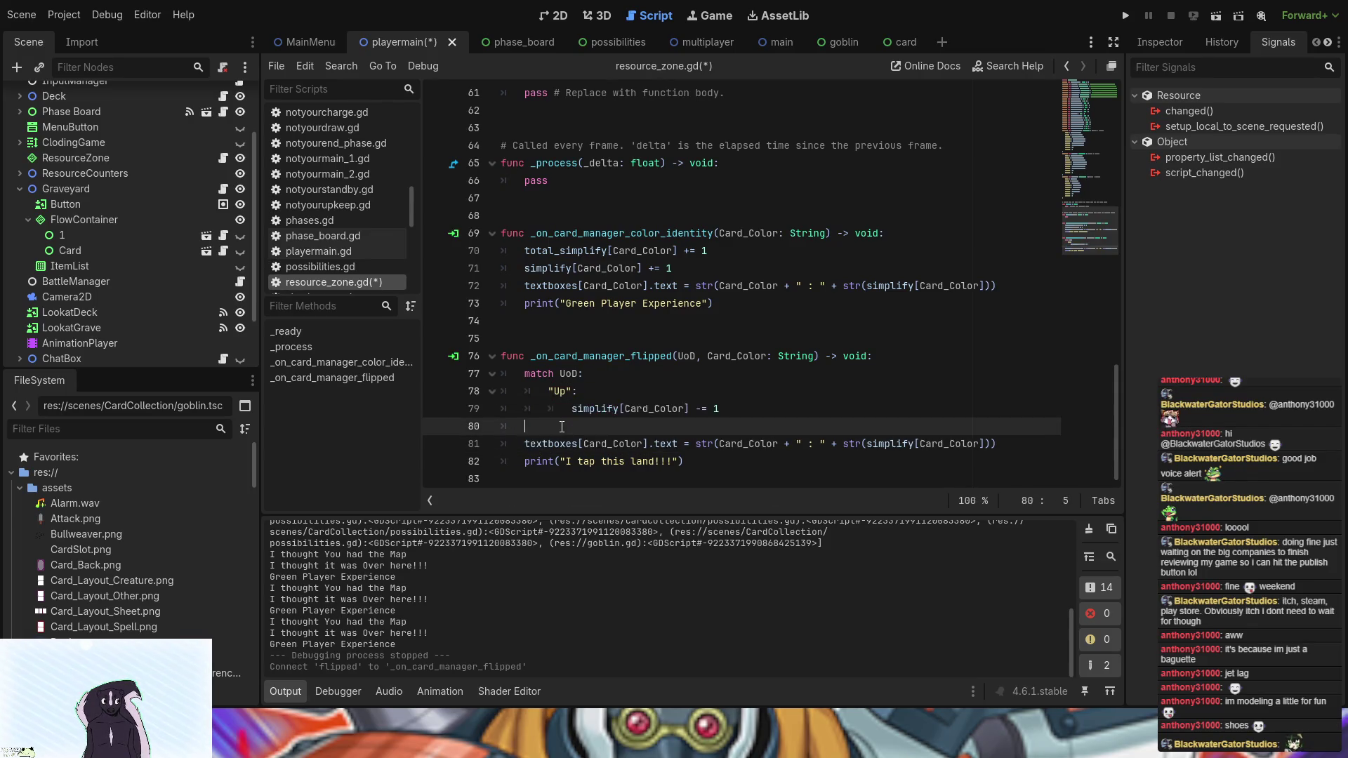
{"action": "key", "text": "BackSpace"}
{"action": "key", "text": "BackSpace"}
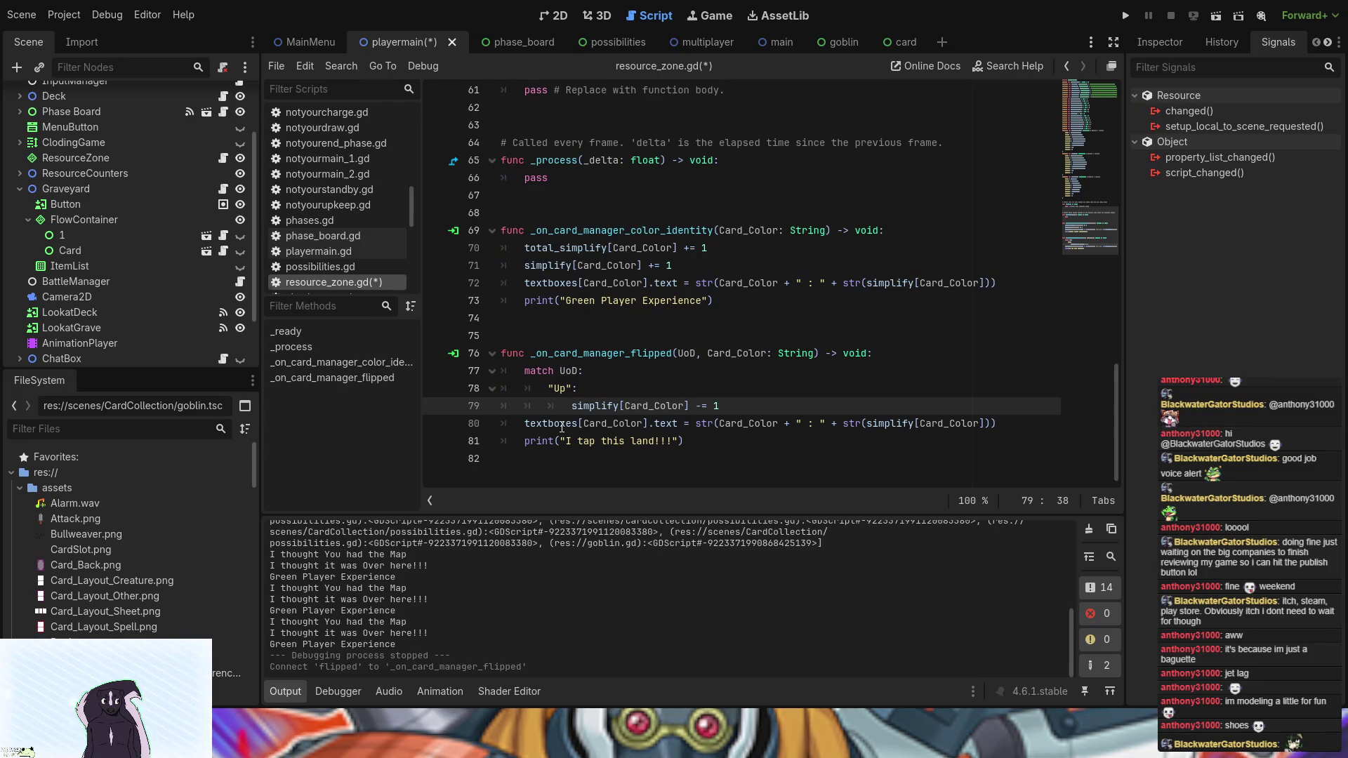
{"action": "key", "text": "BackSpace"}
{"action": "type", "text": "1"}
{"action": "left_click_drag", "start_coordinate": [734, 408], "coordinate": [686, 376]}
{"action": "left_click", "coordinate": [754, 408]}
- Duplicate the Up case below and relabel the copy "Down"
{"action": "key", "text": "Return"}
{"action": "key", "text": "BackSpace"}
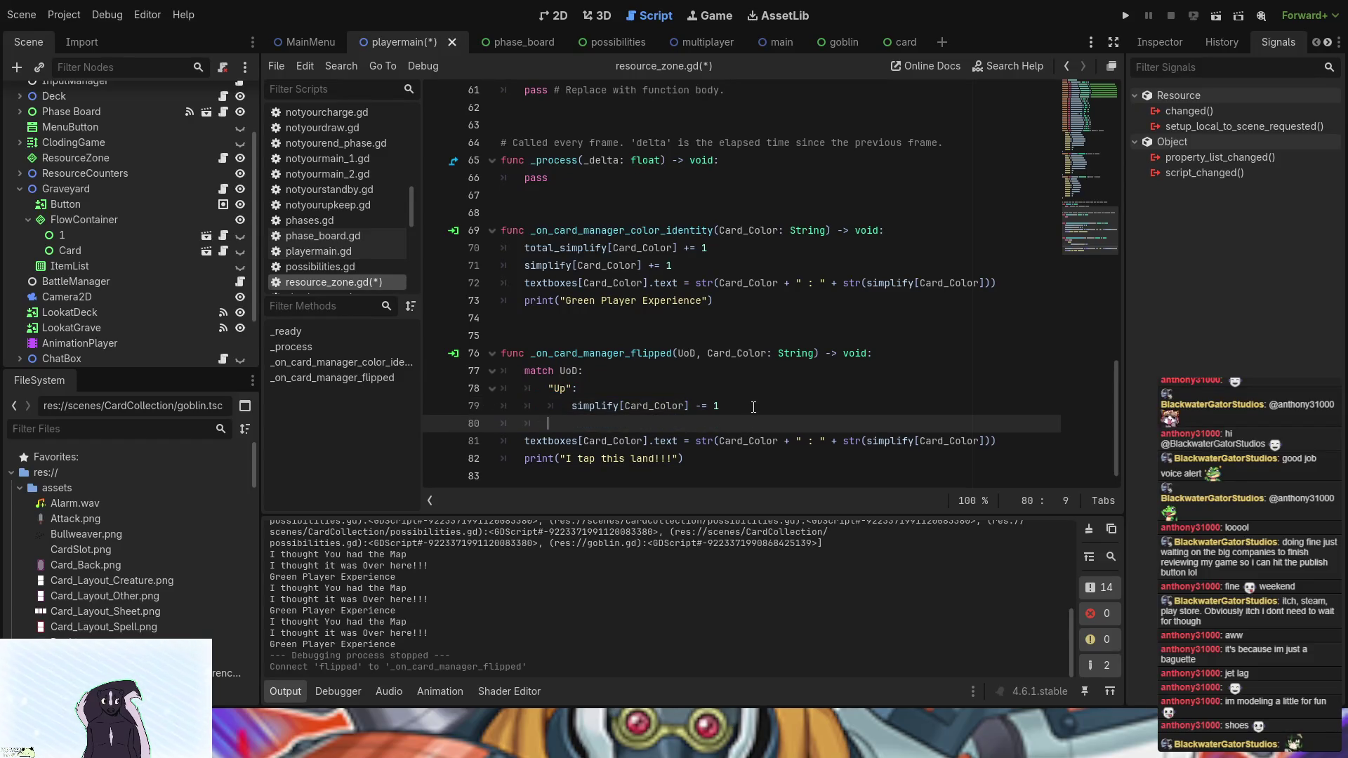
{"action": "type", "text": "\"Up\": \t\t\tsimplify[Card_Color] -= 1"}
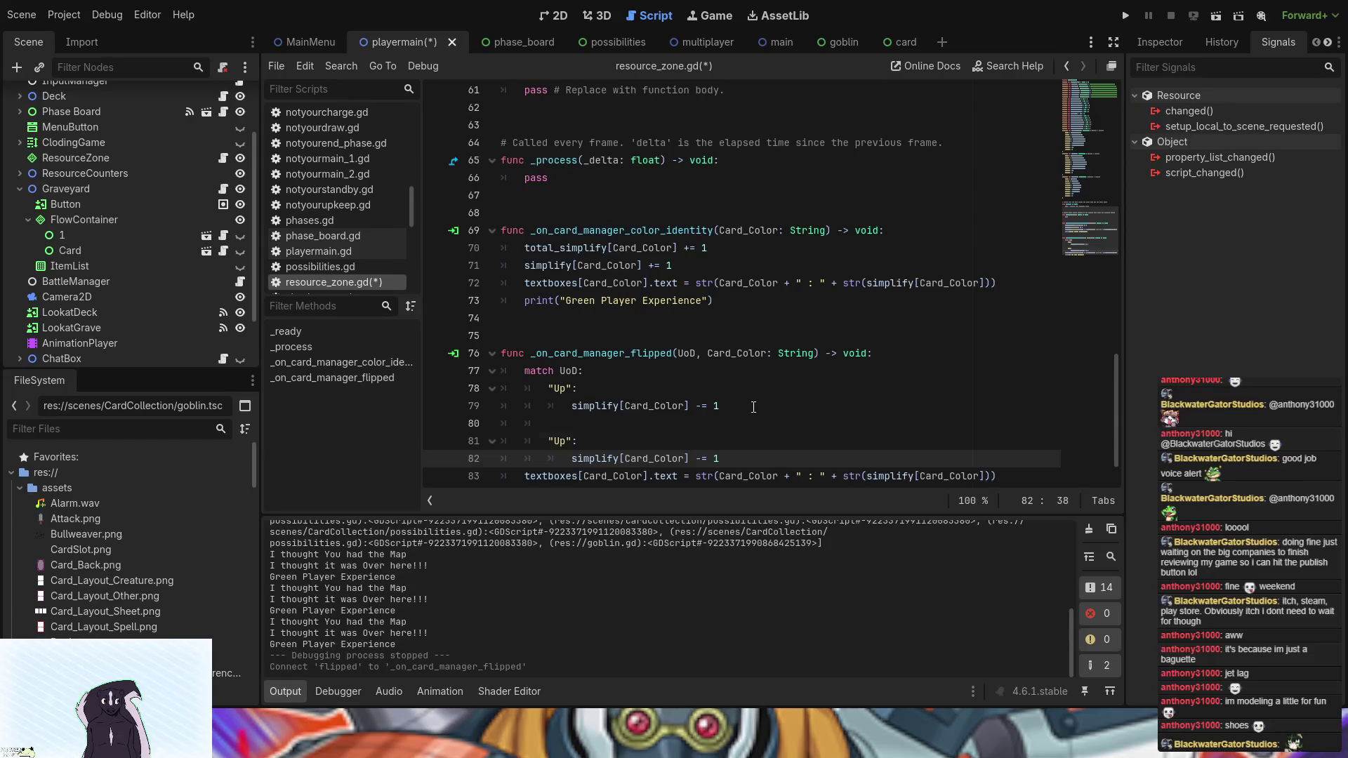
{"action": "key", "text": "Up"}
{"action": "key", "text": "Up"}
{"action": "key", "text": "BackSpace"}
{"action": "key", "text": "BackSpace"}
{"action": "key", "text": "BackSpace"}
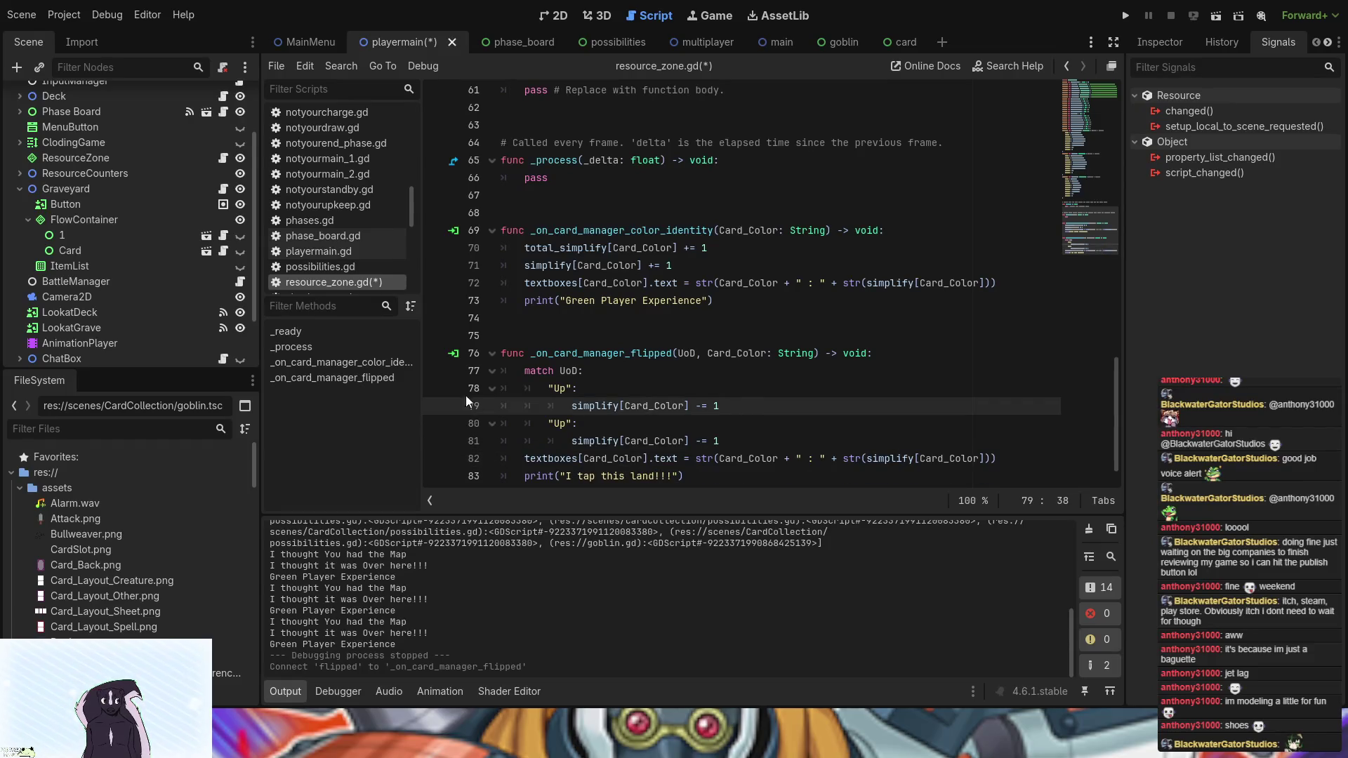
{"action": "left_click", "coordinate": [565, 423]}
{"action": "key", "text": "BackSpace"}
{"action": "key", "text": "BackSpace"}
{"action": "type", "text": "Down"}
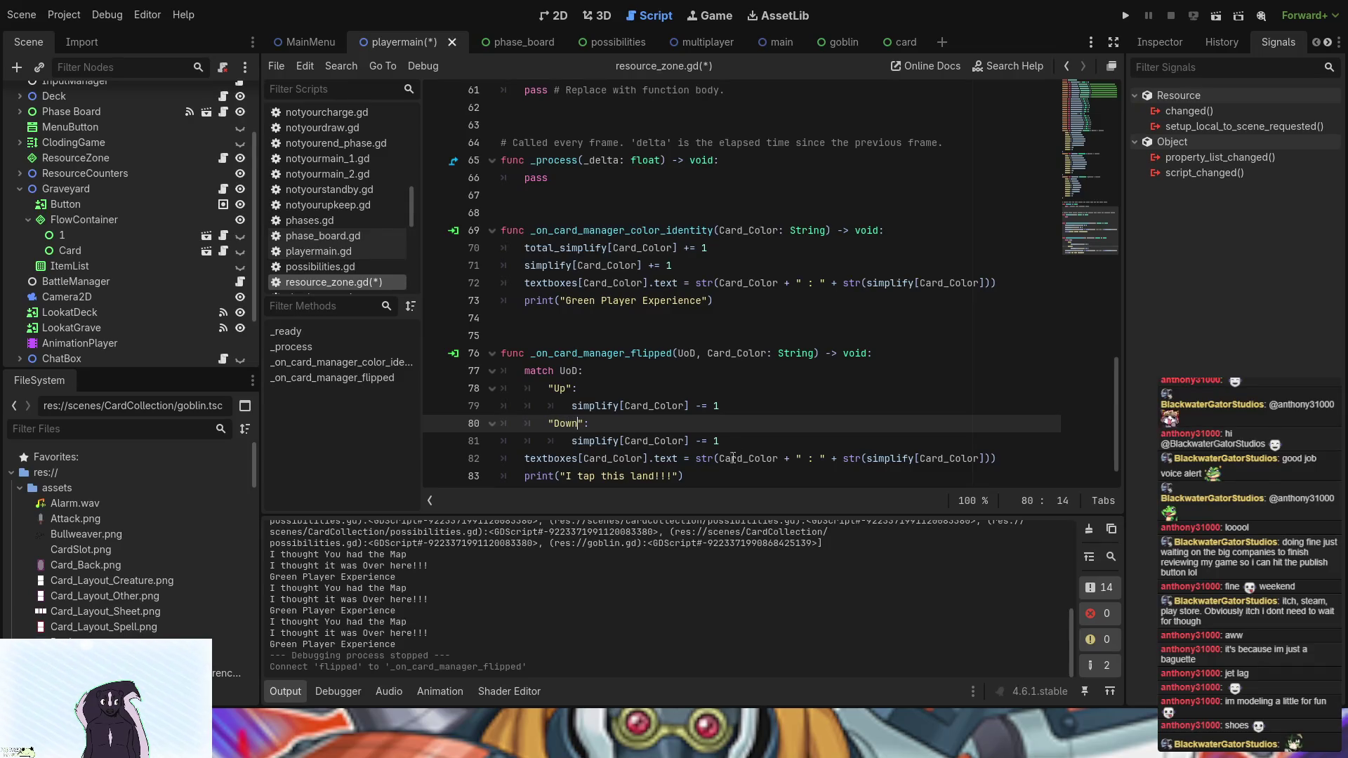
- Change the Up case's -= to += so Up adds 1, then switch to the card scene
{"action": "left_click", "coordinate": [751, 443]}
{"action": "left_click", "coordinate": [698, 406]}
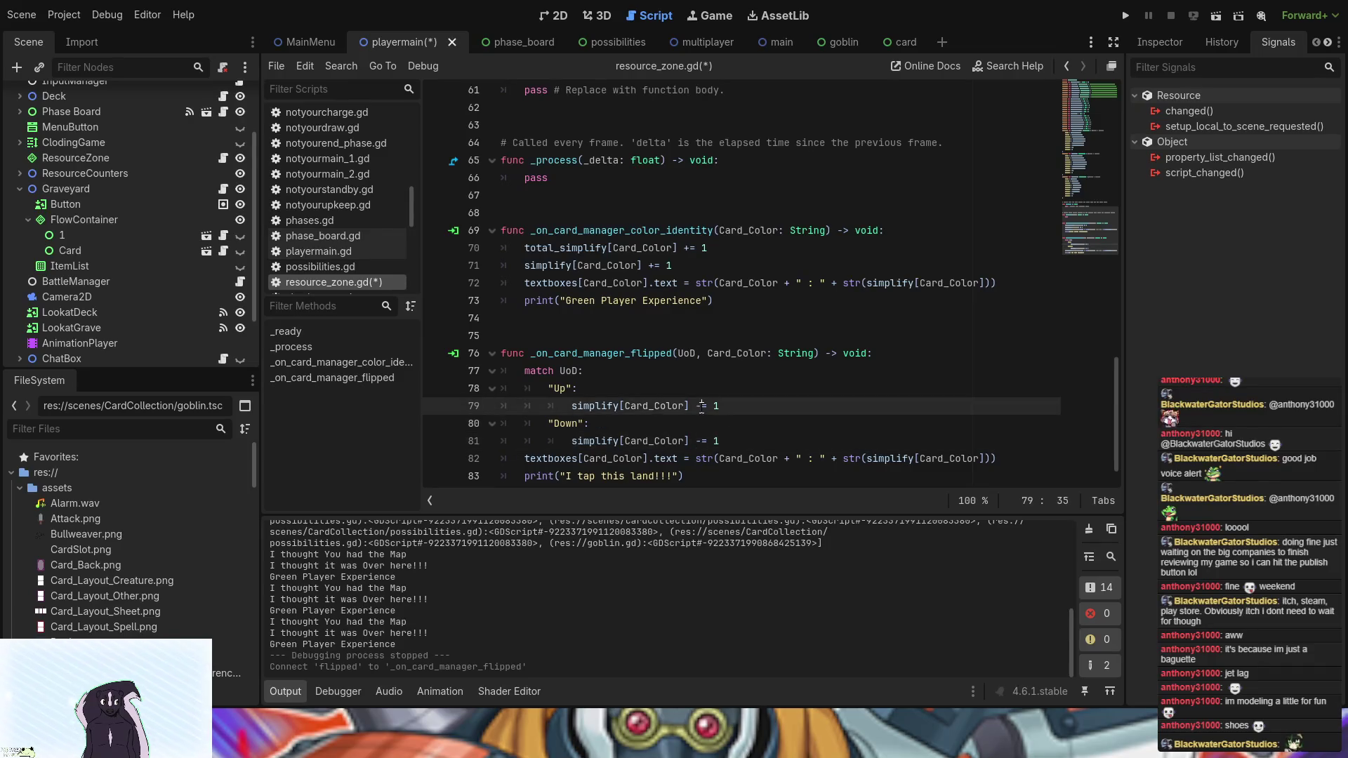
{"action": "type", "text": "+"}
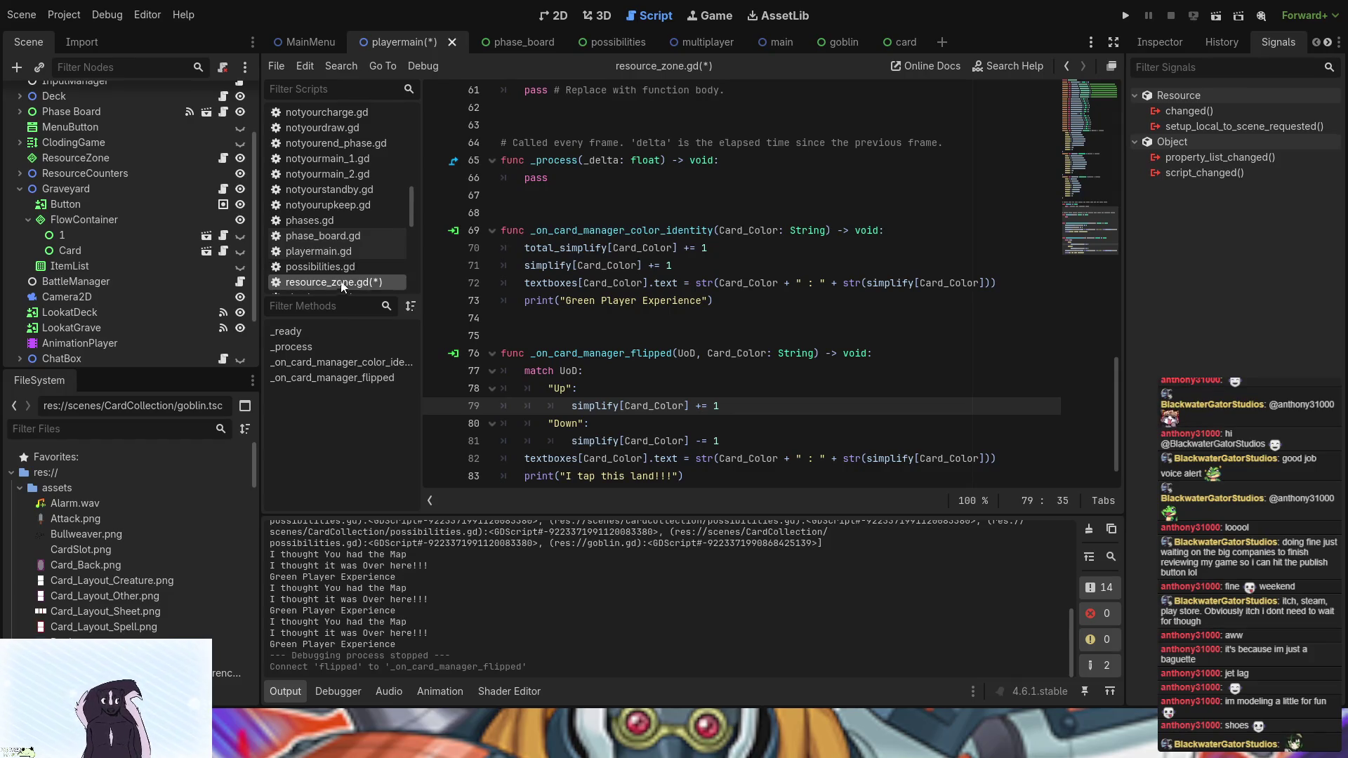
{"action": "left_click", "coordinate": [902, 44]}
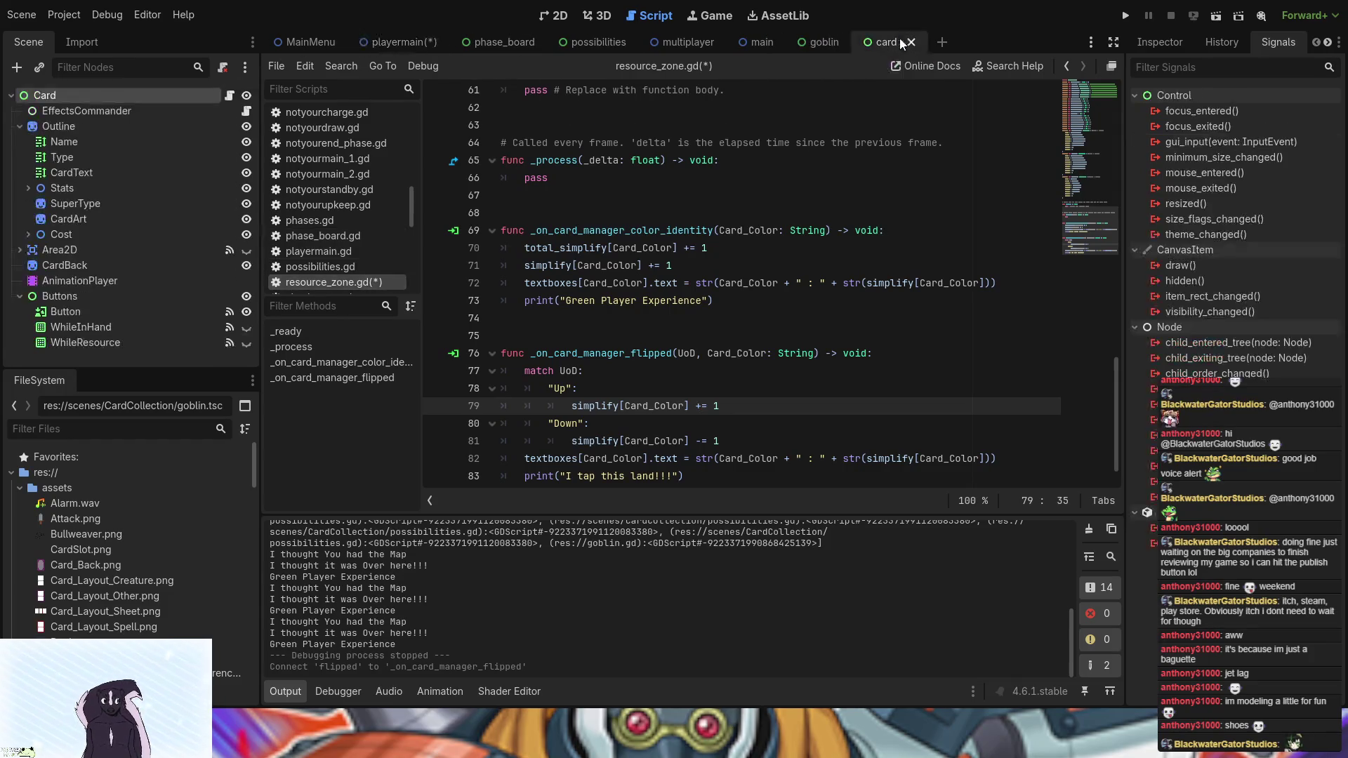
- In card.gd, insert a blank line after Face_Up = true in _on_while_resource_item_activated
{"action": "left_click", "coordinate": [229, 95]}
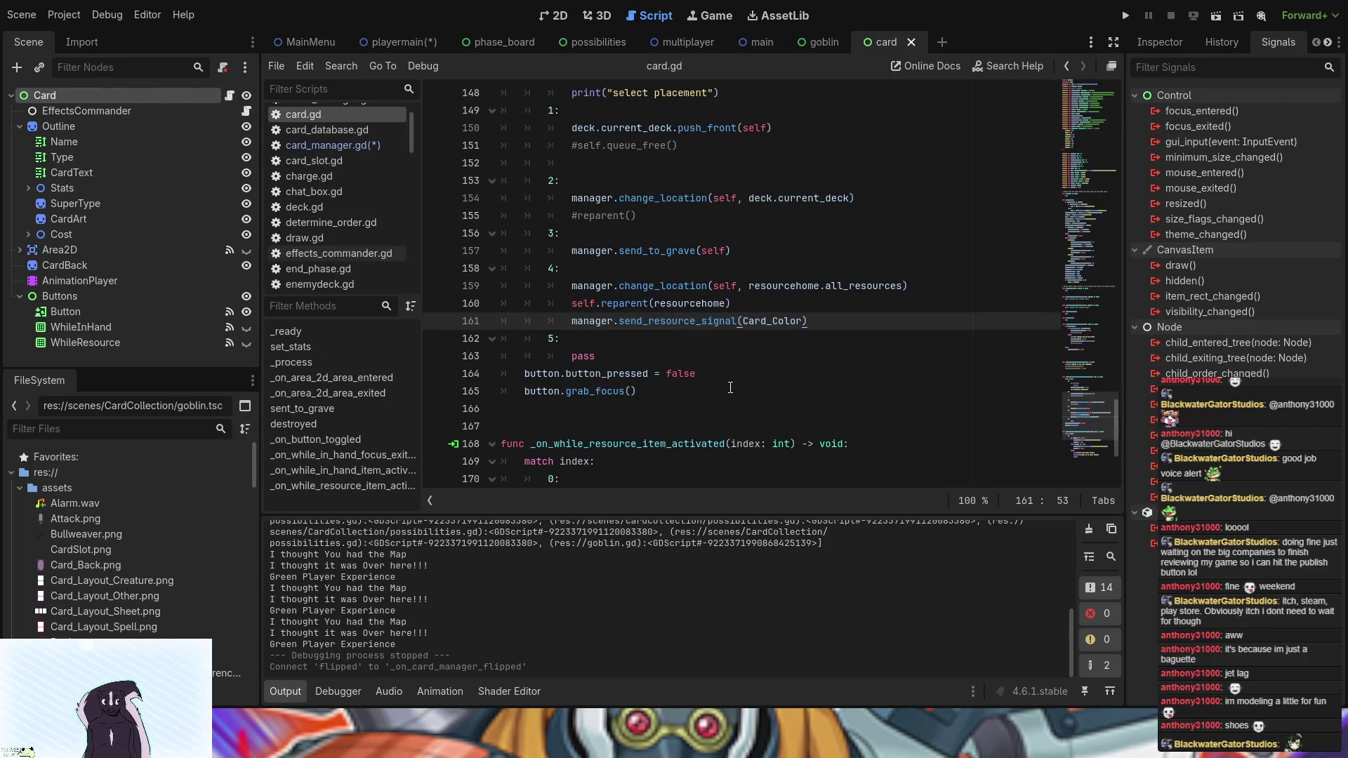
{"action": "scroll", "coordinate": [733, 388], "scroll_direction": "down", "scroll_amount": 4}
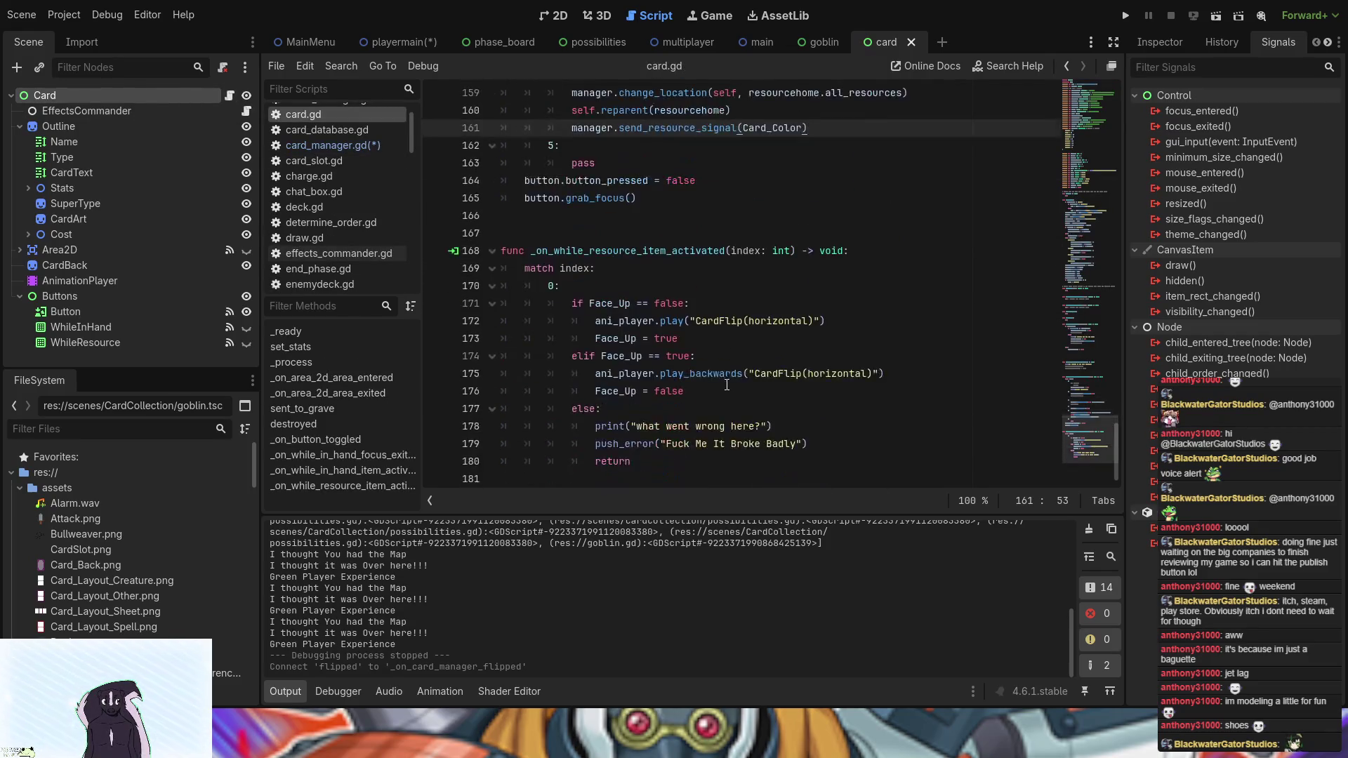
{"action": "scroll", "coordinate": [654, 332], "scroll_direction": "up", "scroll_amount": 12}
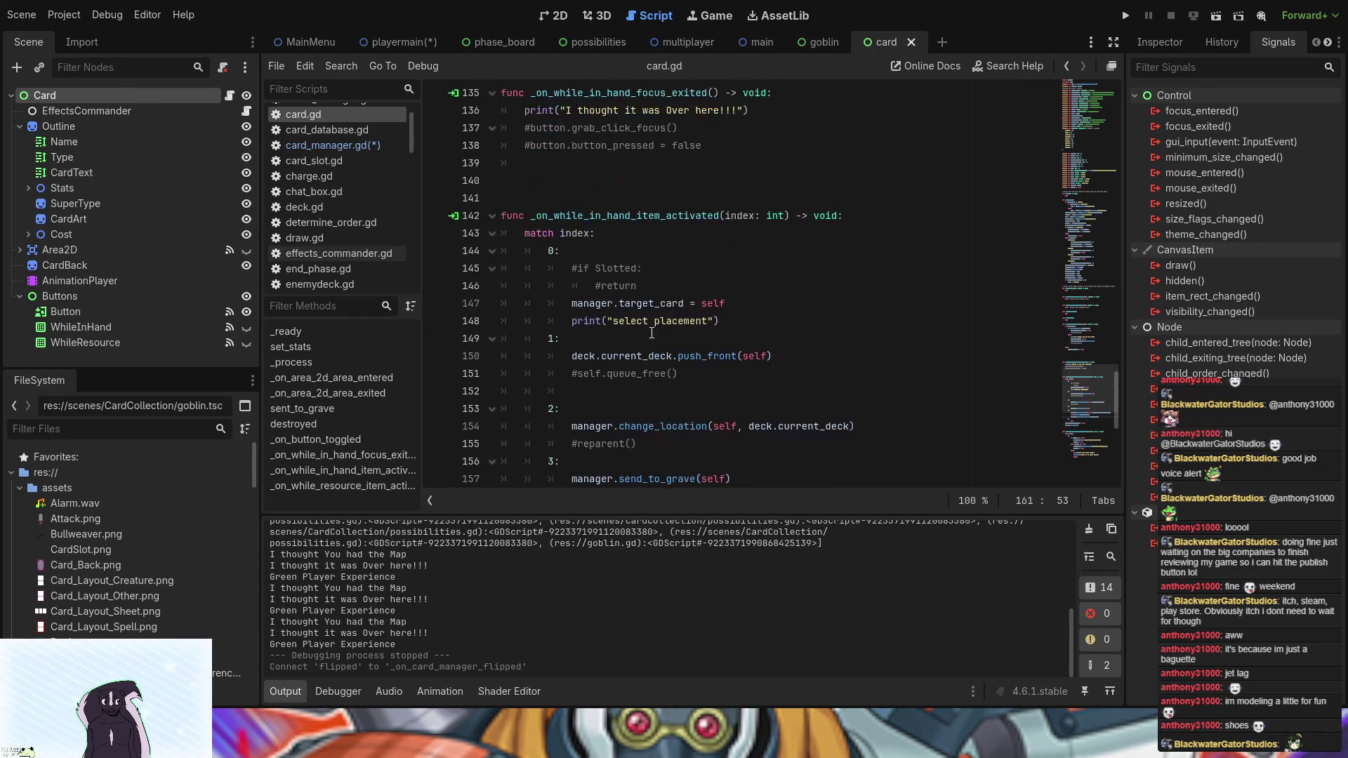
{"action": "scroll", "coordinate": [652, 333], "scroll_direction": "up", "scroll_amount": 10}
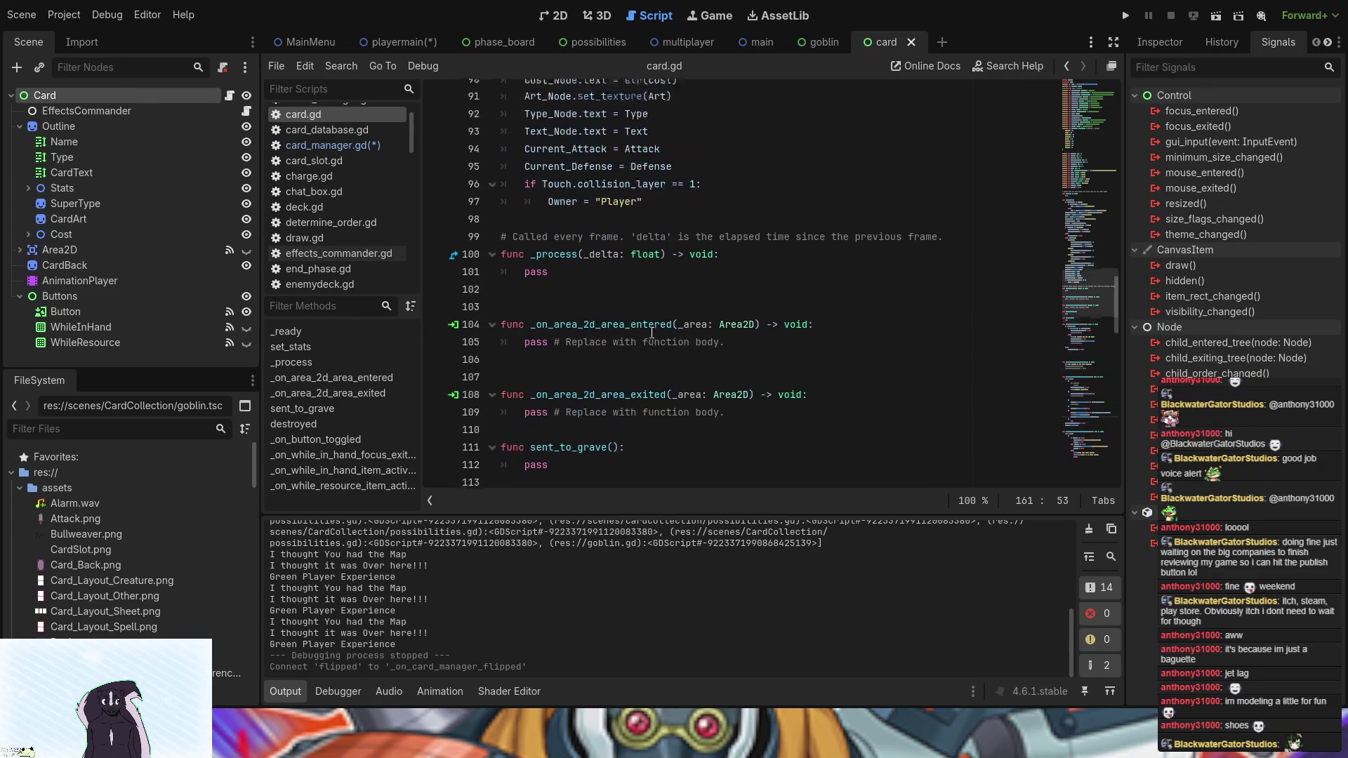
{"action": "scroll", "coordinate": [651, 332], "scroll_direction": "down", "scroll_amount": 20}
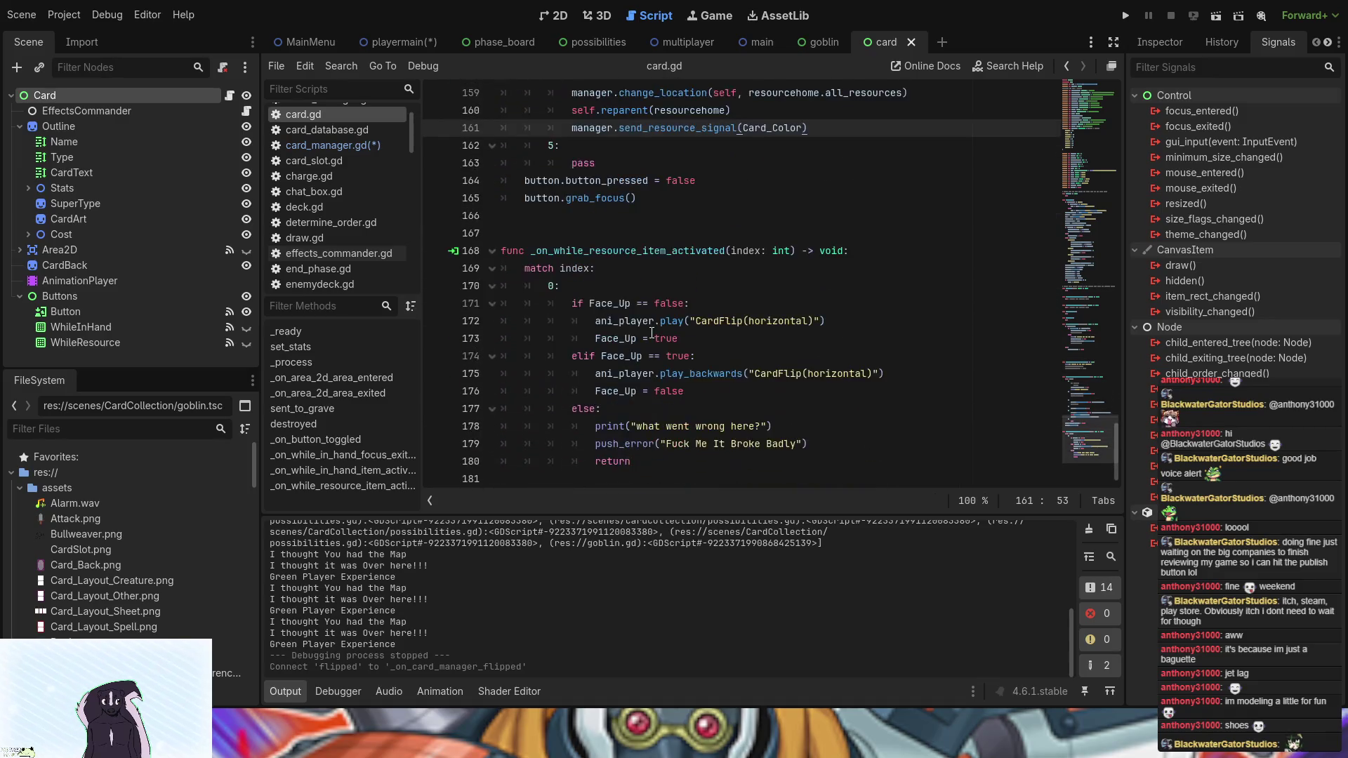
{"action": "left_click", "coordinate": [690, 337]}
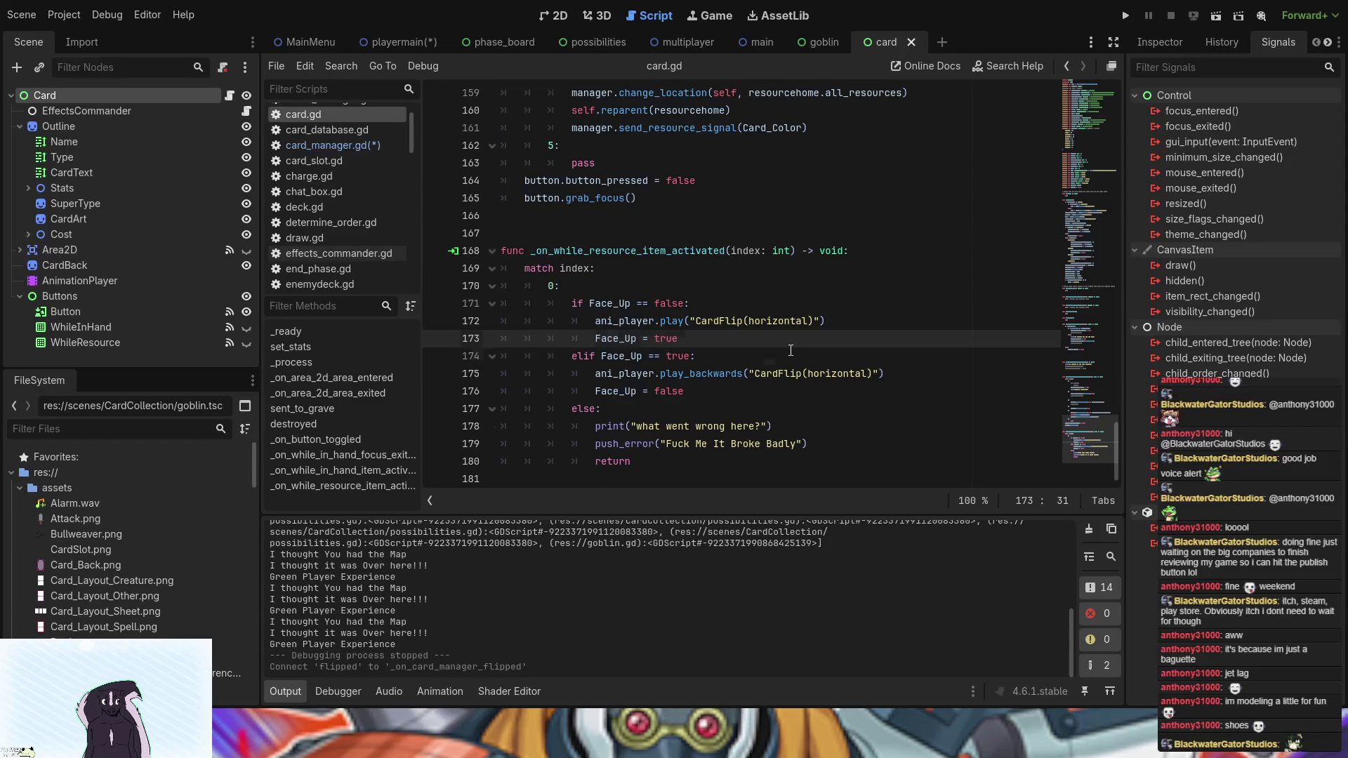
{"action": "key", "text": "Return"}
{"action": "scroll", "coordinate": [791, 350], "scroll_direction": "down", "scroll_amount": 1}
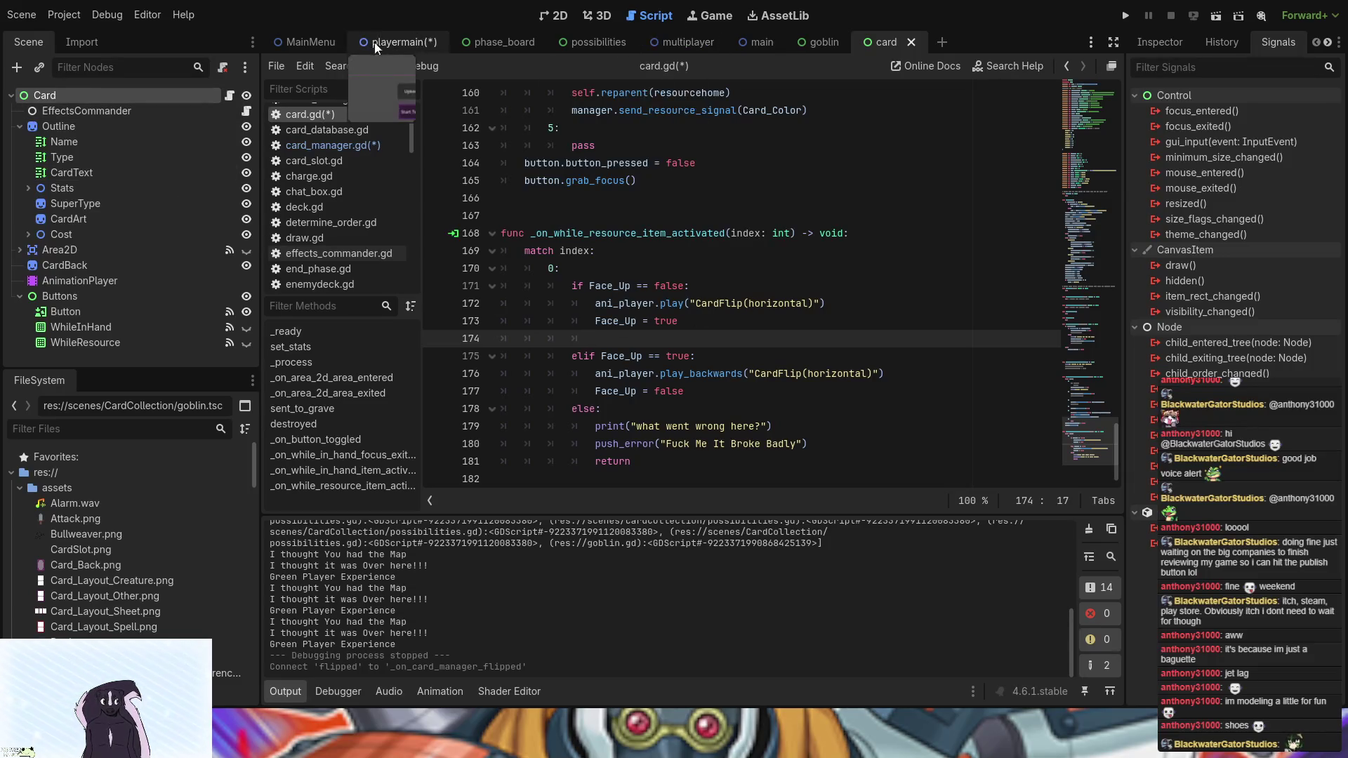
{"action": "left_click", "coordinate": [395, 44]}
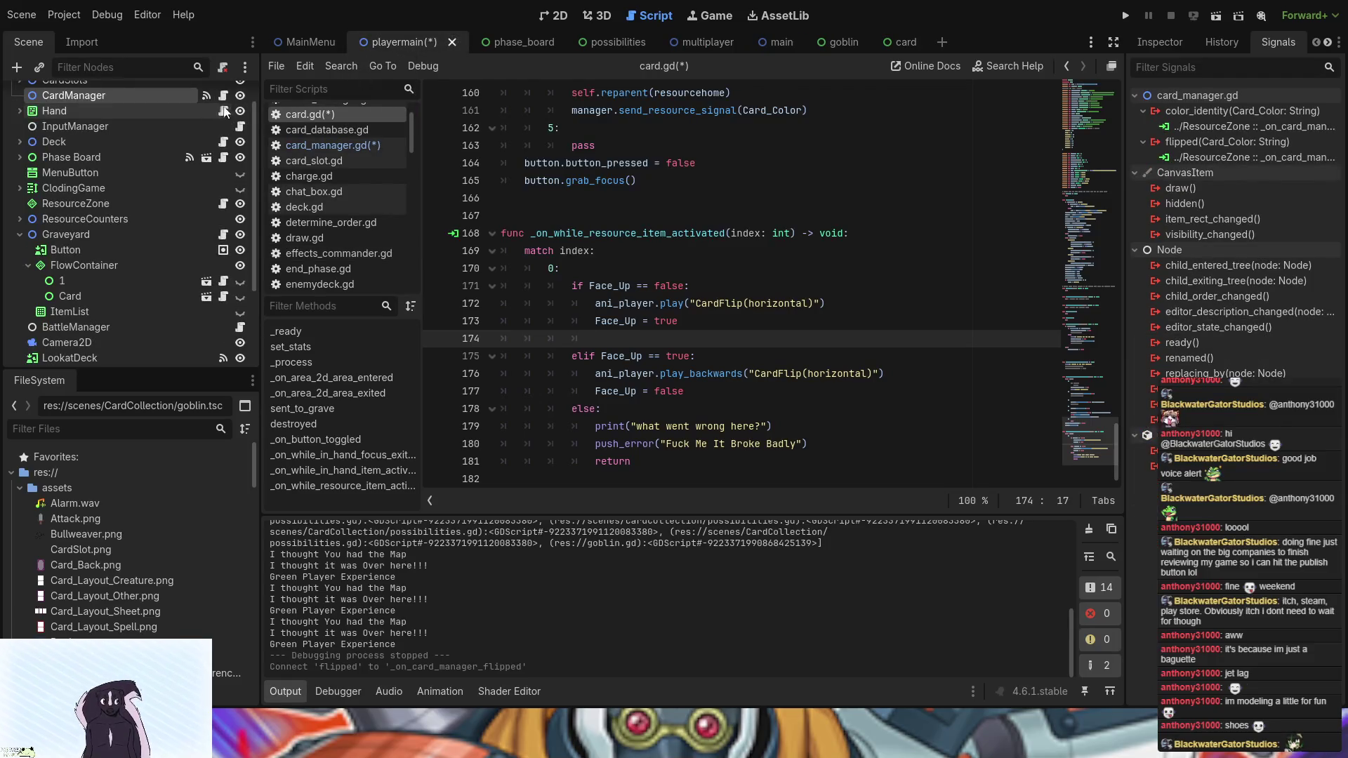
- In card_manager.gd, change the signal declaration to flipped(UoD : String, Card_Color : String)
{"action": "left_click", "coordinate": [223, 111]}
{"action": "scroll", "coordinate": [648, 307], "scroll_direction": "up", "scroll_amount": 2}
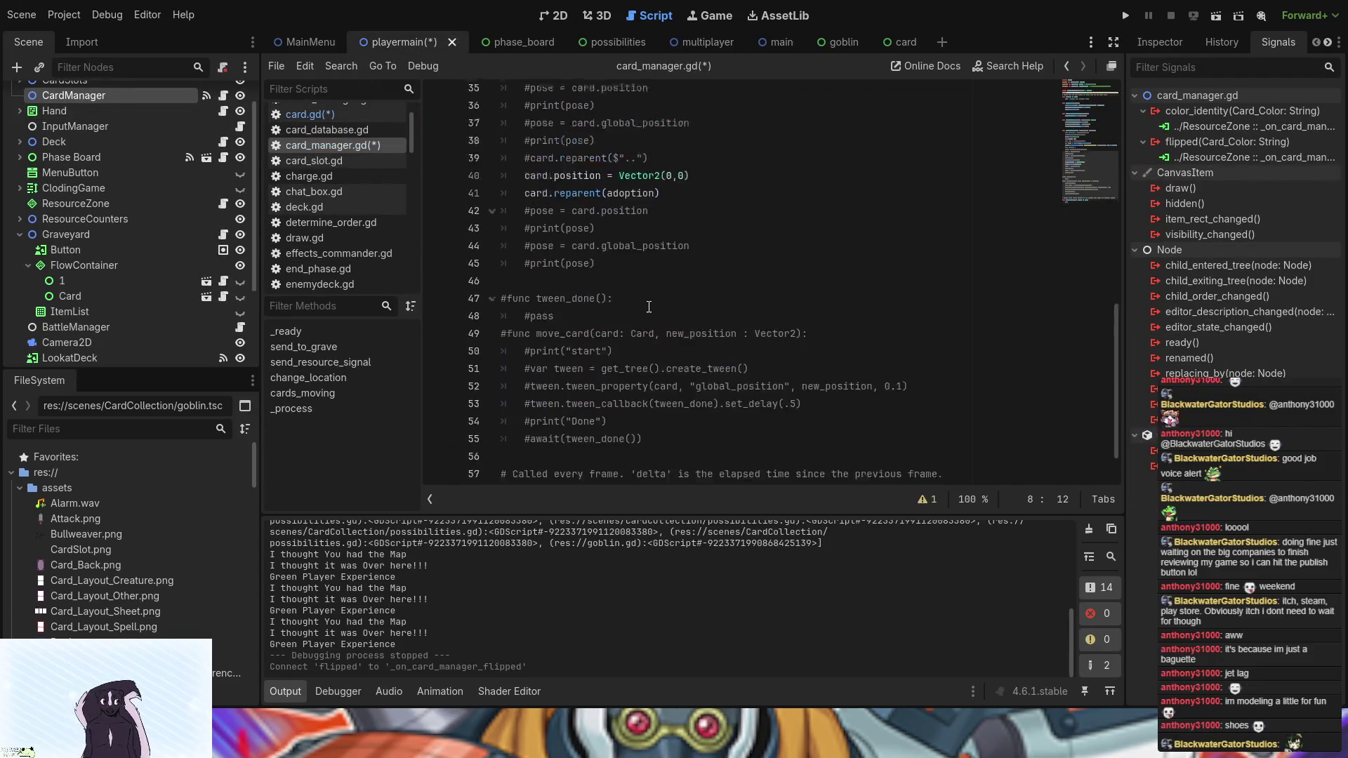
{"action": "scroll", "coordinate": [649, 307], "scroll_direction": "up", "scroll_amount": 10}
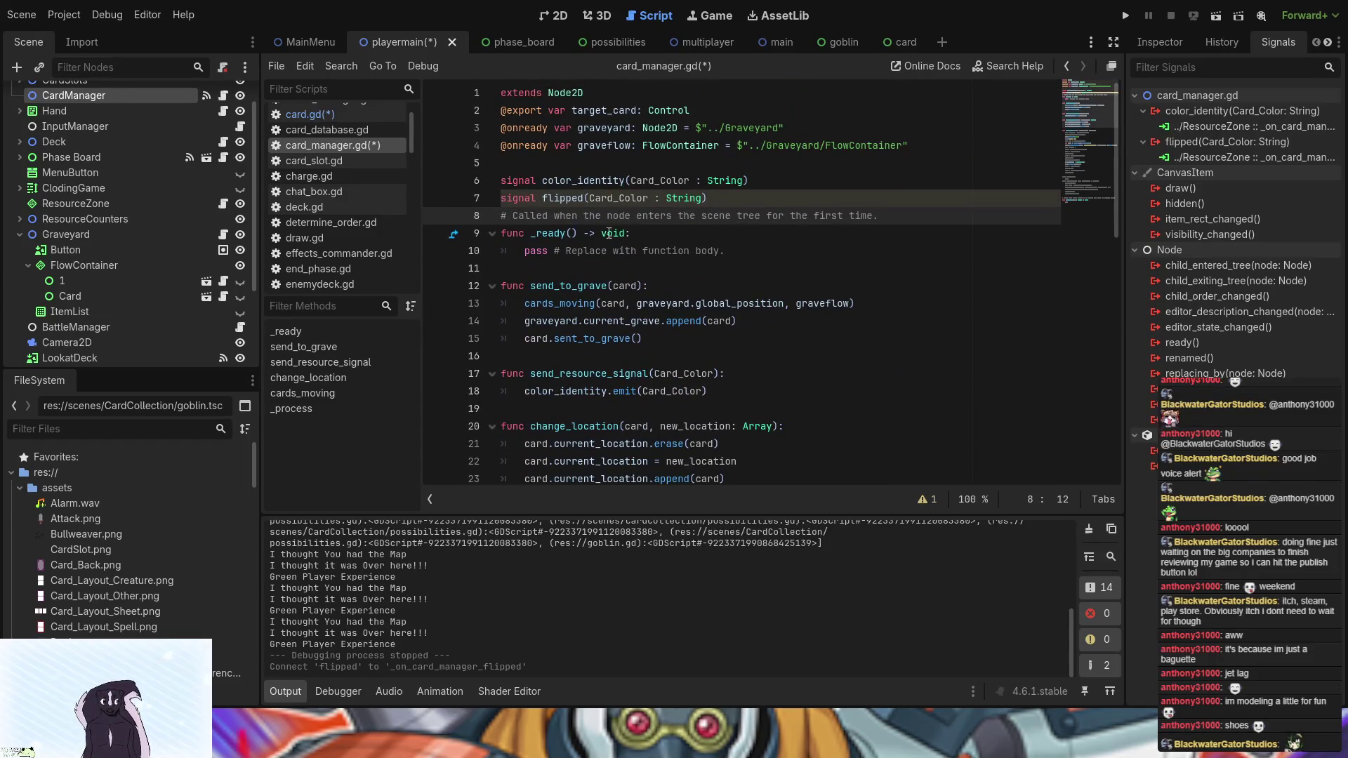
{"action": "left_click", "coordinate": [594, 199]}
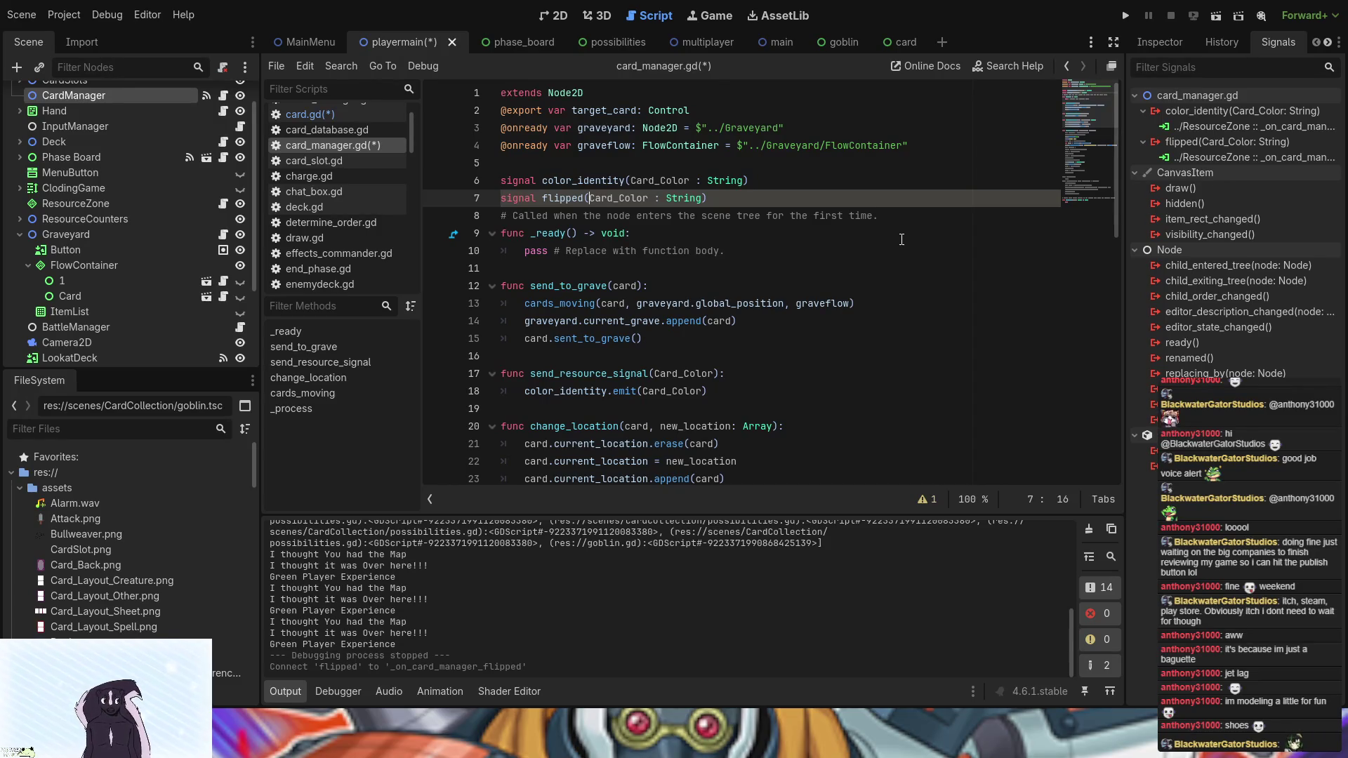
{"action": "type", "text": "UoD,"}
{"action": "key", "text": "Left"}
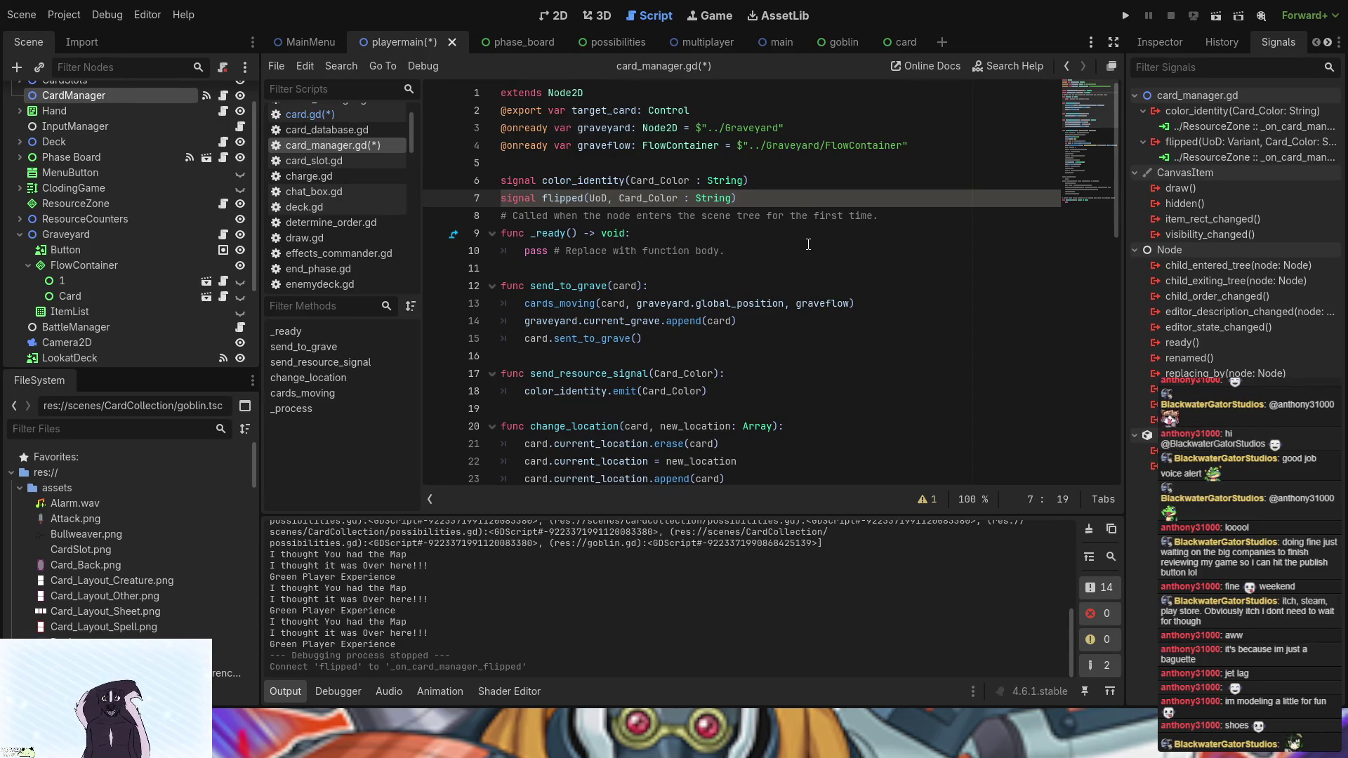
{"action": "type", "text": ": D"}
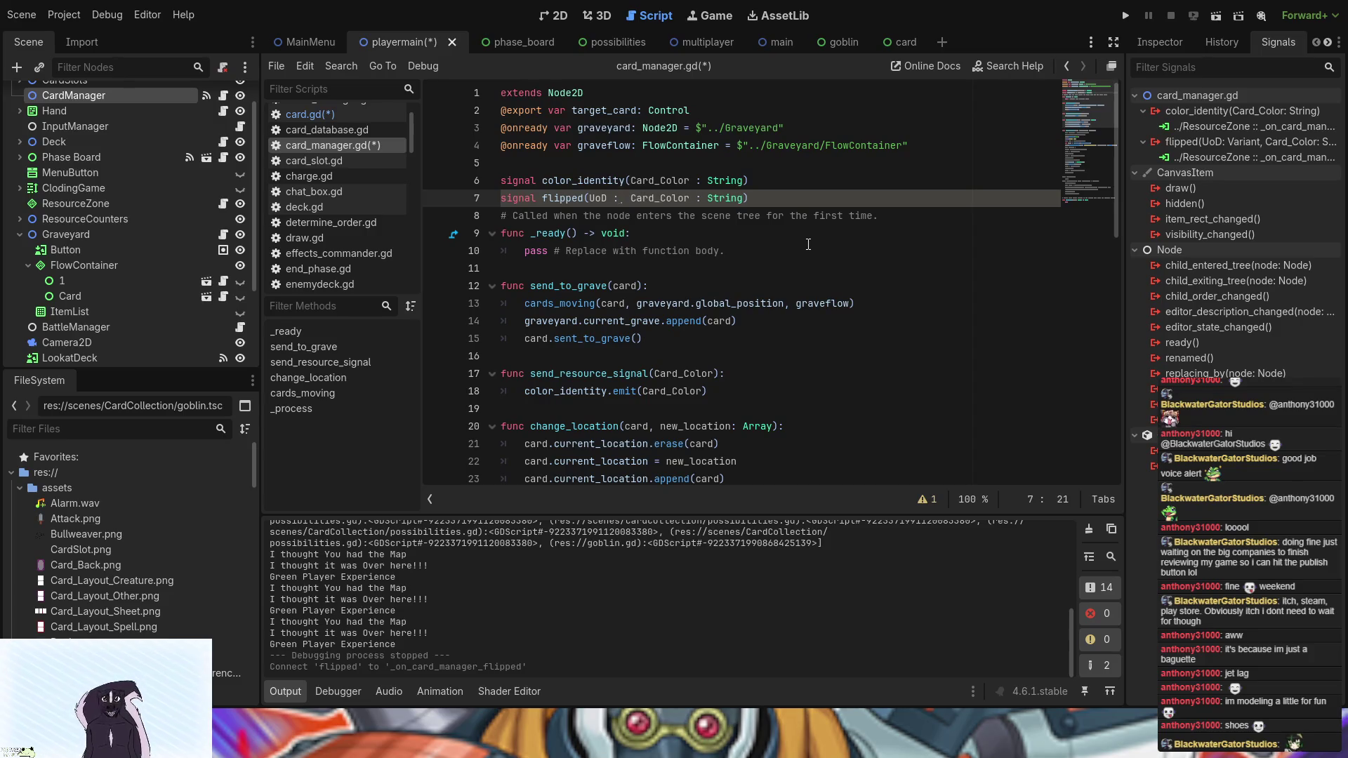
{"action": "key", "text": "BackSpace"}
{"action": "type", "text": "String"}
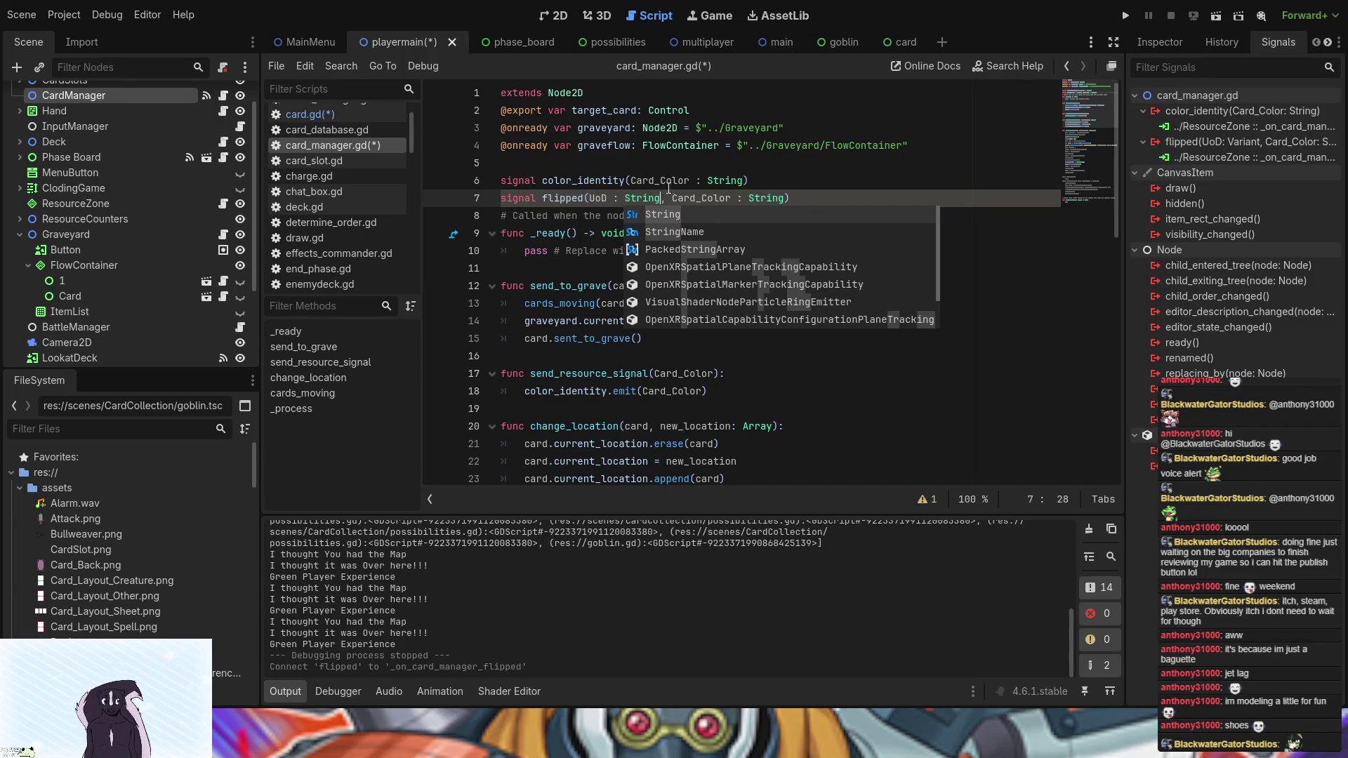
{"action": "left_click", "coordinate": [584, 199]}
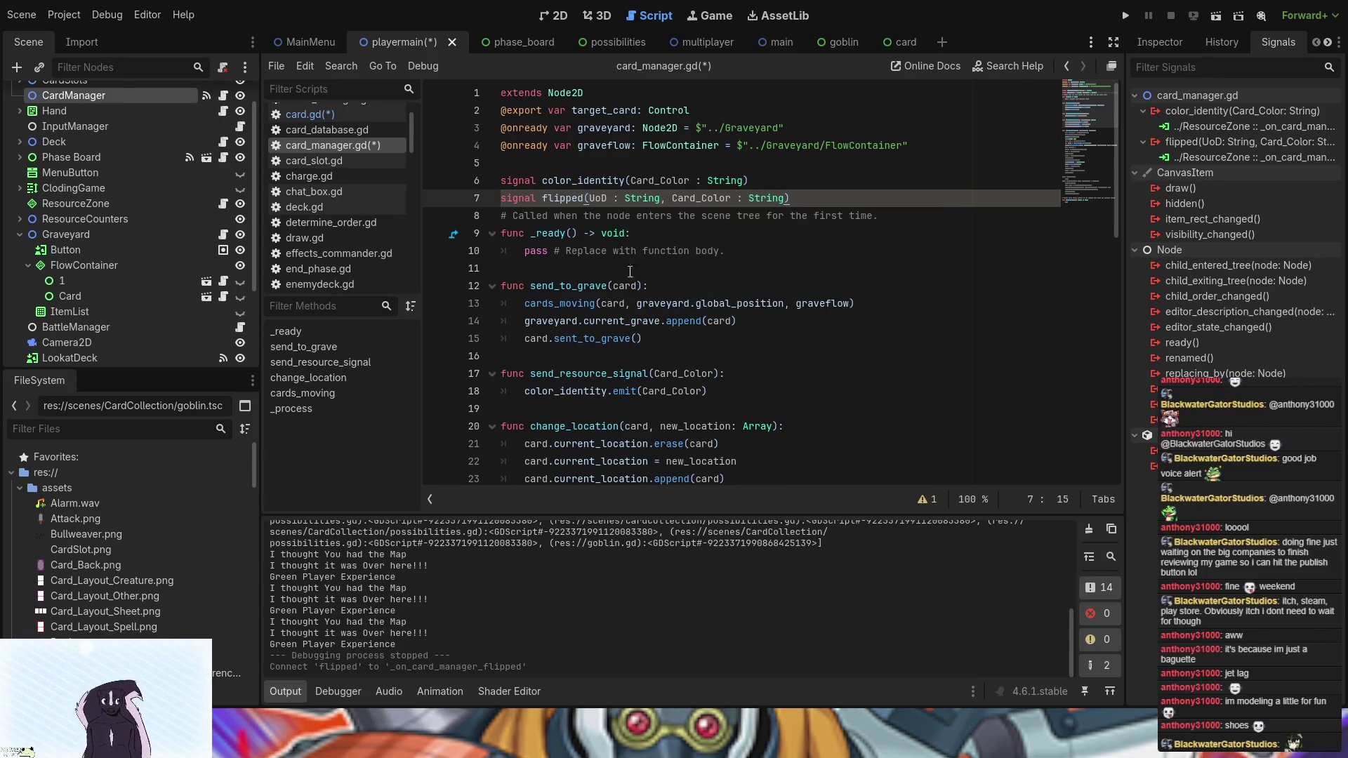
{"action": "scroll", "coordinate": [652, 266], "scroll_direction": "down", "scroll_amount": 9}
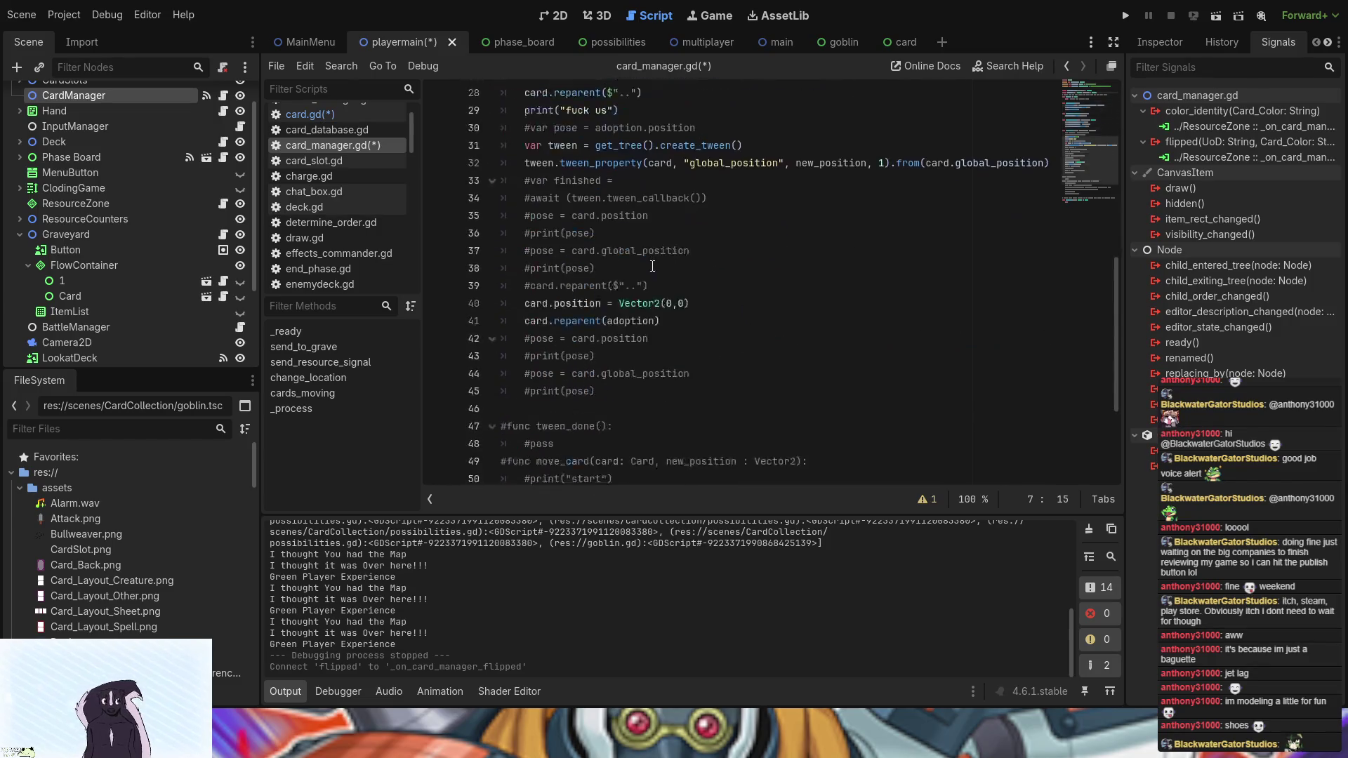
{"action": "scroll", "coordinate": [652, 266], "scroll_direction": "down", "scroll_amount": 3}
{"action": "scroll", "coordinate": [653, 266], "scroll_direction": "up", "scroll_amount": 9}
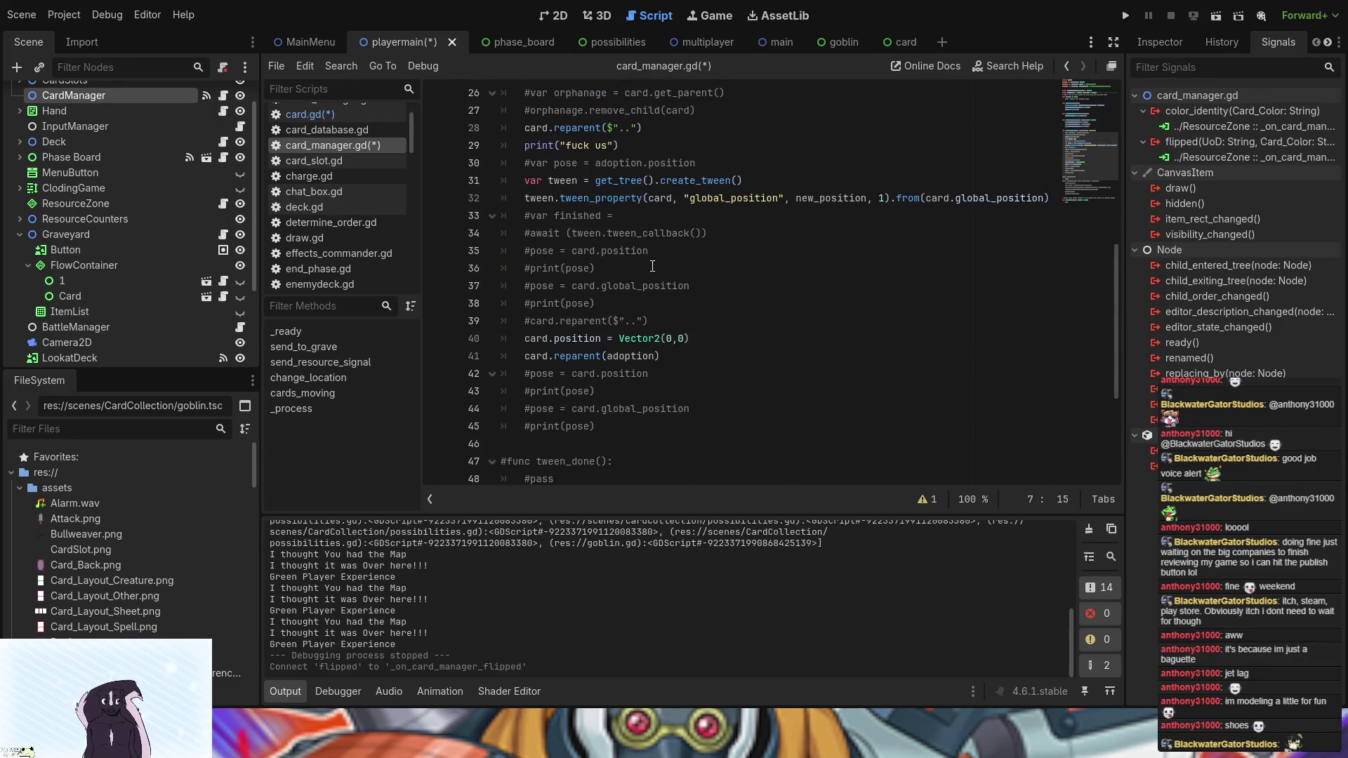
{"action": "scroll", "coordinate": [652, 267], "scroll_direction": "up", "scroll_amount": 3}
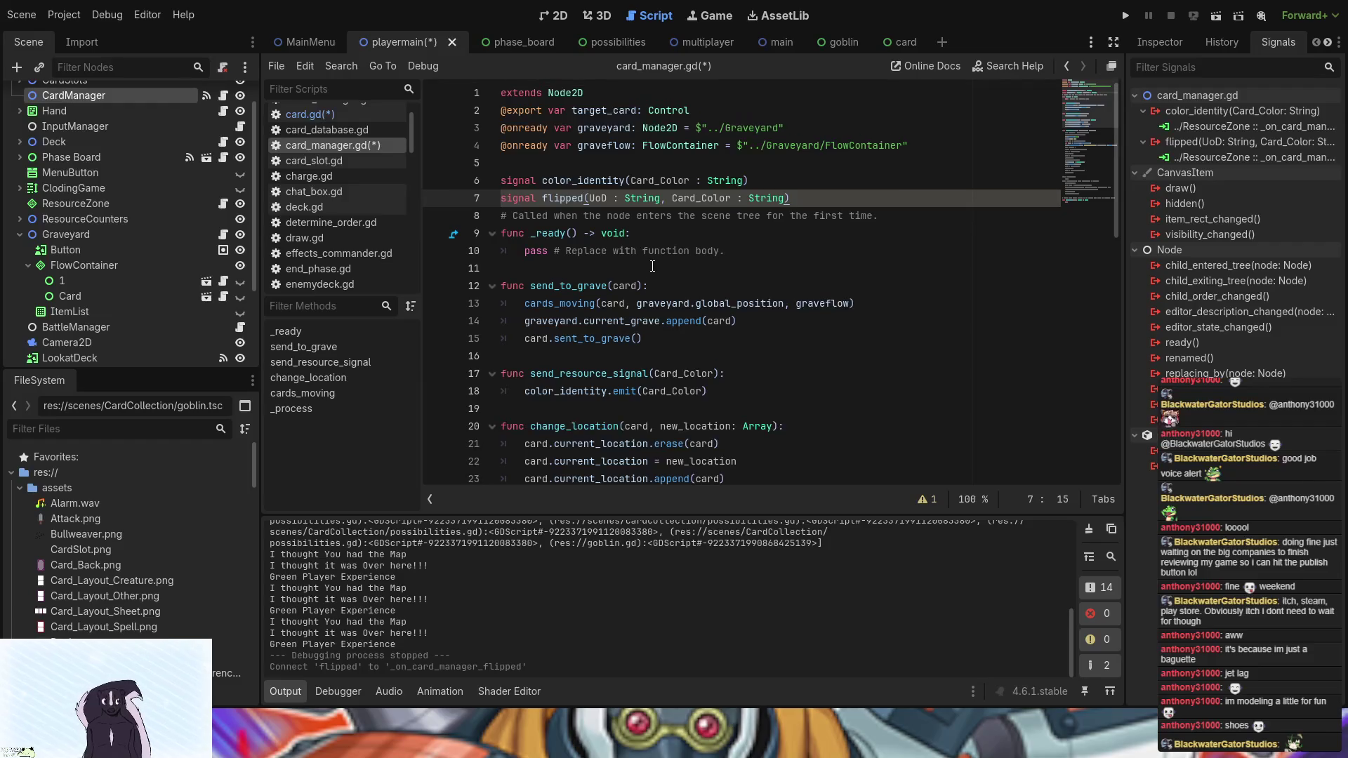
{"action": "scroll", "coordinate": [653, 267], "scroll_direction": "down", "scroll_amount": 11}
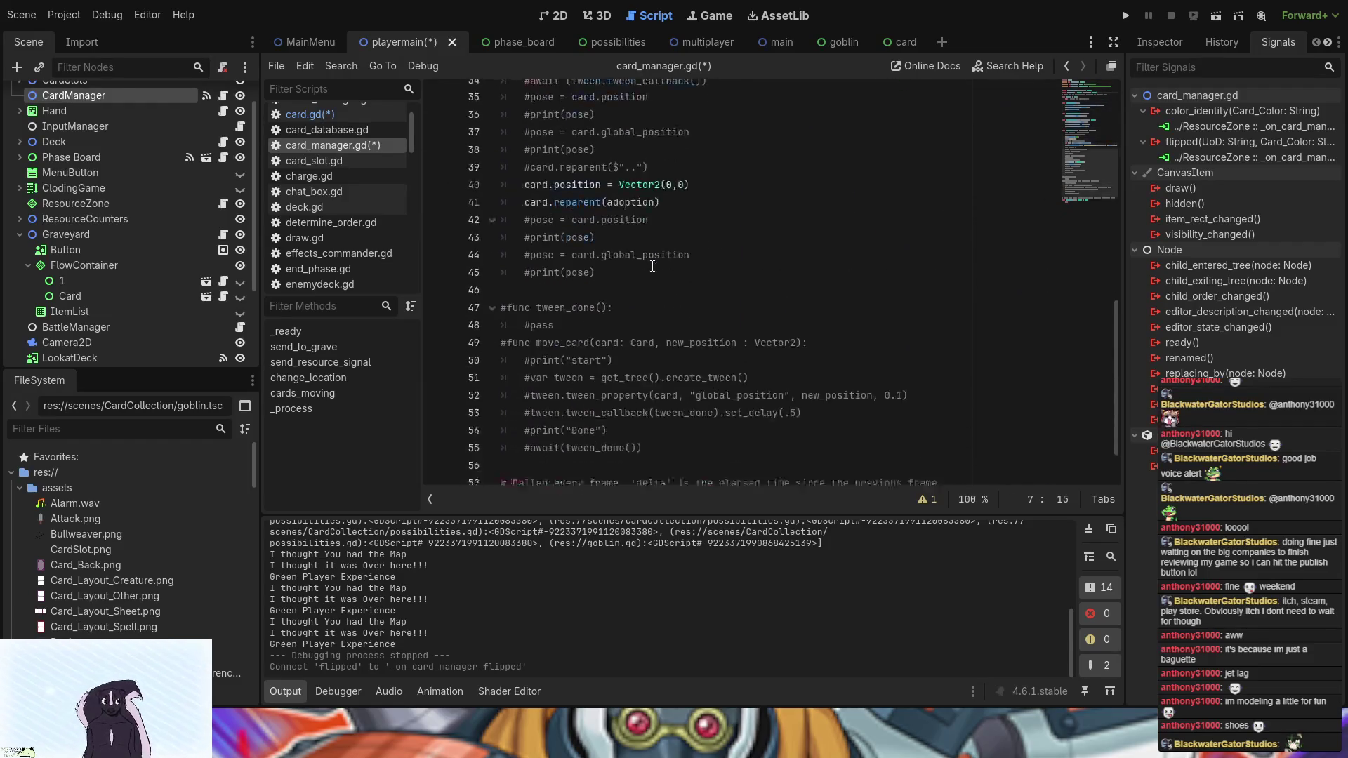
{"action": "scroll", "coordinate": [652, 266], "scroll_direction": "up", "scroll_amount": 9}
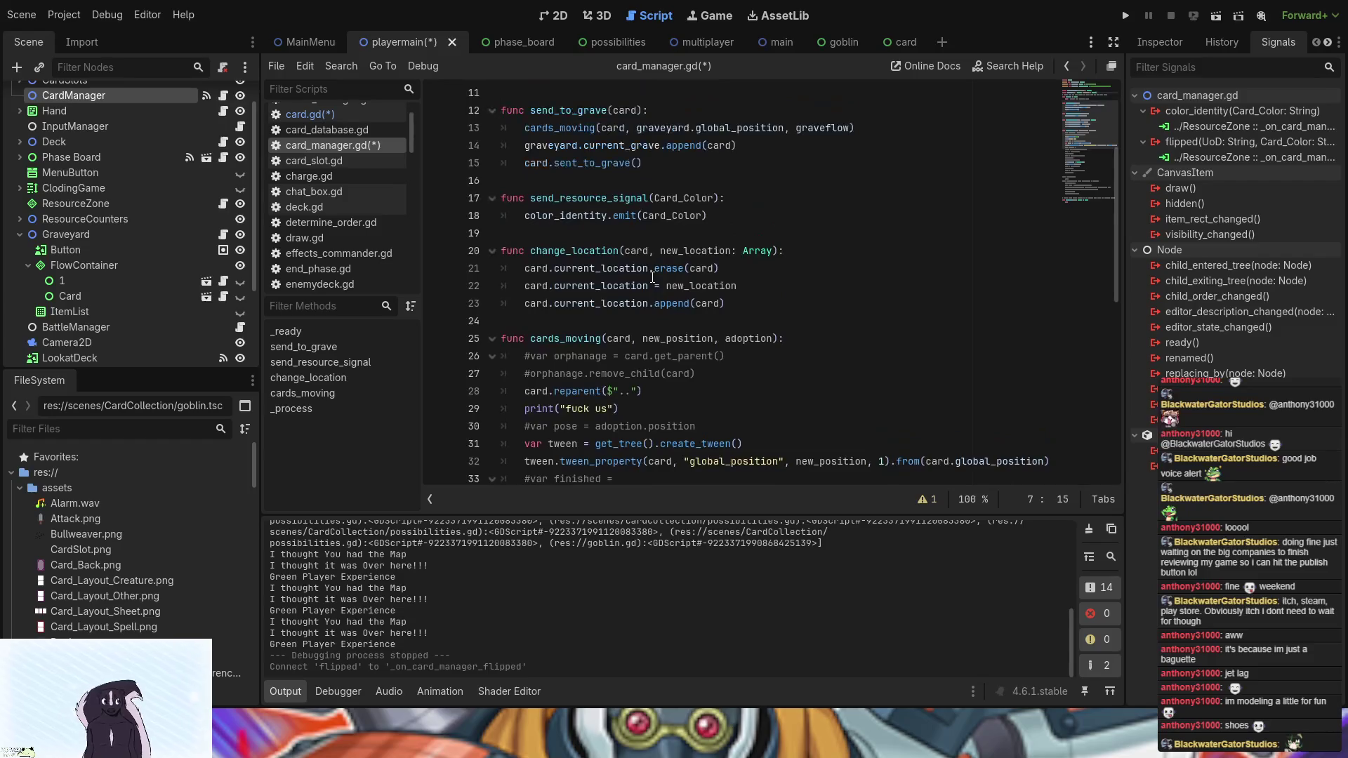
{"action": "scroll", "coordinate": [652, 277], "scroll_direction": "up", "scroll_amount": 2}
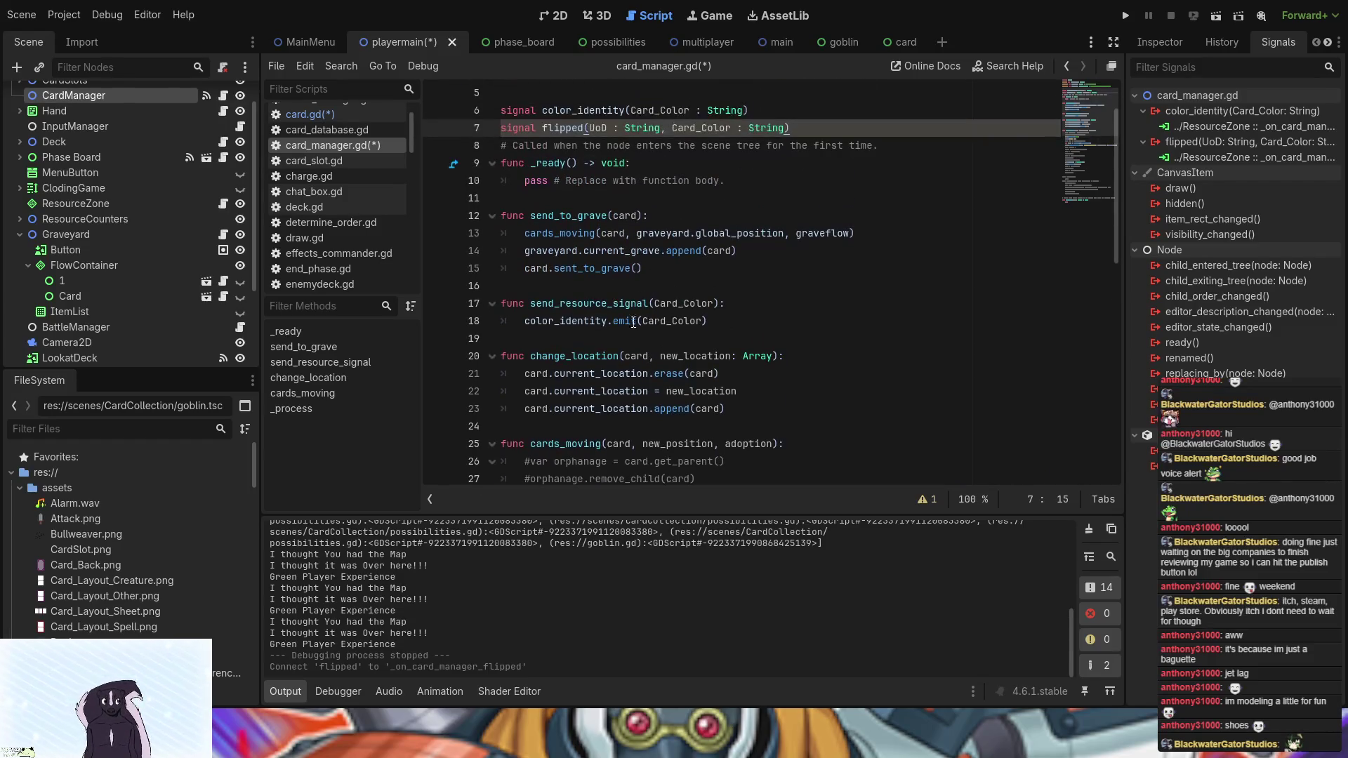
{"action": "left_click", "coordinate": [634, 336]}
- Add a new func resourceflip(): whose body calls flipped.emit()
{"action": "key", "text": "Return"}
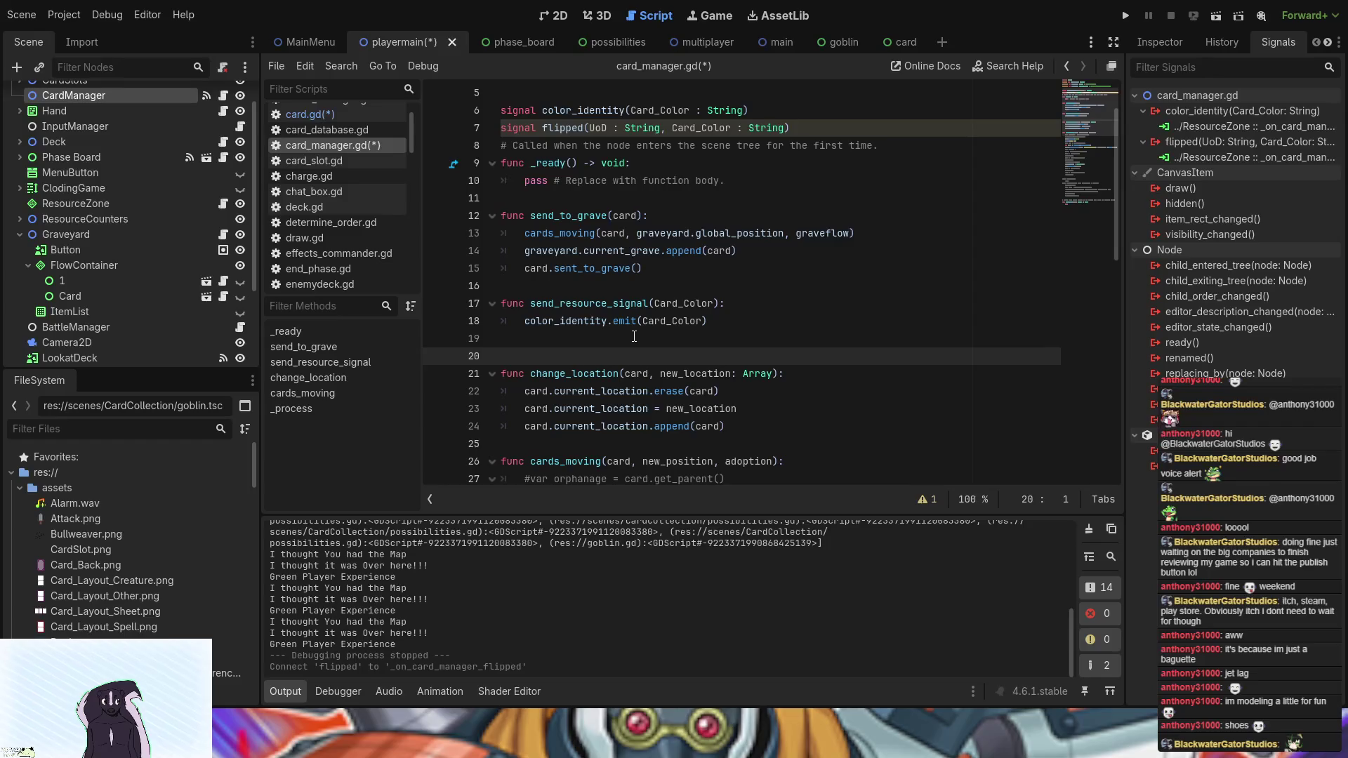
{"action": "left_click", "coordinate": [634, 337]}
{"action": "key", "text": "Return"}
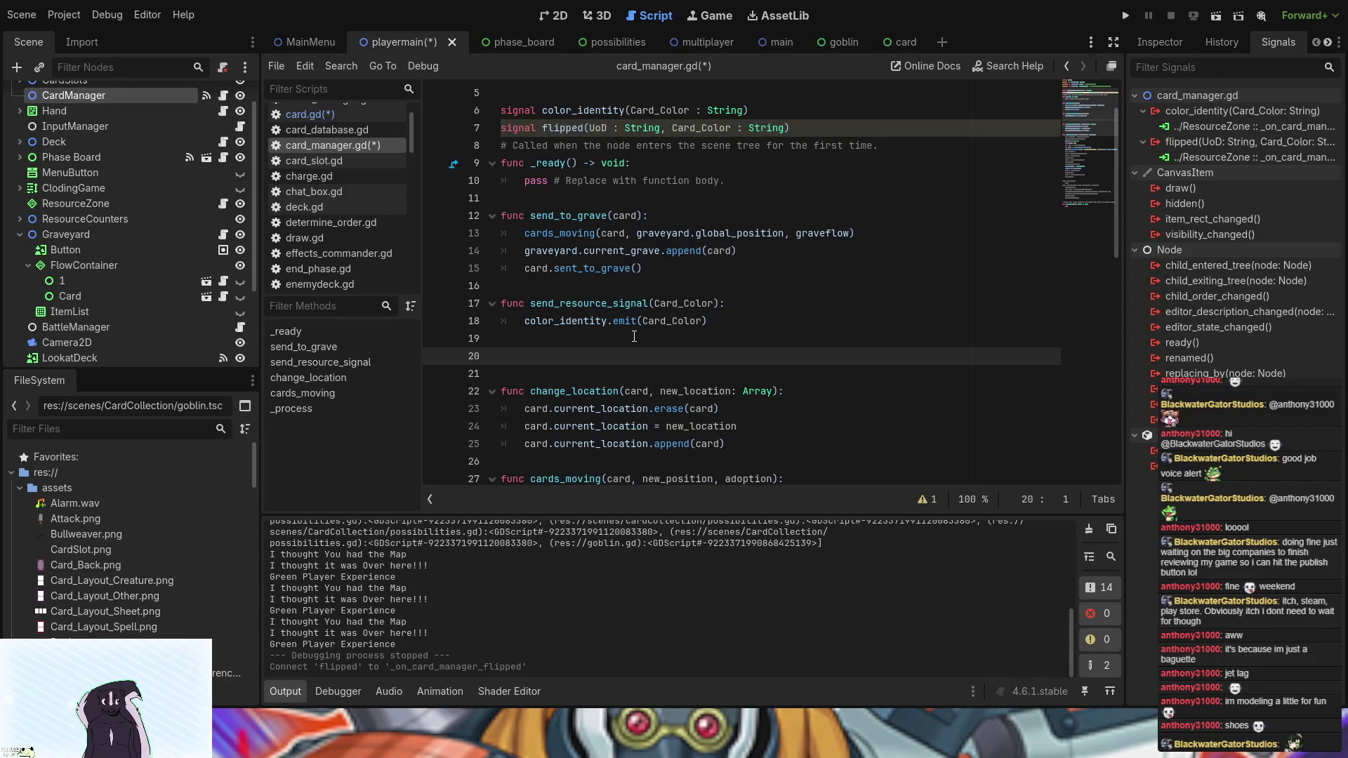
{"action": "type", "text": "func resource"}
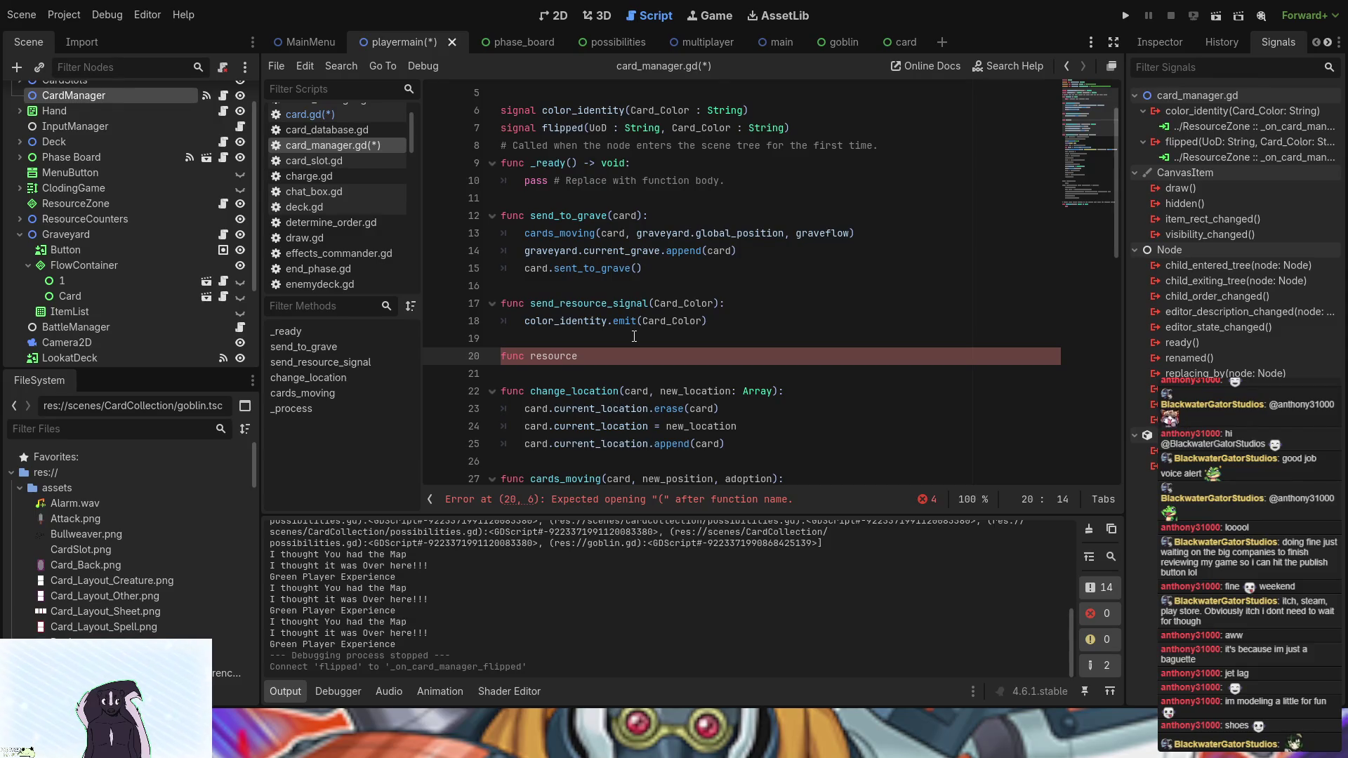
{"action": "type", "text": "flip"}
{"action": "type", "text": "("}
{"action": "type", "text": "):"}
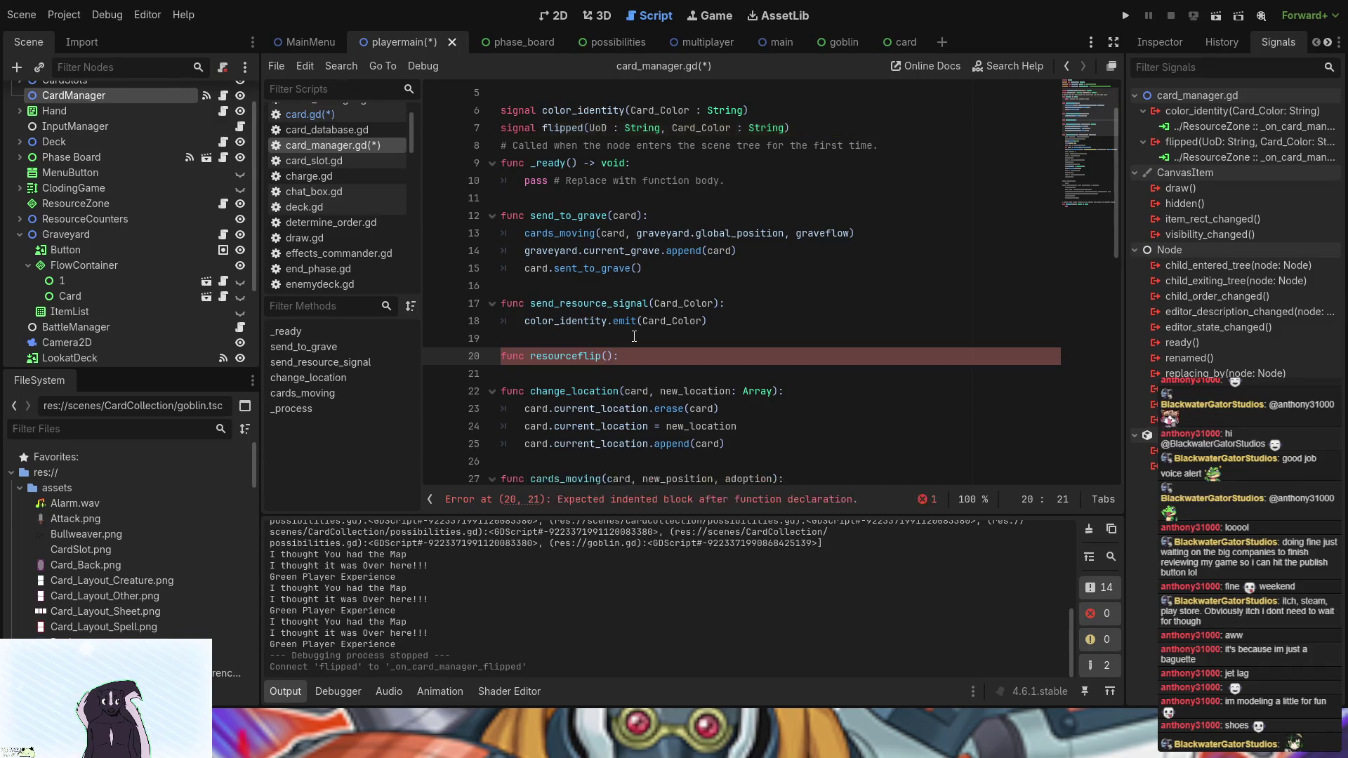
{"action": "key", "text": "Return"}
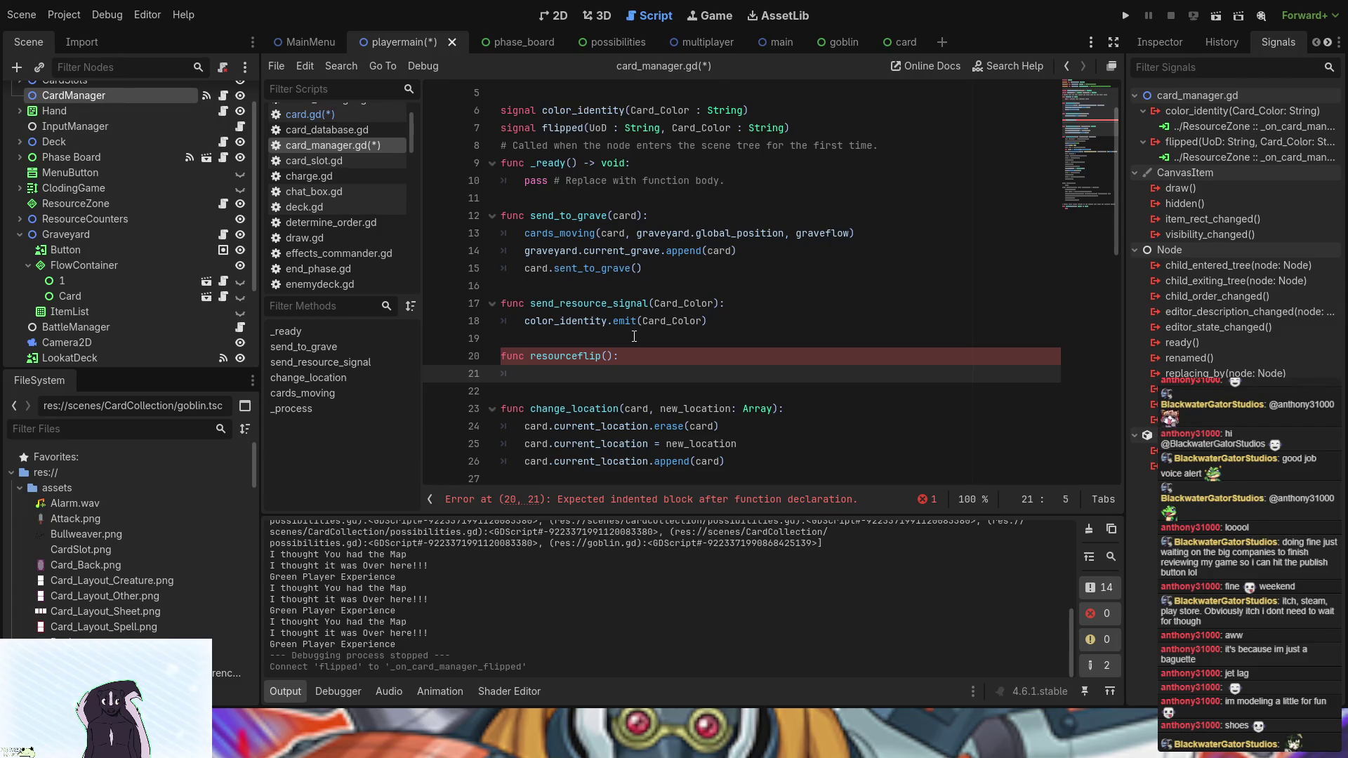
{"action": "type", "text": "fli"}
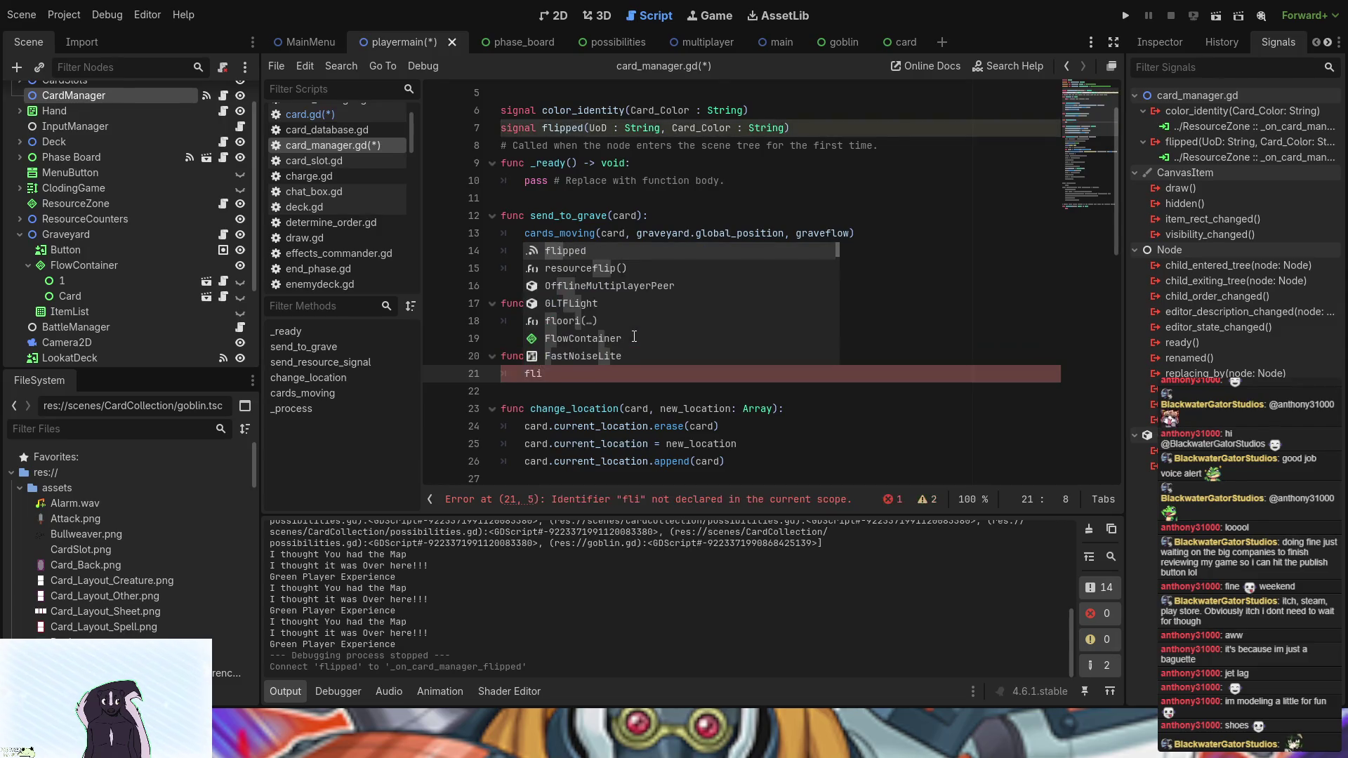
{"action": "key", "text": "Return"}
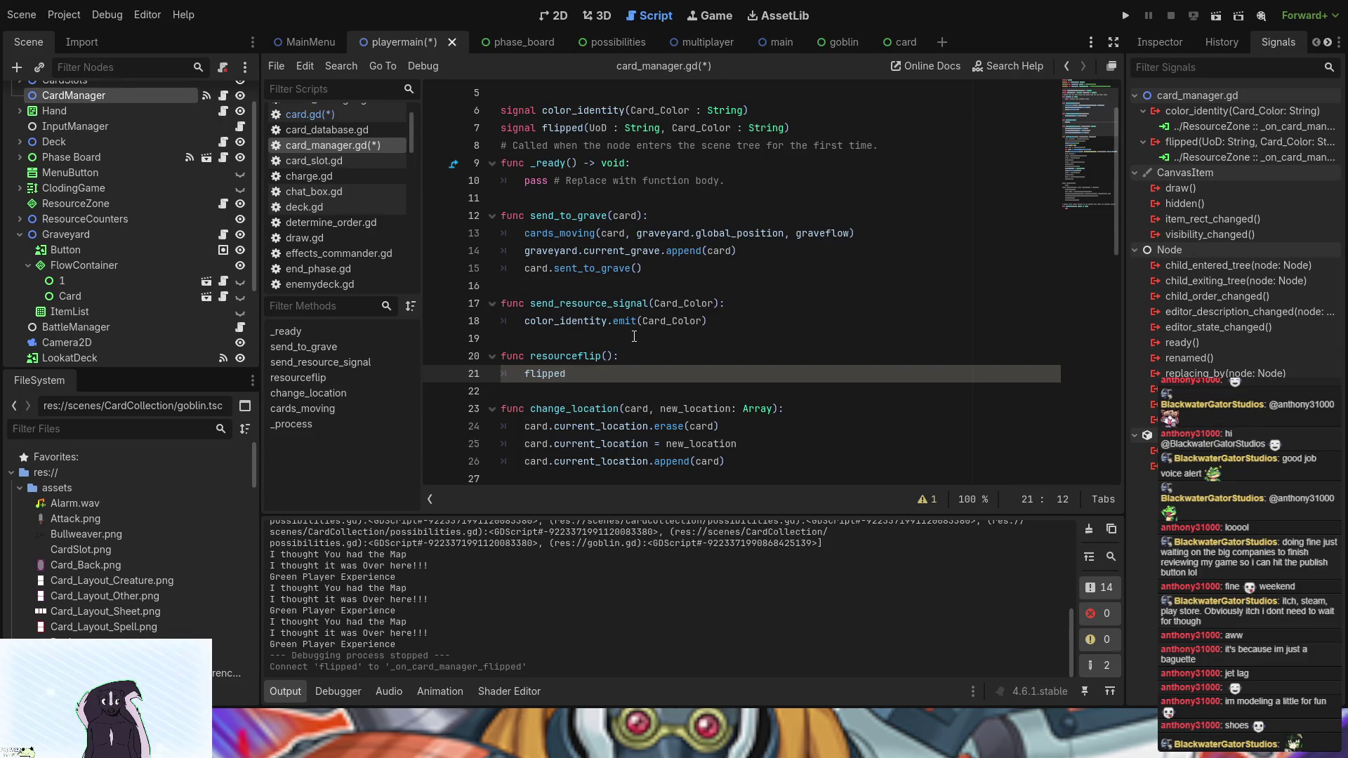
{"action": "type", "text": ".em"}
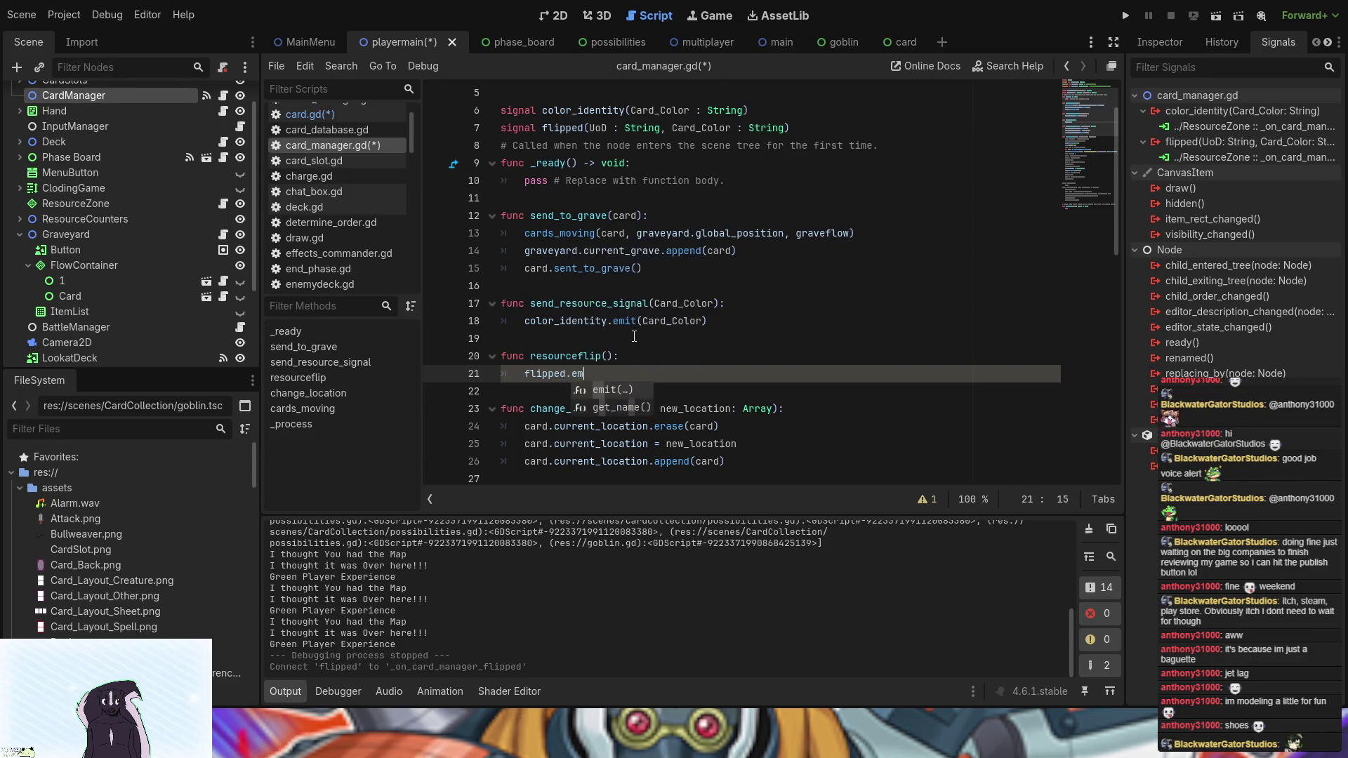
{"action": "key", "text": "Return"}
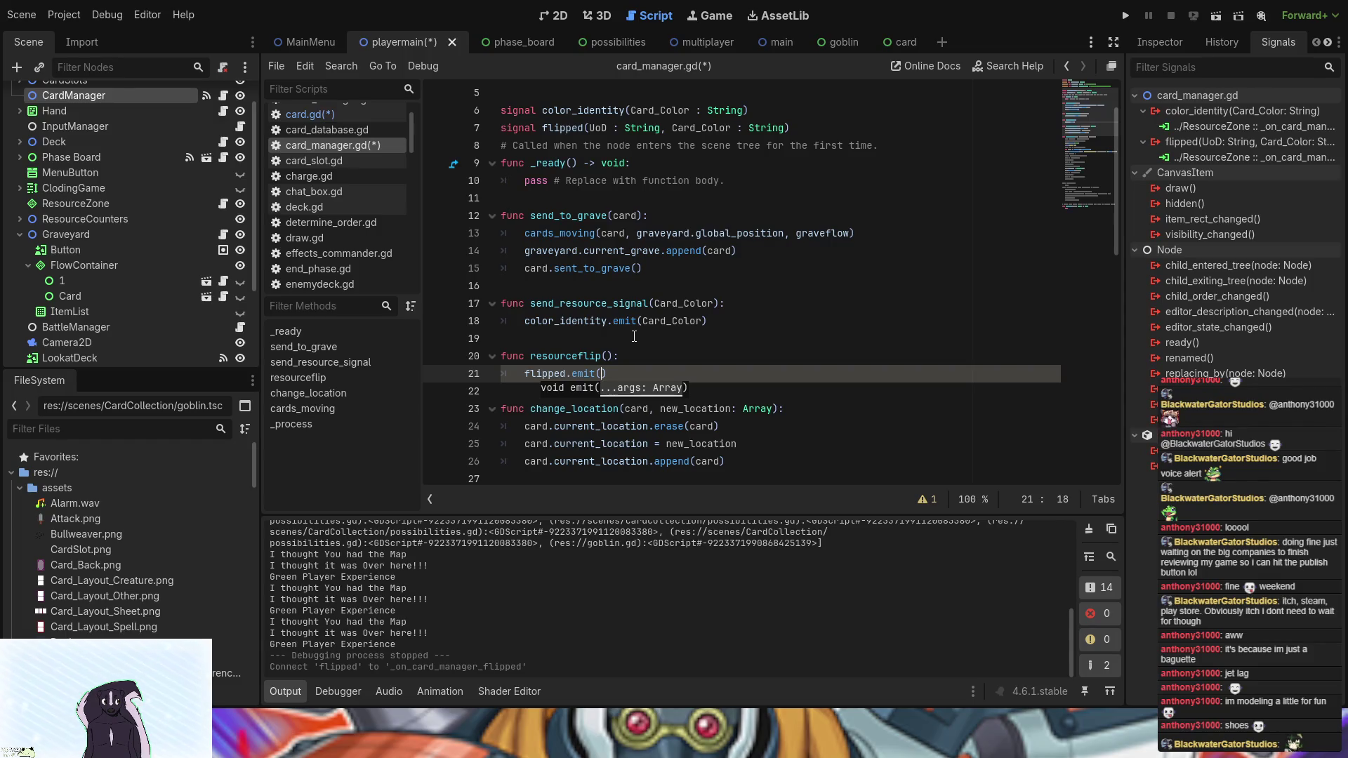
- Give resourceflip the parameters UoD, Card_Color and pass both into flipped.emit()
{"action": "left_click", "coordinate": [606, 356]}
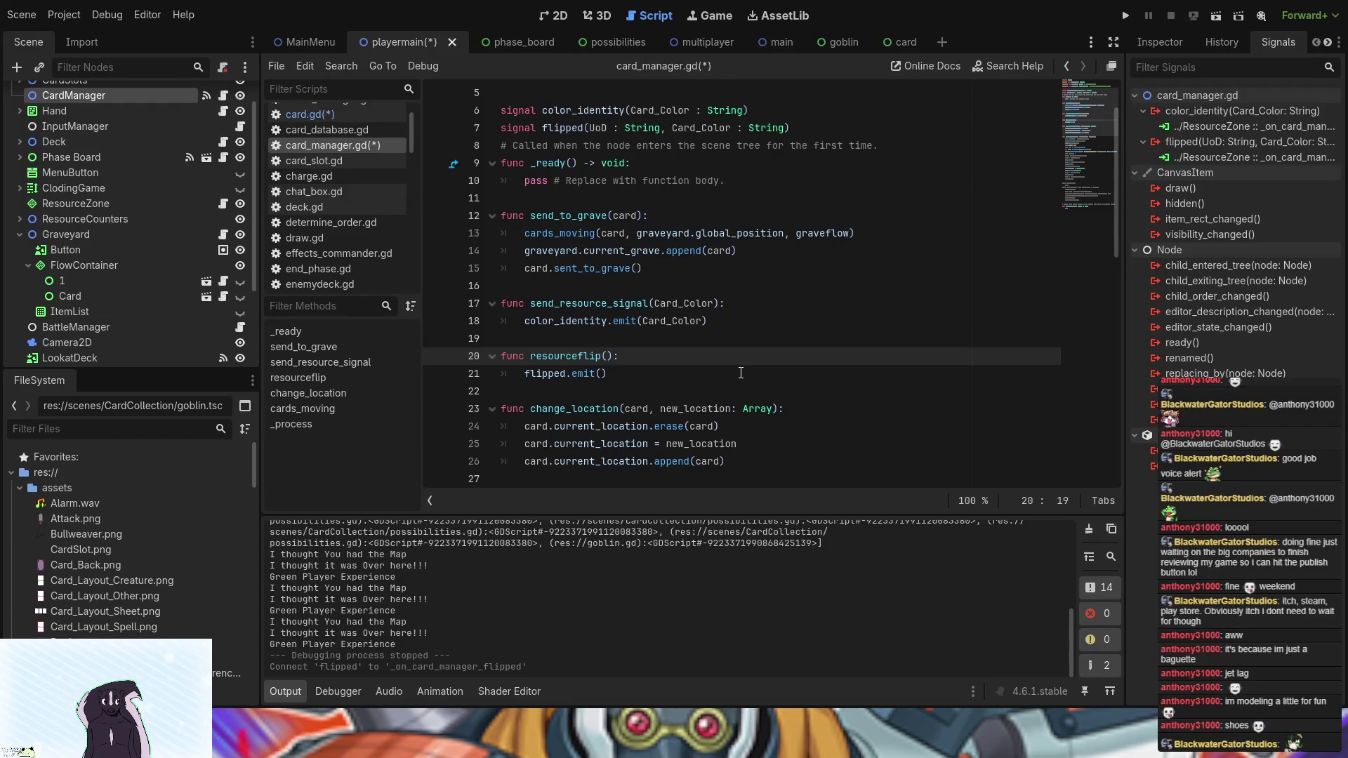
{"action": "type", "text": "UoD"}
{"action": "key", "text": "BackSpace"}
{"action": "type", "text": "D"}
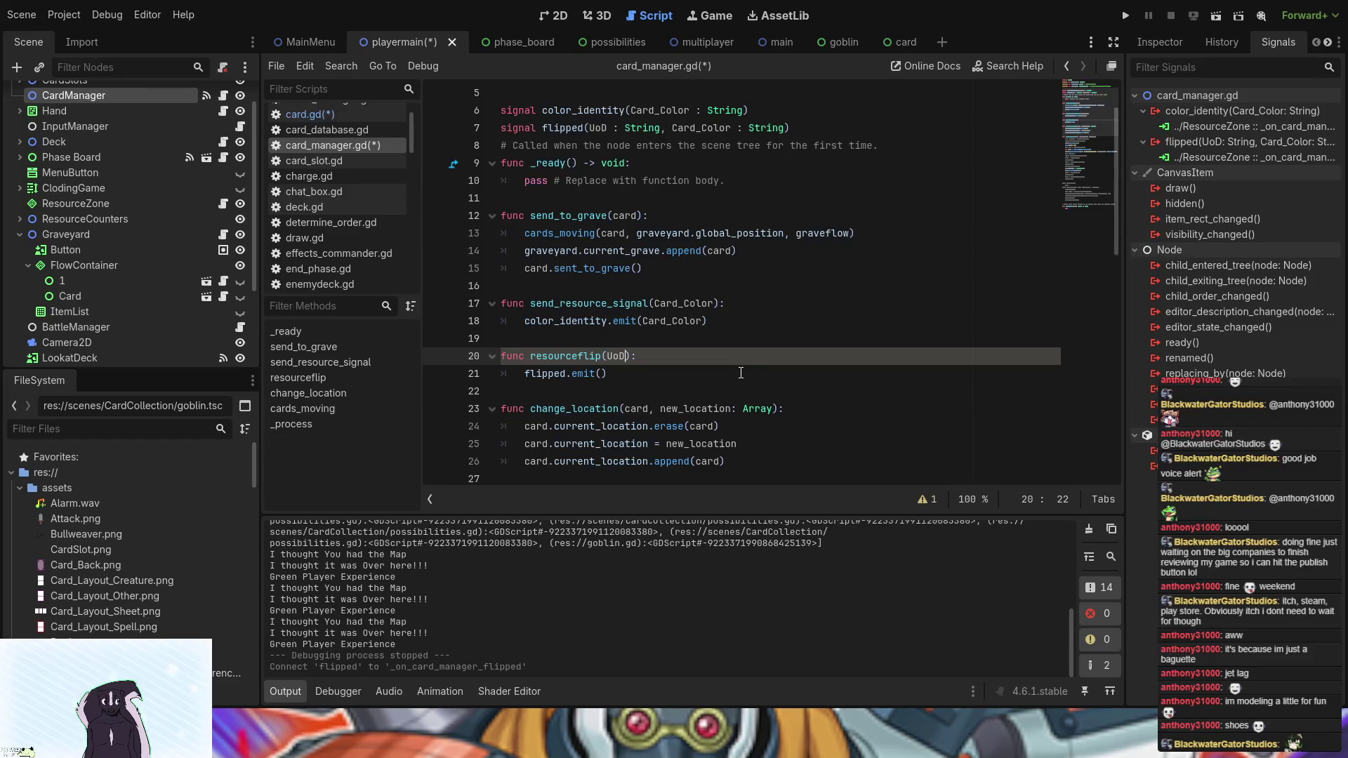
{"action": "type", "text": ", Card"}
{"action": "type", "text": "_Color"}
{"action": "left_click_drag", "start_coordinate": [696, 358], "coordinate": [608, 356]}
{"action": "key", "text": "ctrl+c"}
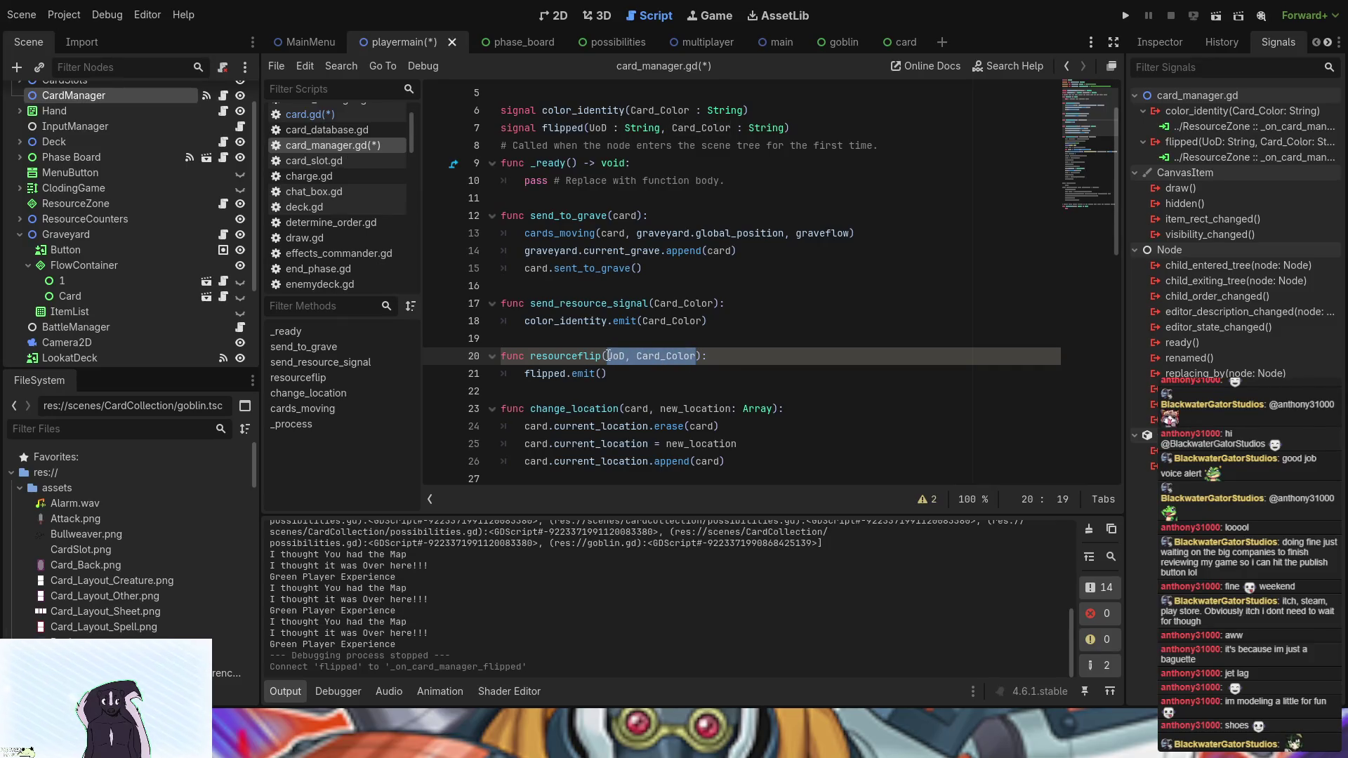
{"action": "left_click", "coordinate": [601, 374]}
{"action": "key", "text": "ctrl+v"}
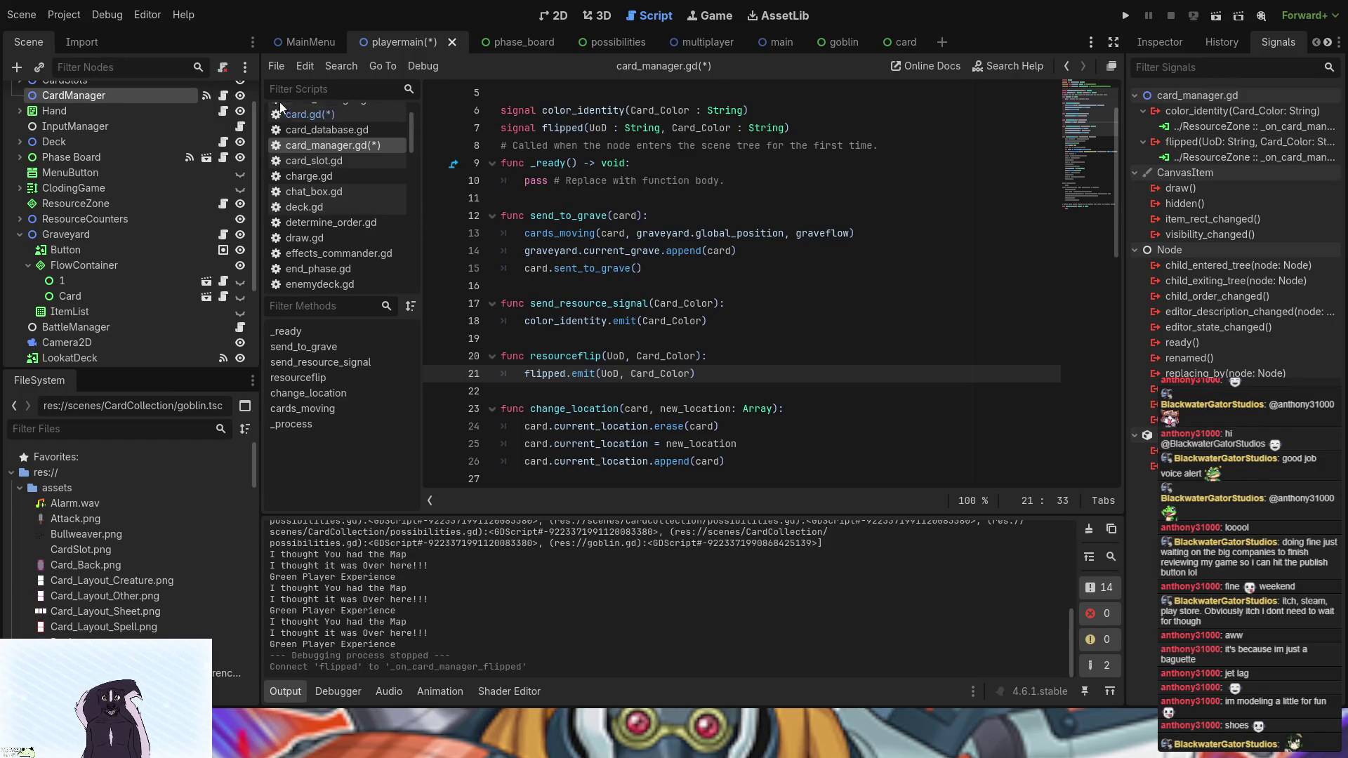
- Copy the resourceflip(UoD, Card_Color) signature for use in card.gd
{"action": "left_click", "coordinate": [331, 118]}
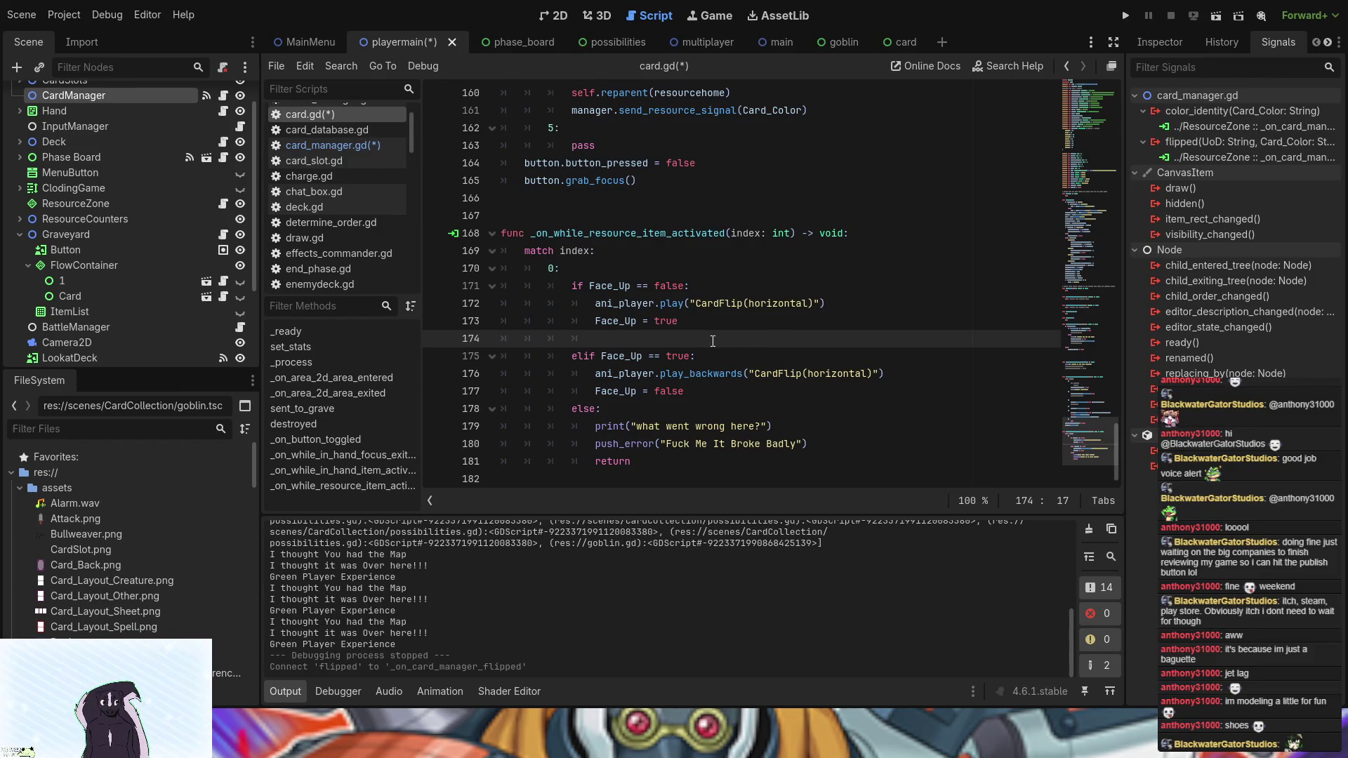
{"action": "left_click", "coordinate": [314, 144]}
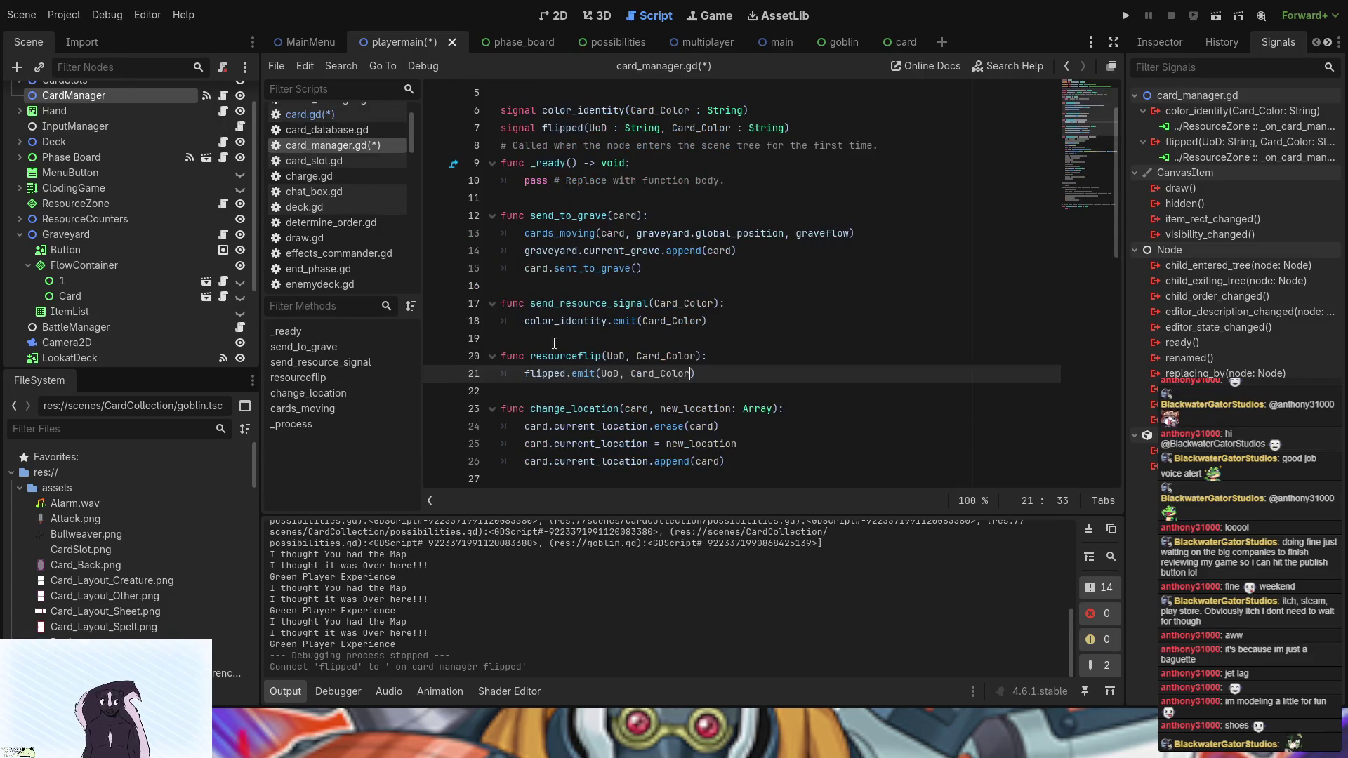
{"action": "left_click_drag", "start_coordinate": [531, 356], "coordinate": [700, 356]}
{"action": "key", "text": "ctrl+c"}
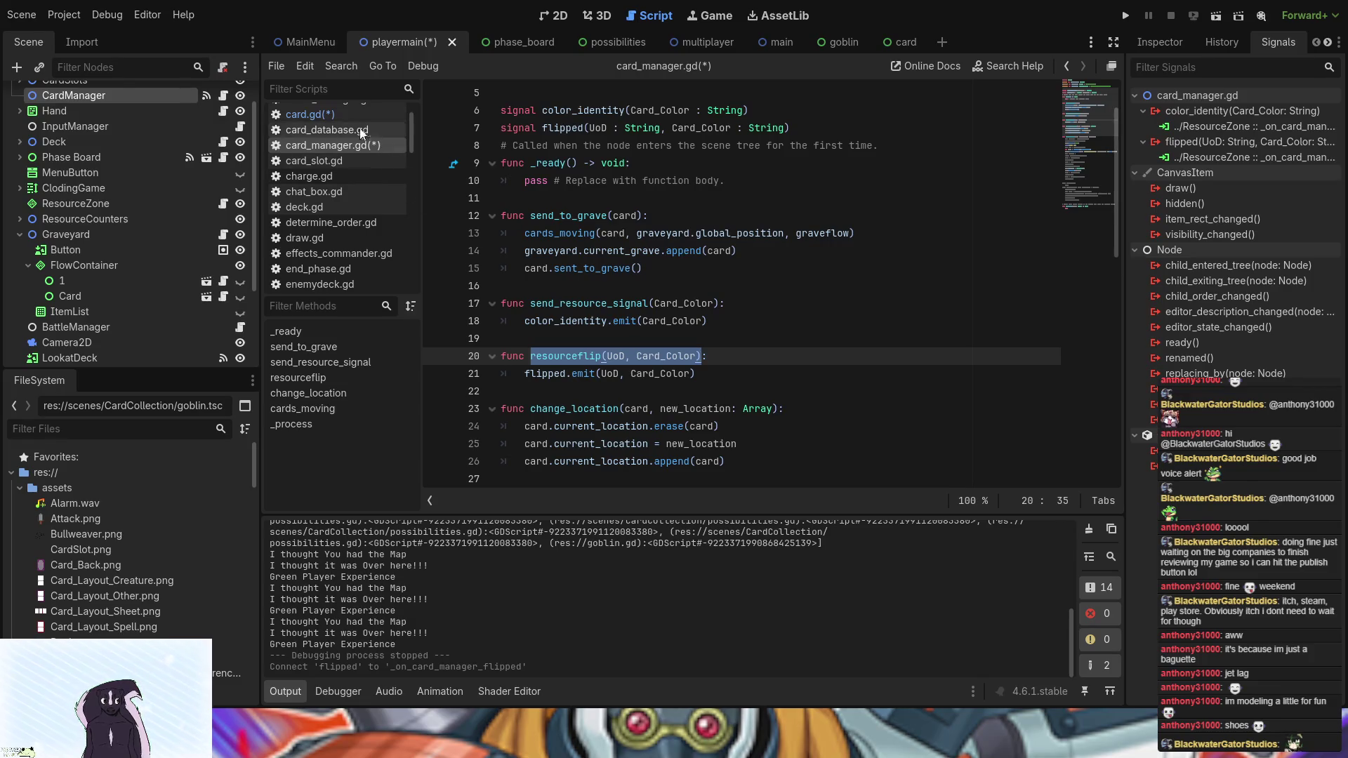
{"action": "left_click", "coordinate": [351, 113]}
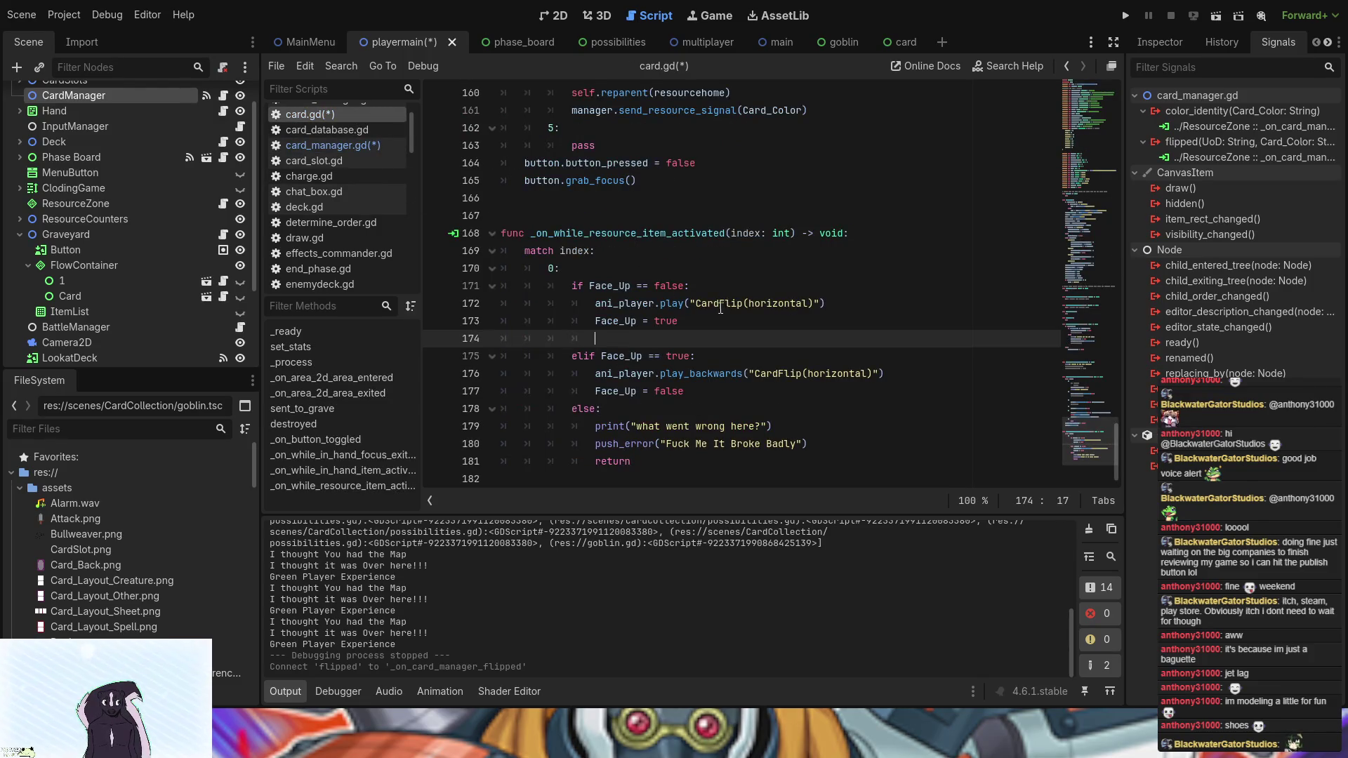
- In card.gd, paste resourceflip(UoD, Card_Color) after Face_Up = true and declare var UoD atop the handler
{"action": "key", "text": "ctrl+v"}
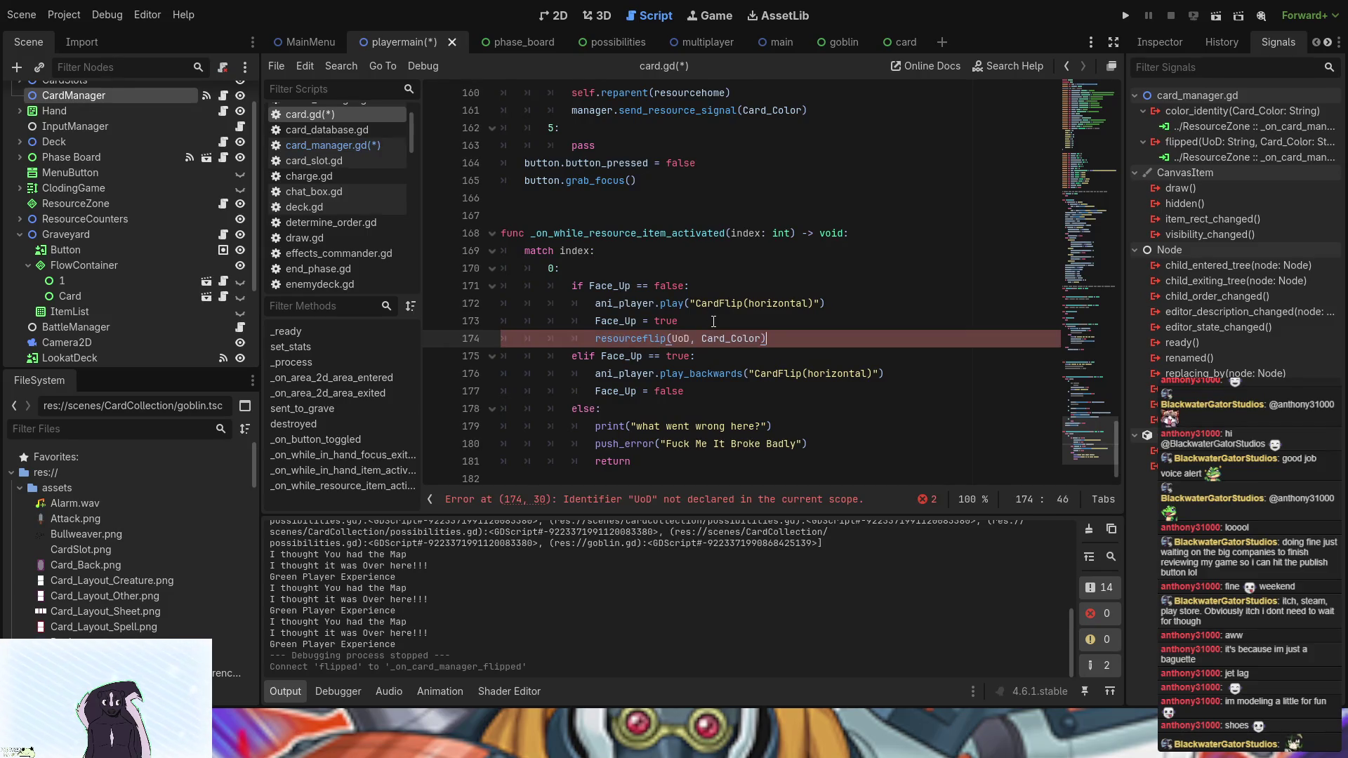
{"action": "left_click", "coordinate": [714, 322]}
{"action": "key", "text": "Return"}
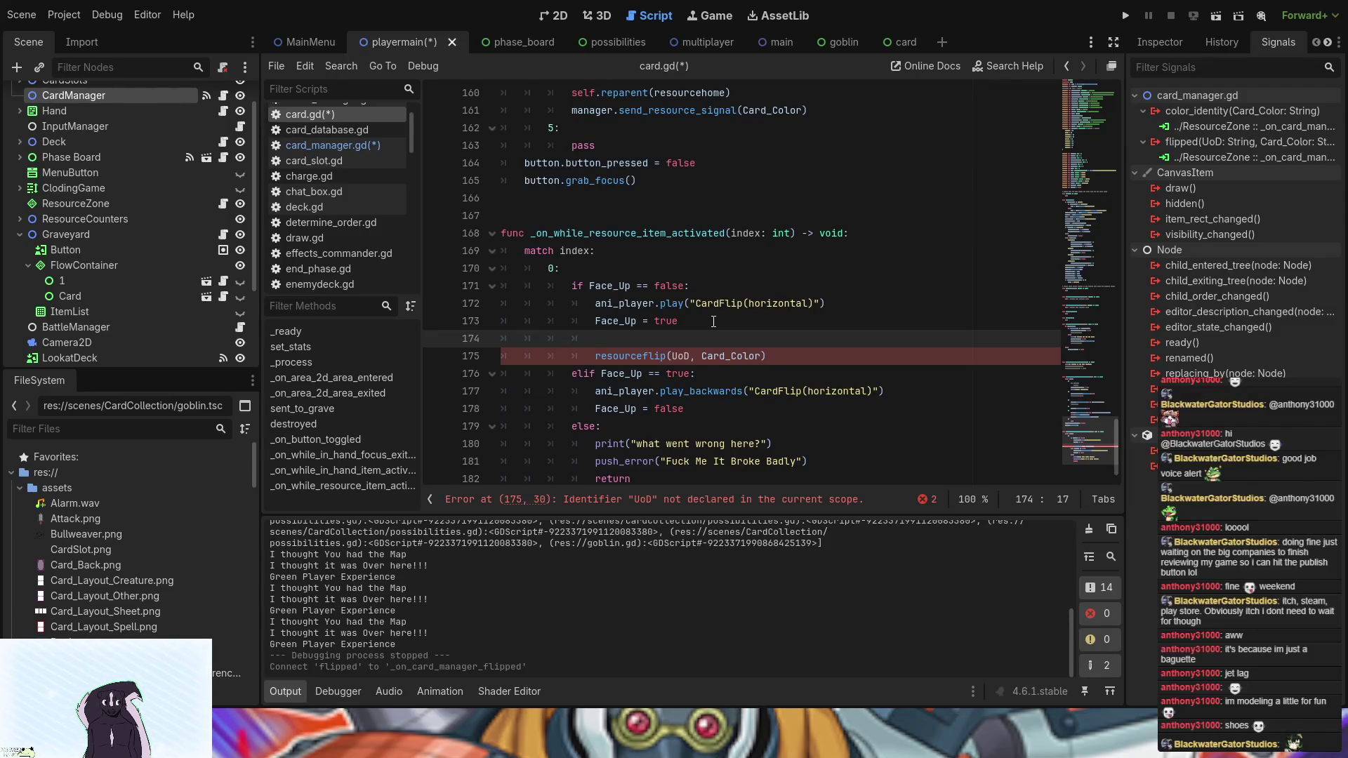
{"action": "type", "text": "var"}
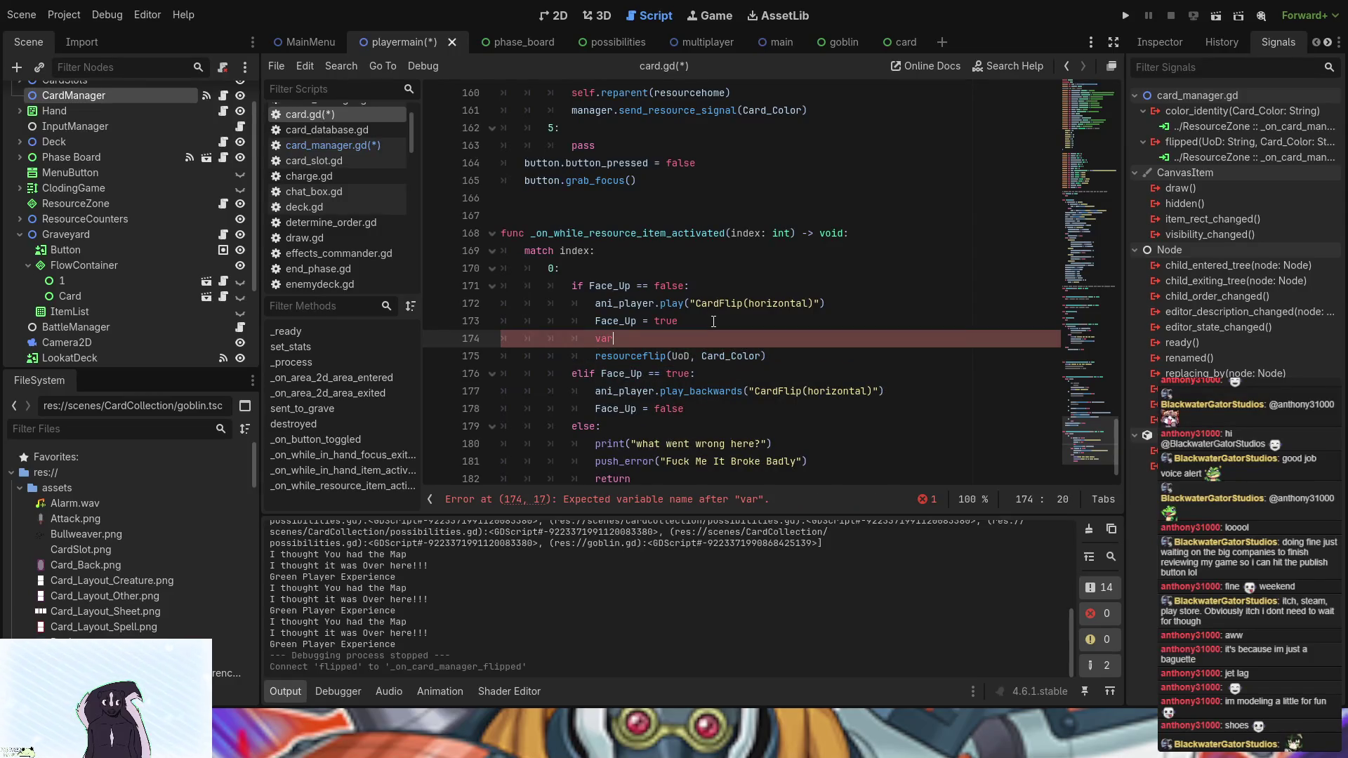
{"action": "key", "text": "BackSpace"}
{"action": "key", "text": "BackSpace"}
{"action": "key", "text": "BackSpace"}
{"action": "key", "text": "Down"}
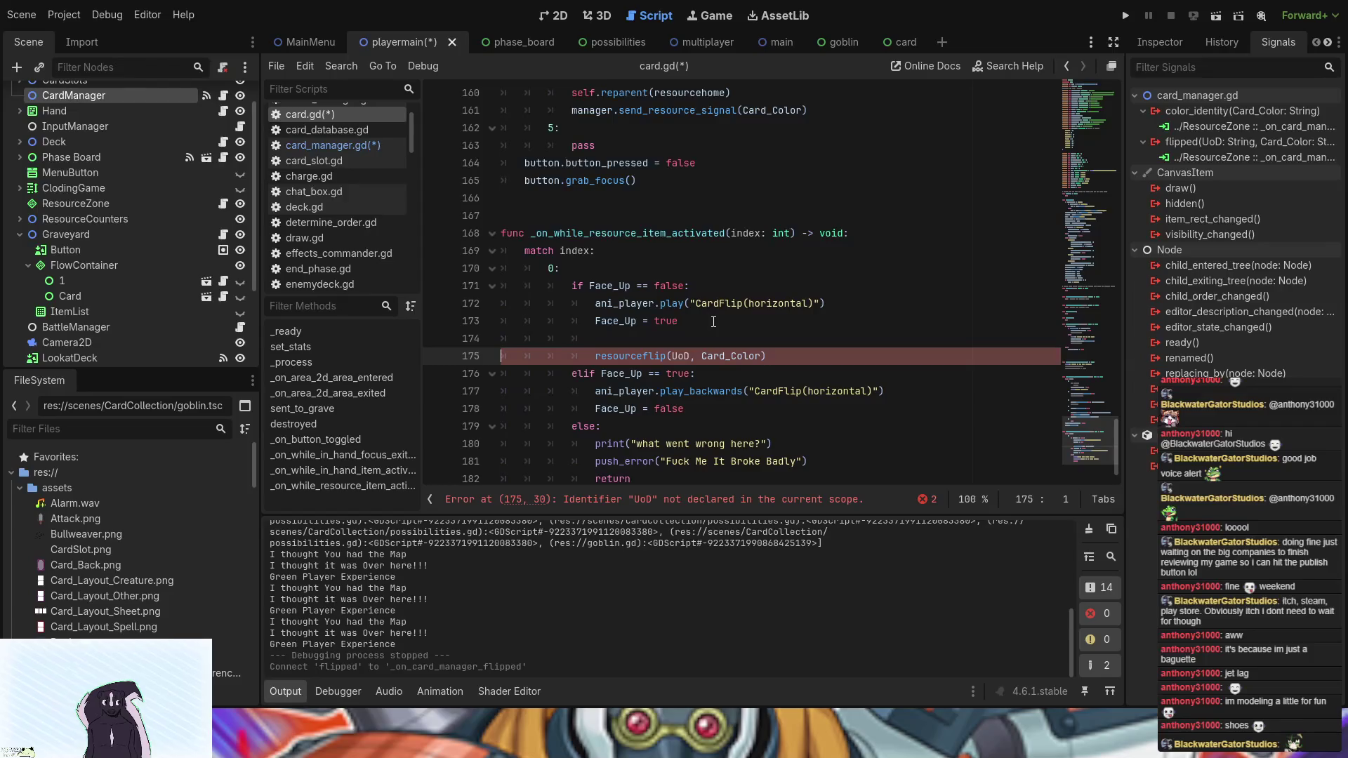
{"action": "left_click", "coordinate": [900, 234]}
{"action": "key", "text": "Return"}
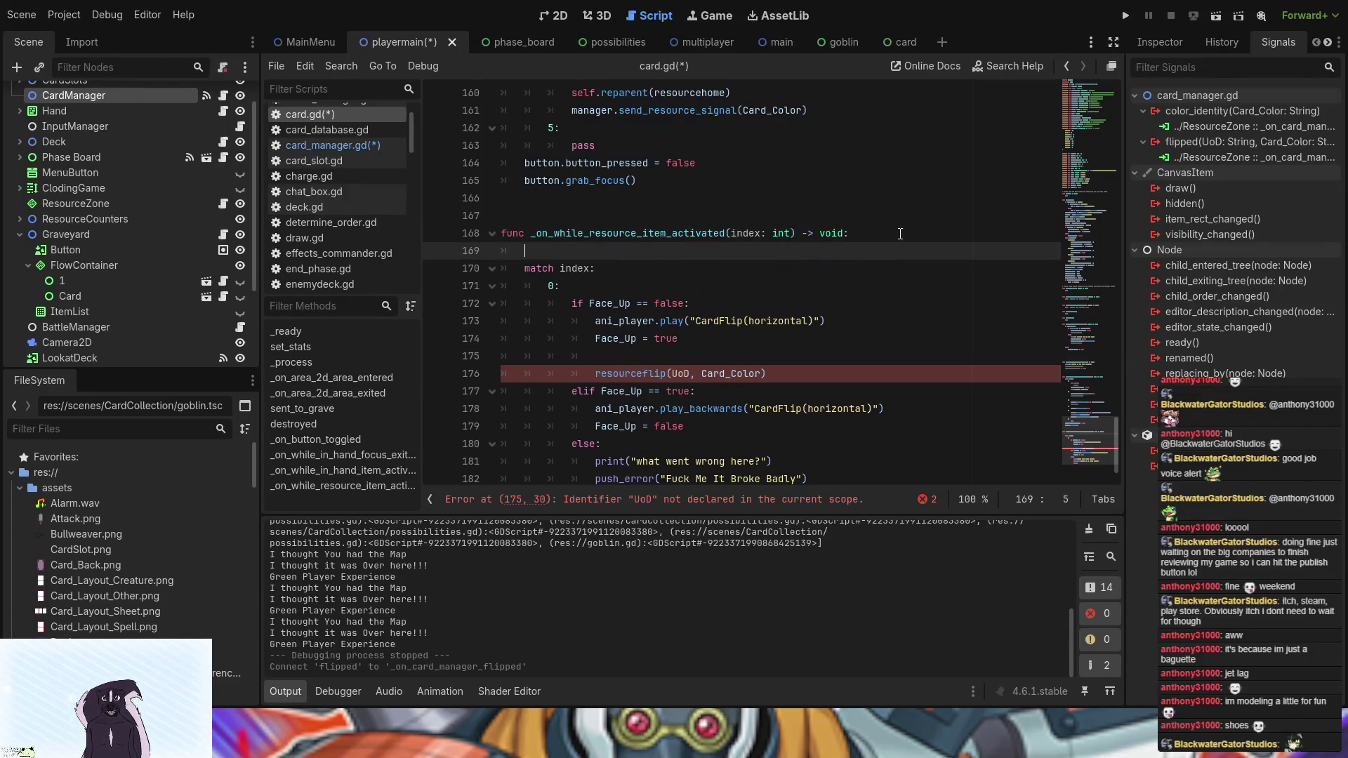
{"action": "type", "text": "var "}
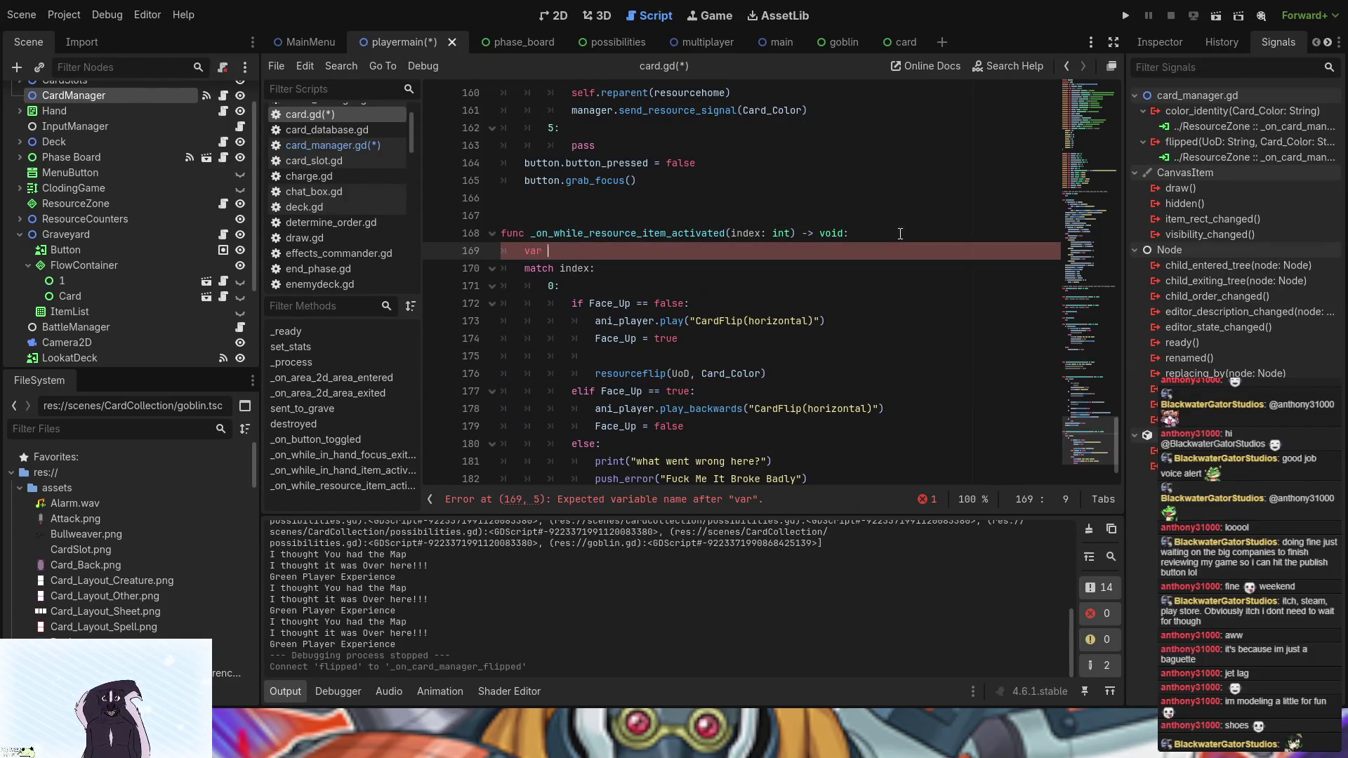
{"action": "type", "text": "UoD"}
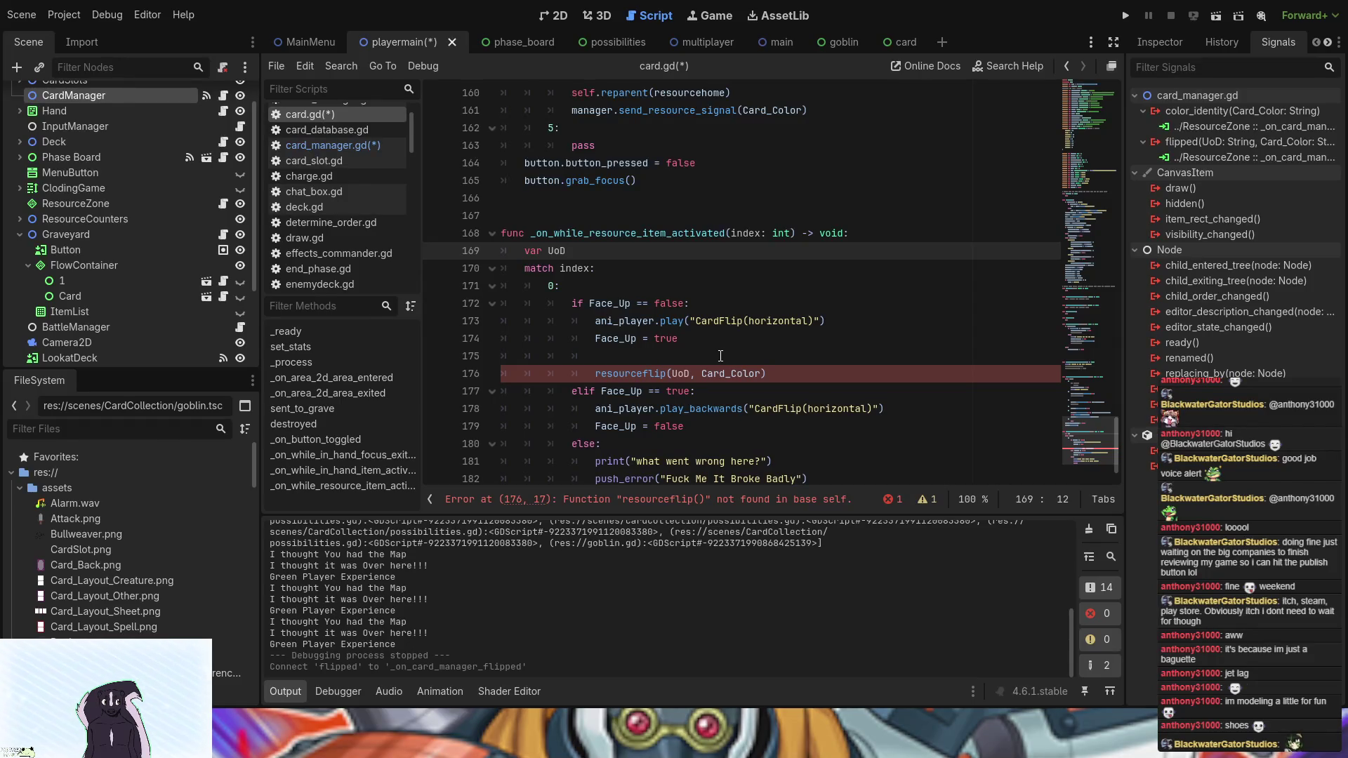
- Prefix the call with 'manager.' and review the UoD unassigned-variable warning
{"action": "left_click", "coordinate": [595, 374]}
{"action": "type", "text": "manager."}
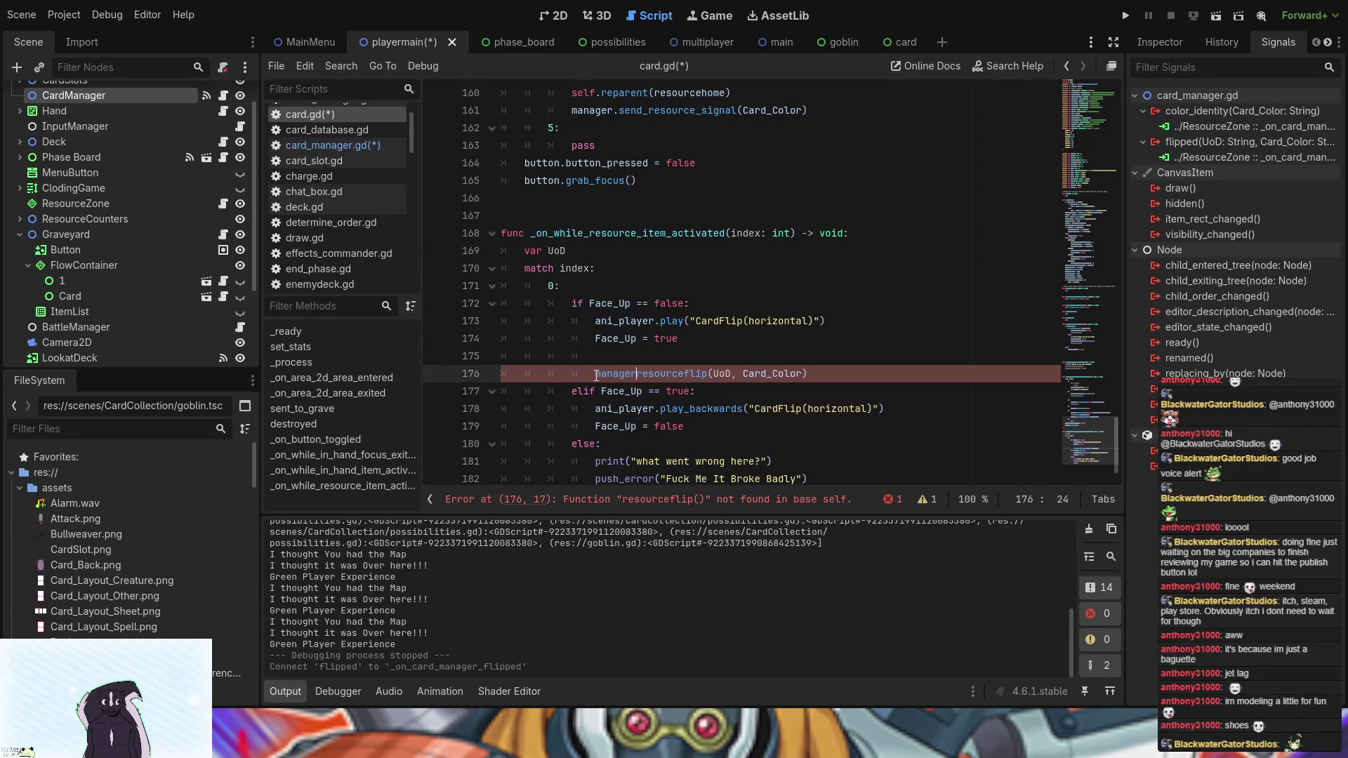
{"action": "left_click", "coordinate": [629, 349]}
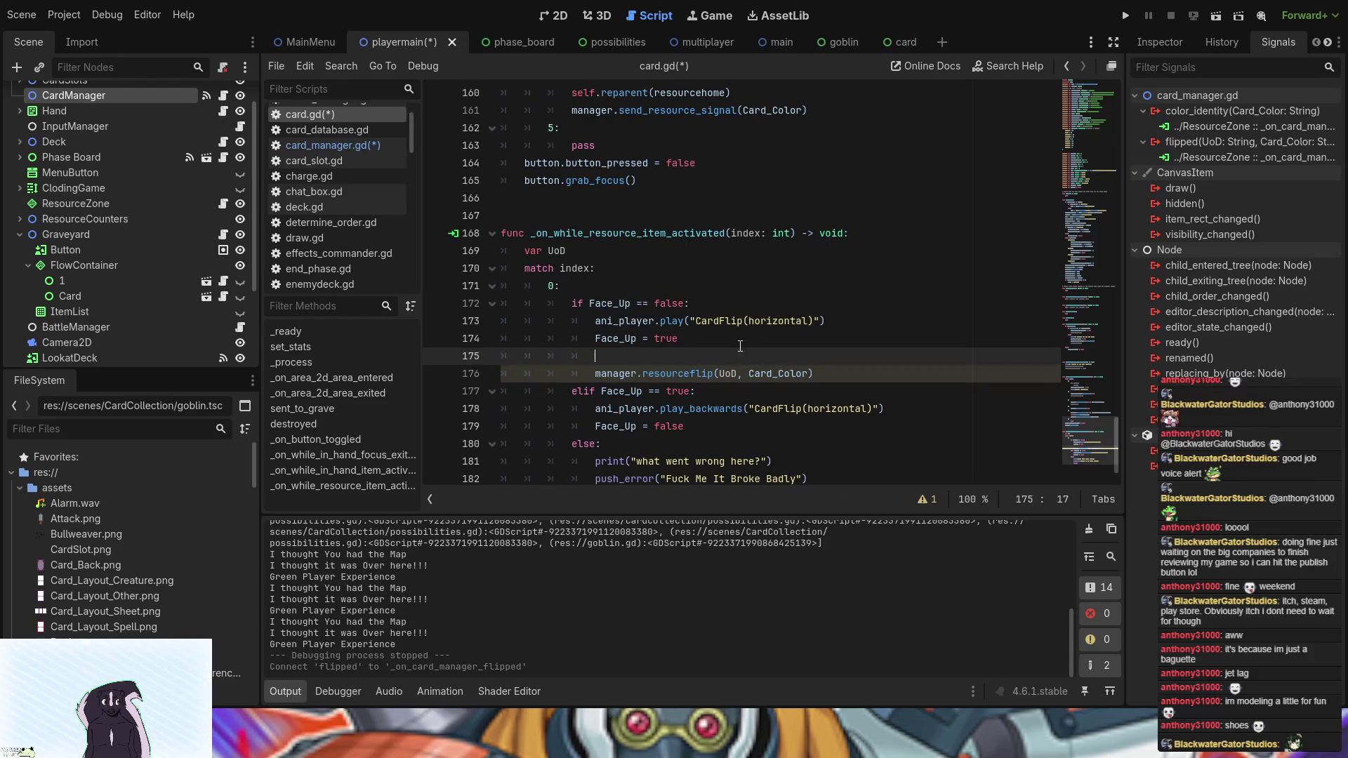
{"action": "left_click", "coordinate": [927, 499]}
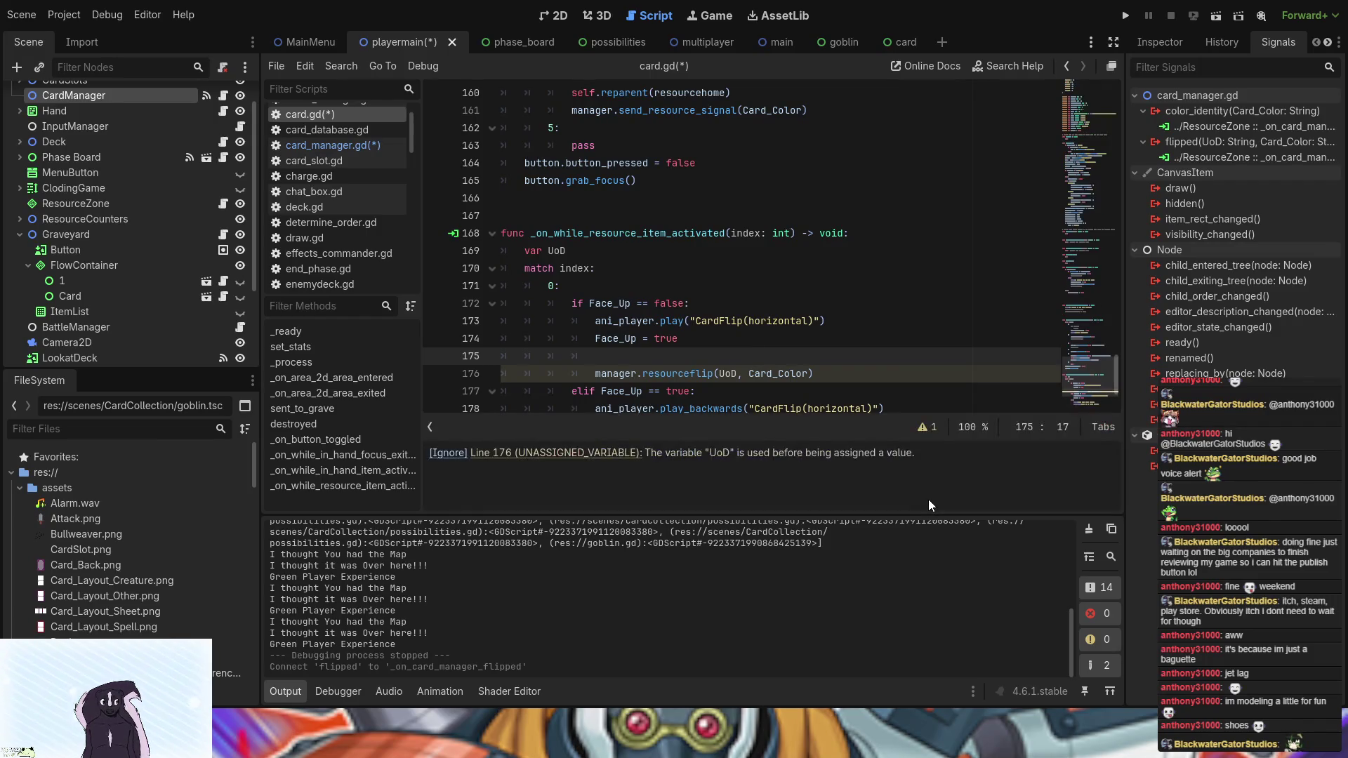
{"action": "left_click", "coordinate": [923, 430]}
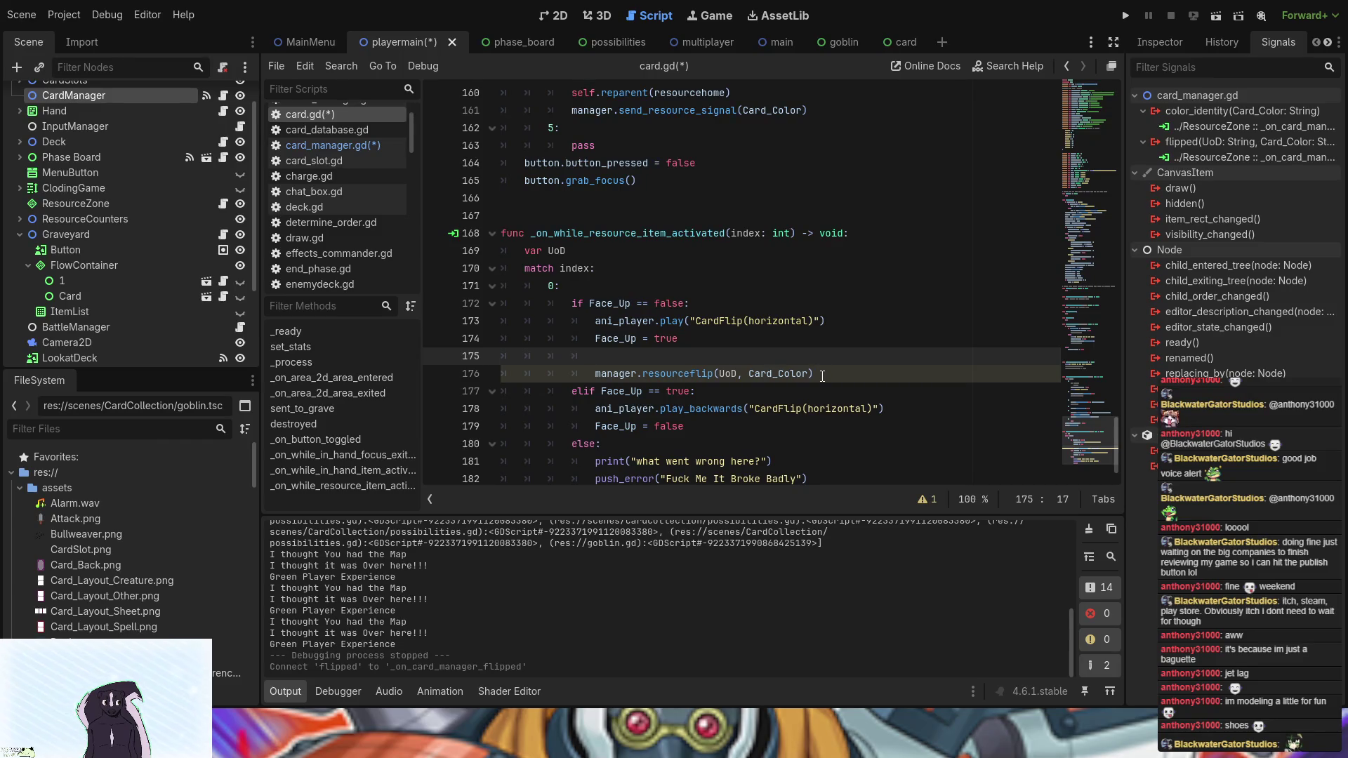
- Copy the manager.resourceflip(UoD, Card_Color) call into the face-down branch after Face_Up = false
{"action": "left_click_drag", "start_coordinate": [822, 376], "coordinate": [591, 370]}
{"action": "key", "text": "ctrl+c"}
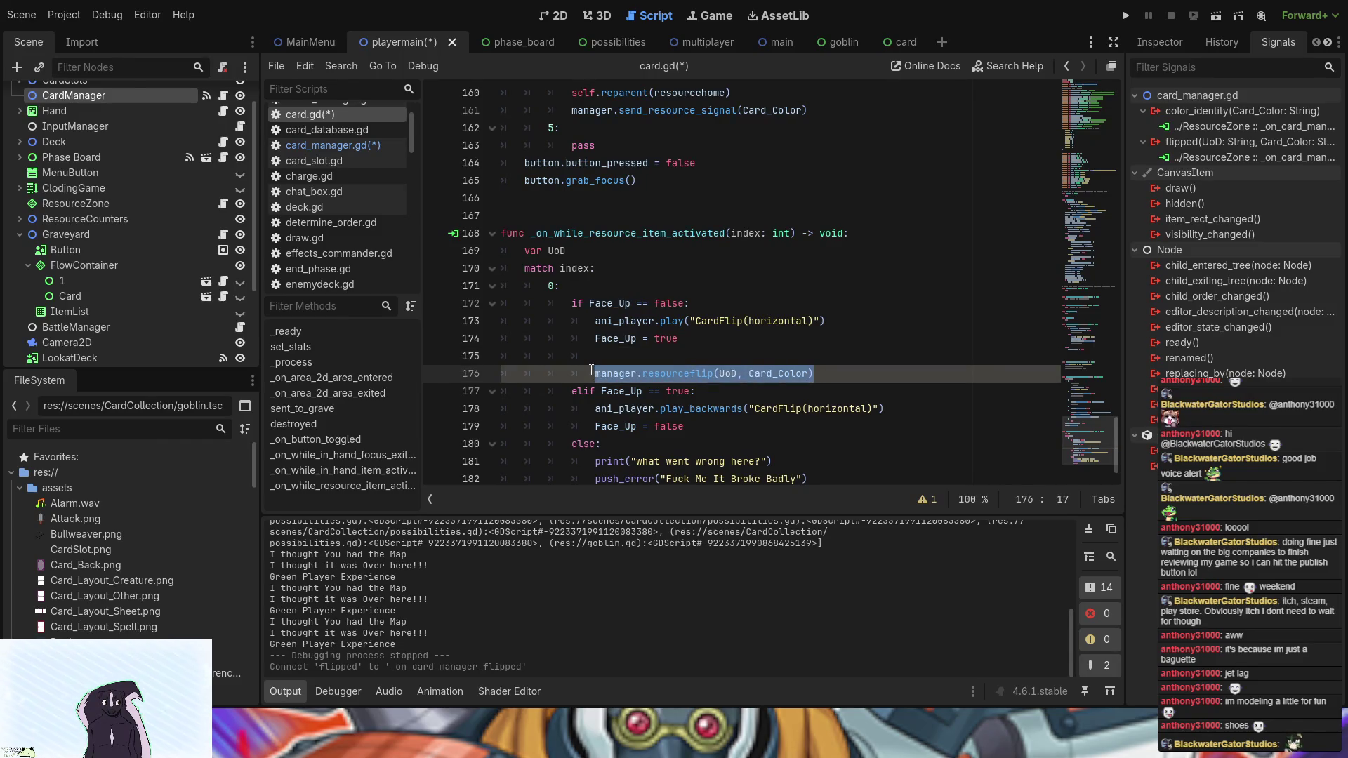
{"action": "left_click", "coordinate": [713, 426]}
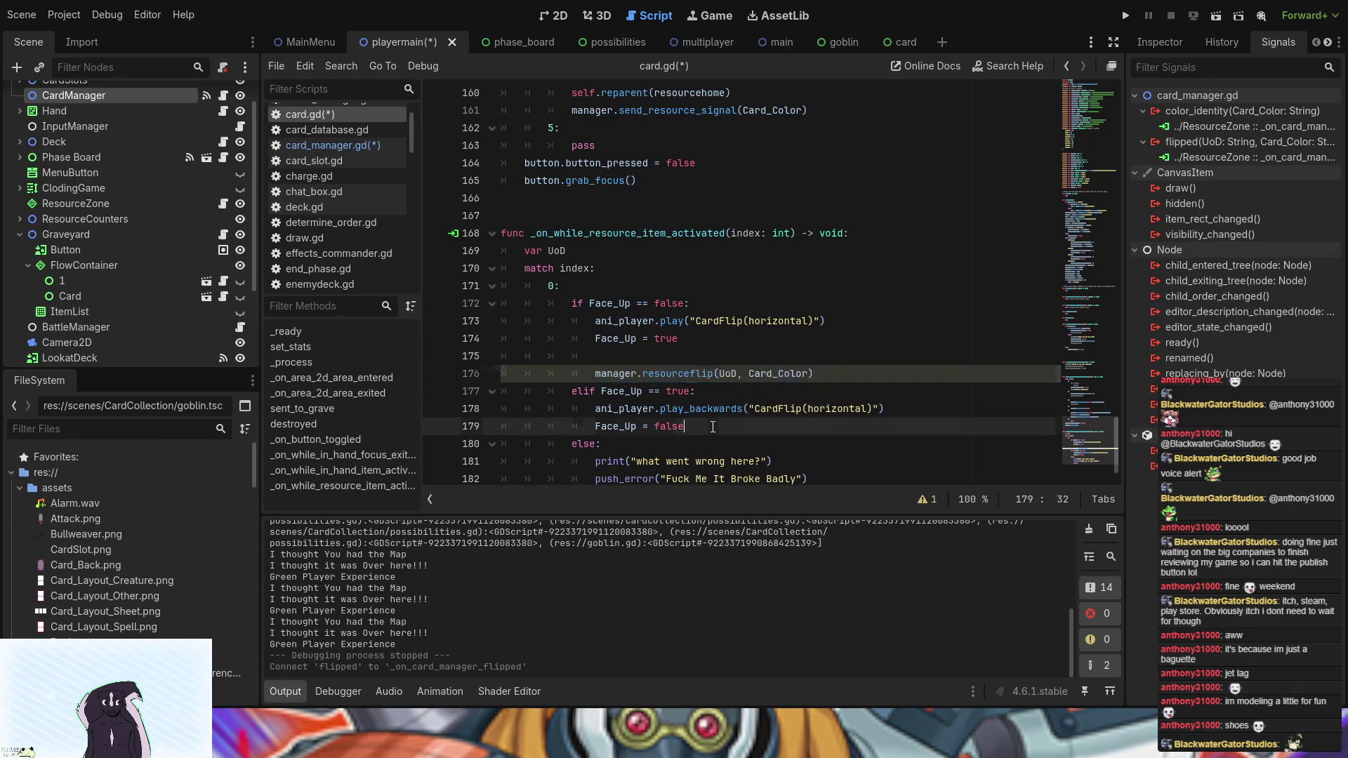
{"action": "key", "text": "Return"}
{"action": "key", "text": "ctrl+v"}
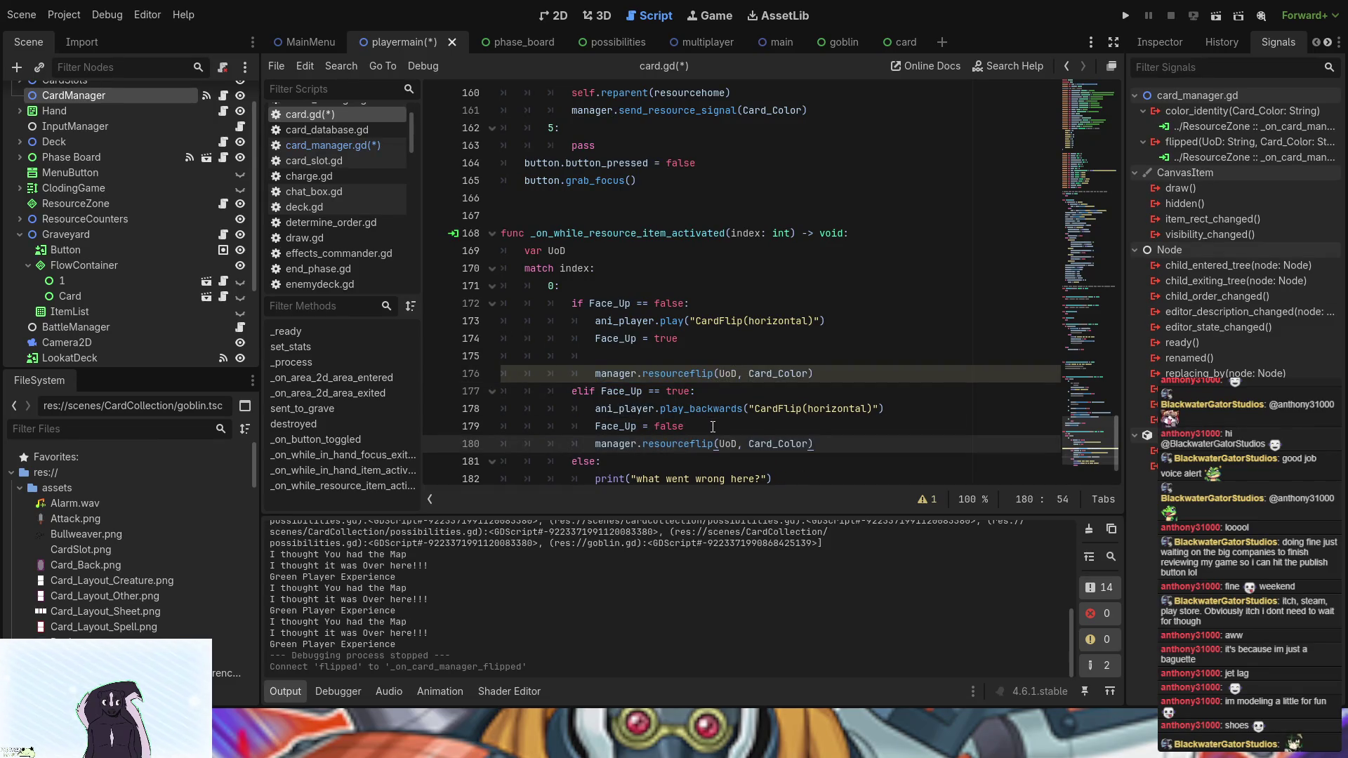
{"action": "scroll", "coordinate": [712, 426], "scroll_direction": "down", "scroll_amount": 1}
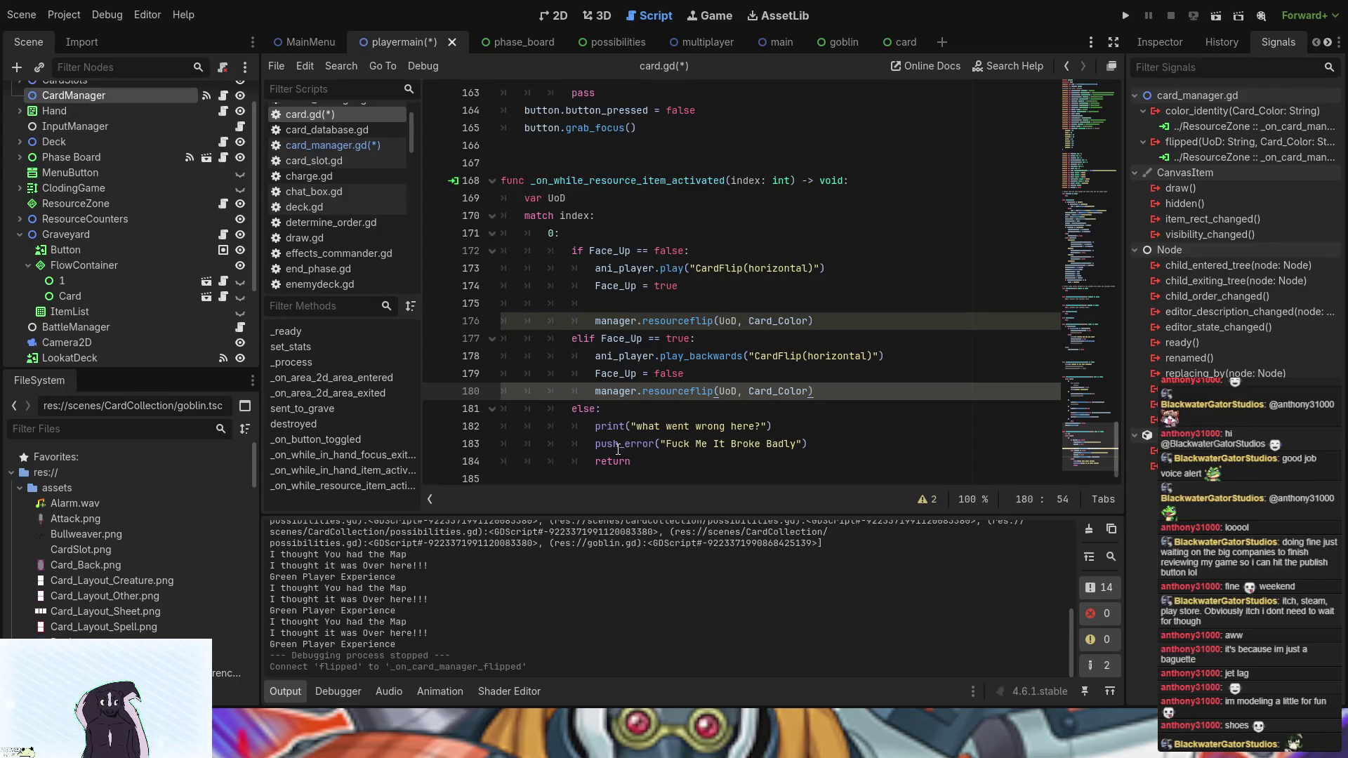
{"action": "left_click", "coordinate": [607, 297]}
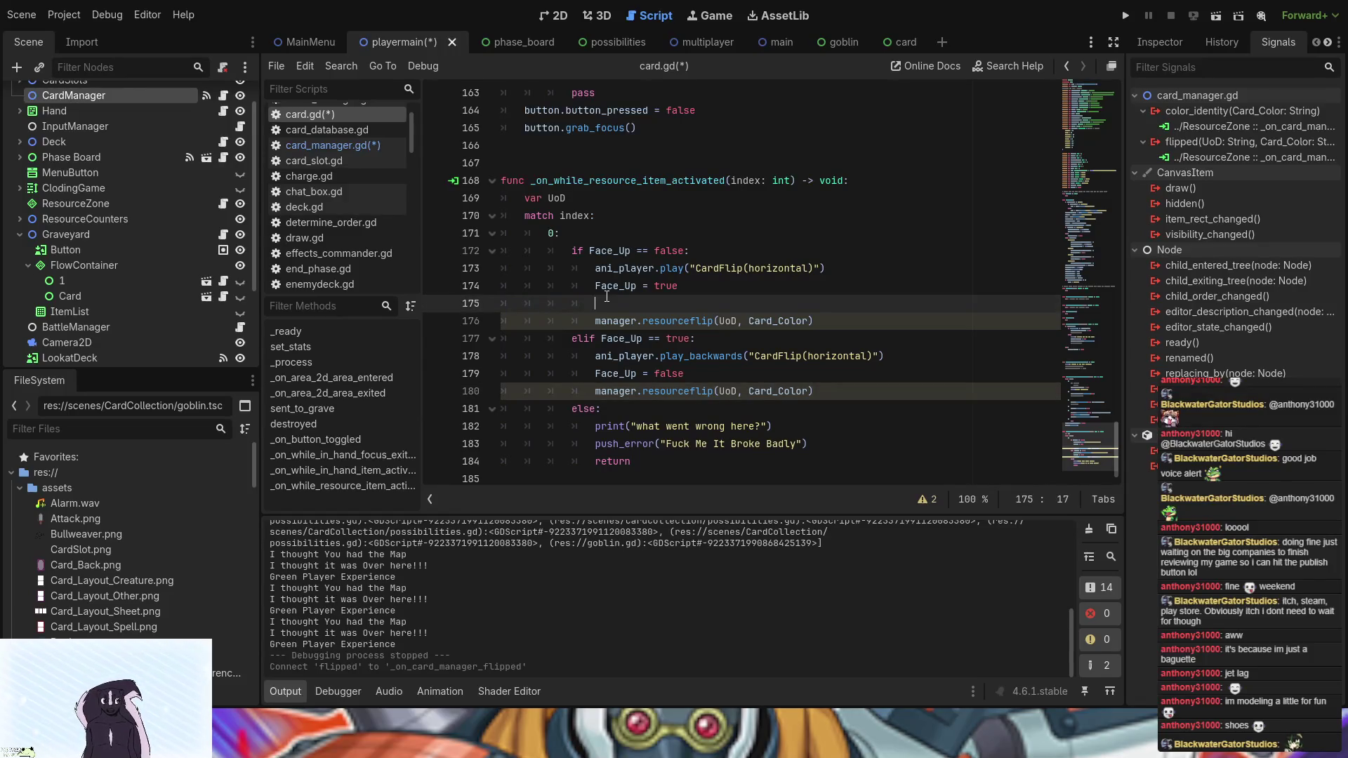
- Type Uod = " before the first resourceflip call, then open the ResourceZone script
{"action": "type", "text": "Uo"}
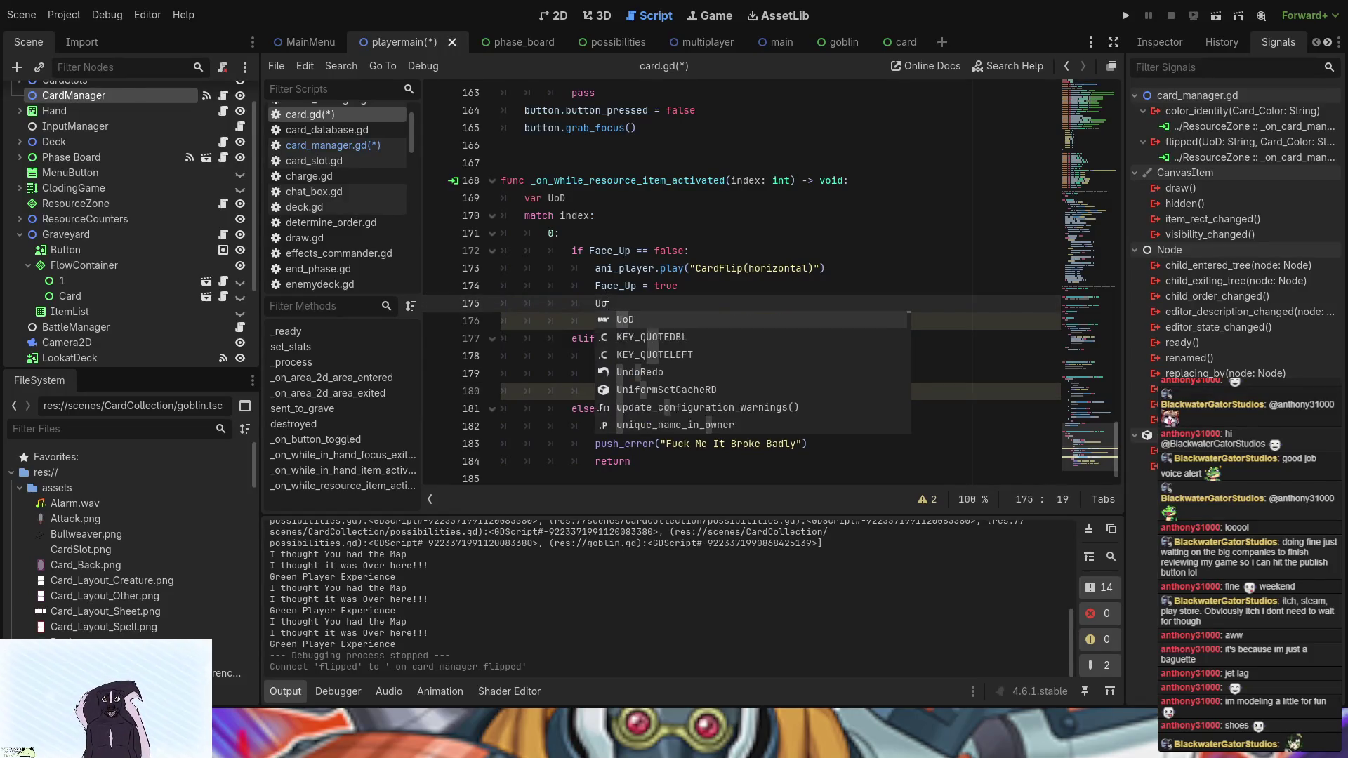
{"action": "type", "text": "d ="}
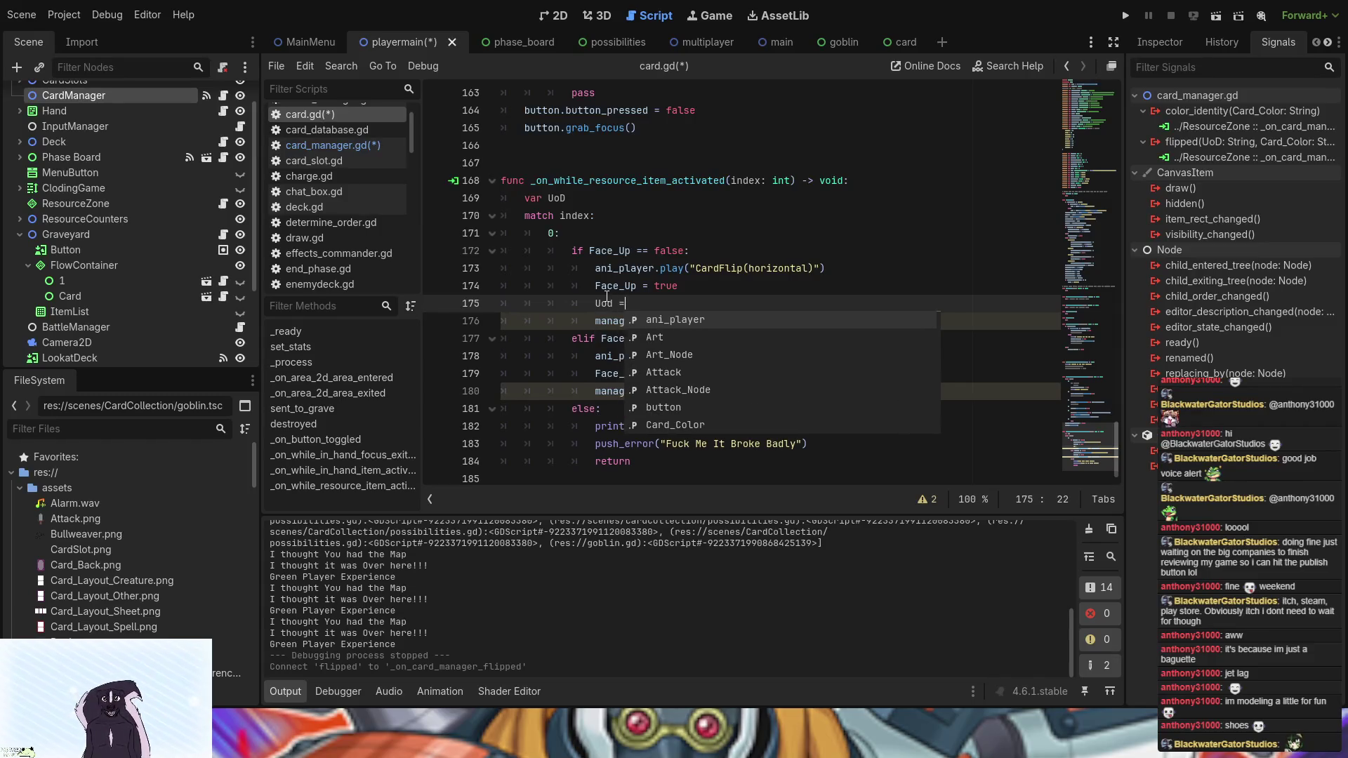
{"action": "type", "text": " h"}
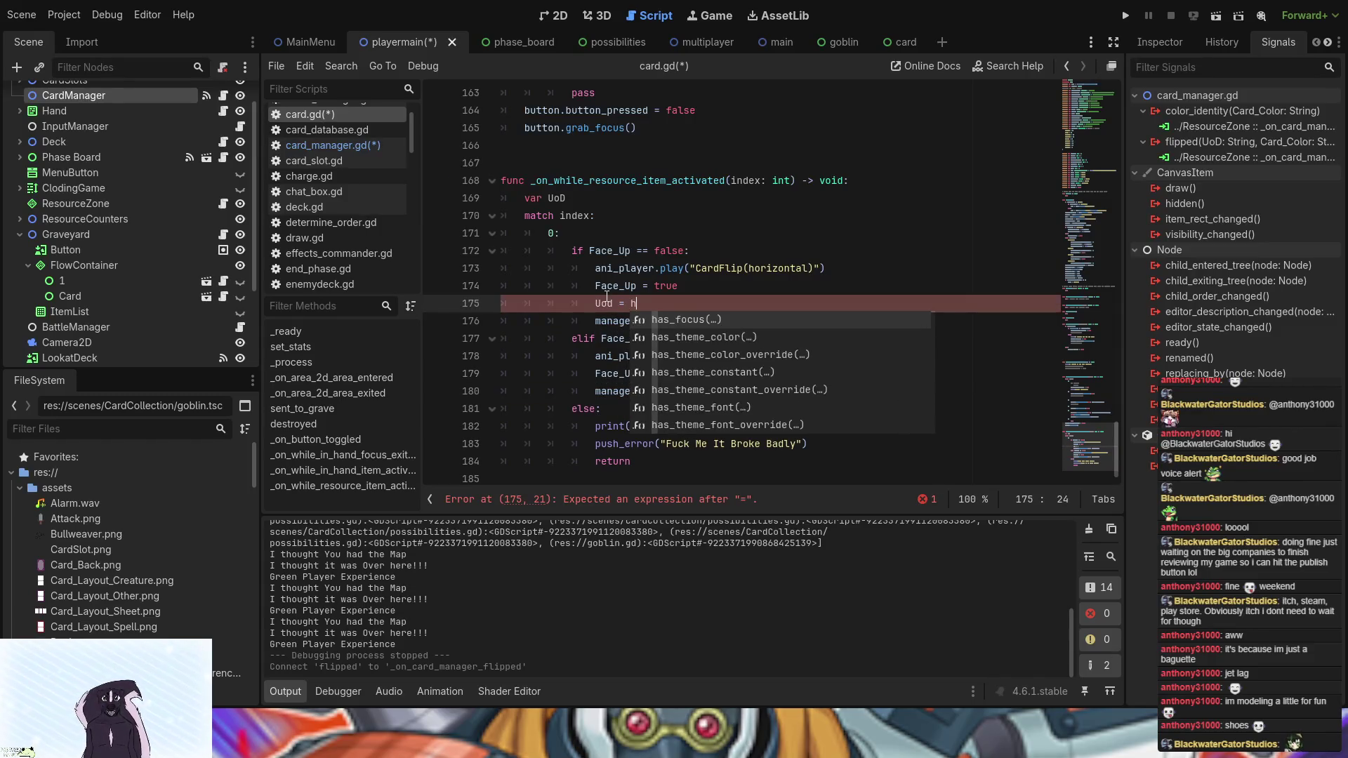
{"action": "key", "text": "BackSpace"}
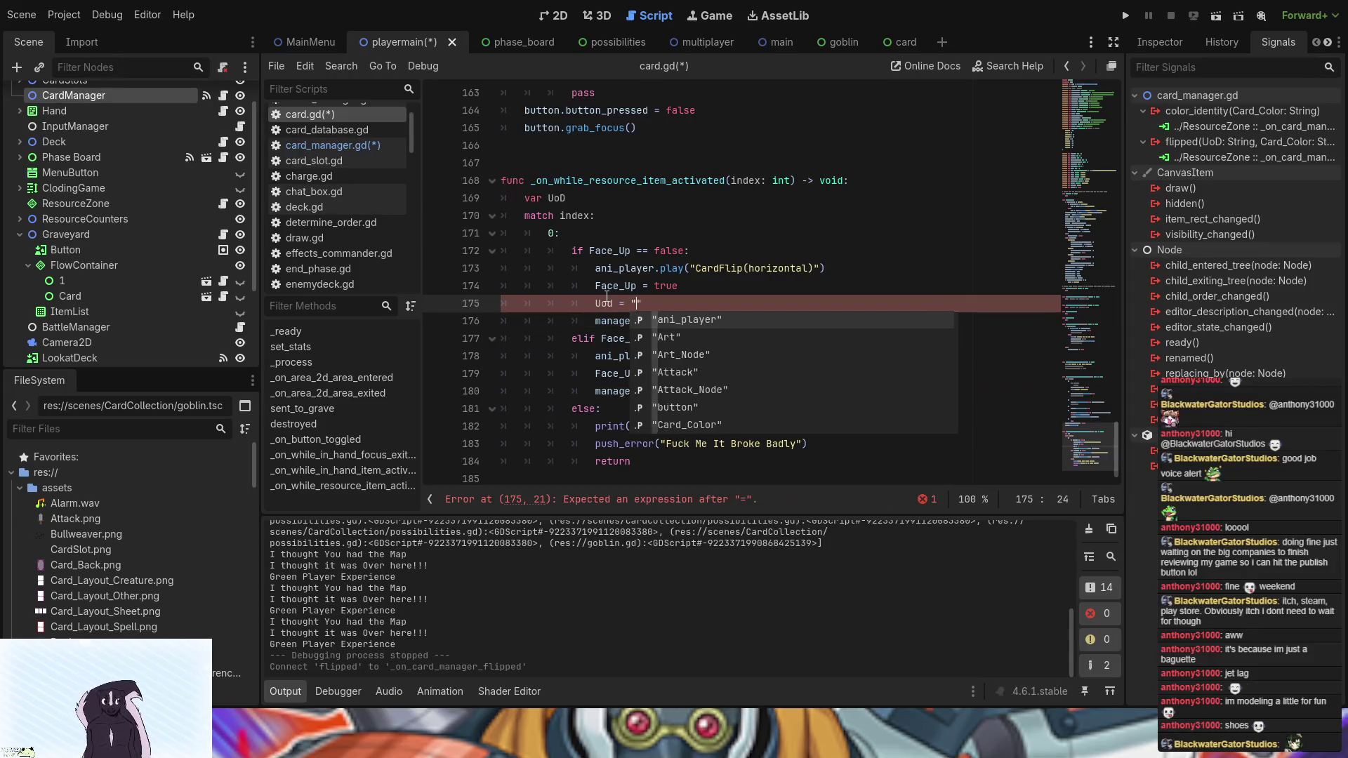
{"action": "type", "text": "\""}
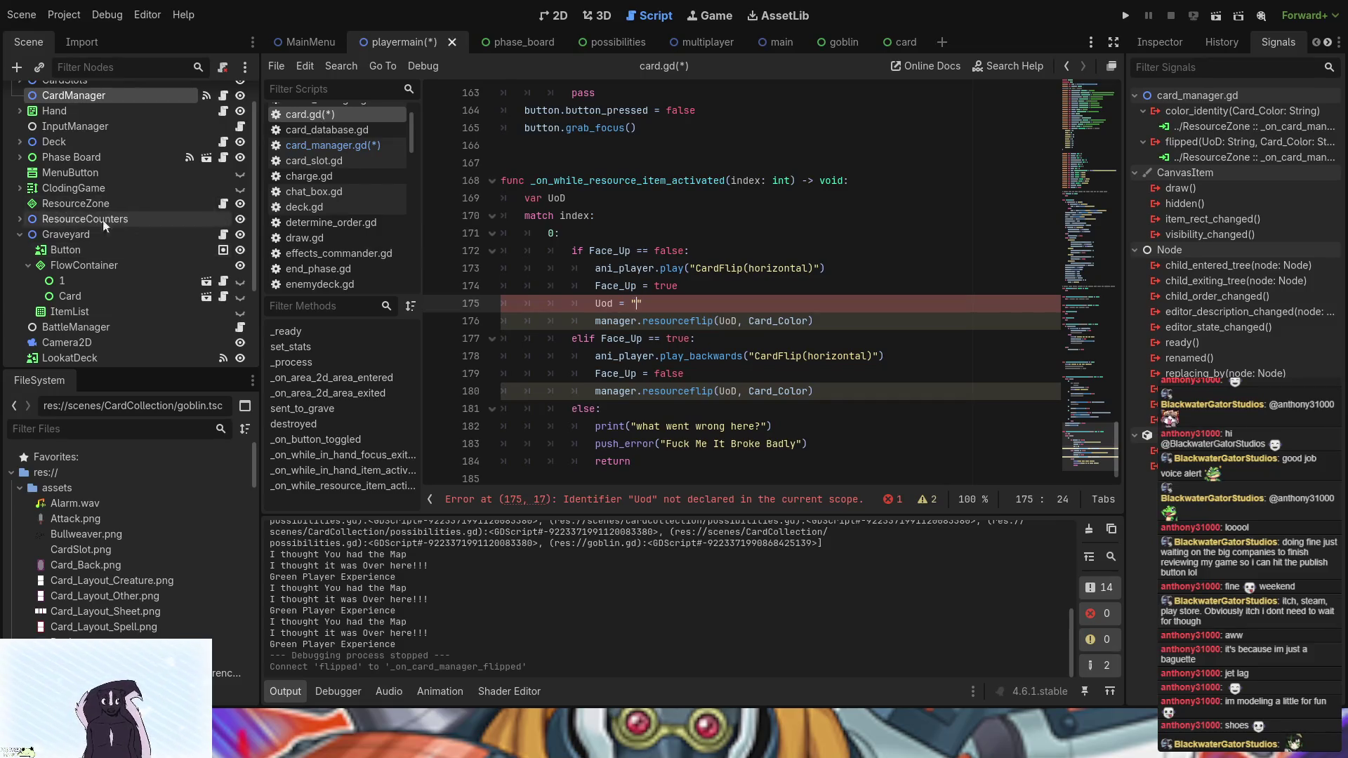
{"action": "left_click", "coordinate": [225, 203]}
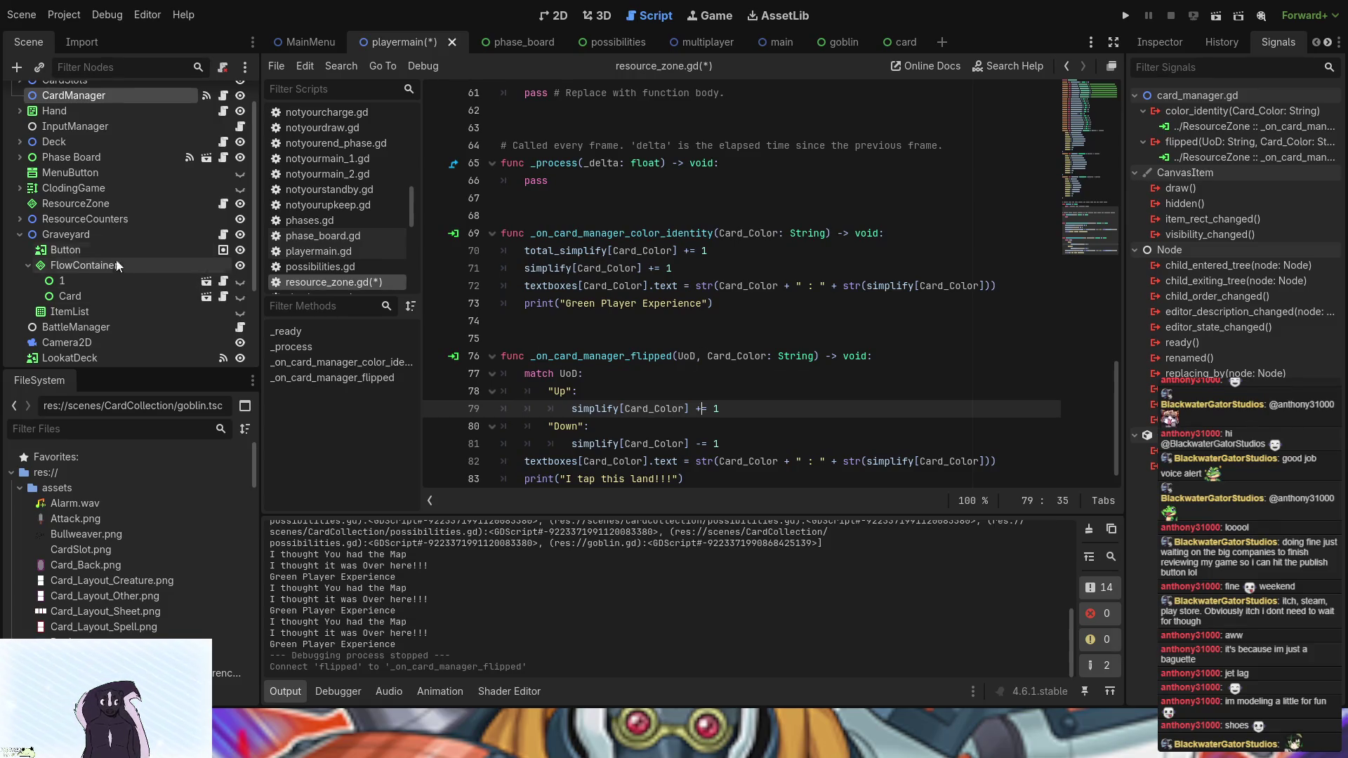
- Review the flipped.emit line in card_manager.gd, then open card.gd from the card scene
{"action": "left_click", "coordinate": [221, 97]}
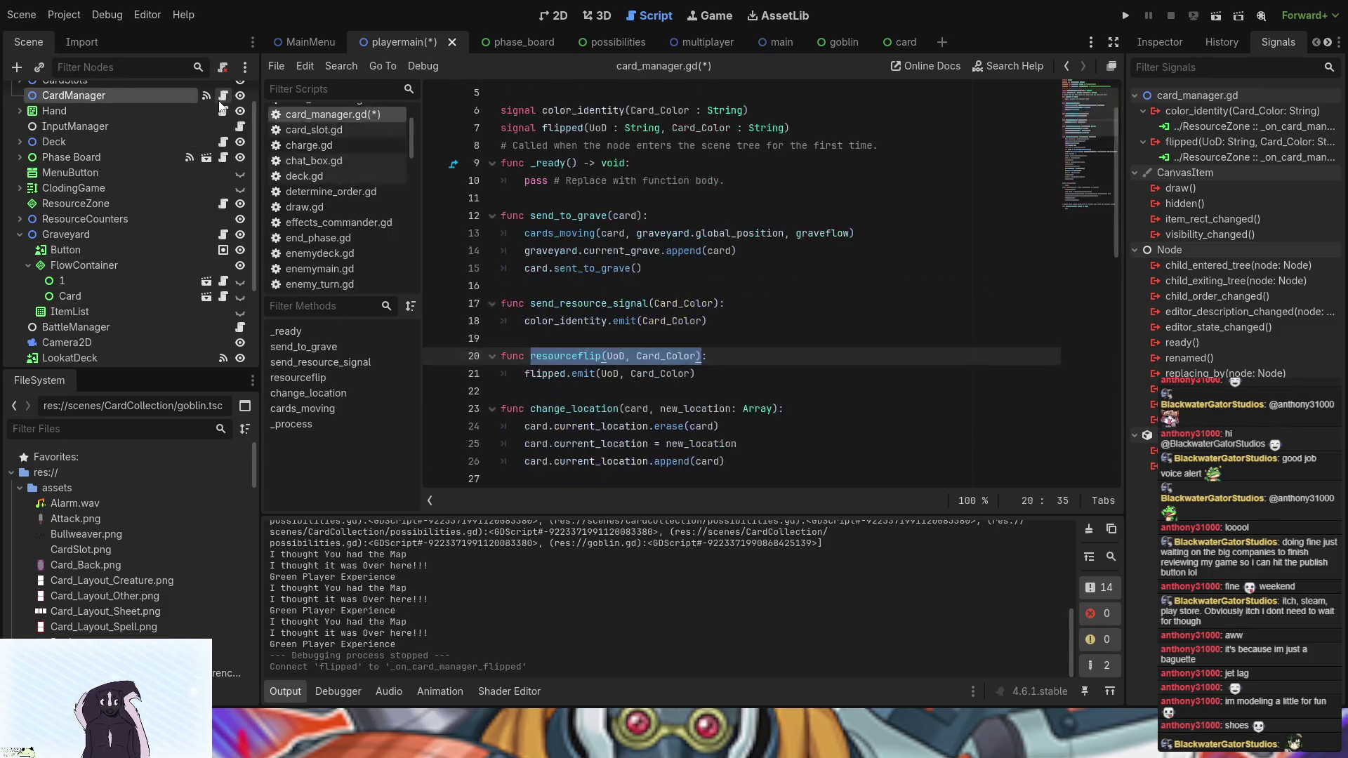
{"action": "left_click", "coordinate": [727, 368]}
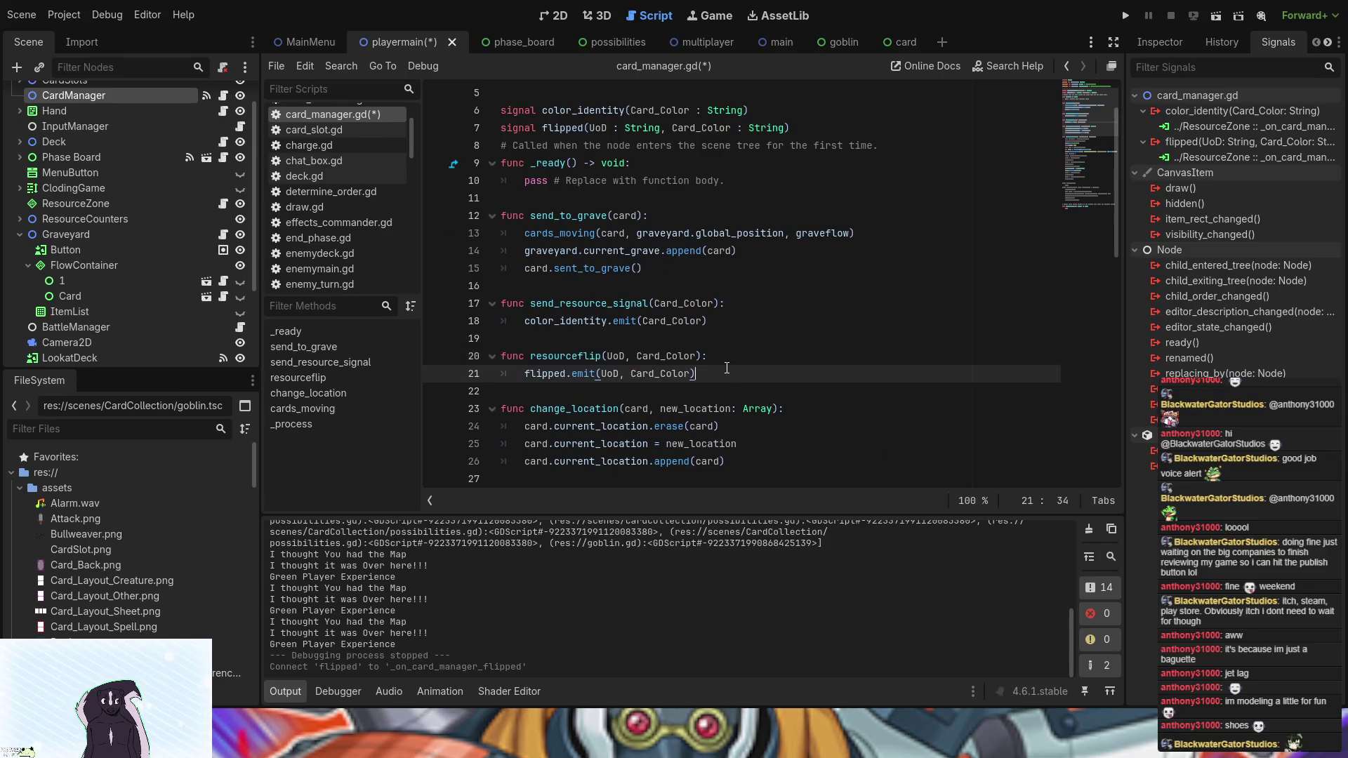
{"action": "left_click", "coordinate": [891, 47]}
{"action": "left_click", "coordinate": [228, 97]}
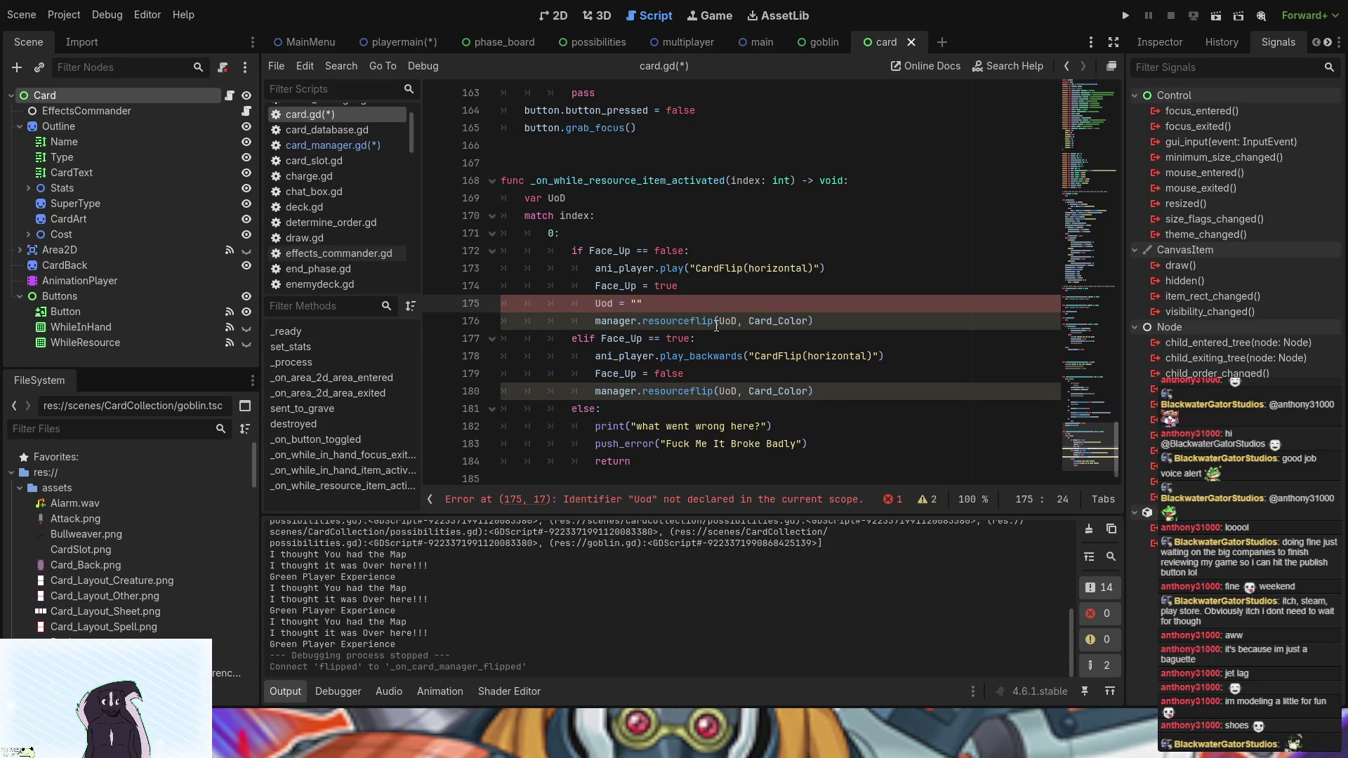
- Assign "Up" on line 175 and correct the Uod typo to UoD
{"action": "type", "text": "Up"}
{"action": "left_click_drag", "start_coordinate": [675, 299], "coordinate": [708, 293]}
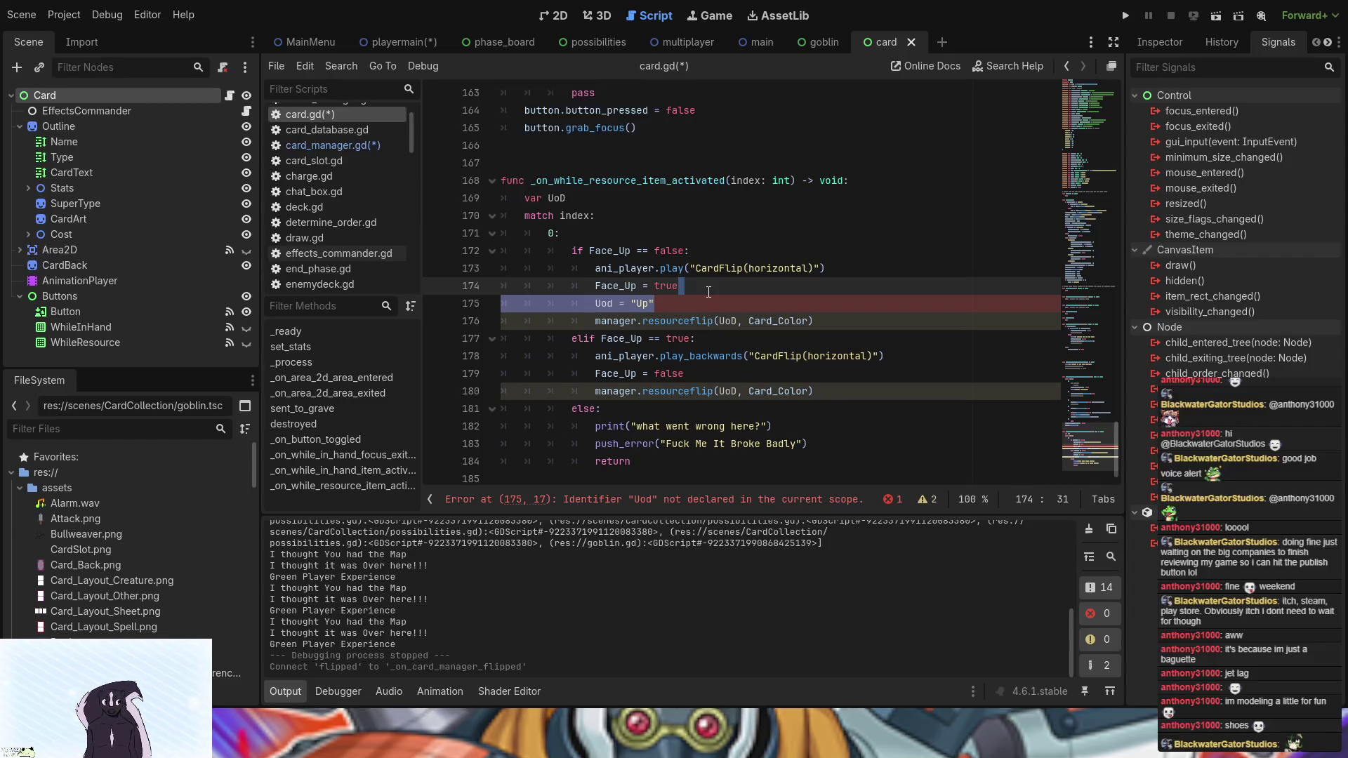
{"action": "left_click", "coordinate": [615, 305]}
{"action": "key", "text": "BackSpace"}
{"action": "type", "text": "D"}
- Copy the UoD line into the face-down branch as UoD = "Down", then run the game
{"action": "left_click_drag", "start_coordinate": [675, 303], "coordinate": [704, 291]}
{"action": "key", "text": "ctrl+c"}
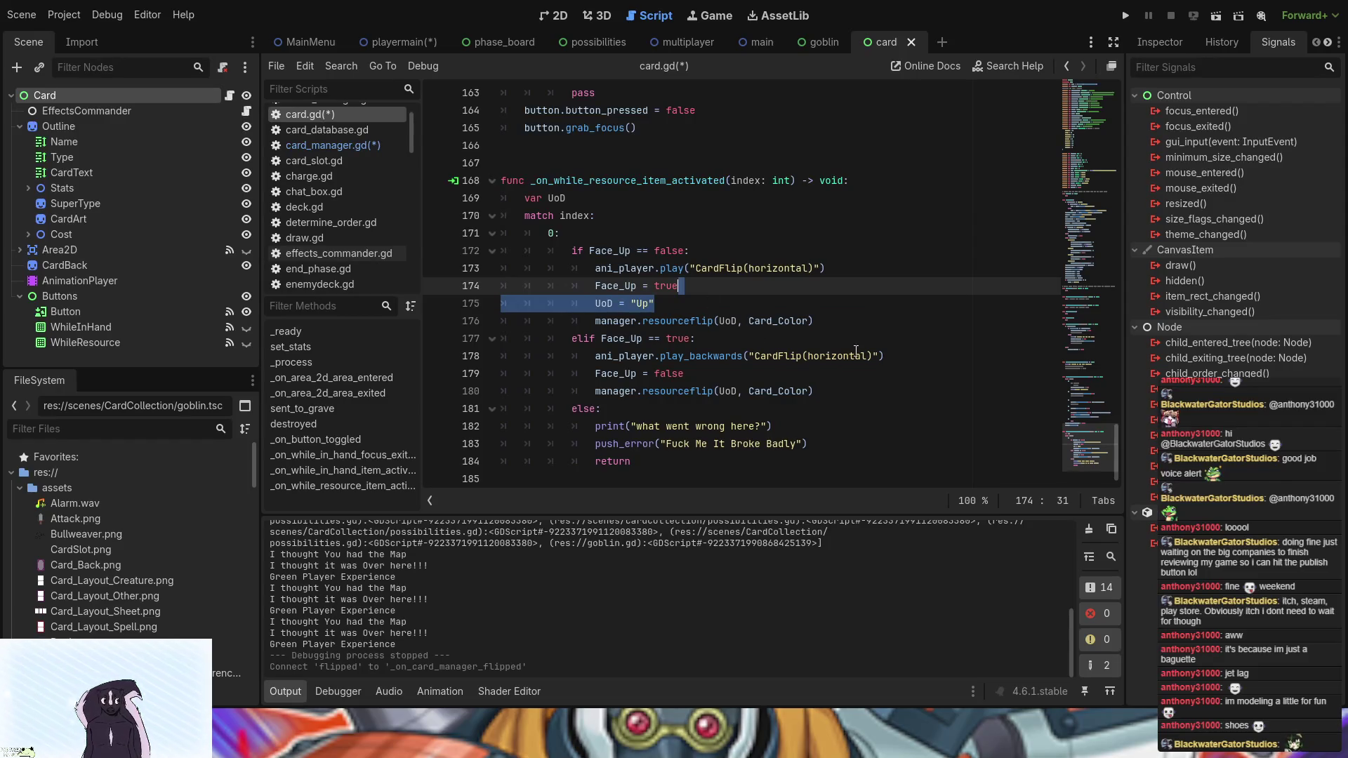
{"action": "left_click", "coordinate": [837, 374]}
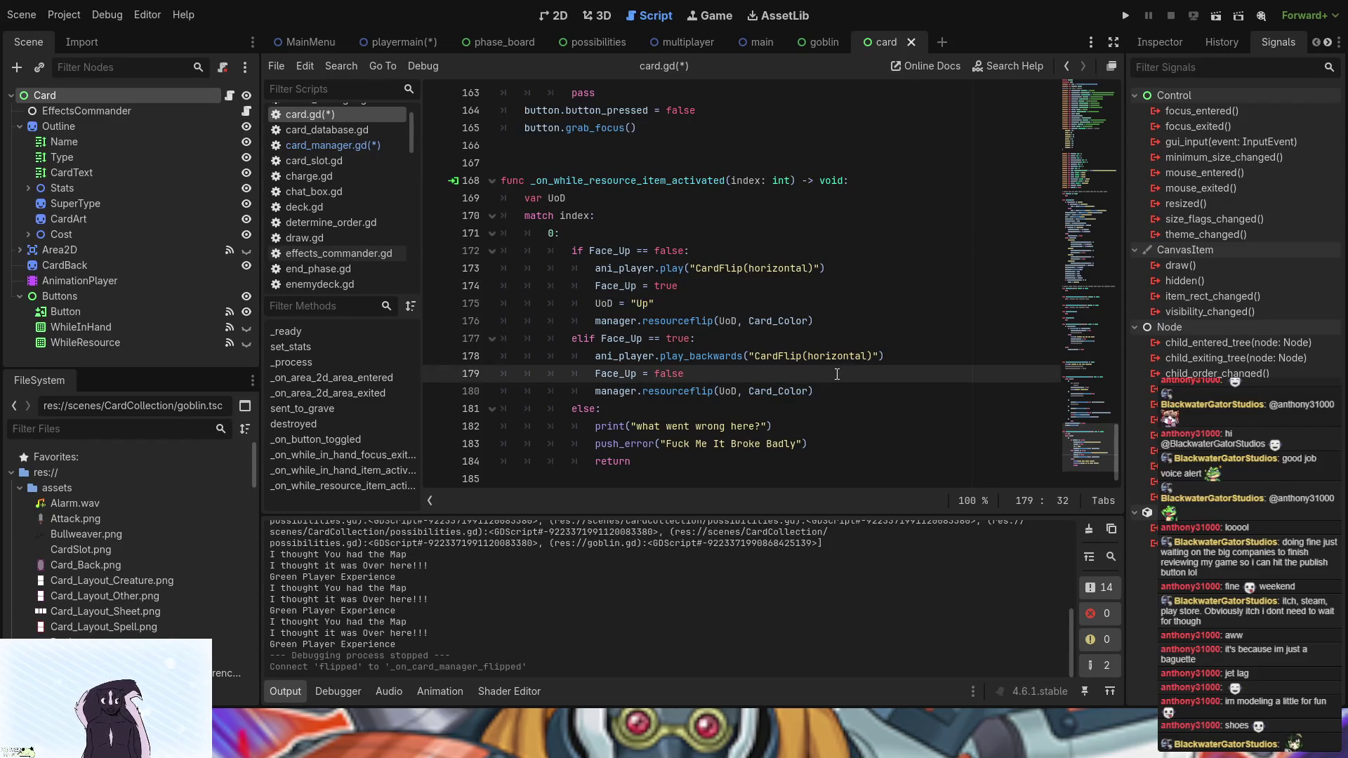
{"action": "key", "text": "Return"}
{"action": "key", "text": "ctrl+v"}
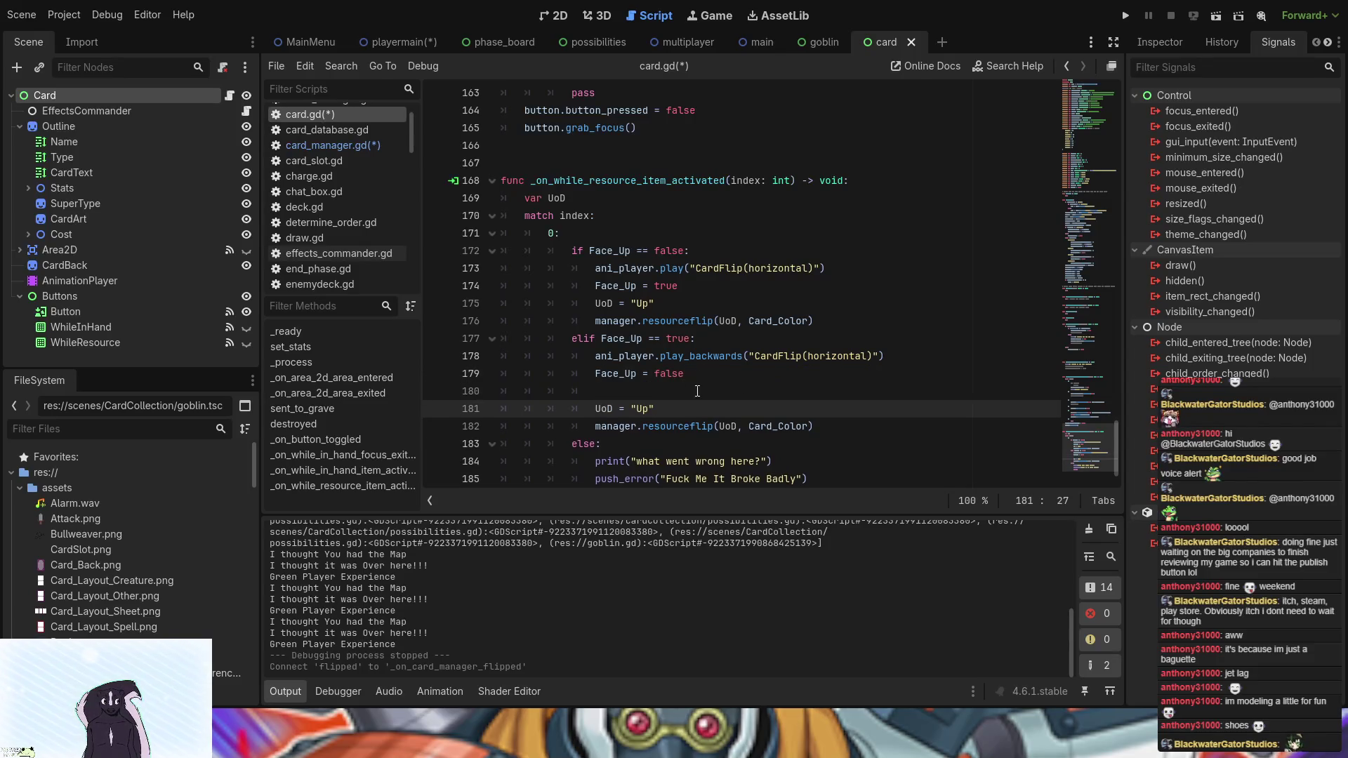
{"action": "left_click", "coordinate": [697, 389]}
{"action": "key", "text": "BackSpace"}
{"action": "key", "text": "BackSpace"}
{"action": "key", "text": "BackSpace"}
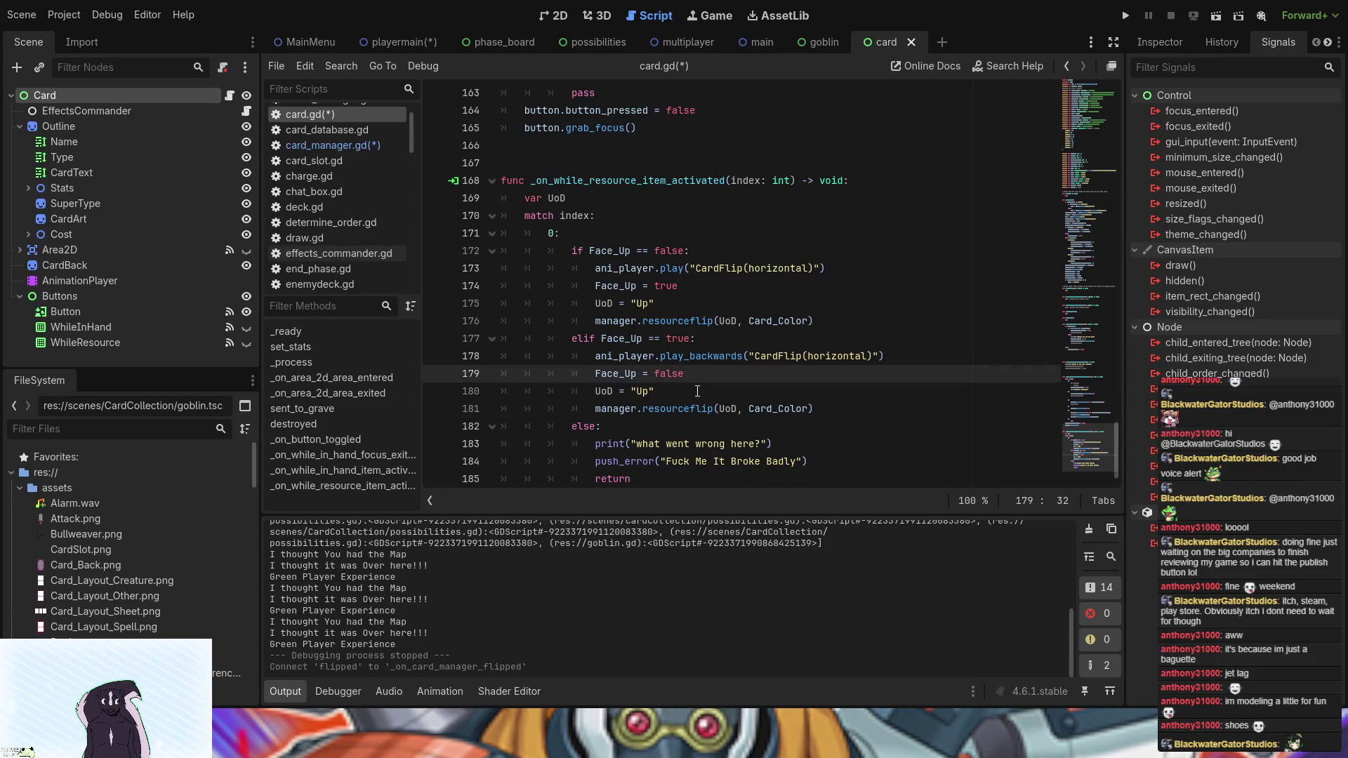
{"action": "double_click", "coordinate": [641, 391]}
{"action": "type", "text": "Down"}
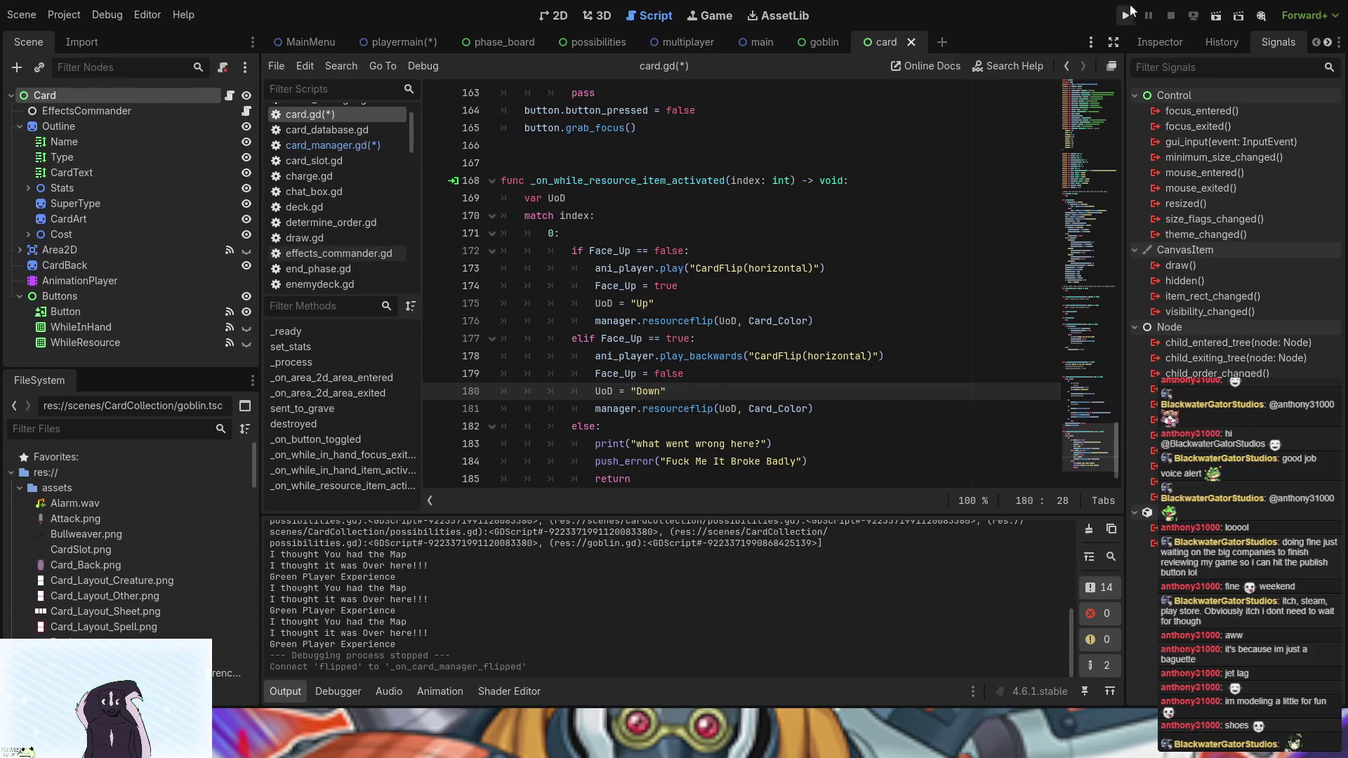
{"action": "left_click", "coordinate": [1127, 19]}
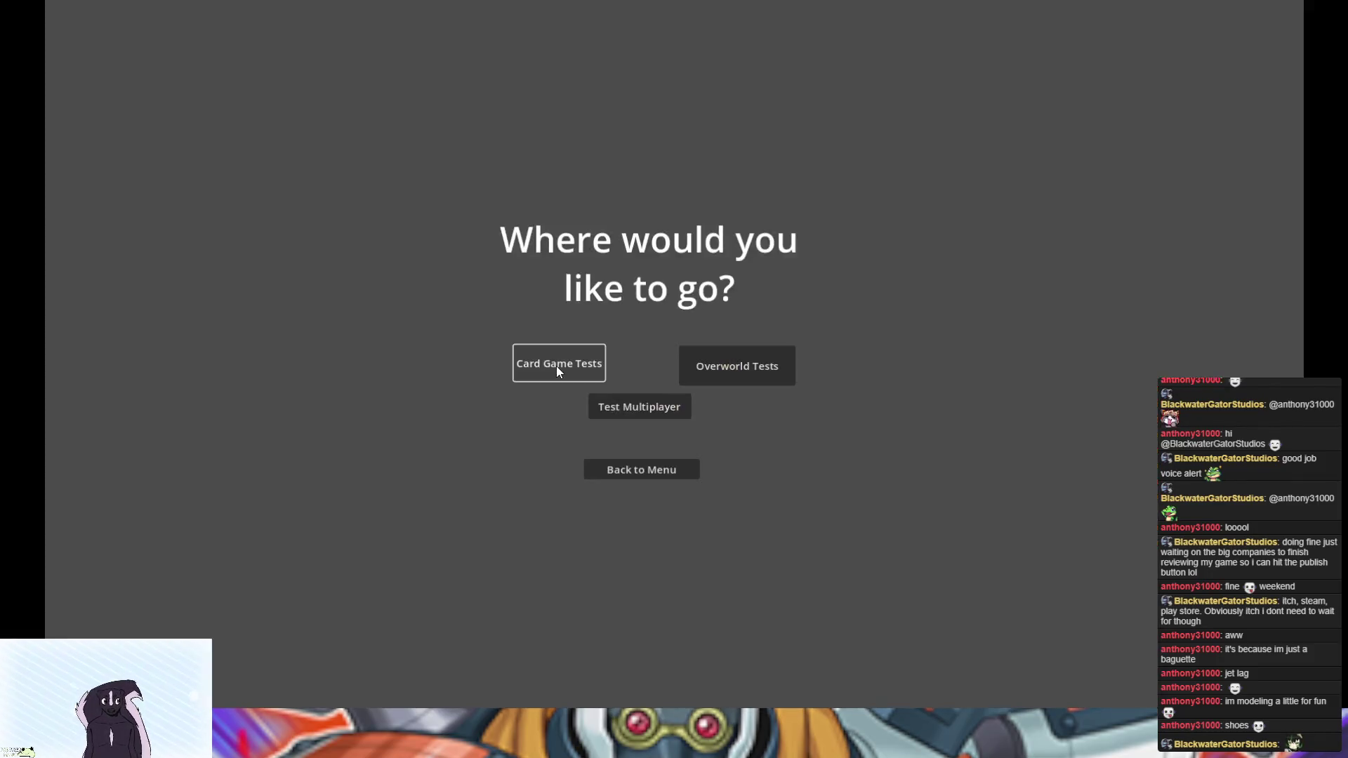
- Open Card Game Dev, play Karemin onto the field, and flip it repeatedly to test toggling
{"action": "left_click", "coordinate": [556, 365]}
{"action": "left_click", "coordinate": [411, 619]}
{"action": "left_click", "coordinate": [194, 631]}
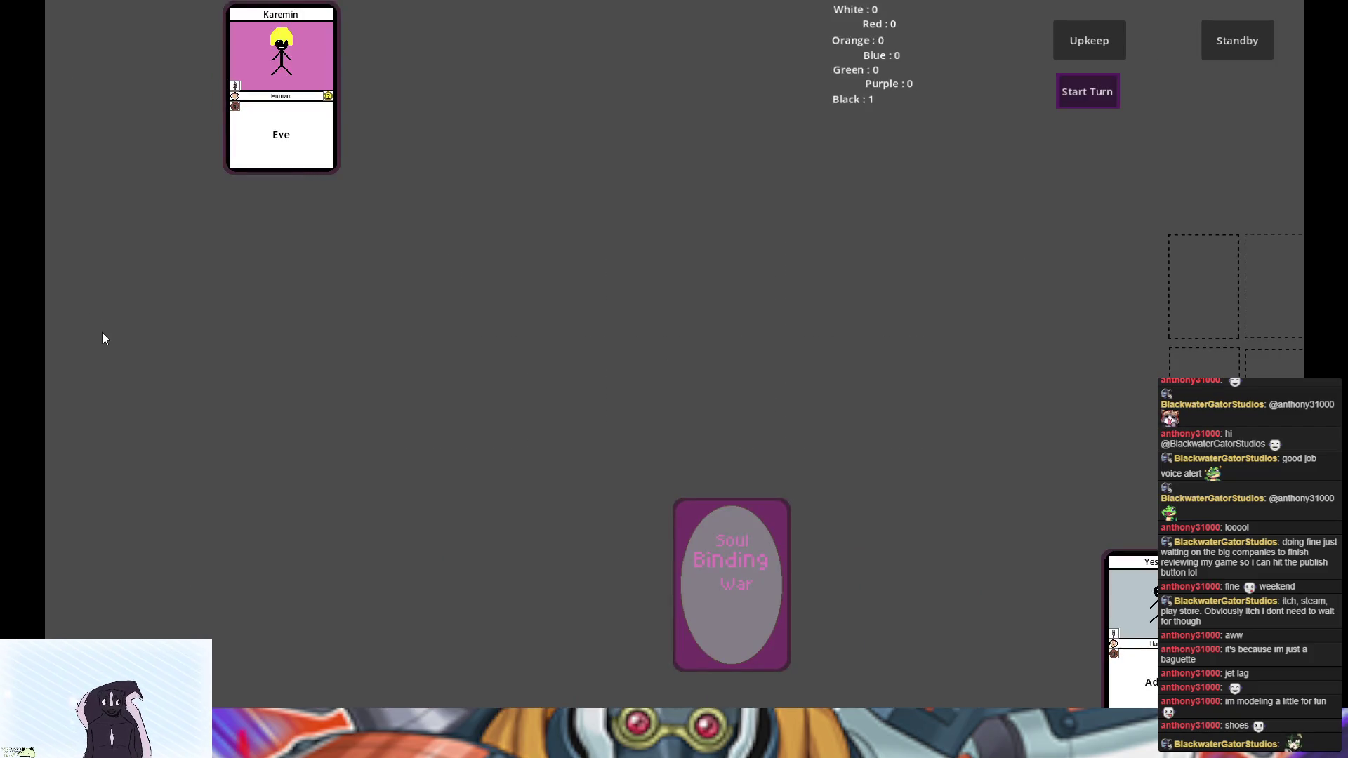
{"action": "left_click", "coordinate": [259, 44]}
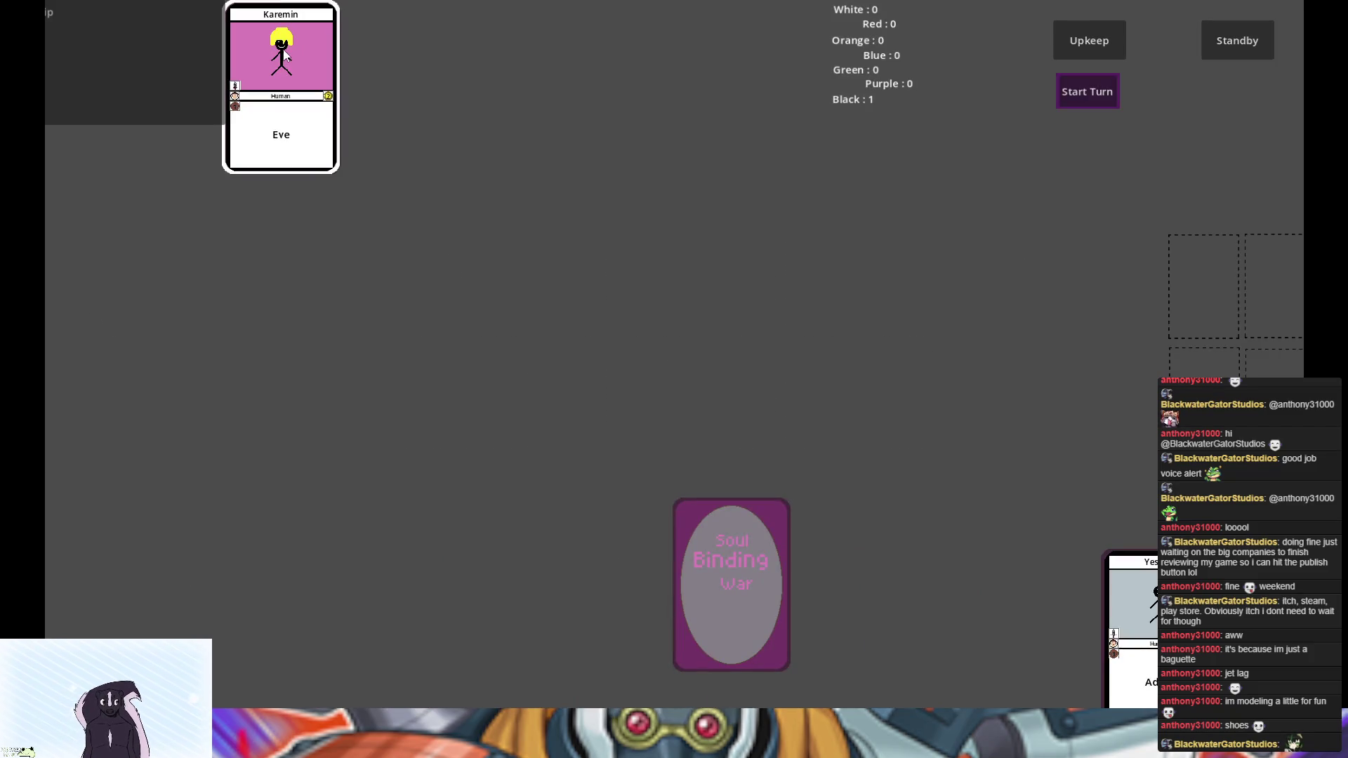
{"action": "left_click", "coordinate": [59, 16]}
{"action": "left_click", "coordinate": [59, 15]}
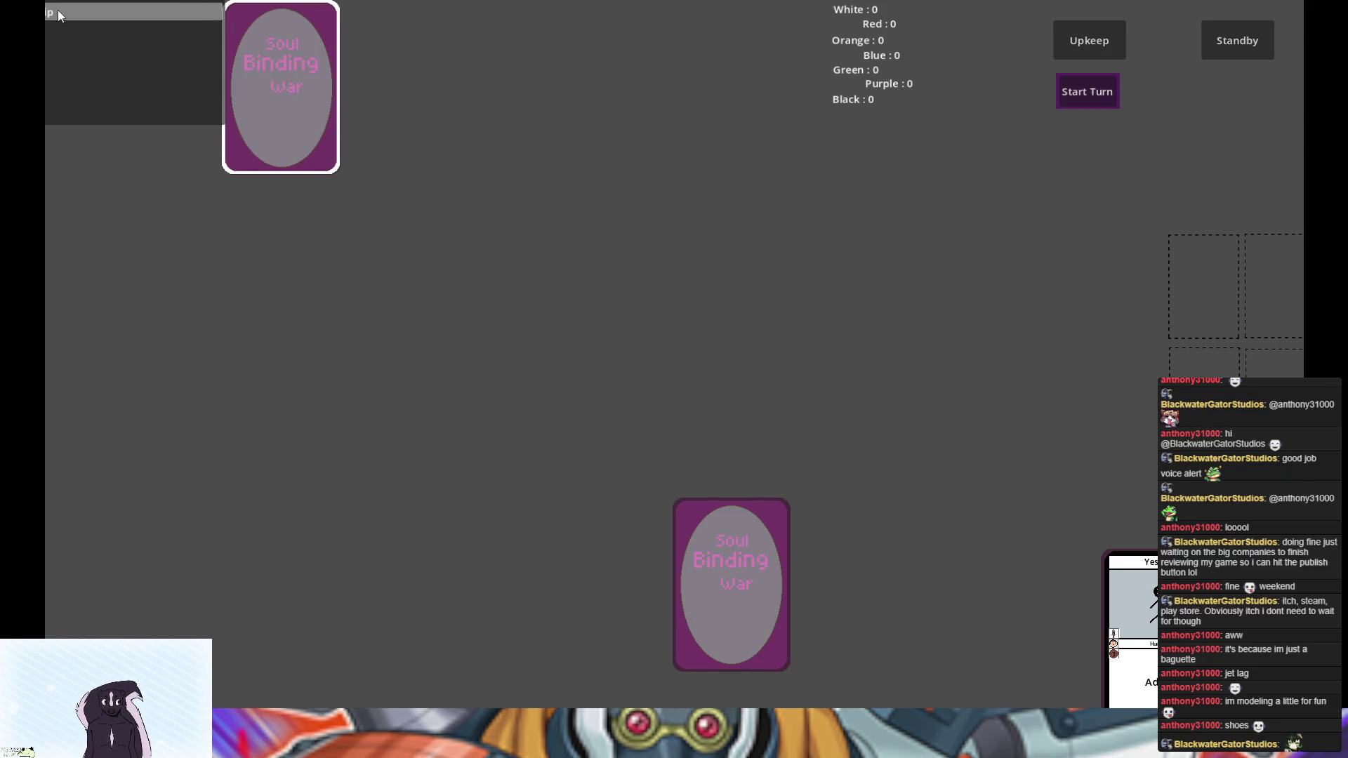
{"action": "left_click", "coordinate": [59, 16]}
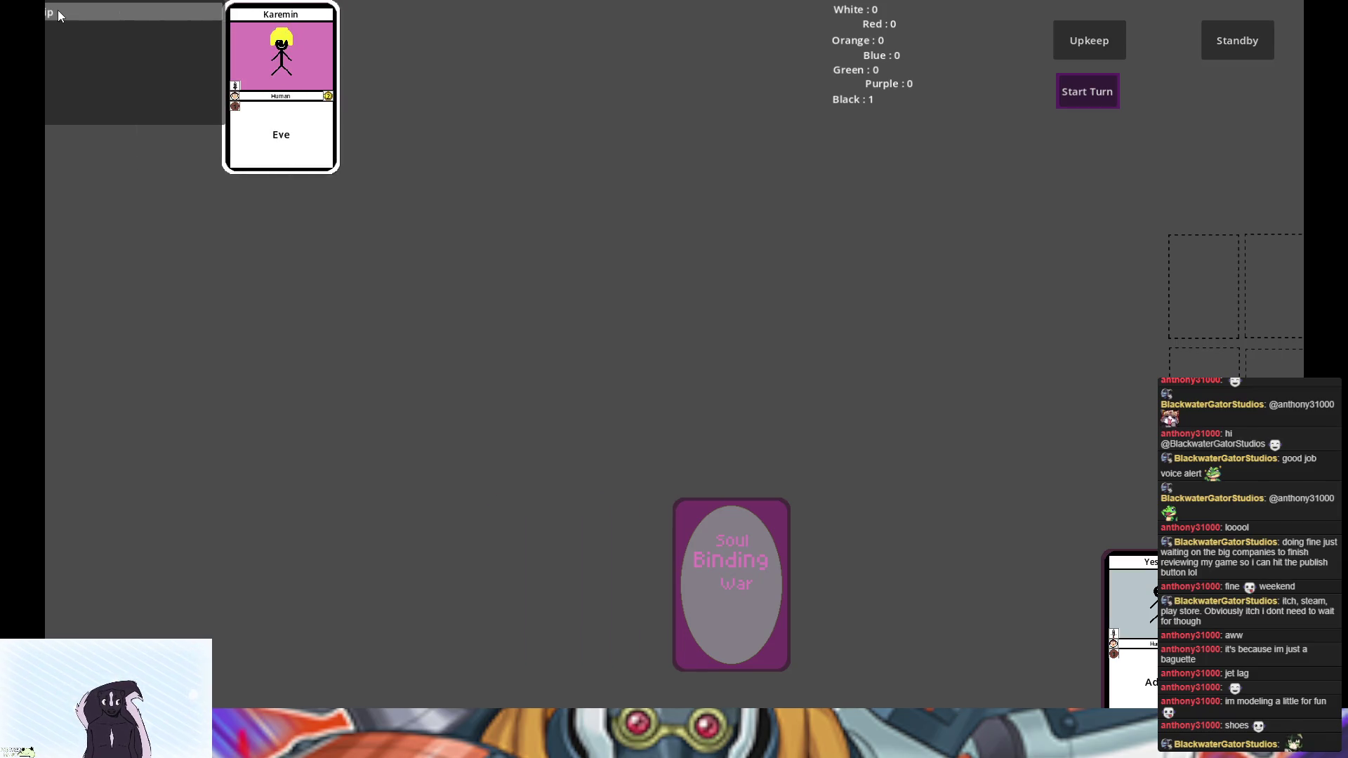
{"action": "left_click", "coordinate": [59, 16]}
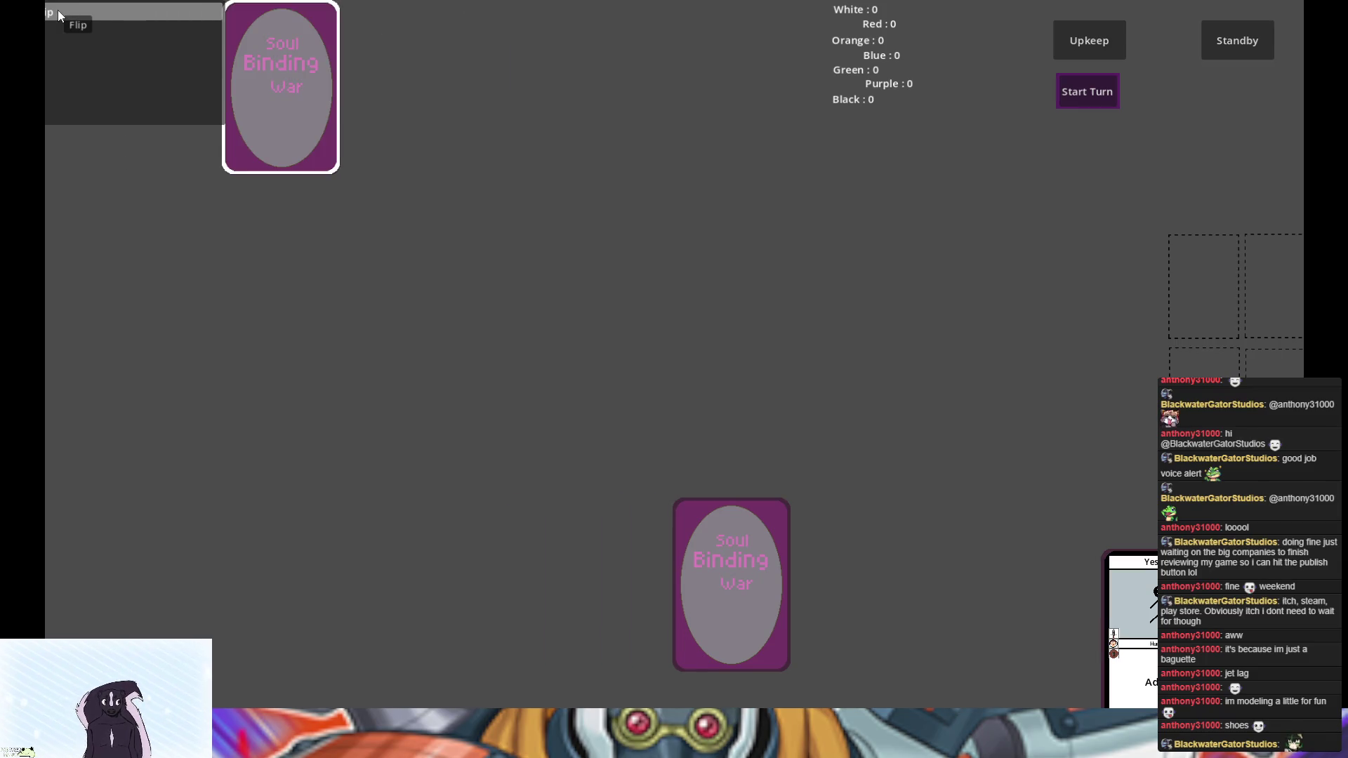
{"action": "left_click", "coordinate": [59, 16]}
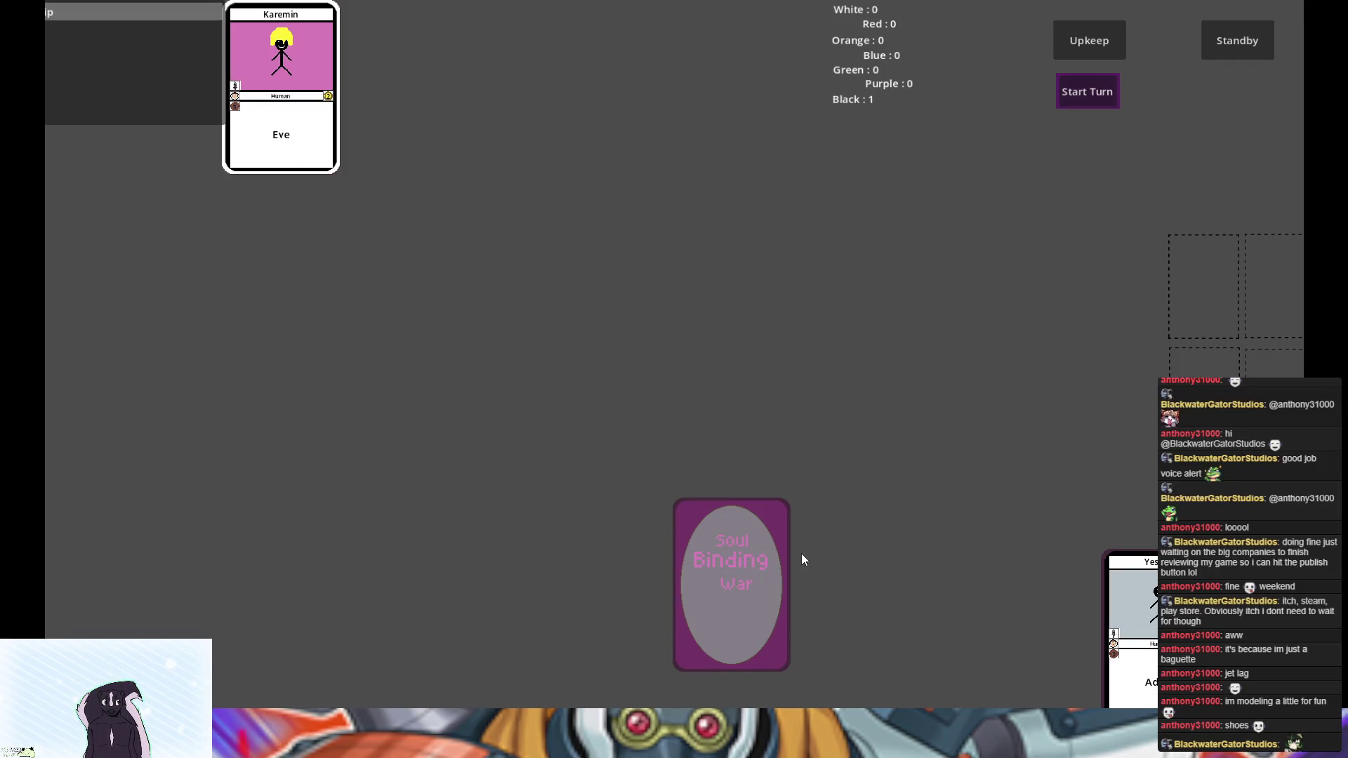
- Return to the field, charge the Adam card for black resource, and close the game
{"action": "right_click", "coordinate": [748, 550]}
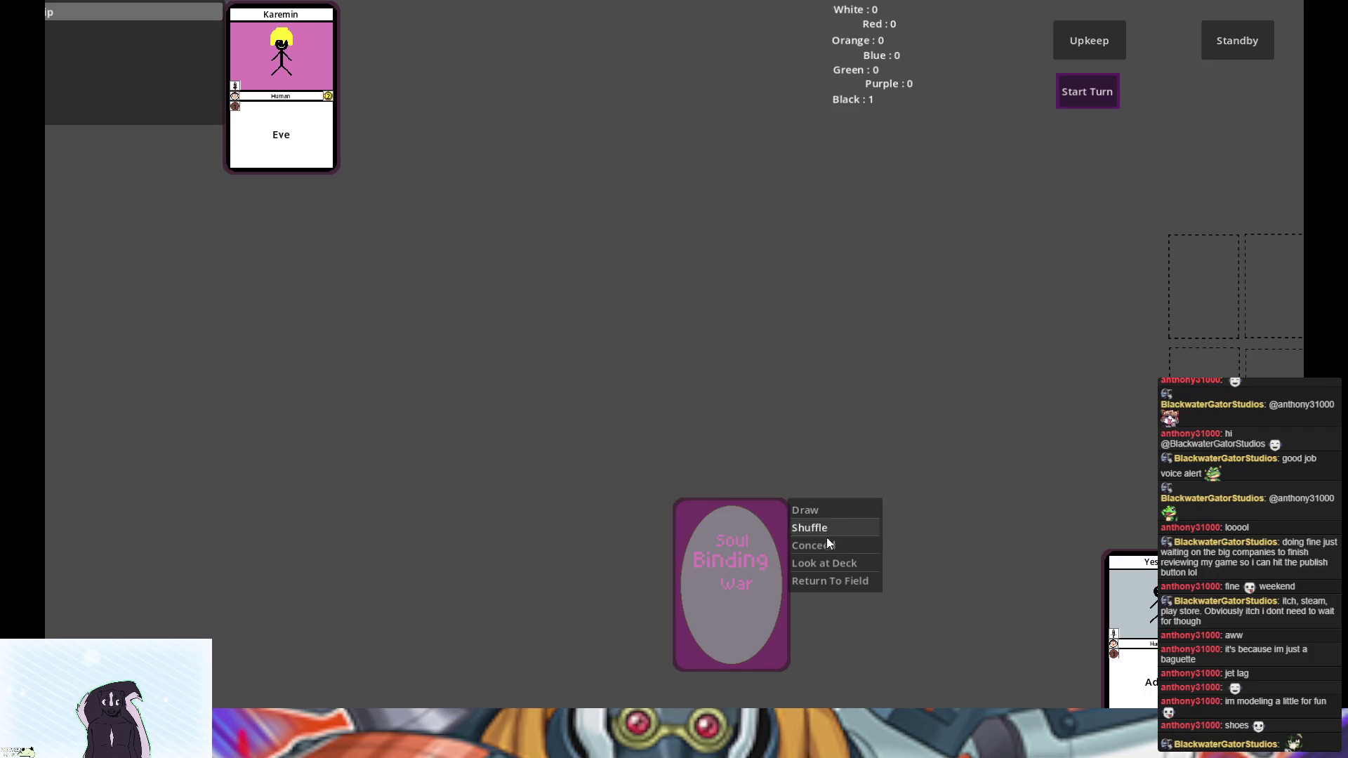
{"action": "left_click", "coordinate": [832, 581]}
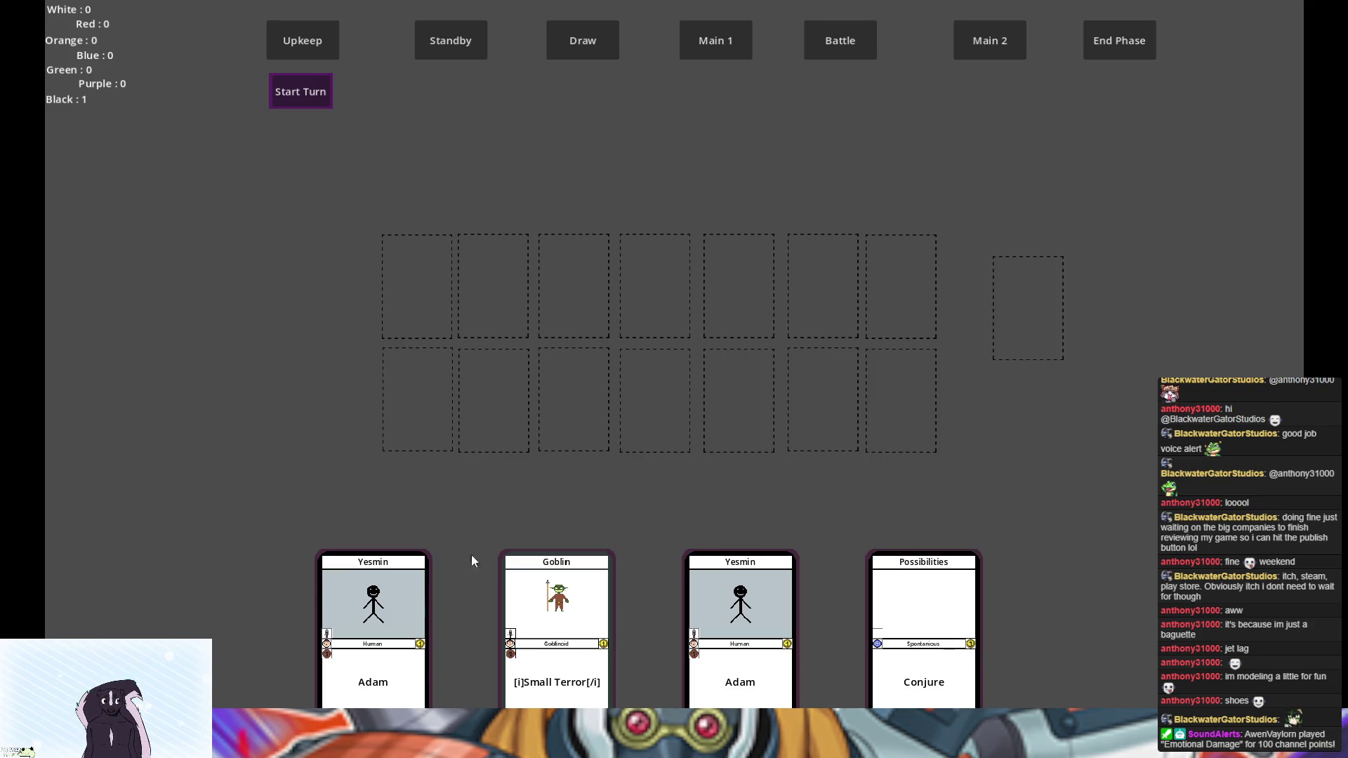
{"action": "right_click", "coordinate": [382, 648]}
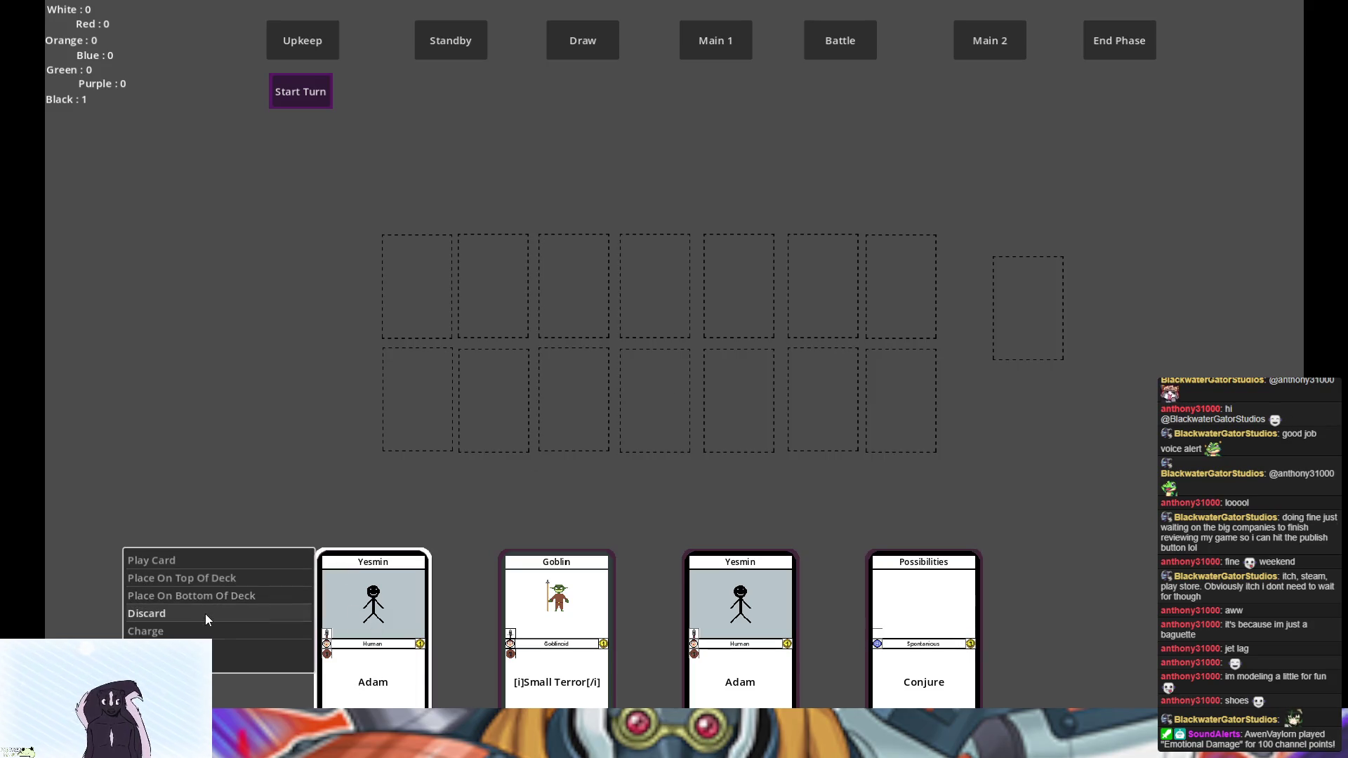
{"action": "left_click", "coordinate": [184, 625]}
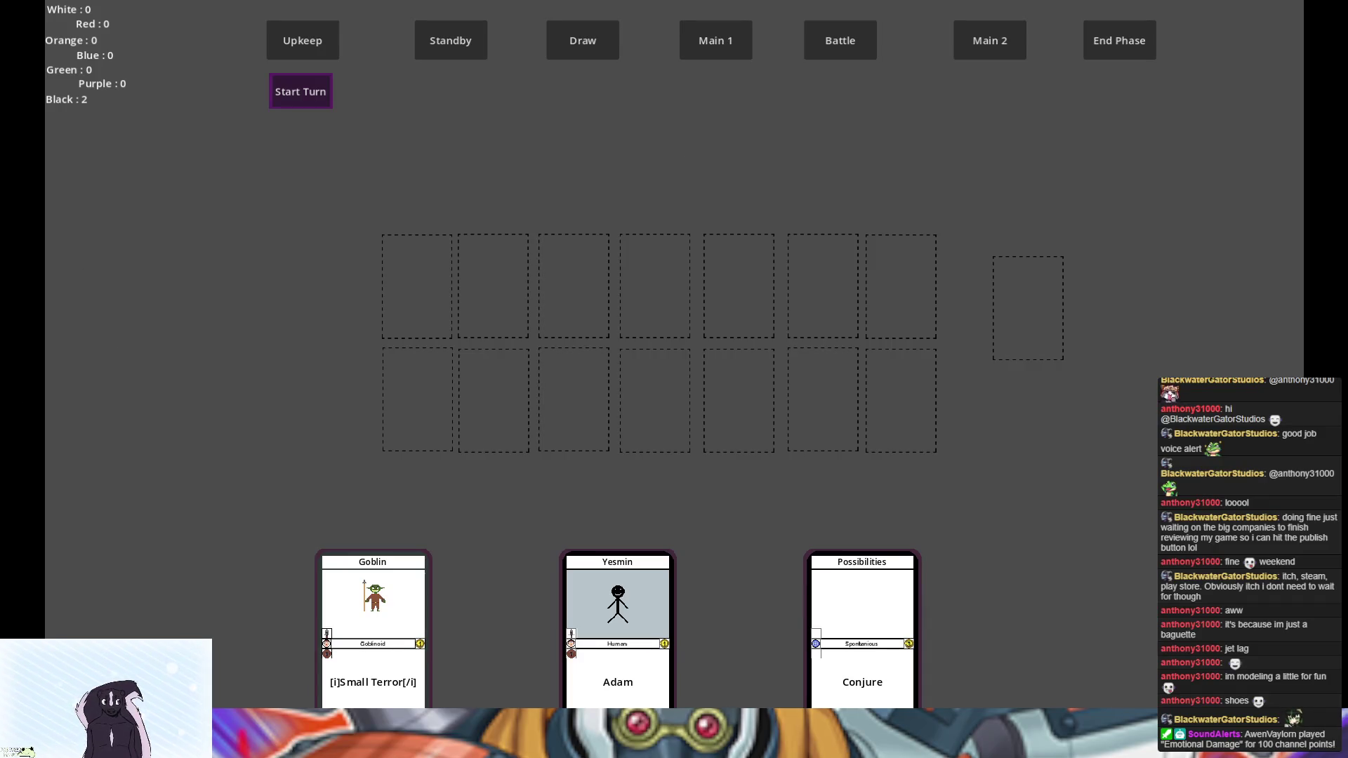
{"action": "key", "text": "F8"}
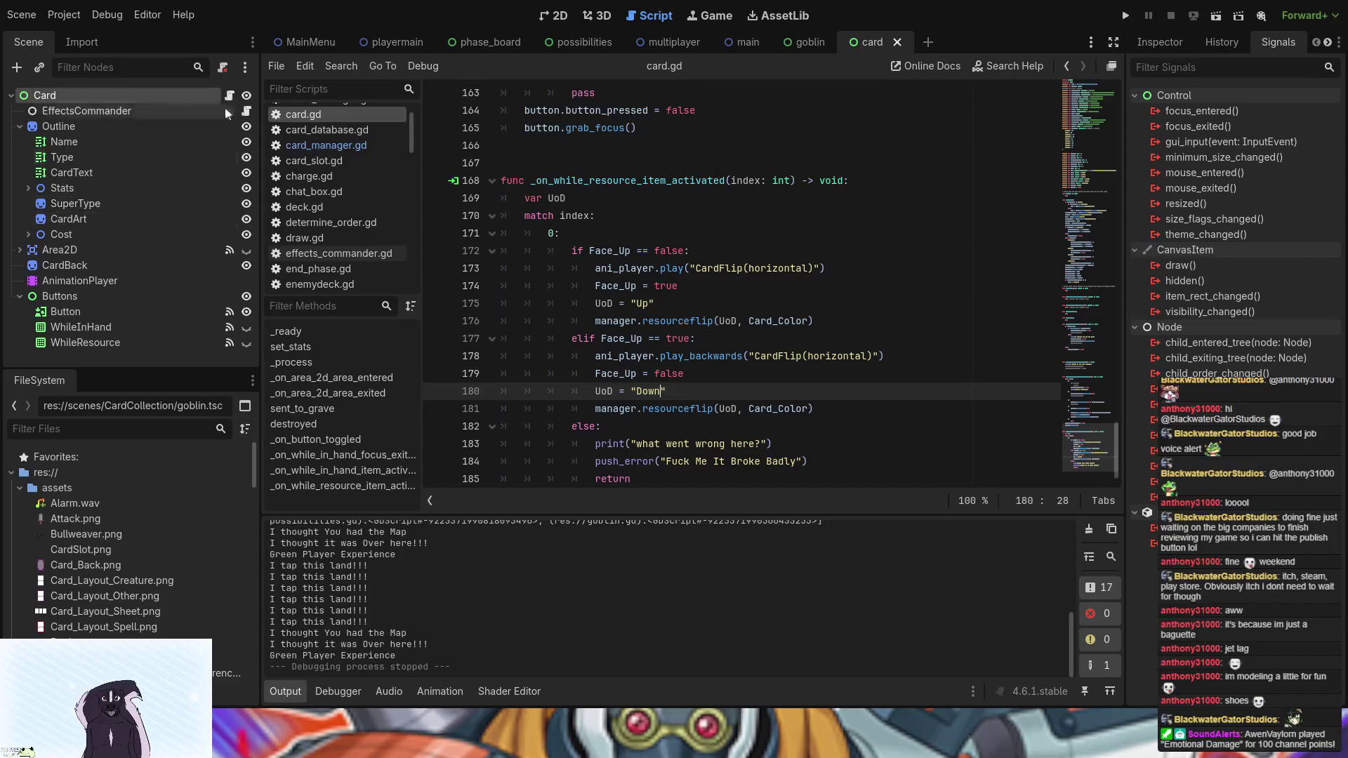
- Open deck.gd from the playermain scene and scroll to the deck-options handler
{"action": "left_click", "coordinate": [397, 42]}
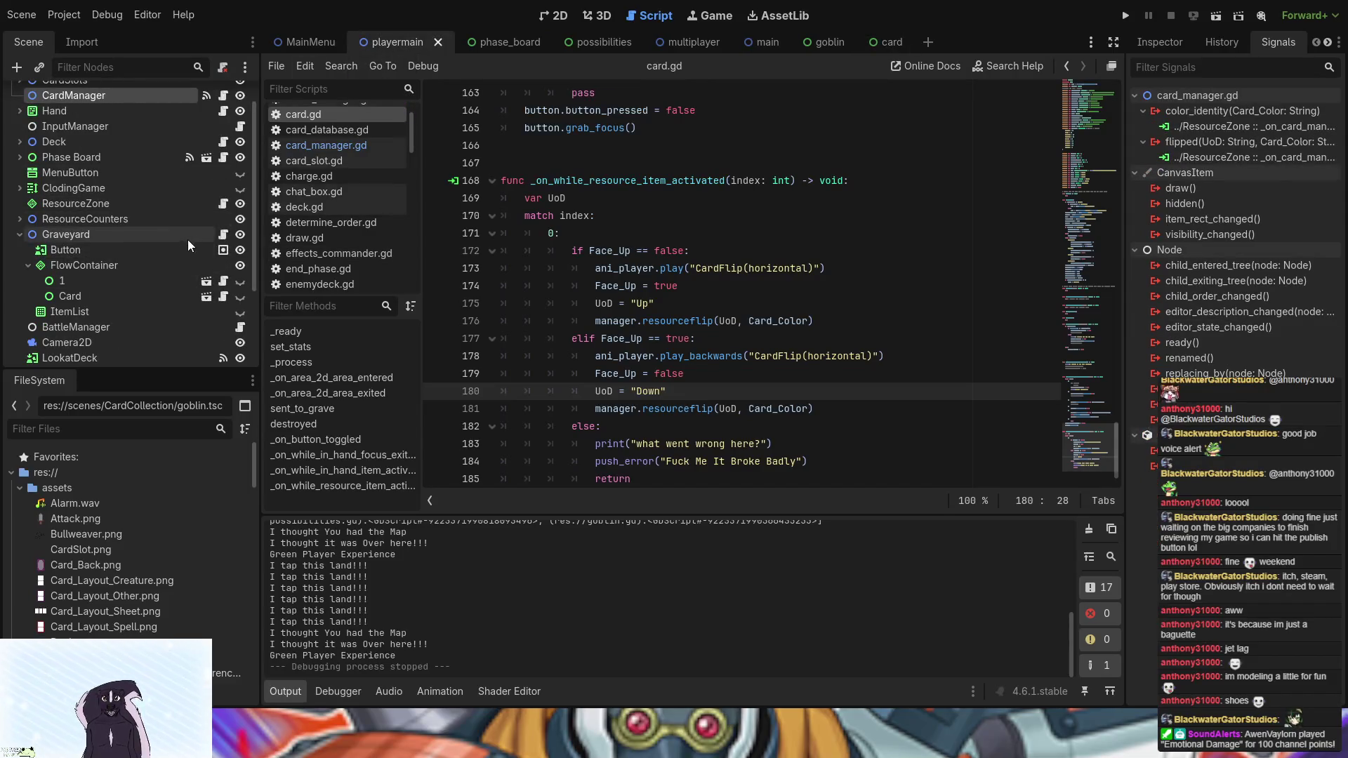
{"action": "scroll", "coordinate": [197, 242], "scroll_direction": "up", "scroll_amount": 1}
{"action": "scroll", "coordinate": [196, 241], "scroll_direction": "down", "scroll_amount": 4}
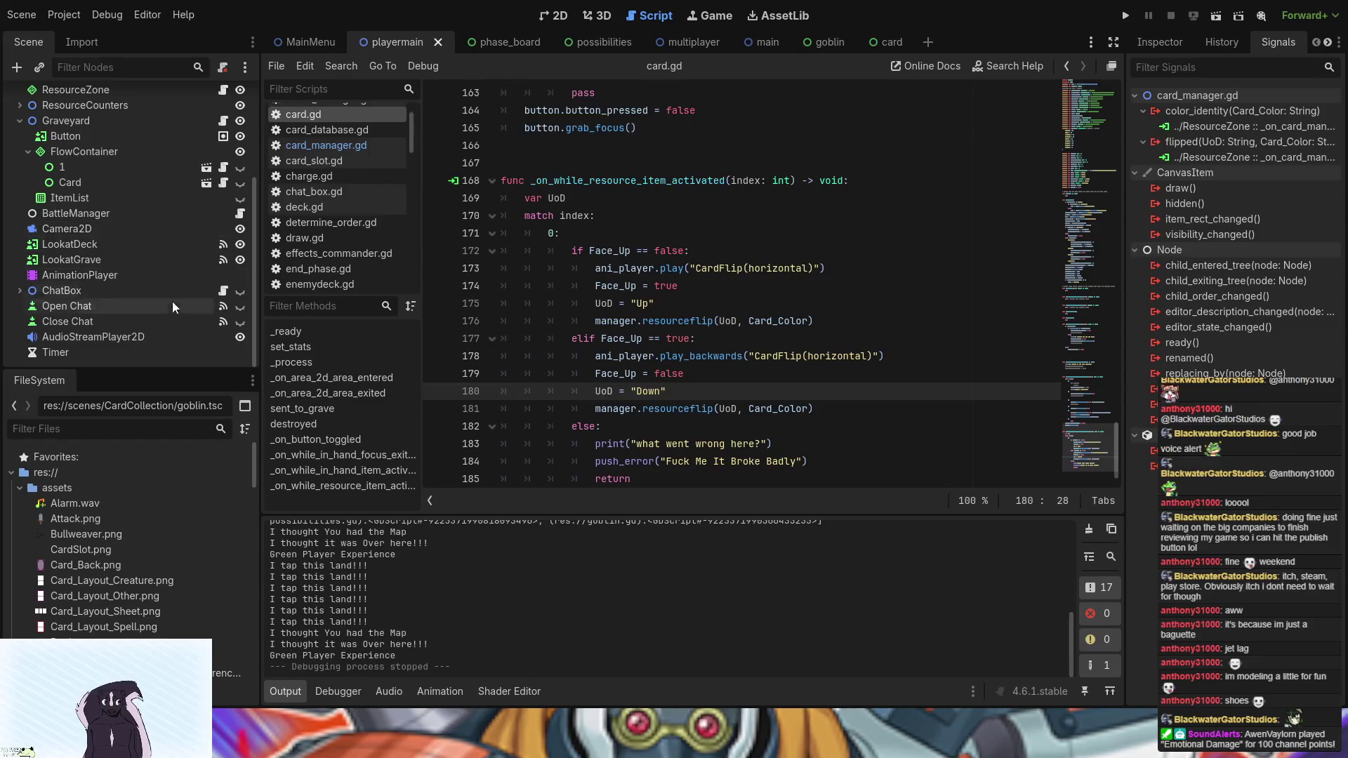
{"action": "scroll", "coordinate": [179, 157], "scroll_direction": "up", "scroll_amount": 3}
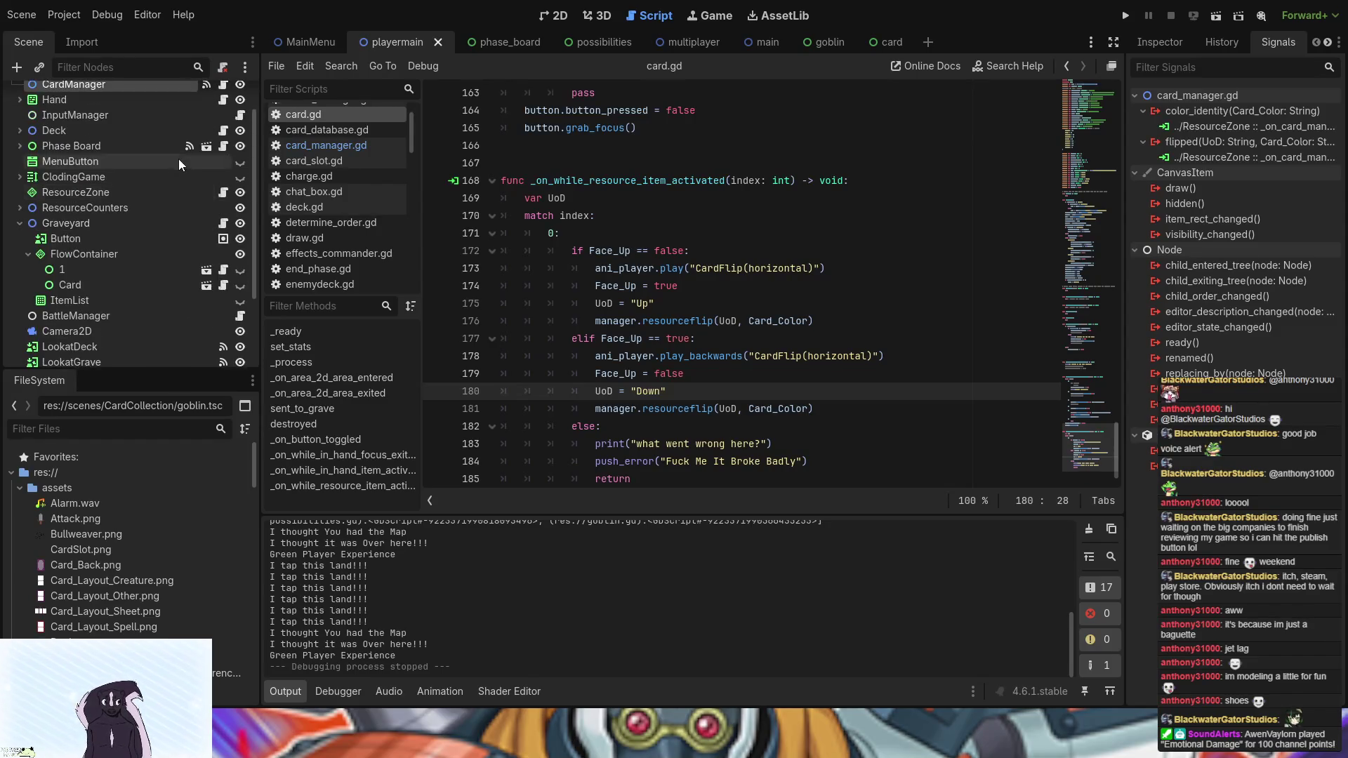
{"action": "left_click", "coordinate": [223, 130]}
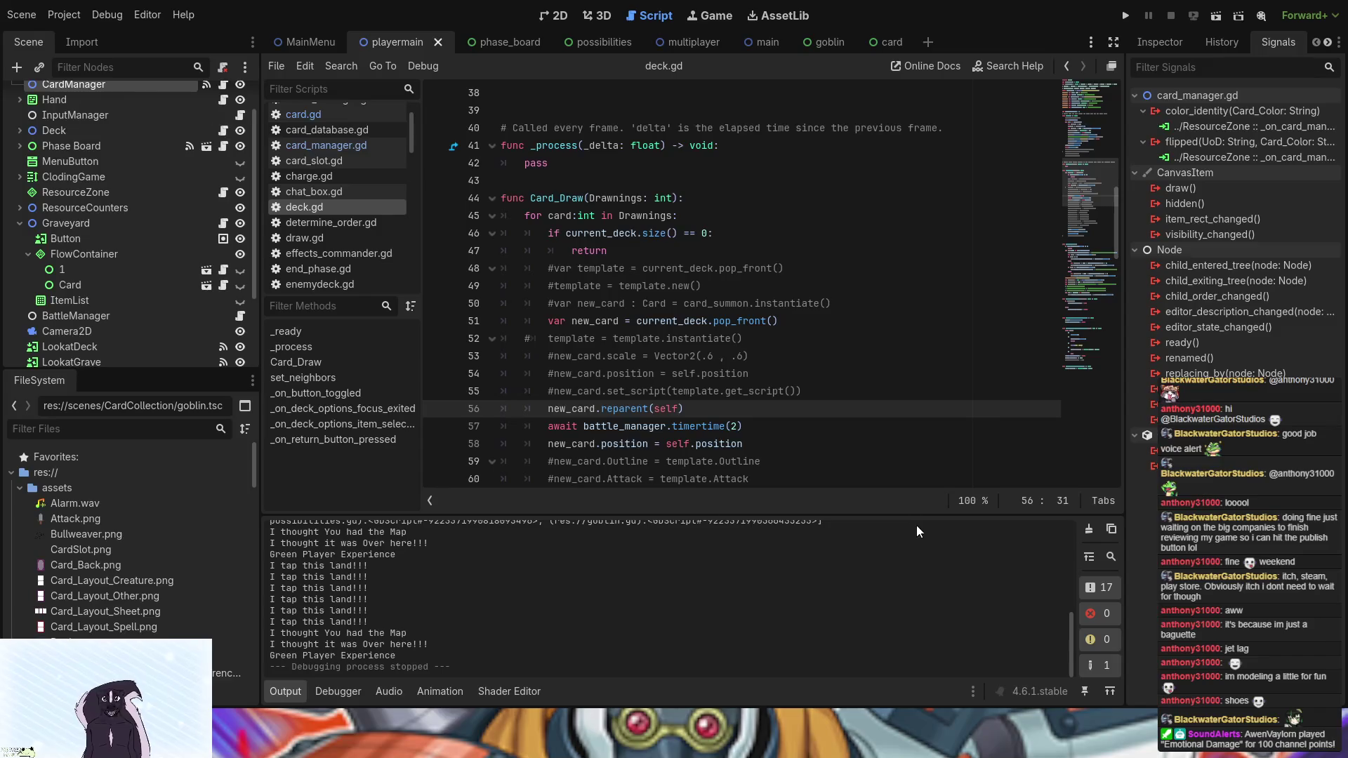
{"action": "scroll", "coordinate": [760, 451], "scroll_direction": "down", "scroll_amount": 9}
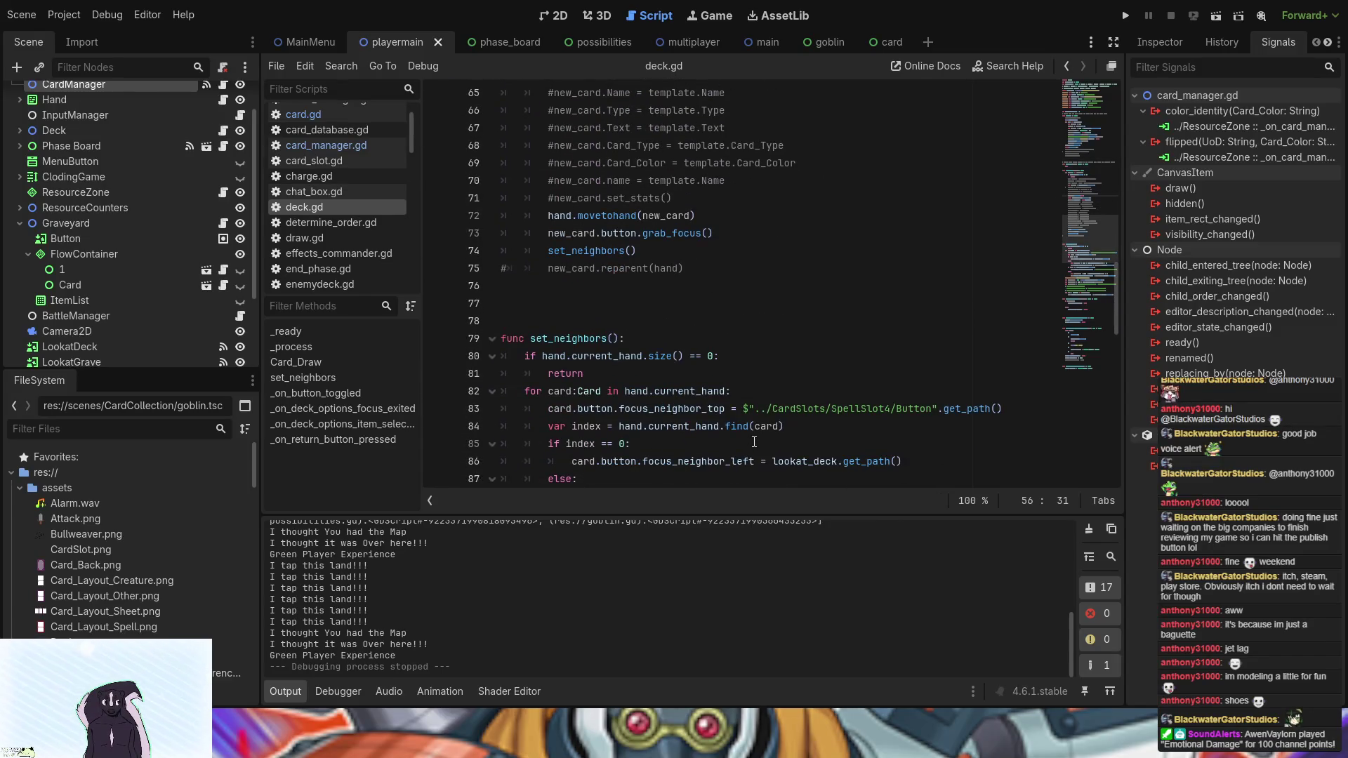
{"action": "scroll", "coordinate": [754, 442], "scroll_direction": "down", "scroll_amount": 7}
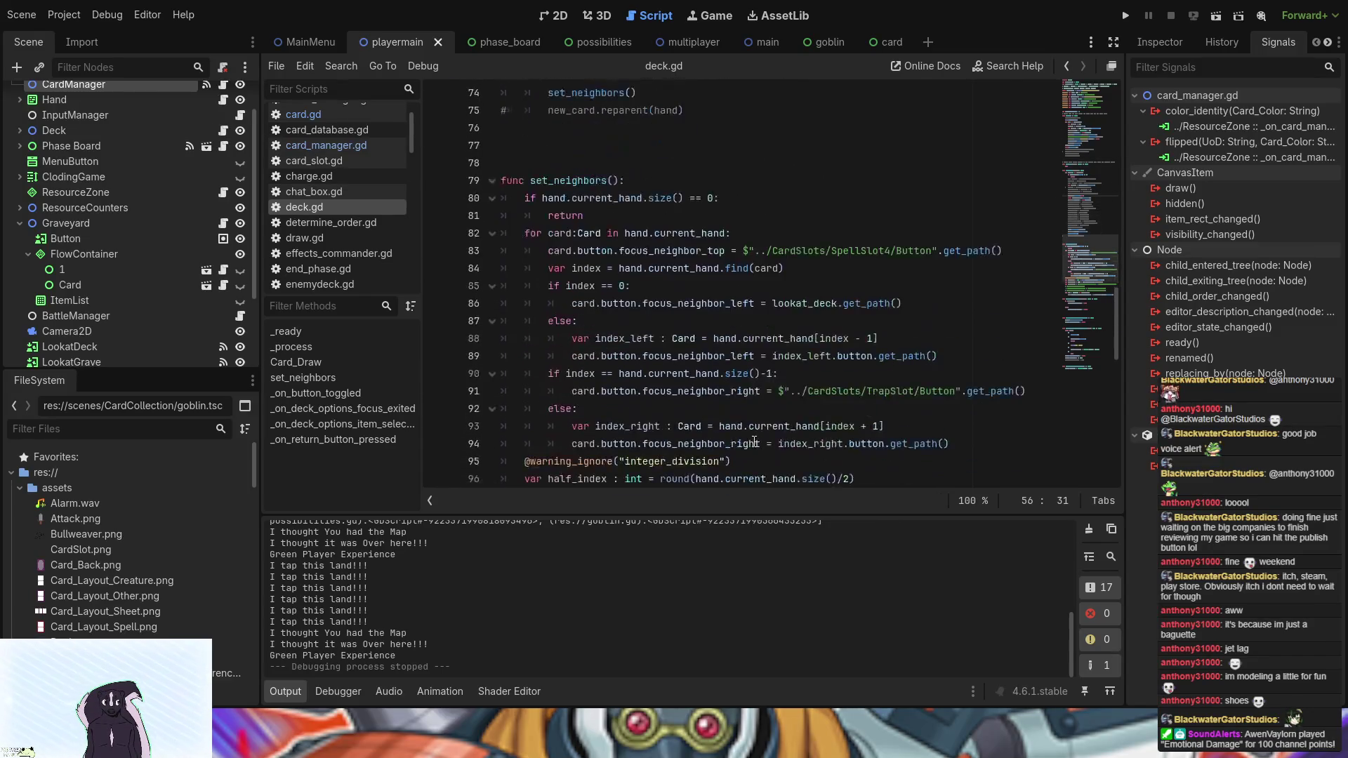
{"action": "scroll", "coordinate": [754, 441], "scroll_direction": "down", "scroll_amount": 3}
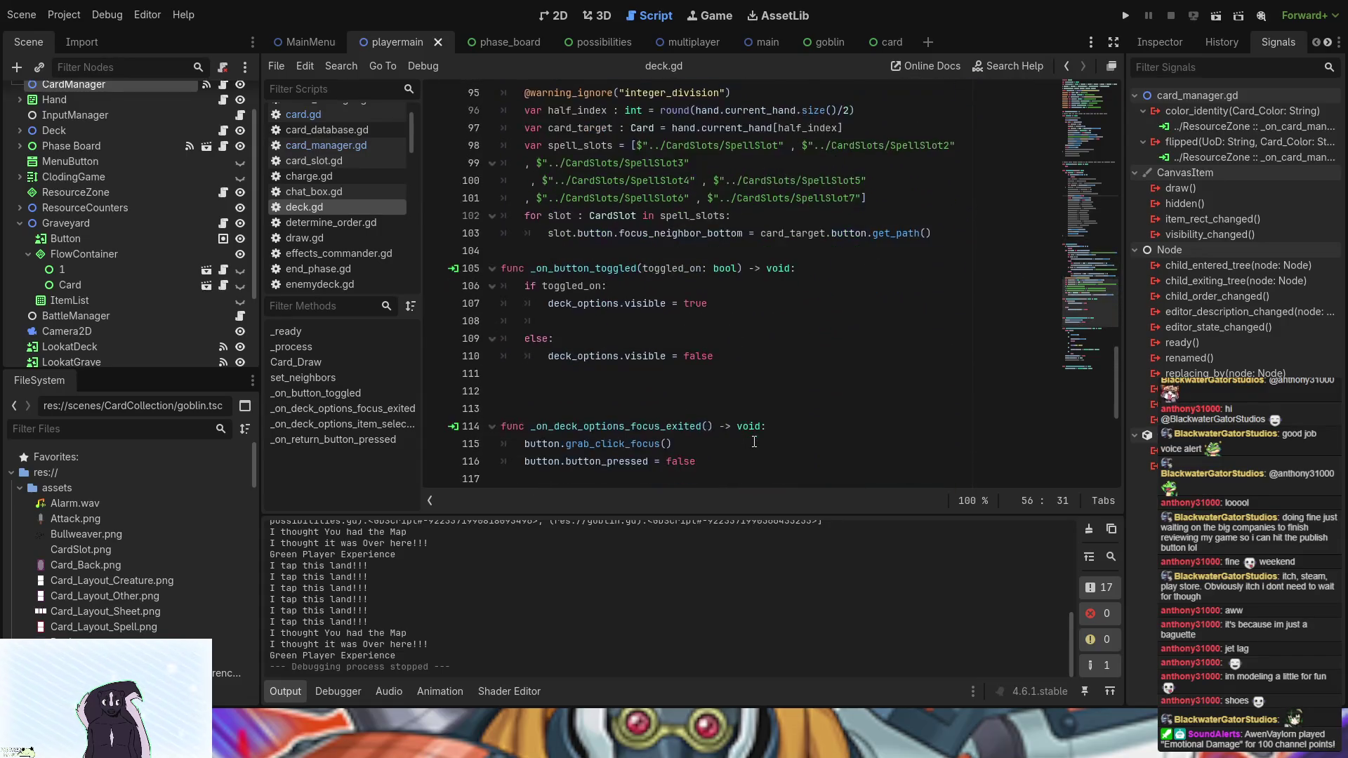
{"action": "scroll", "coordinate": [754, 441], "scroll_direction": "up", "scroll_amount": 3}
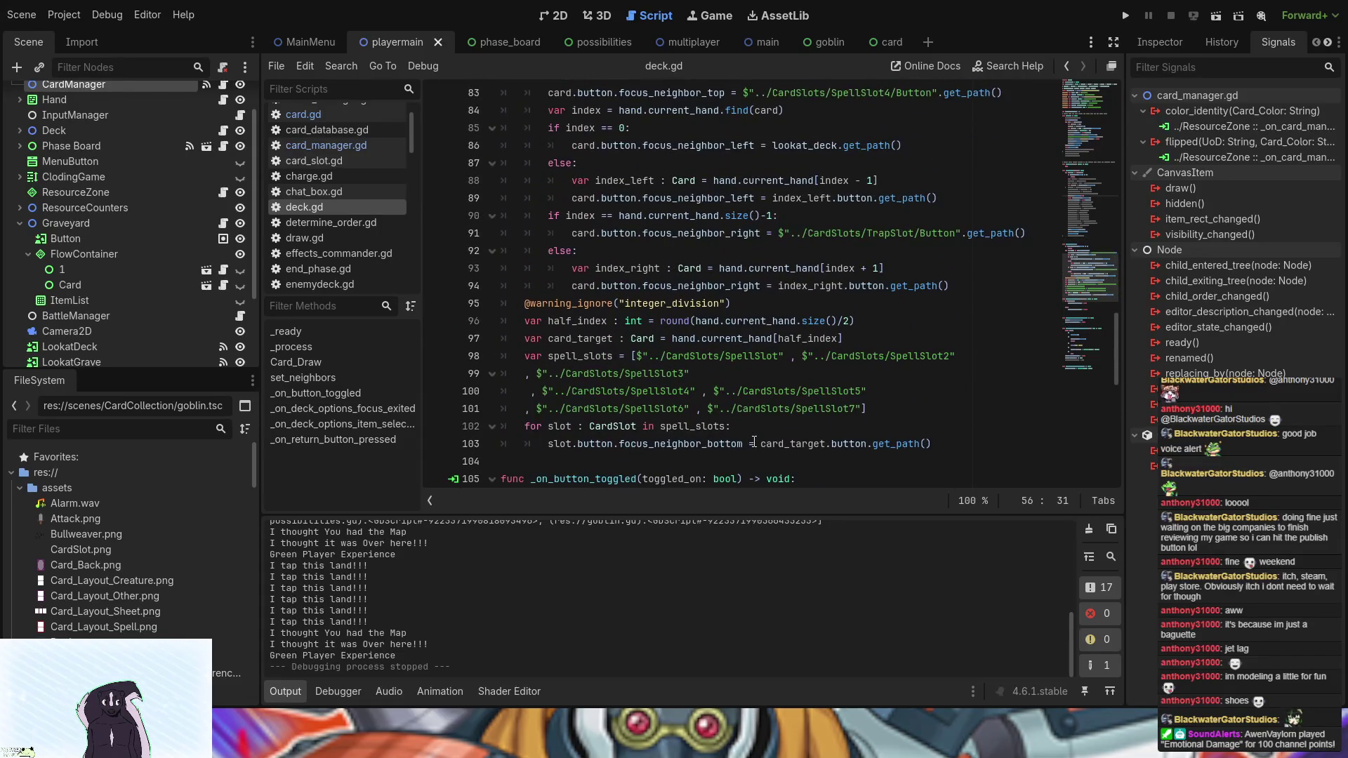
{"action": "scroll", "coordinate": [754, 442], "scroll_direction": "down", "scroll_amount": 10}
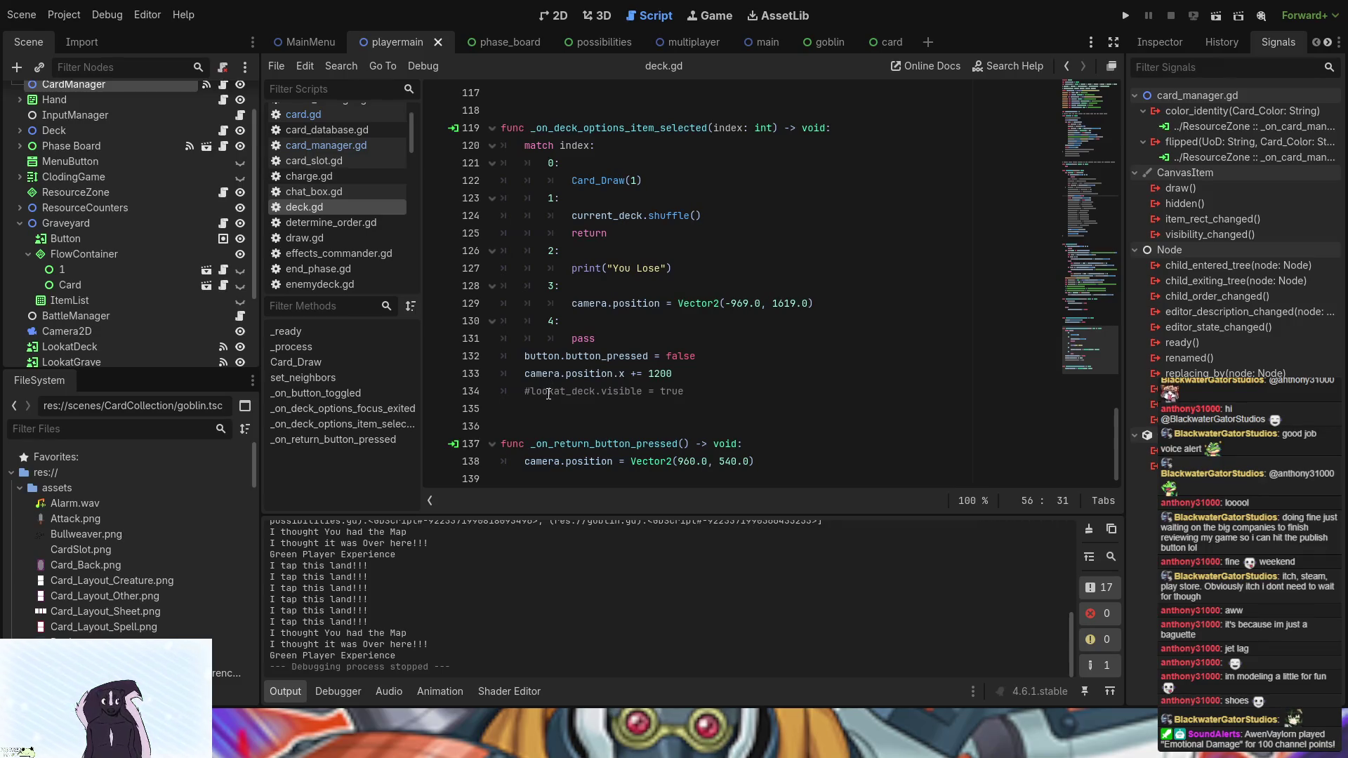
- Uncomment the lookat_deck.visible = true line and switch the right dock to the Inspector
{"action": "left_click", "coordinate": [531, 392]}
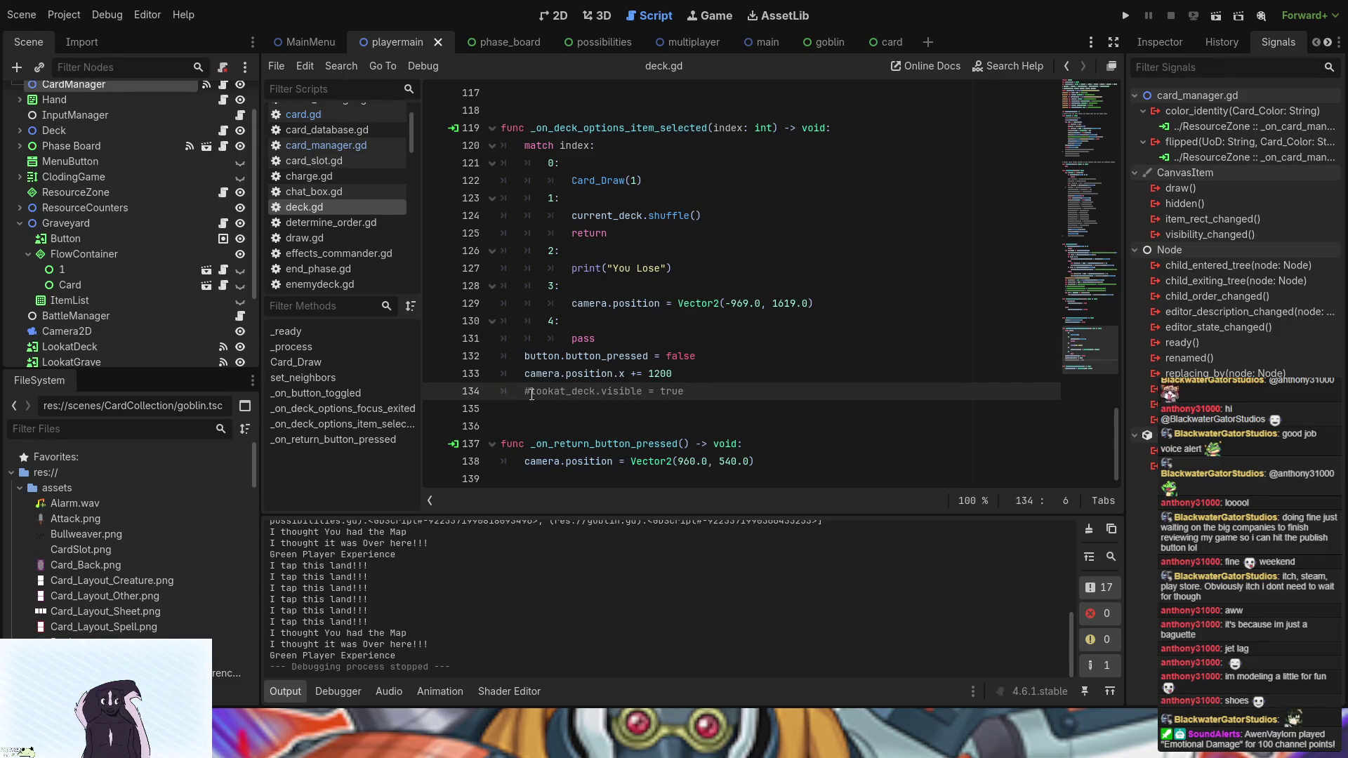
{"action": "key", "text": "BackSpace"}
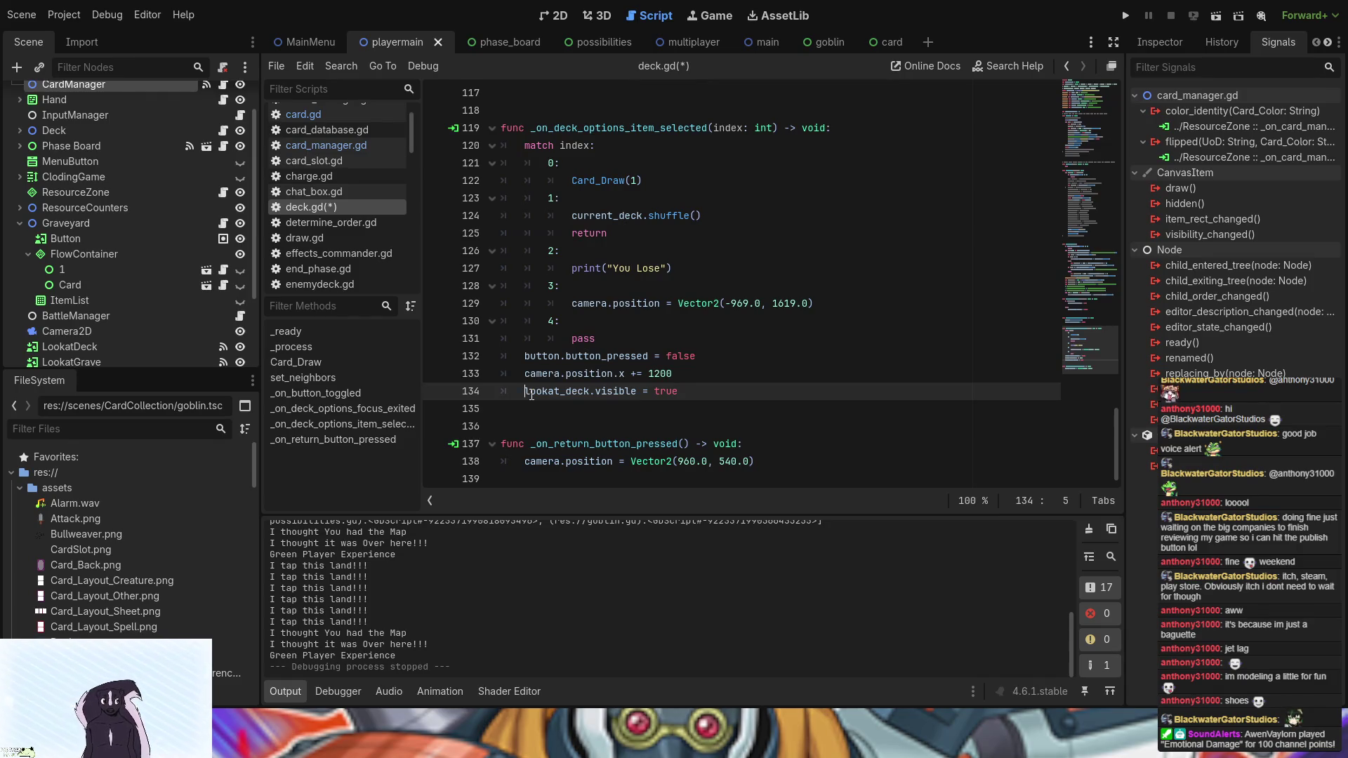
{"action": "left_click", "coordinate": [615, 307]}
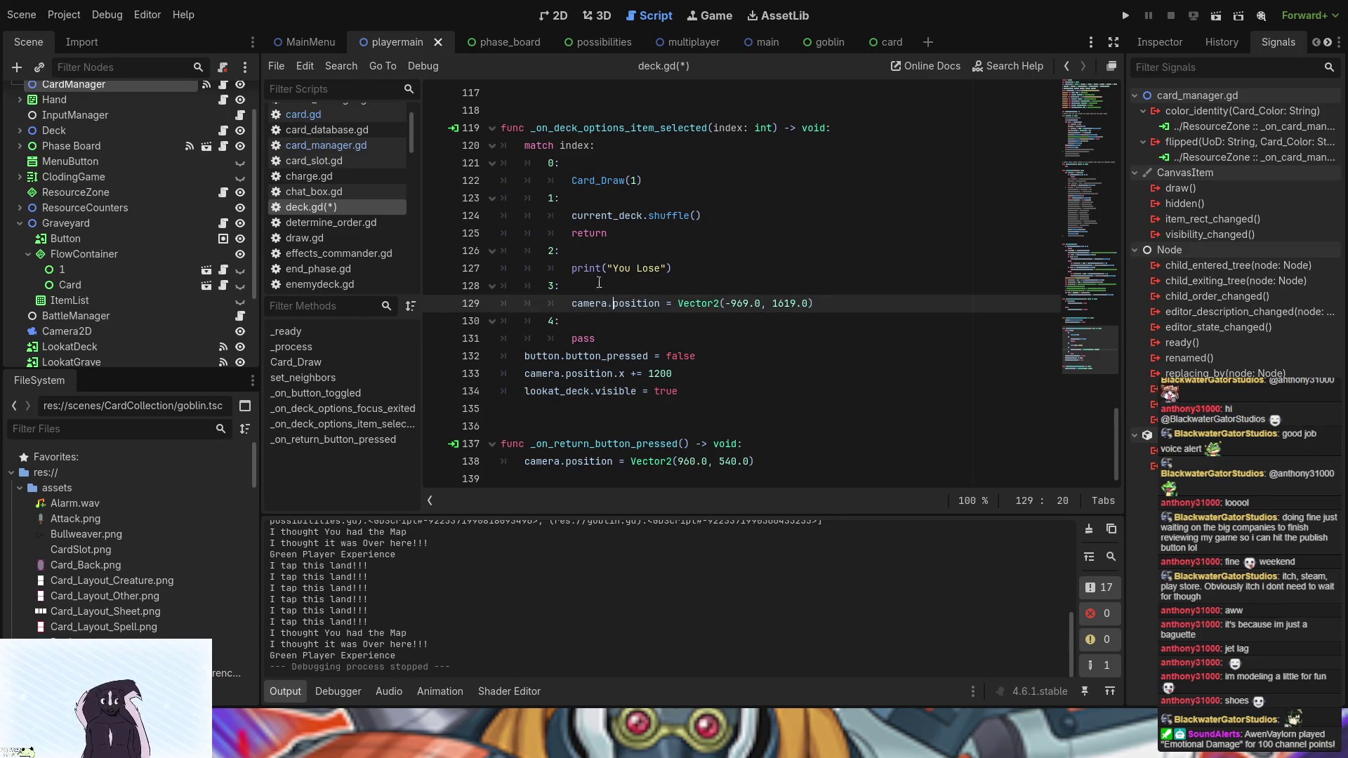
{"action": "left_click", "coordinate": [1166, 42]}
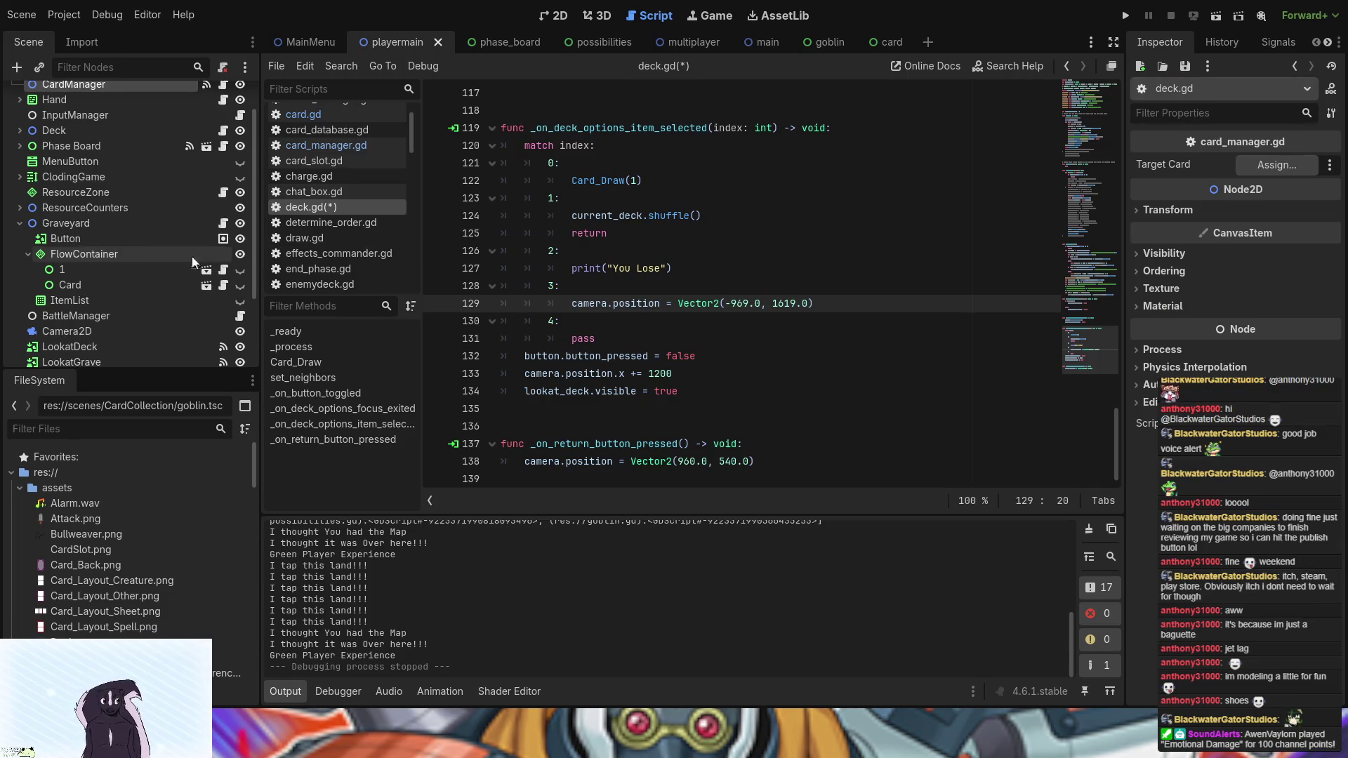
- Expand the Deck node and inspect its ScrollContainer and Return Button children
{"action": "scroll", "coordinate": [180, 186], "scroll_direction": "up", "scroll_amount": 1}
{"action": "scroll", "coordinate": [180, 186], "scroll_direction": "down", "scroll_amount": 3}
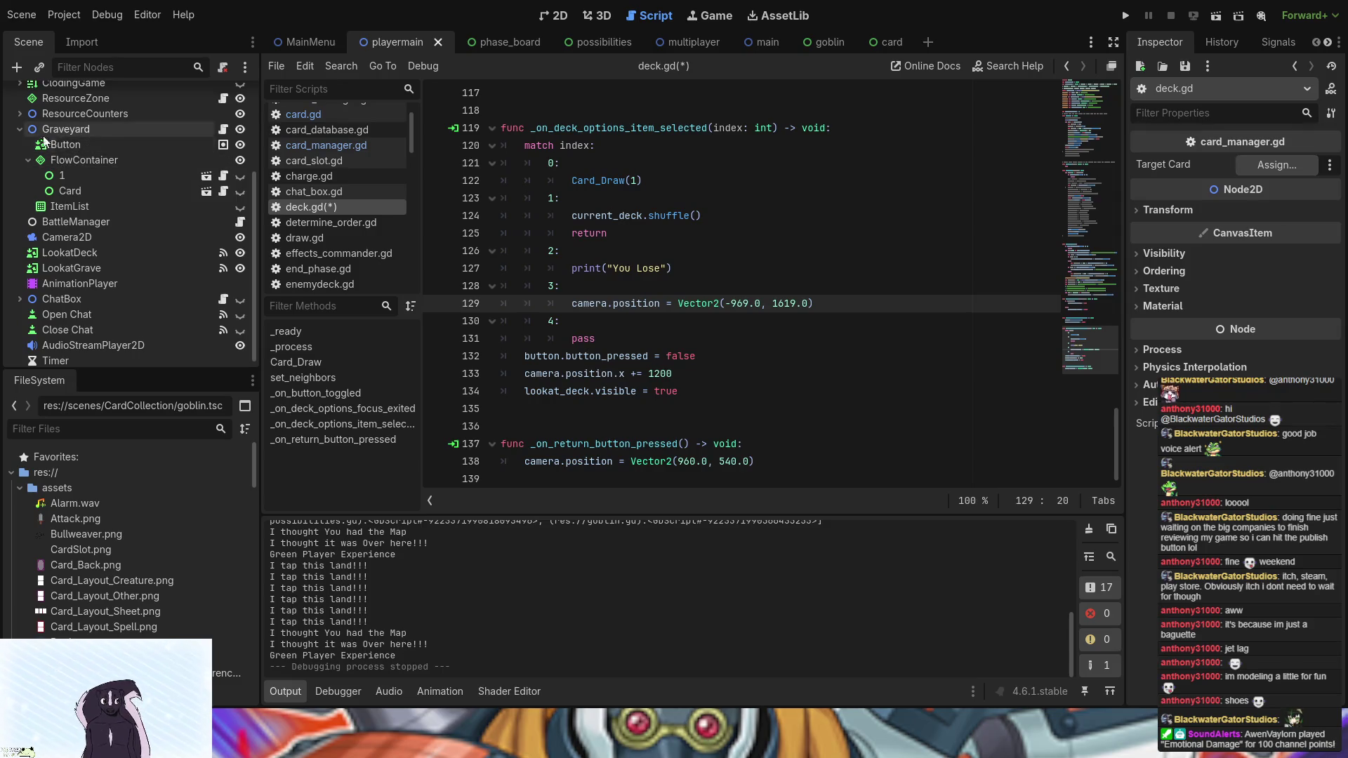
{"action": "scroll", "coordinate": [32, 204], "scroll_direction": "up", "scroll_amount": 3}
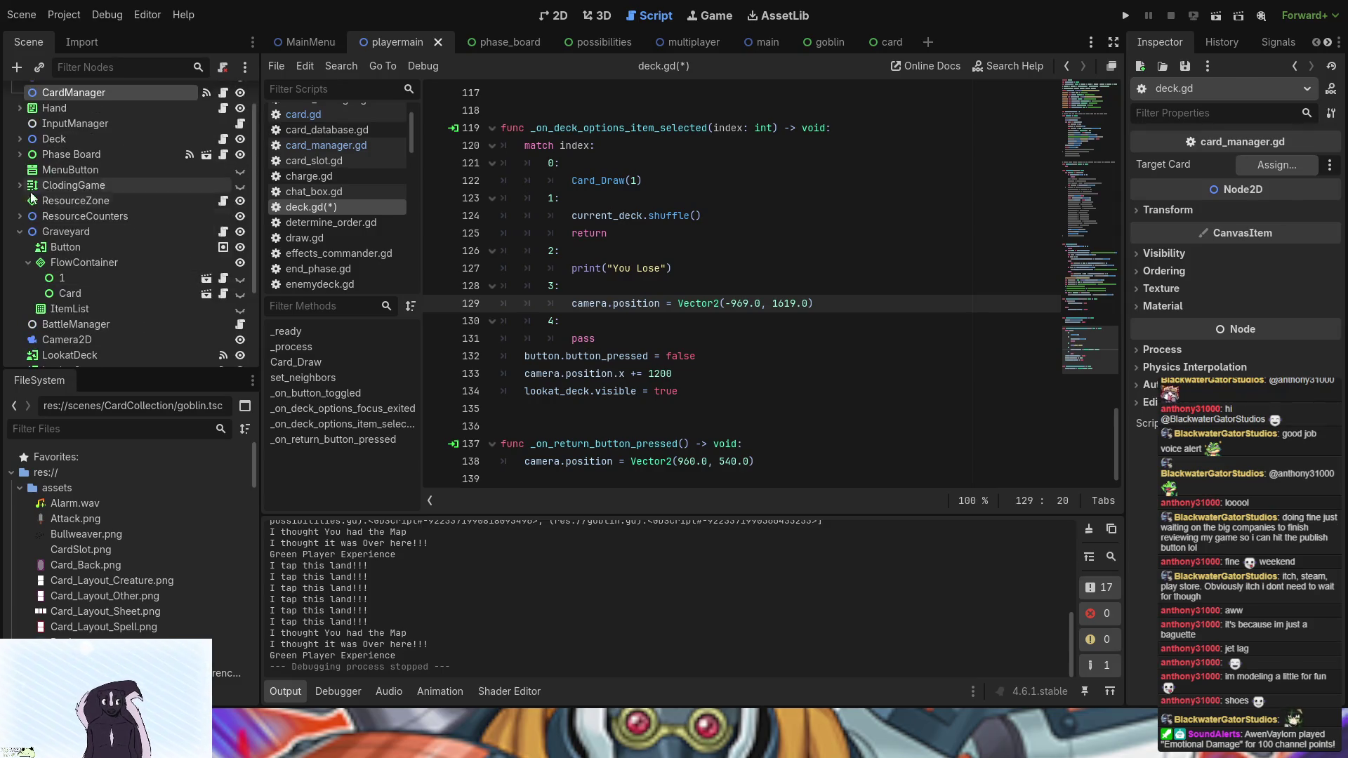
{"action": "left_click", "coordinate": [31, 140]}
{"action": "left_click", "coordinate": [20, 139]}
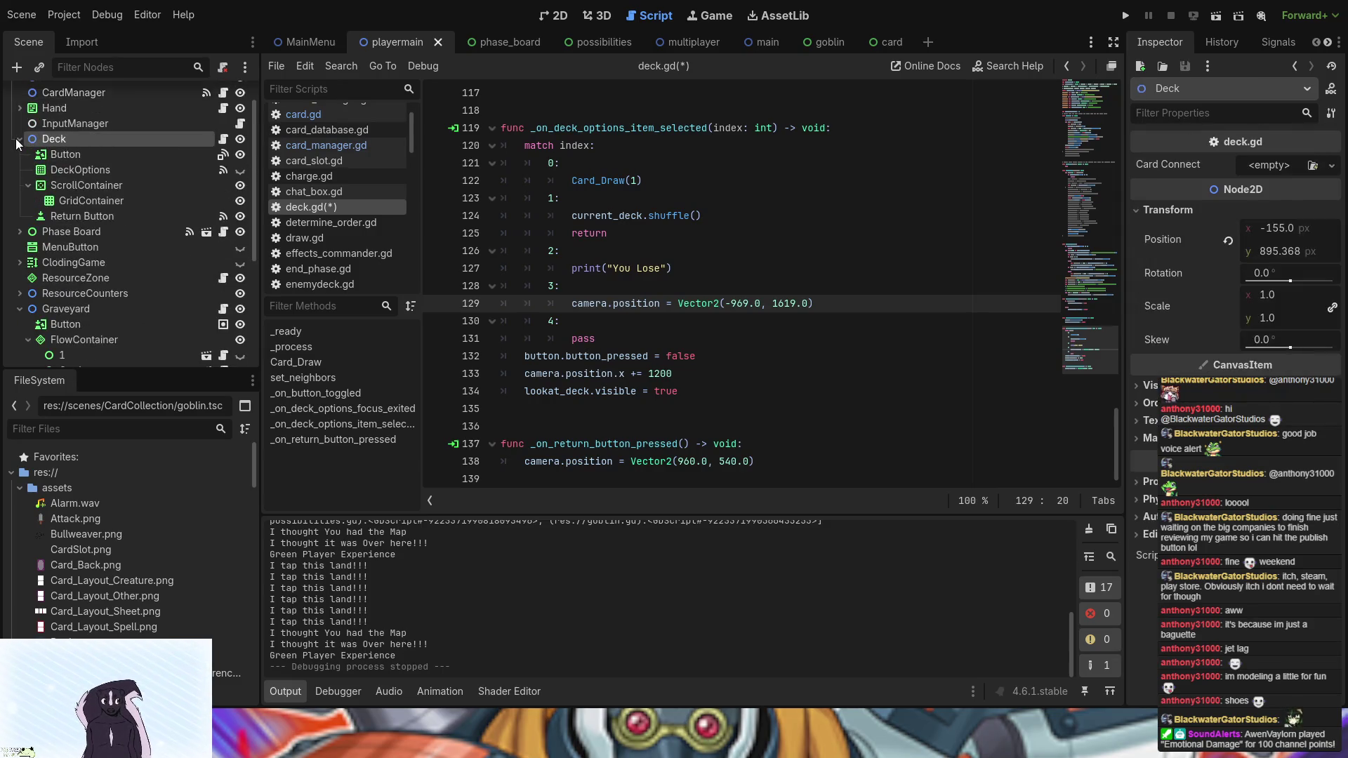
{"action": "left_click", "coordinate": [57, 186]}
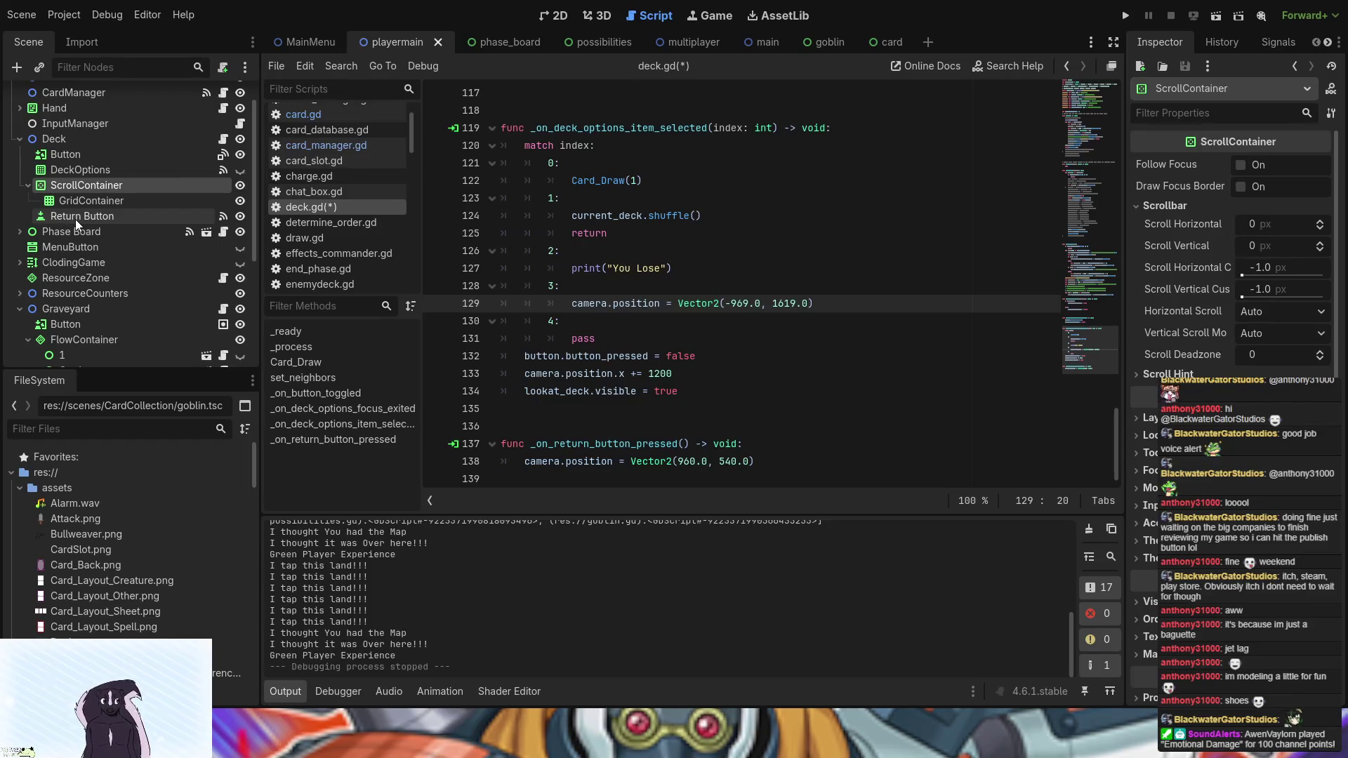
{"action": "left_click", "coordinate": [74, 216]}
- In the 2D view, inspect DeckOptions' Draw, Shuffle and Conceed items, then reopen deck.gd
{"action": "left_click", "coordinate": [553, 15]}
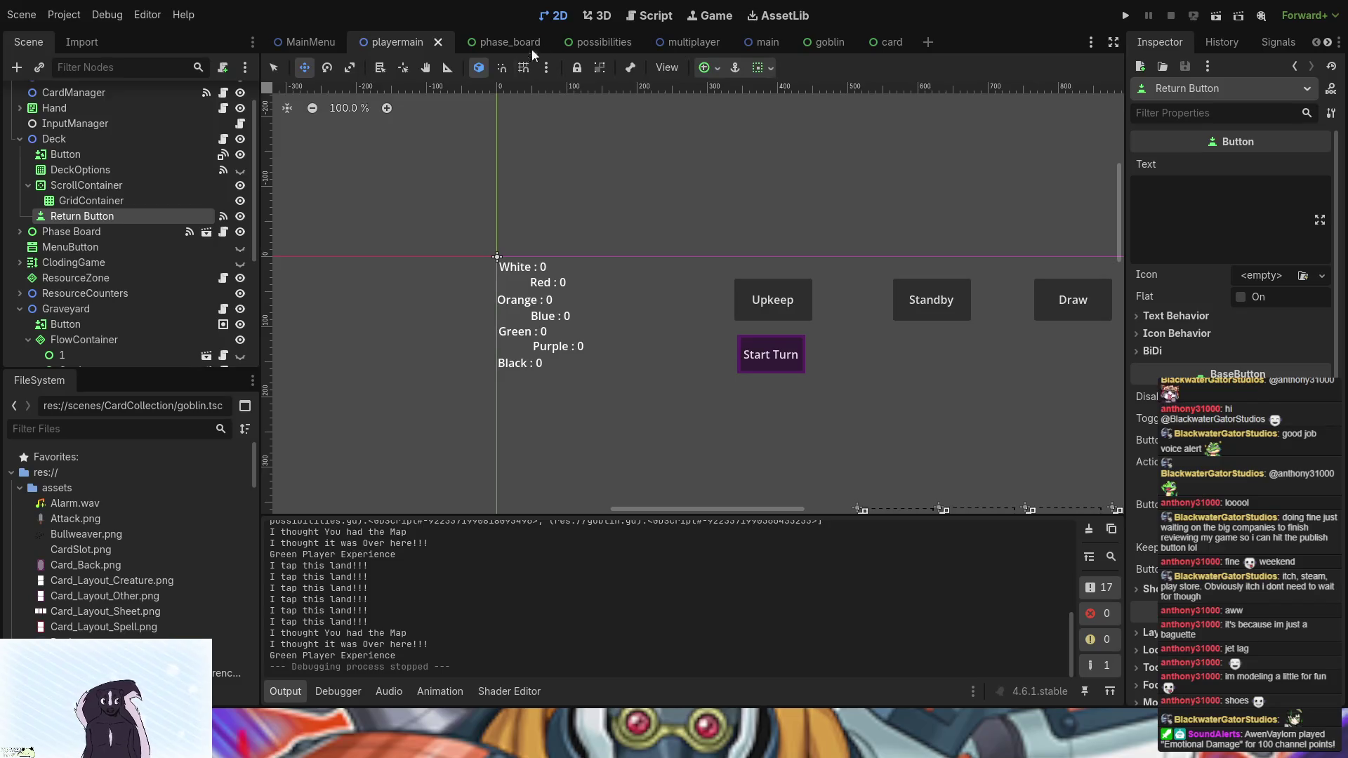
{"action": "scroll", "coordinate": [572, 376], "scroll_direction": "down", "scroll_amount": 5}
{"action": "left_click_drag", "start_coordinate": [617, 189], "coordinate": [550, 86]}
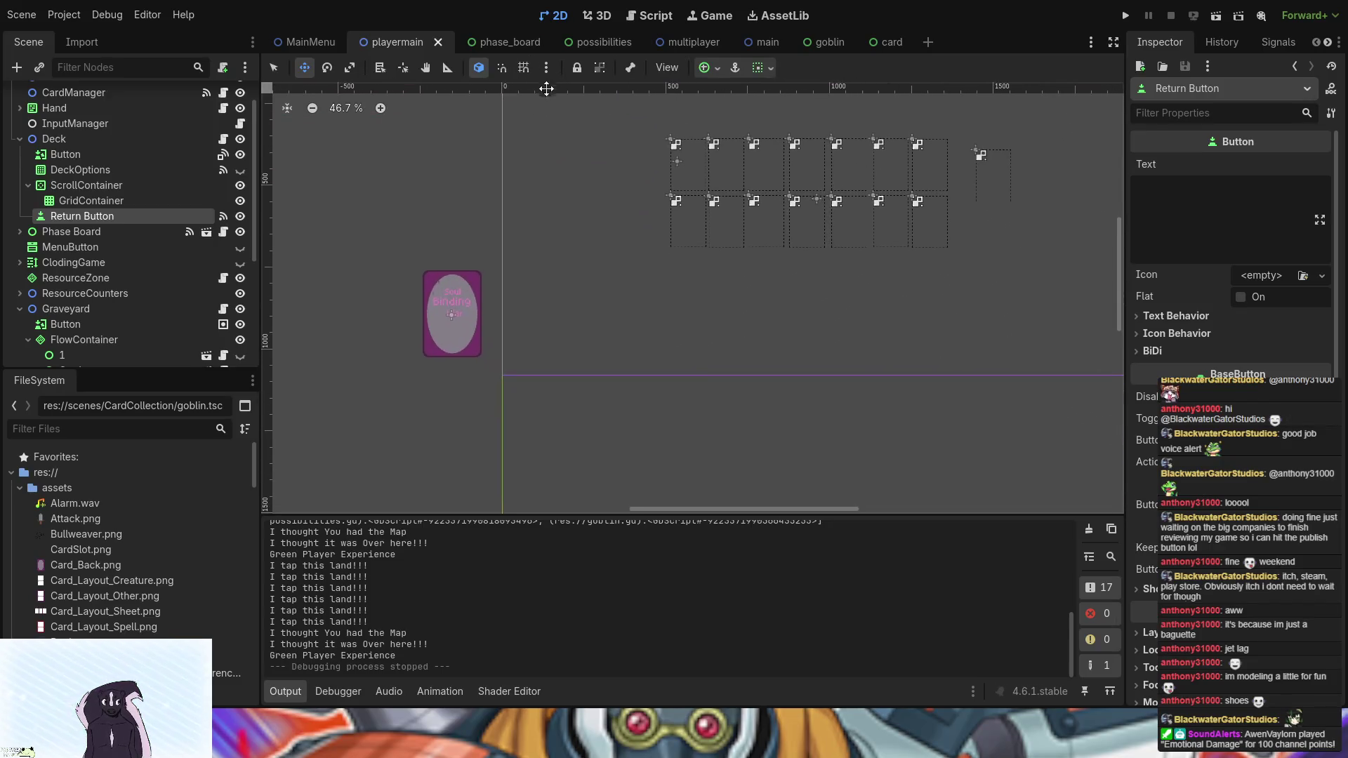
{"action": "scroll", "coordinate": [660, 353], "scroll_direction": "down", "scroll_amount": 2}
{"action": "scroll", "coordinate": [661, 353], "scroll_direction": "down", "scroll_amount": 2}
{"action": "scroll", "coordinate": [656, 393], "scroll_direction": "up", "scroll_amount": 4}
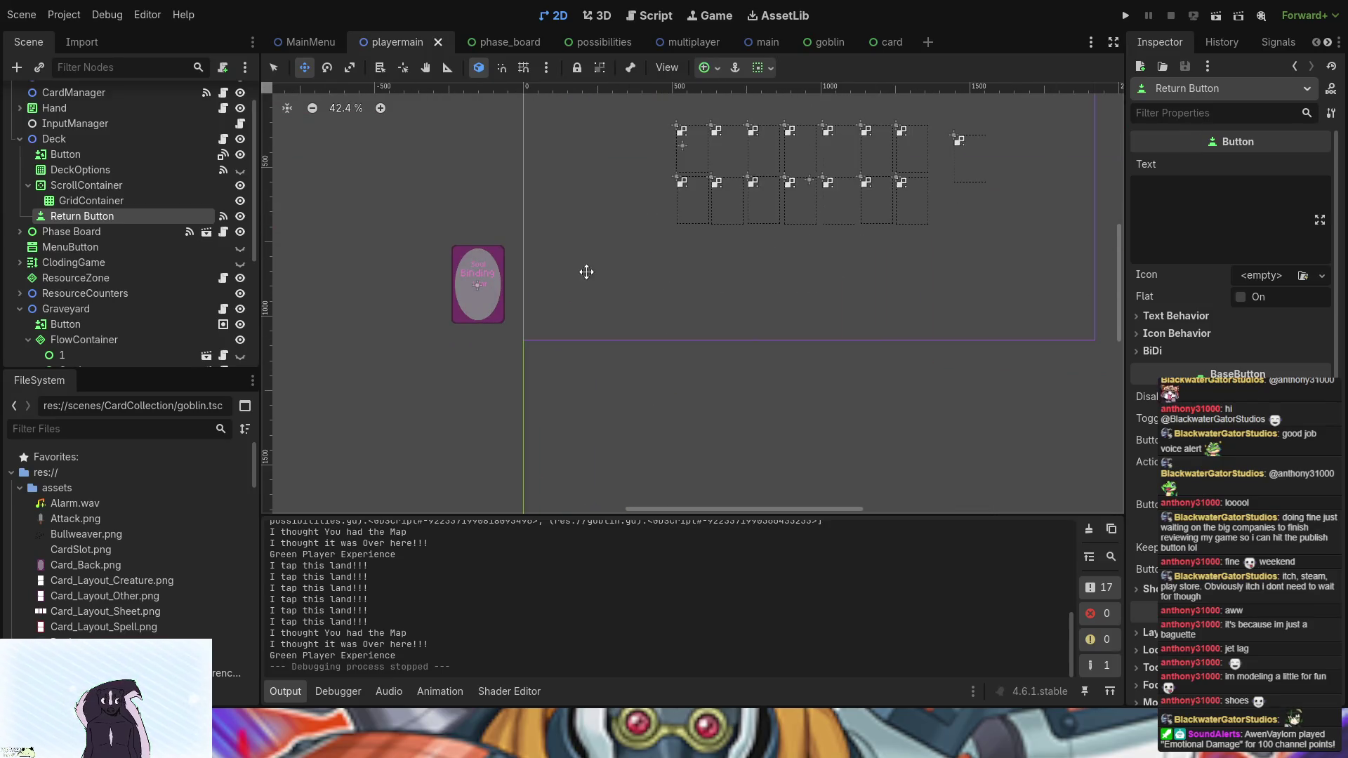
{"action": "left_click_drag", "start_coordinate": [587, 271], "coordinate": [581, 421]}
{"action": "scroll", "coordinate": [580, 421], "scroll_direction": "up", "scroll_amount": 1}
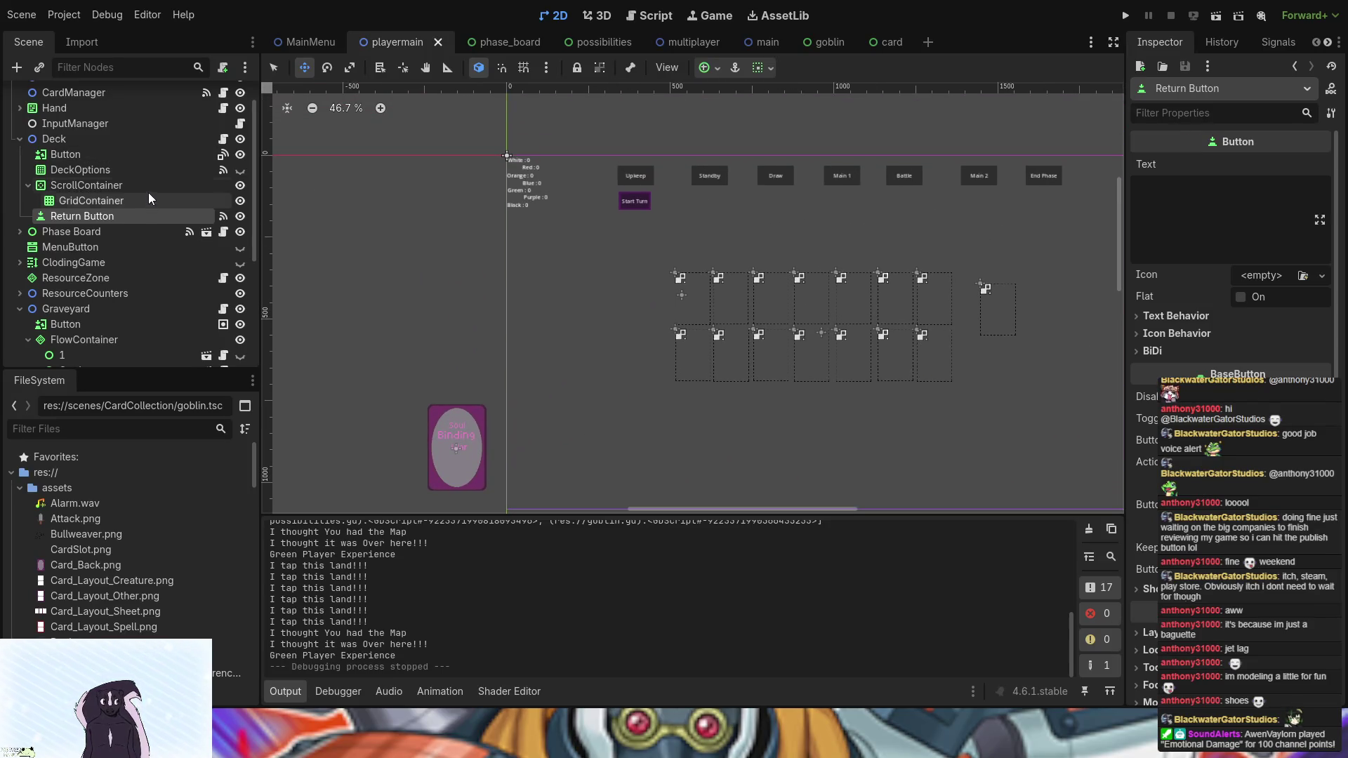
{"action": "left_click", "coordinate": [138, 171]}
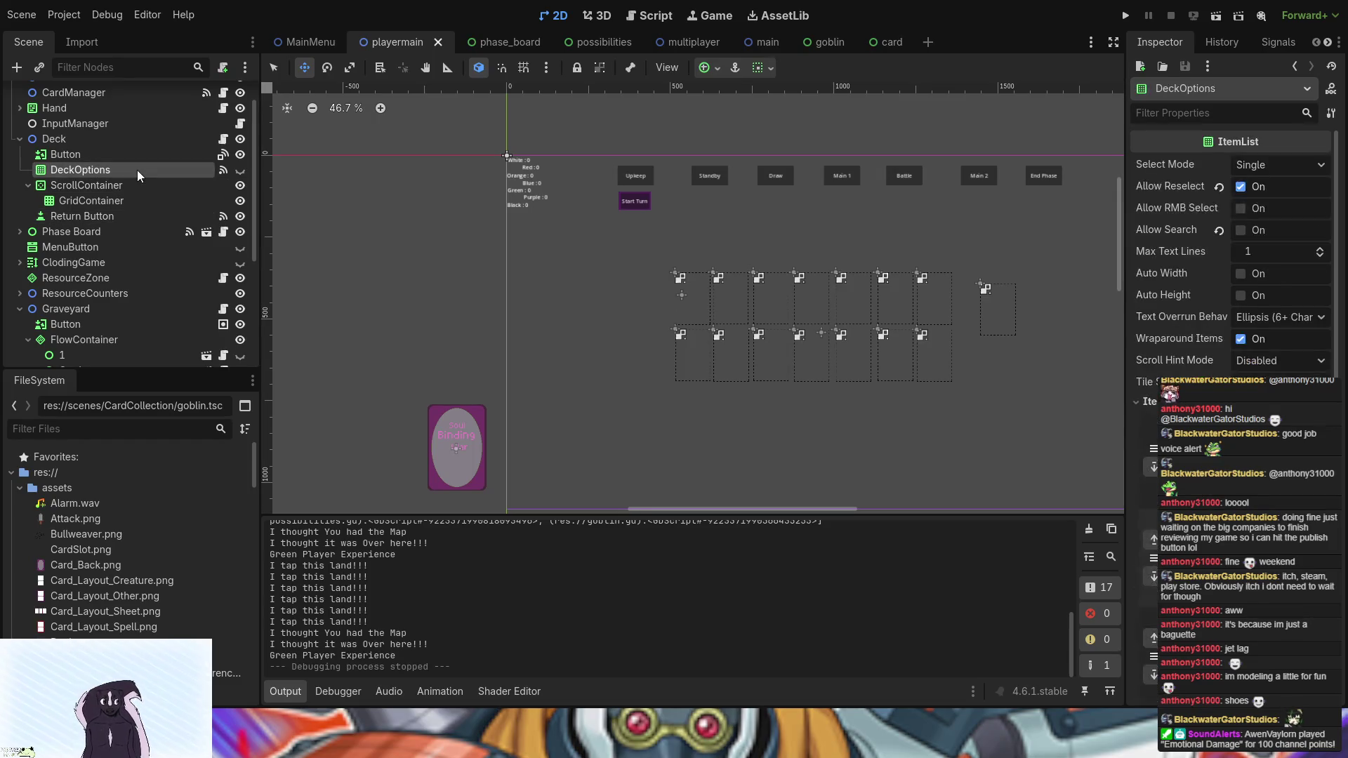
{"action": "scroll", "coordinate": [1236, 246], "scroll_direction": "down", "scroll_amount": 5}
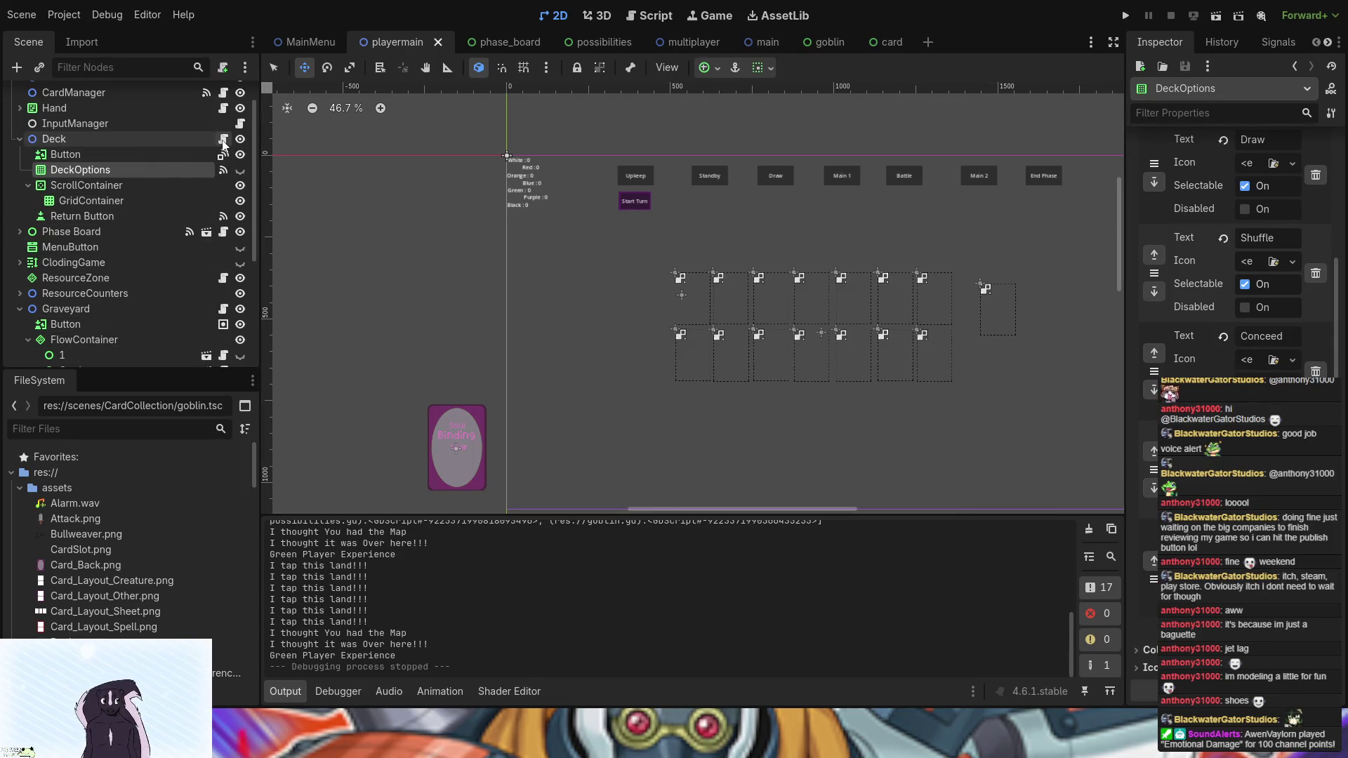
{"action": "left_click", "coordinate": [223, 139]}
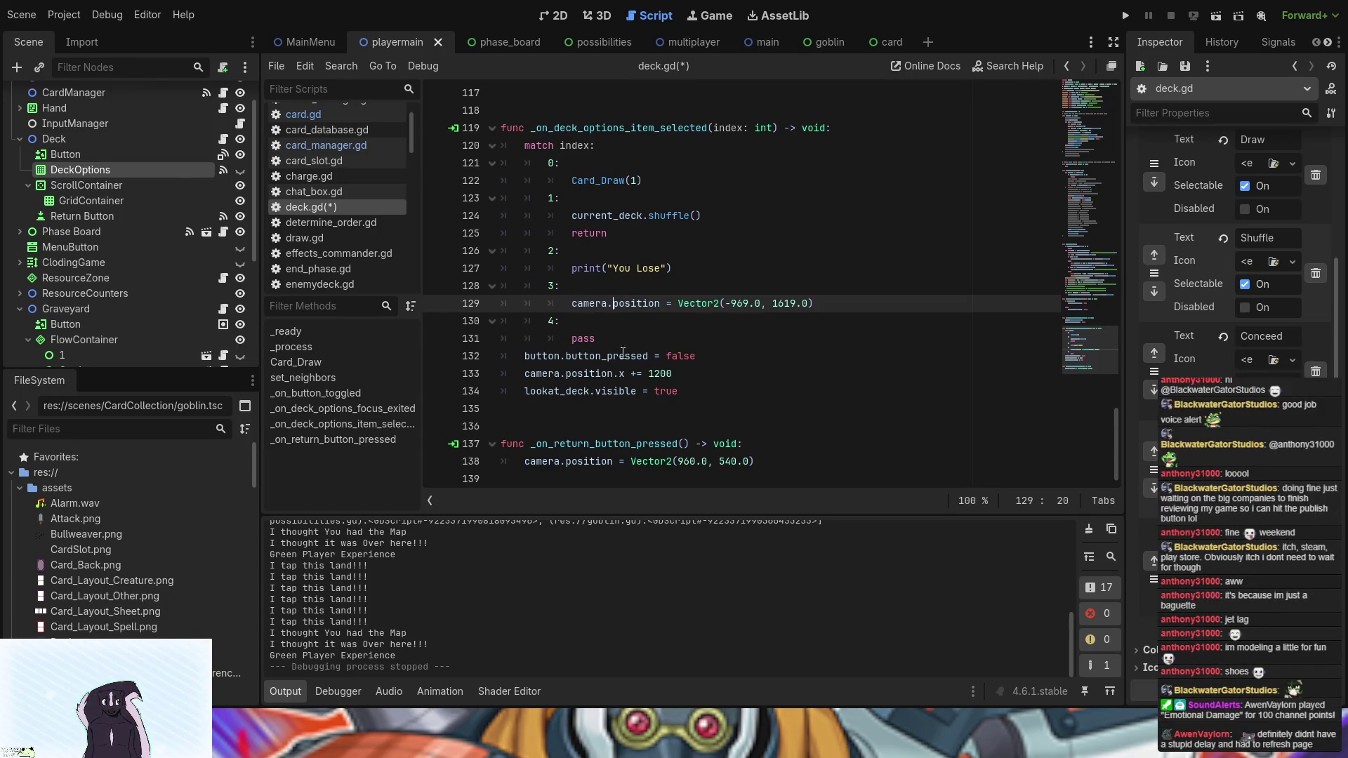
- Take the camera.position.x += 1200 line into option 4, deleting the leftover pass
{"action": "left_click", "coordinate": [688, 376]}
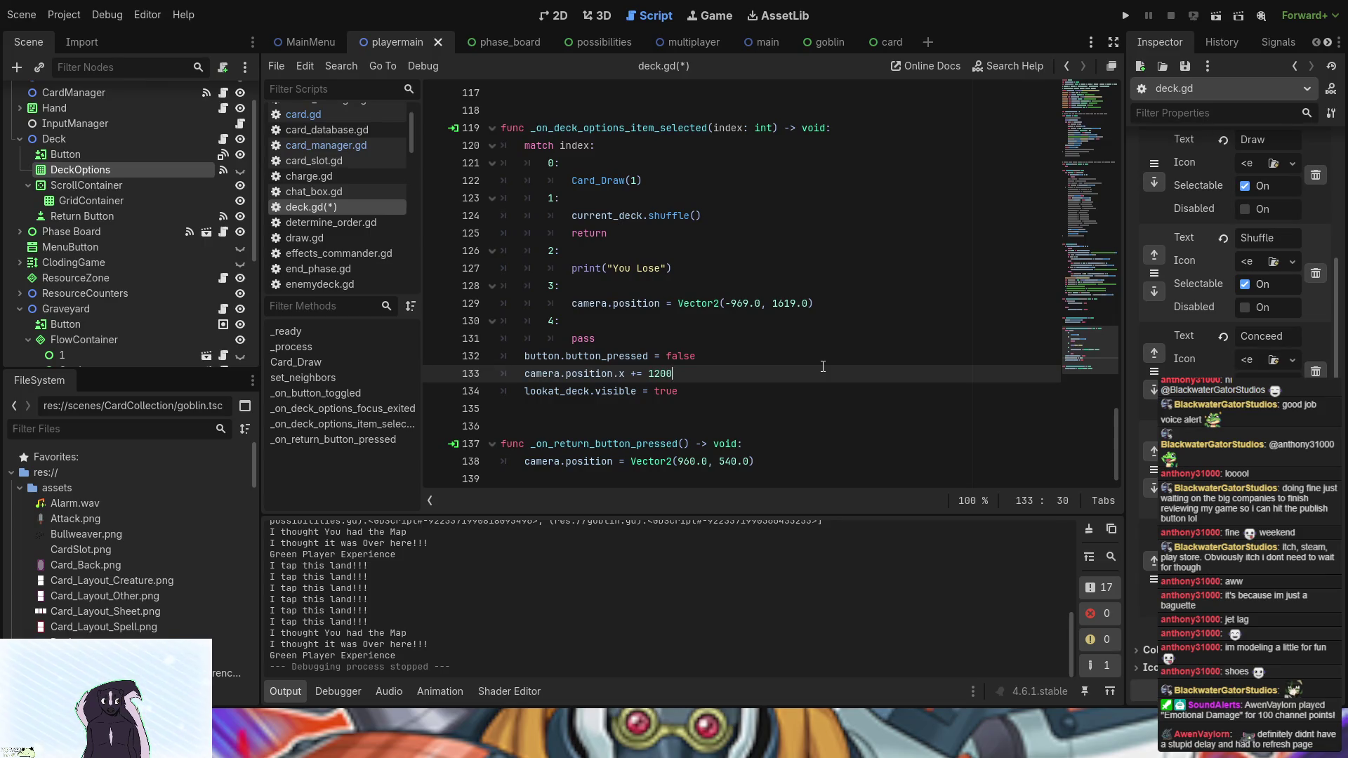
{"action": "scroll", "coordinate": [1236, 281], "scroll_direction": "up", "scroll_amount": 2}
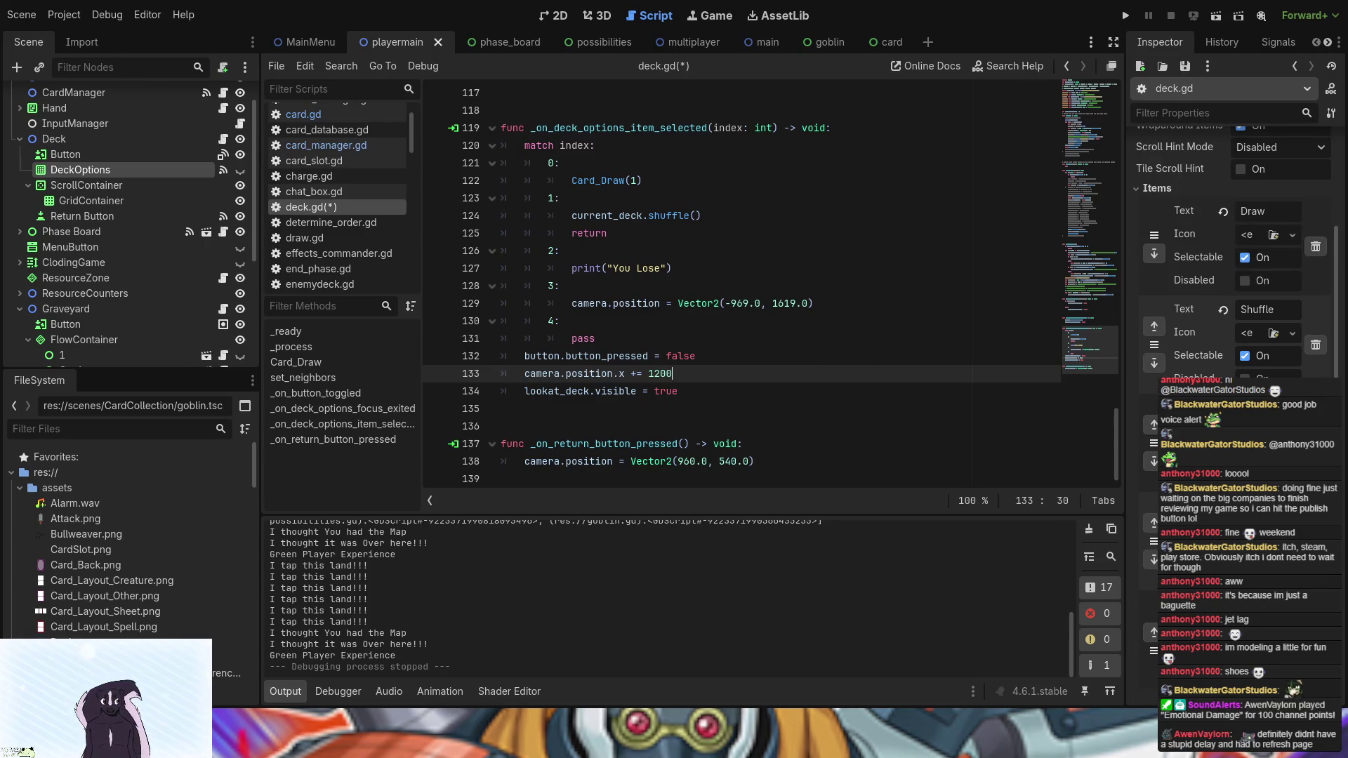
{"action": "scroll", "coordinate": [1236, 281], "scroll_direction": "down", "scroll_amount": 2}
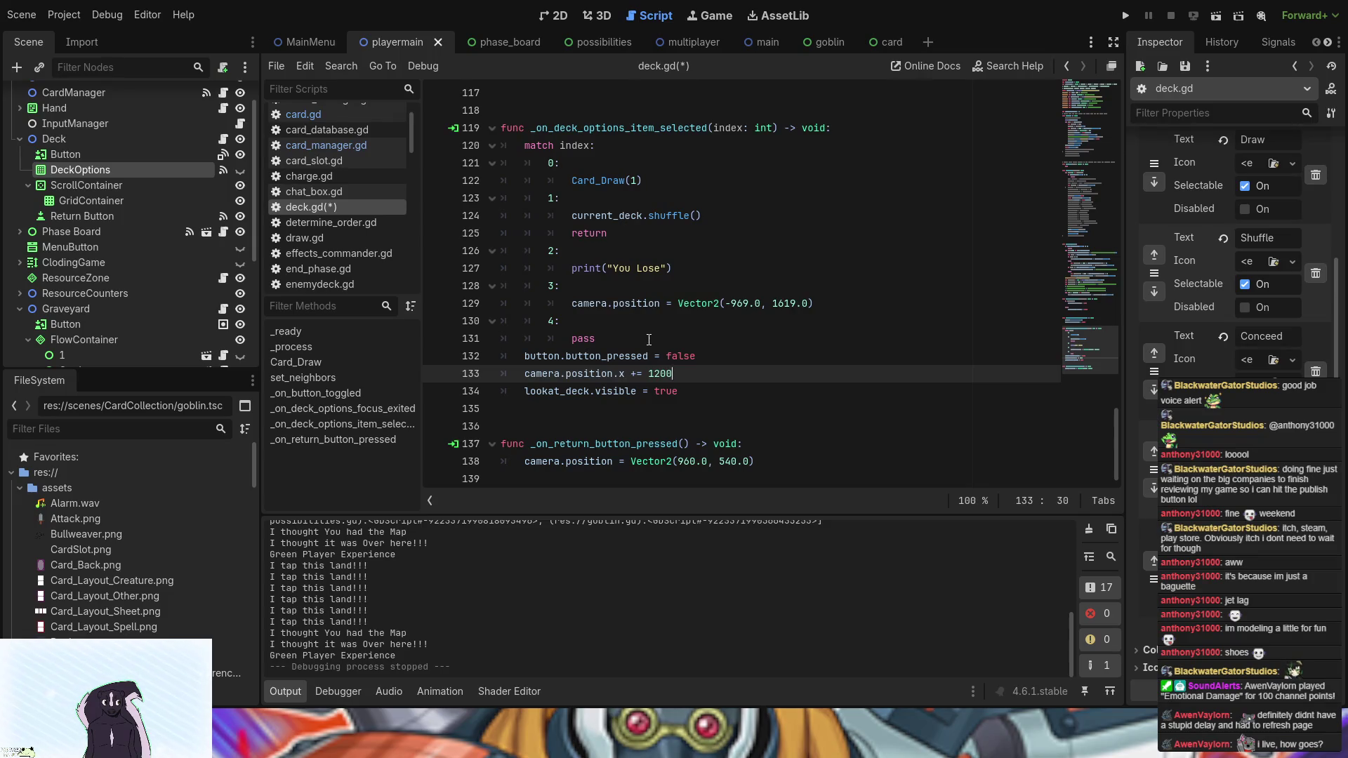
{"action": "left_click", "coordinate": [666, 304]}
{"action": "mouse_move", "coordinate": [680, 374]}
{"action": "left_mouse_down"}
{"action": "mouse_move", "coordinate": [525, 374]}
{"action": "mouse_move", "coordinate": [573, 339]}
{"action": "left_mouse_up"}
{"action": "key", "text": "ctrl+c"}
{"action": "left_click_drag", "start_coordinate": [742, 339], "coordinate": [575, 339]}
{"action": "key", "text": "BackSpace"}
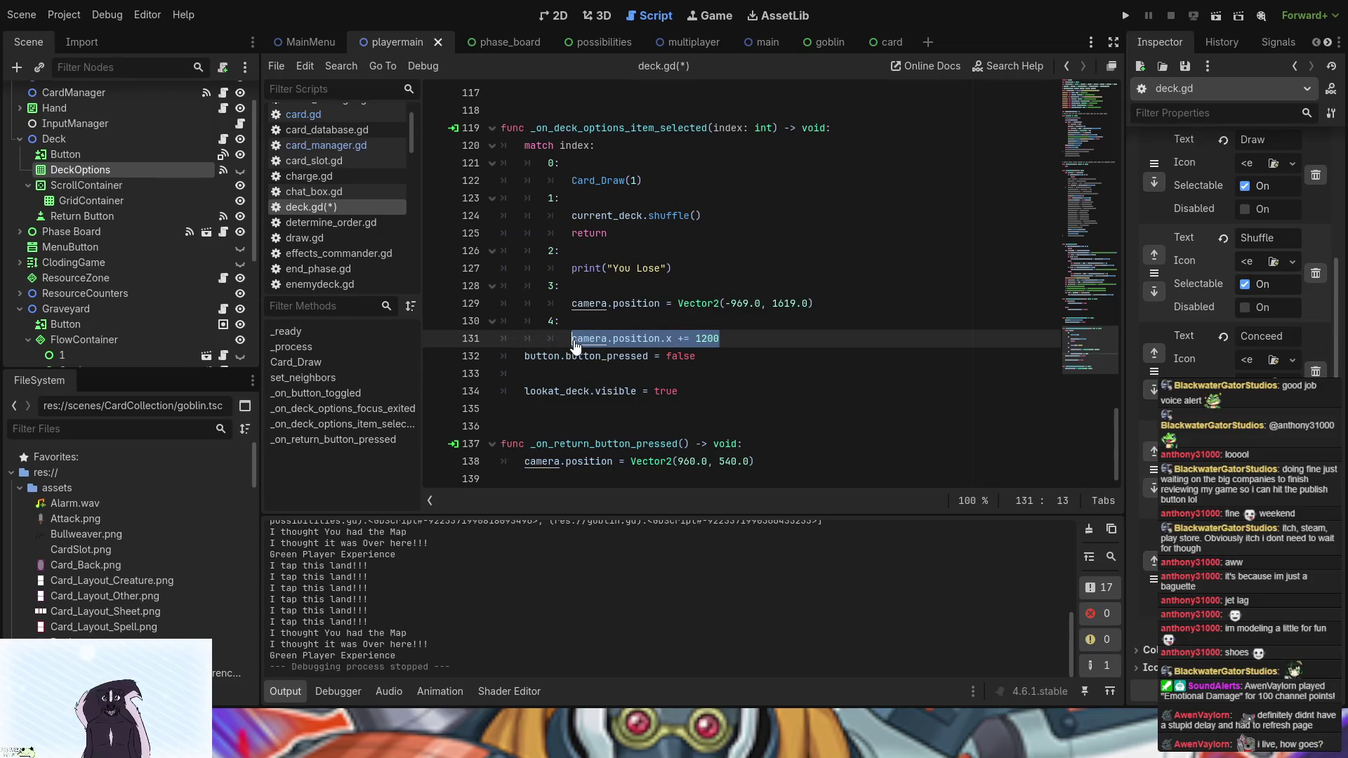
- Paste camera.position.x += 1200 after Card_Draw(1) and save deck.gd
{"action": "left_click", "coordinate": [667, 179]}
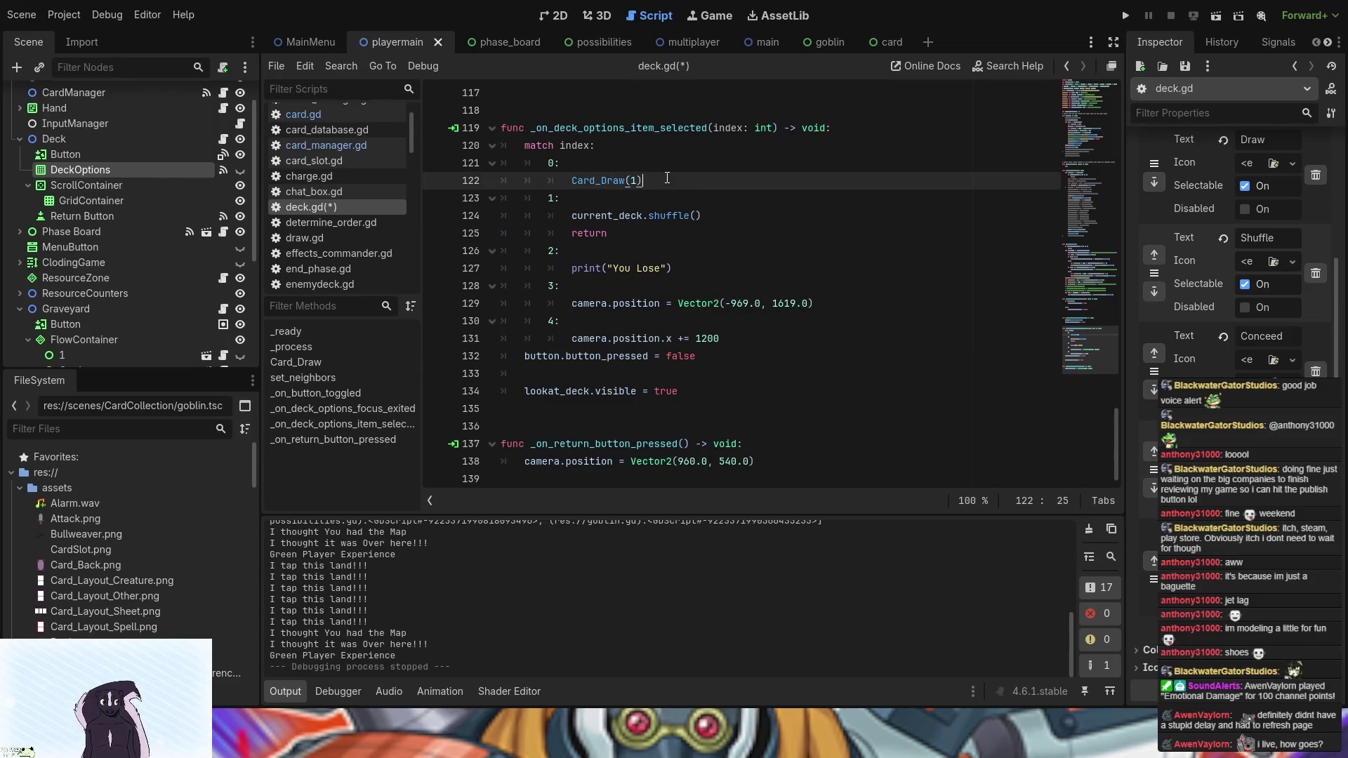
{"action": "key", "text": "Return"}
{"action": "key", "text": "ctrl+v"}
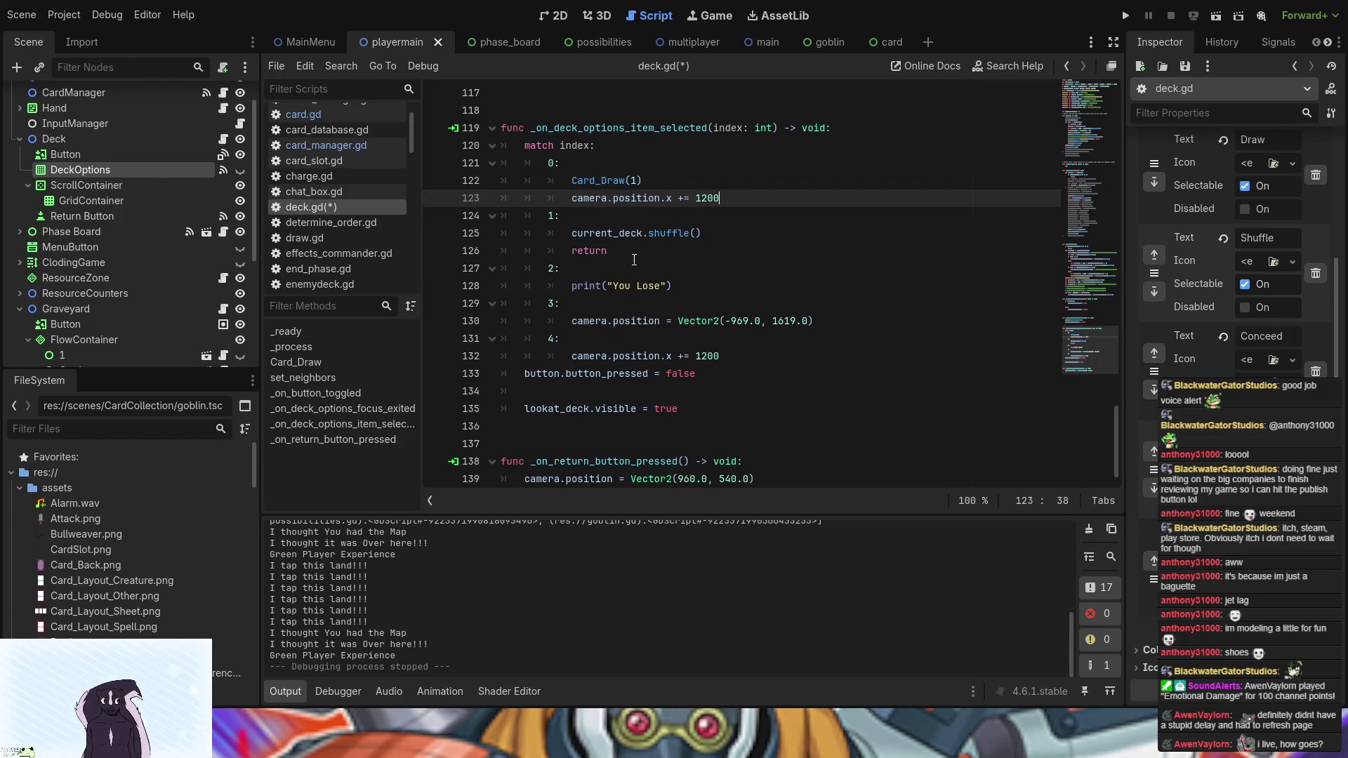
{"action": "left_click", "coordinate": [633, 255]}
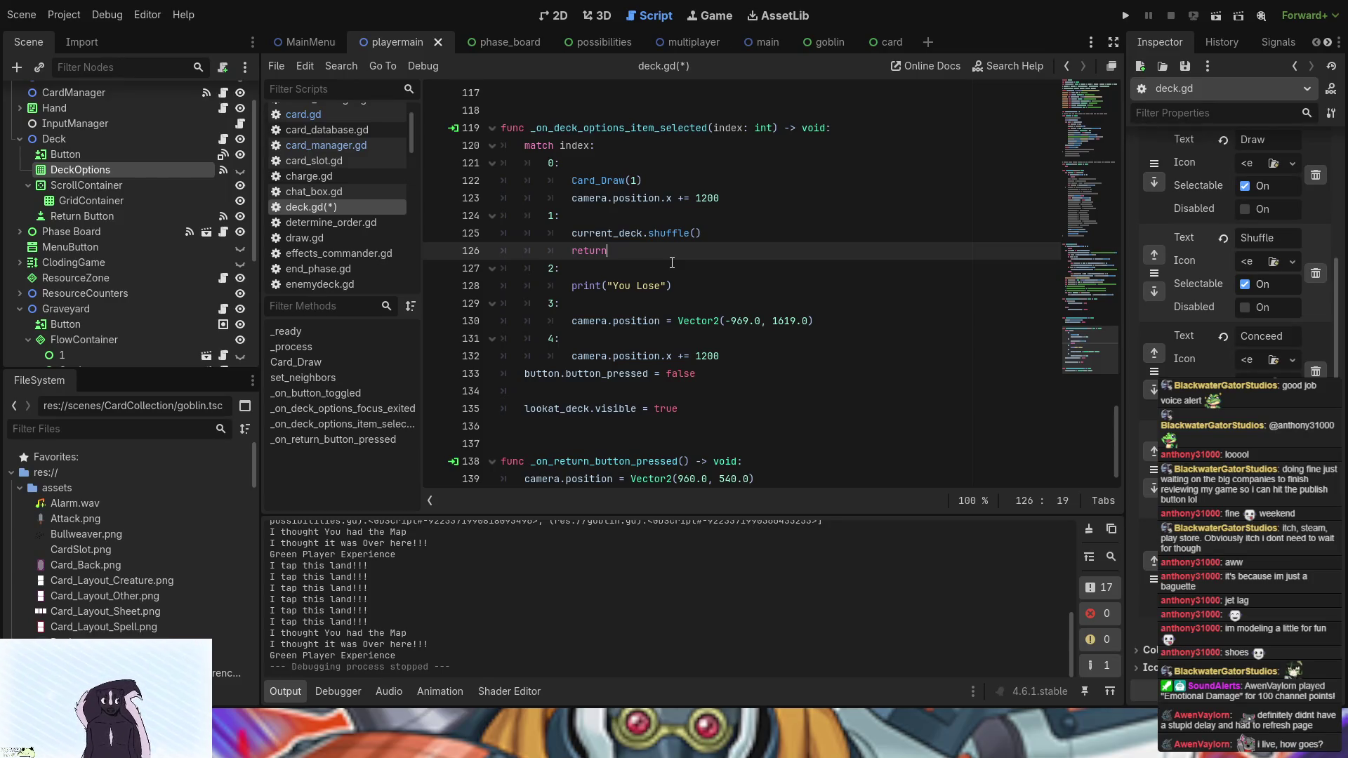
{"action": "left_click", "coordinate": [681, 292]}
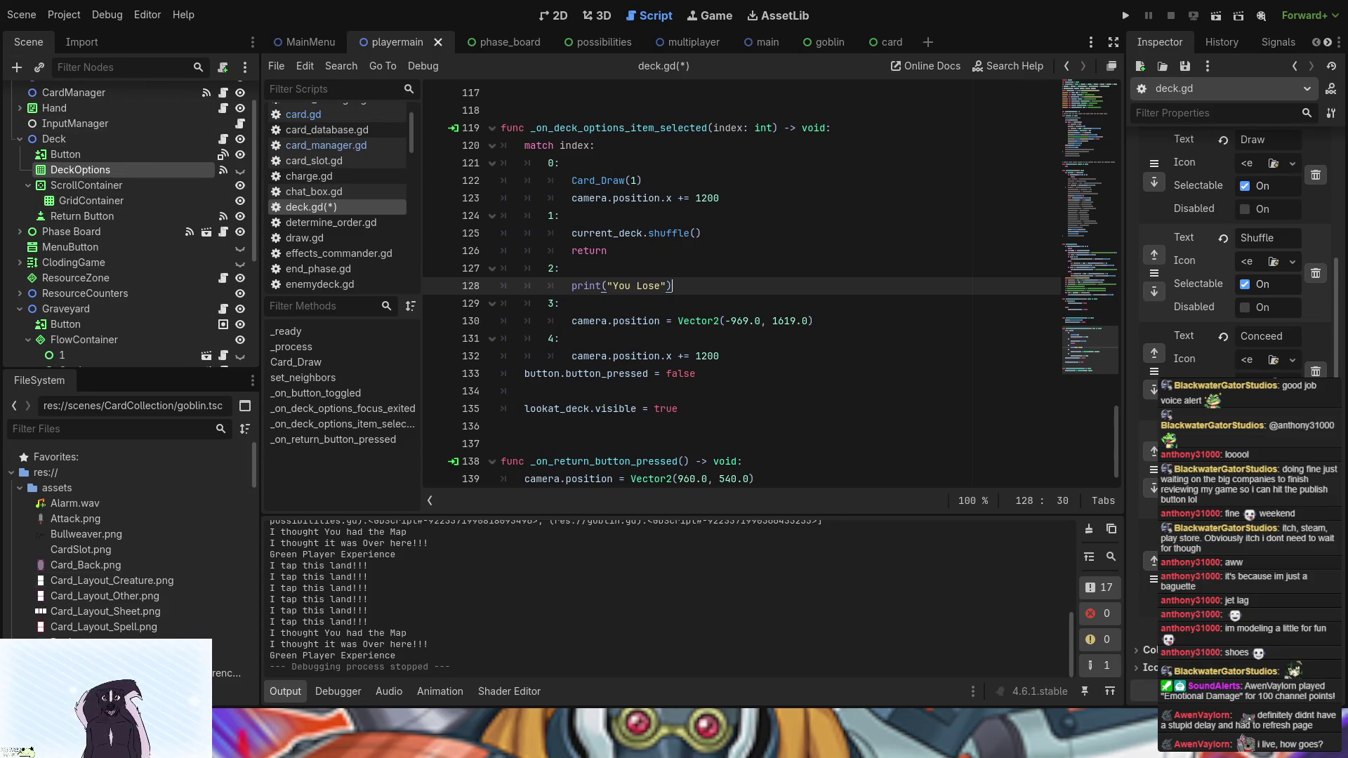
{"action": "key", "text": "ctrl+s"}
{"action": "left_click", "coordinate": [565, 21]}
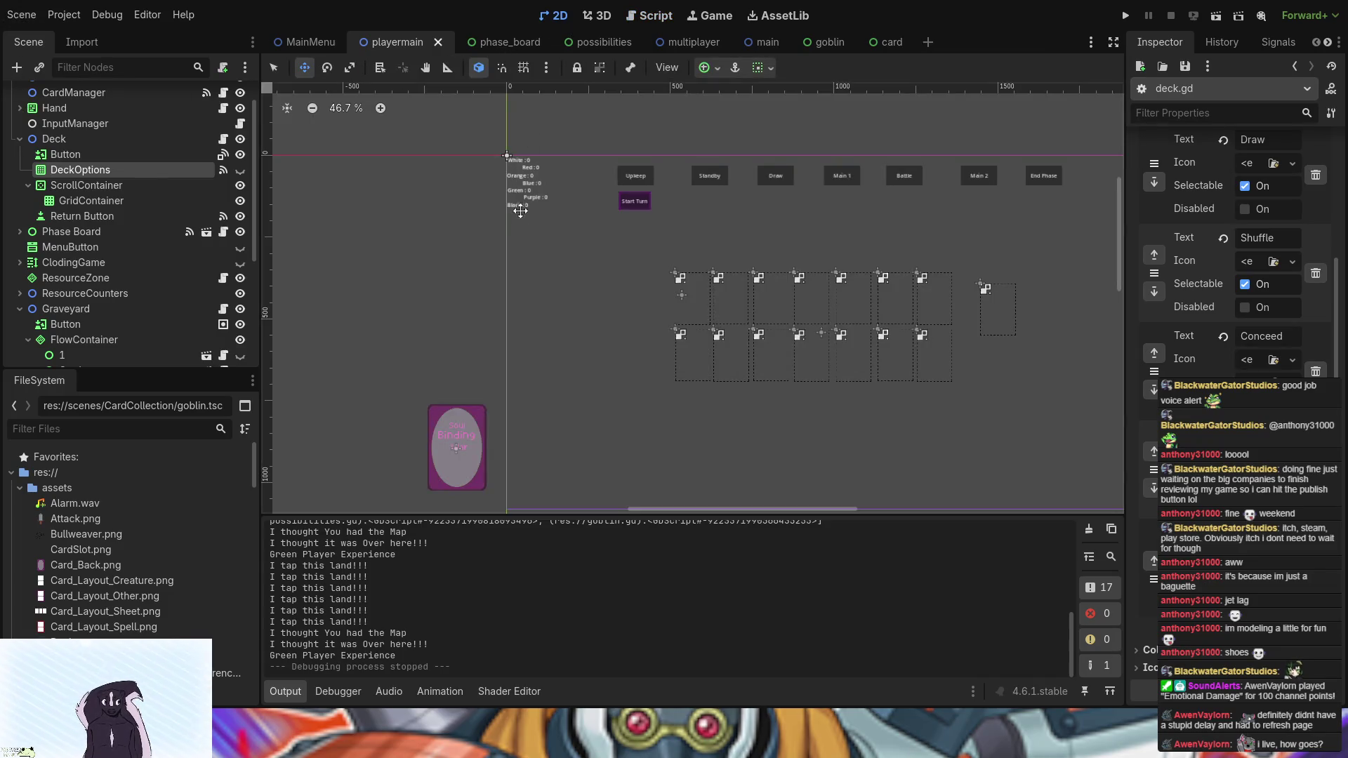
{"action": "scroll", "coordinate": [524, 207], "scroll_direction": "up", "scroll_amount": 8}
{"action": "scroll", "coordinate": [523, 207], "scroll_direction": "up", "scroll_amount": 5}
{"action": "left_click", "coordinate": [519, 265]}
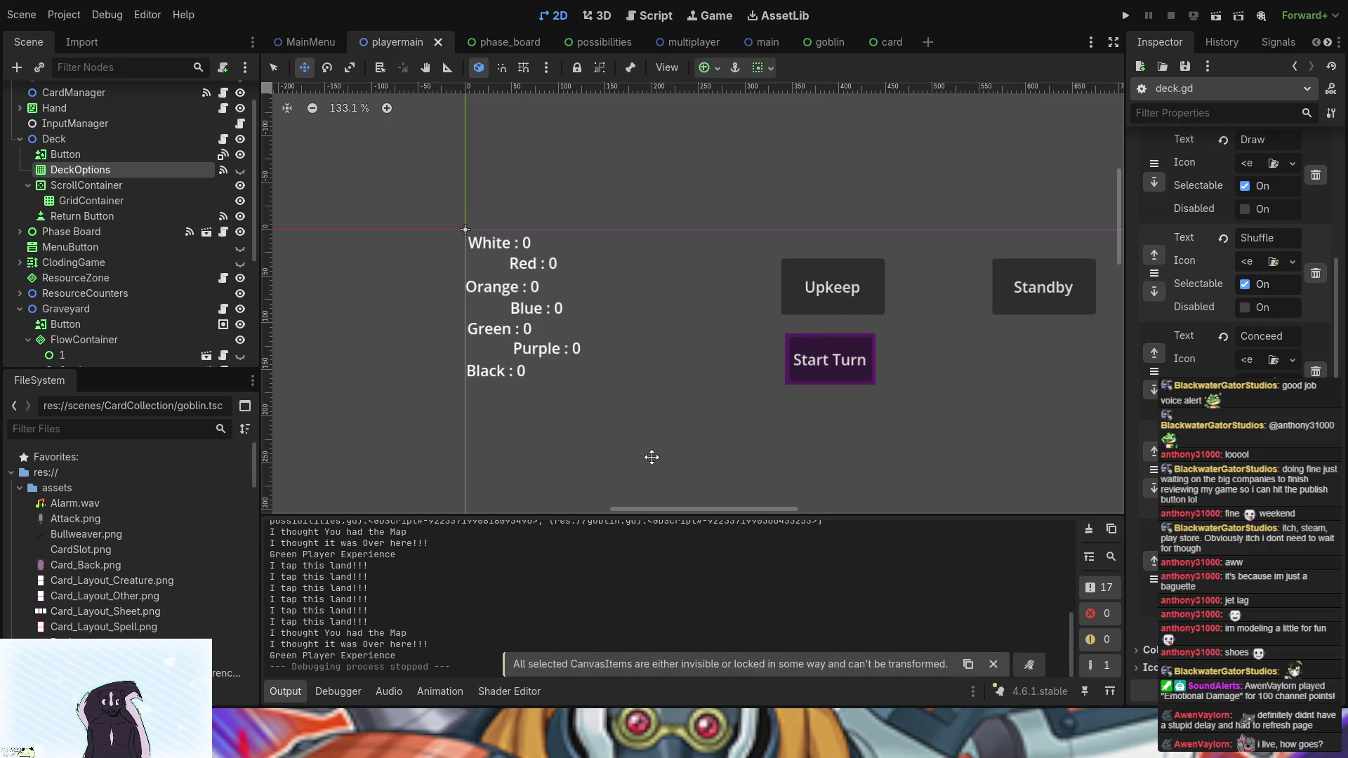
{"action": "scroll", "coordinate": [650, 458], "scroll_direction": "down", "scroll_amount": 4}
{"action": "mouse_move", "coordinate": [620, 394]}
{"action": "left_mouse_down"}
{"action": "mouse_move", "coordinate": [539, 295]}
{"action": "mouse_move", "coordinate": [515, 321]}
{"action": "left_mouse_up"}
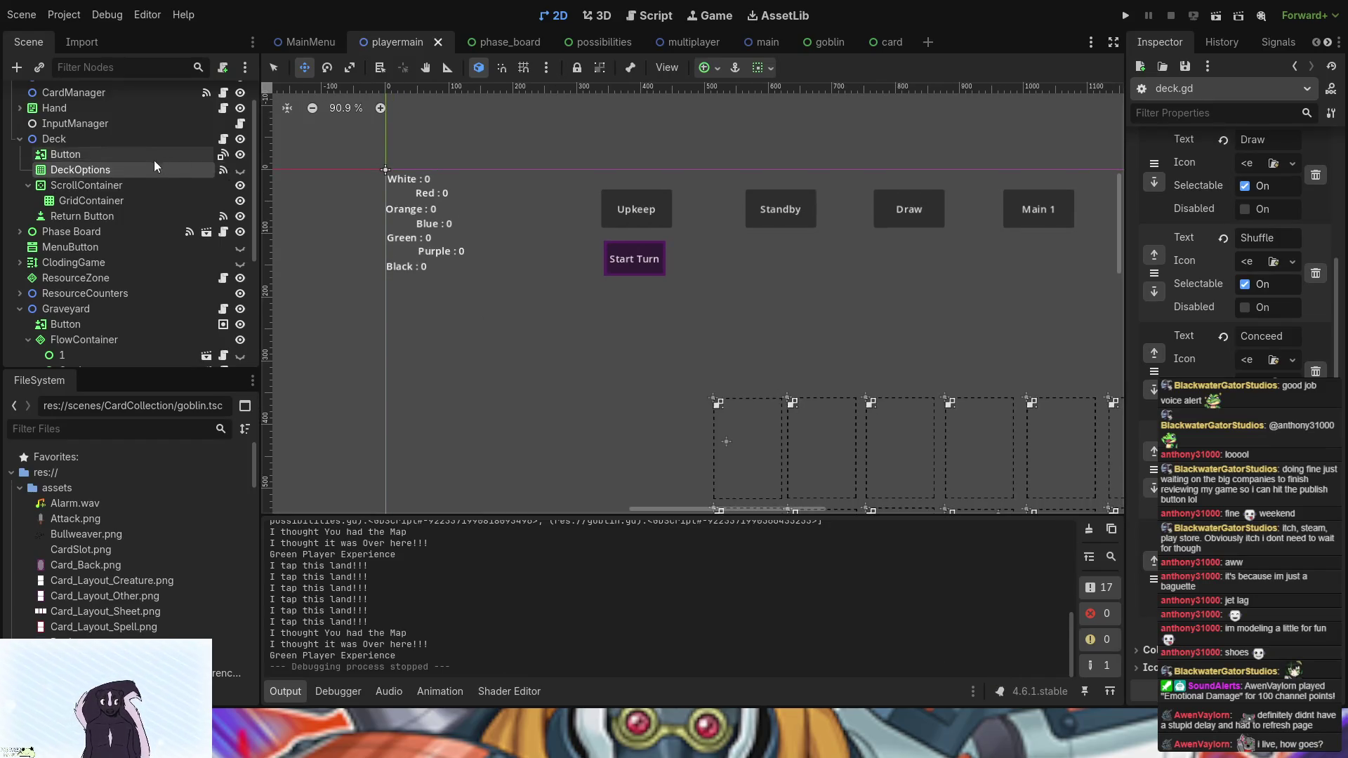
{"action": "scroll", "coordinate": [154, 160], "scroll_direction": "up", "scroll_amount": 2}
{"action": "left_click", "coordinate": [105, 97]}
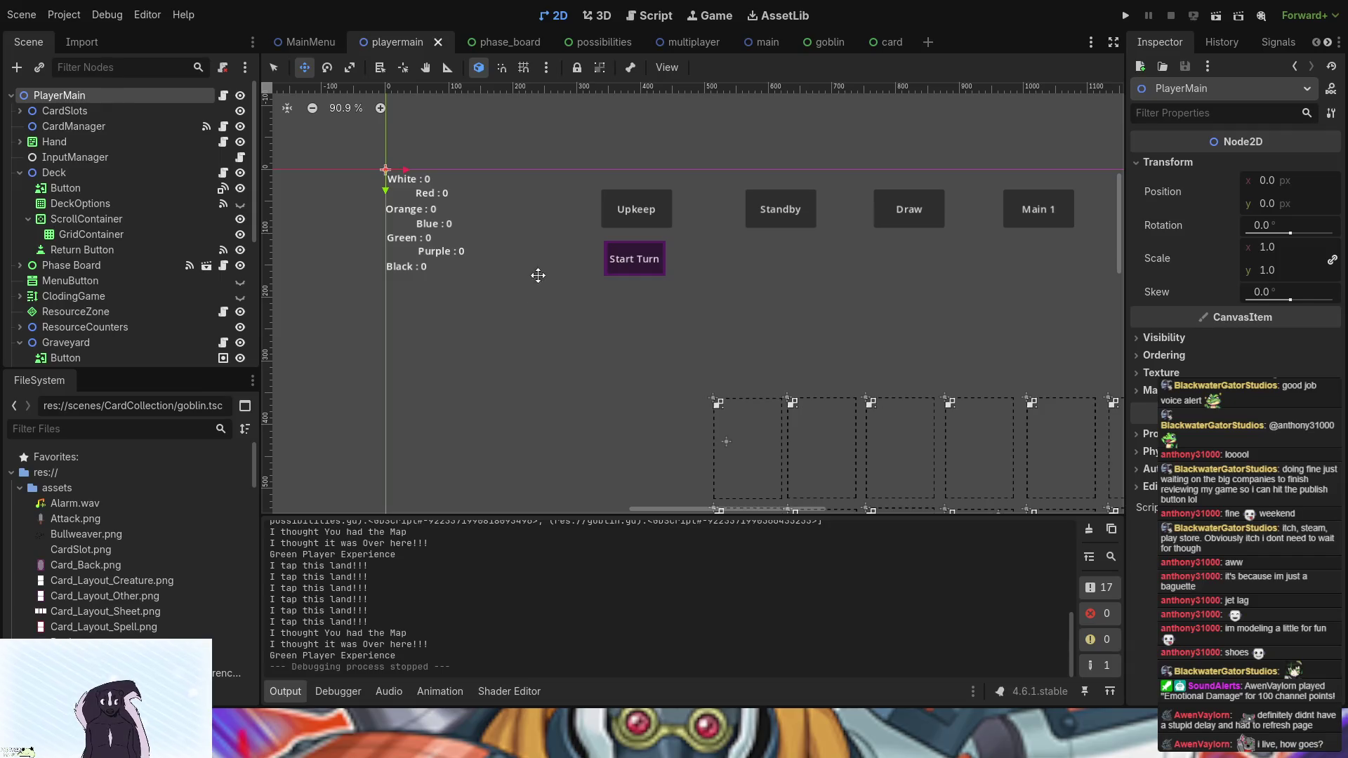
{"action": "left_click", "coordinate": [273, 68]}
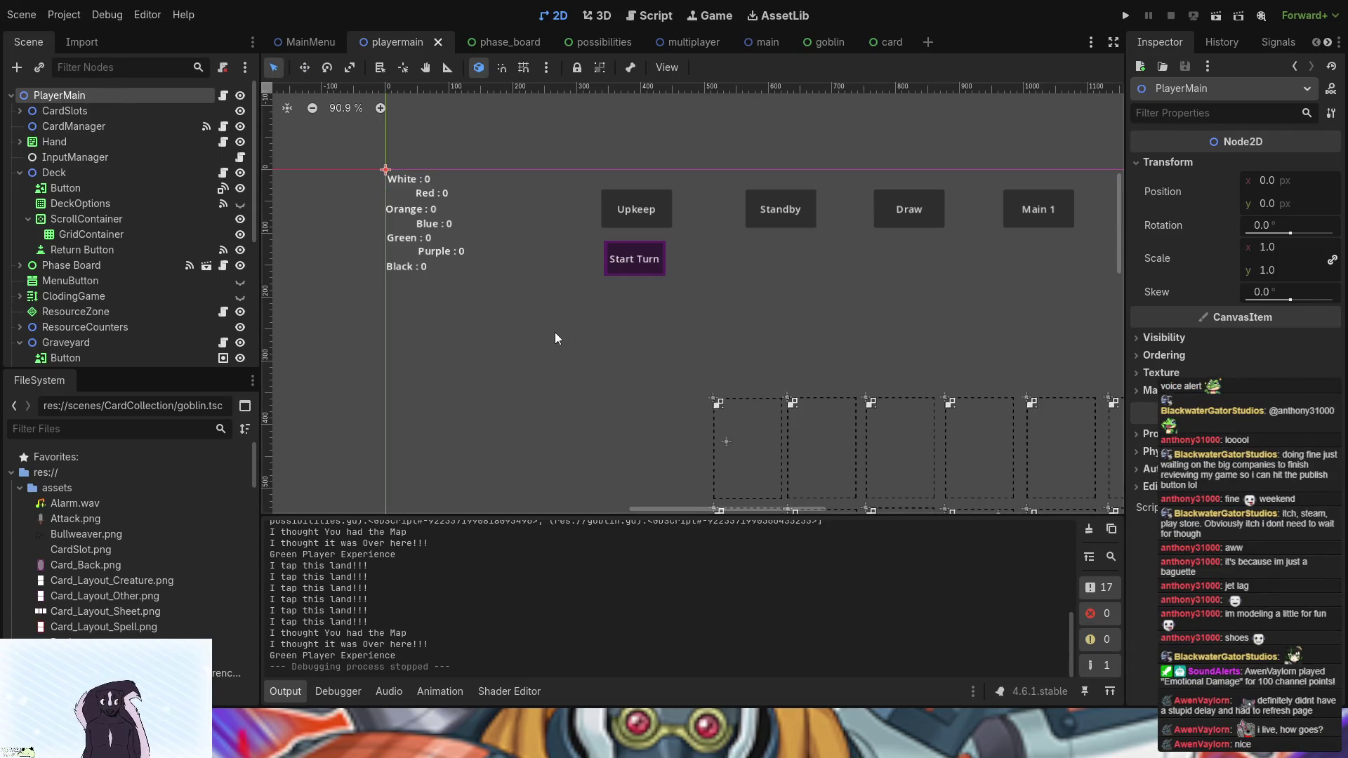
{"action": "scroll", "coordinate": [555, 338], "scroll_direction": "down", "scroll_amount": 8}
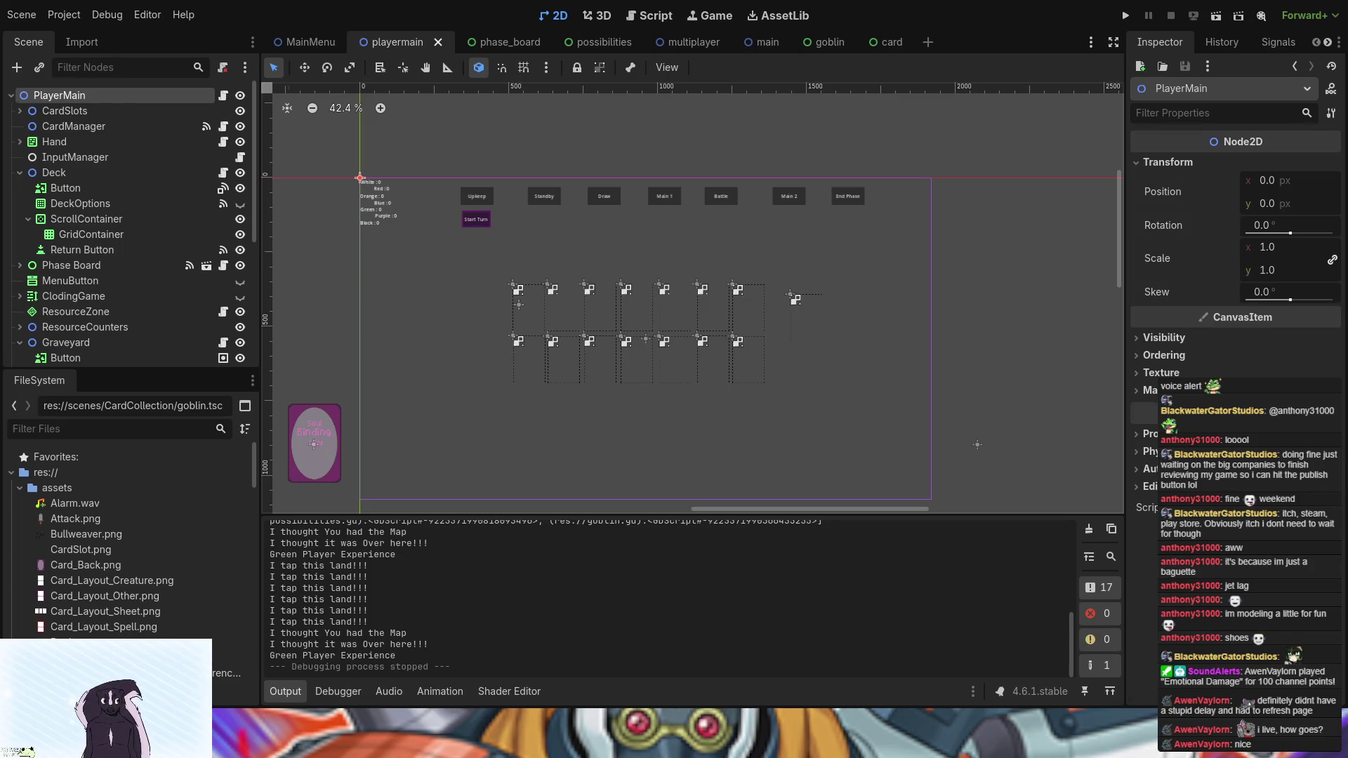
{"action": "mouse_move", "coordinate": [823, 371]}
{"action": "left_mouse_down"}
{"action": "mouse_move", "coordinate": [759, 304]}
{"action": "mouse_move", "coordinate": [868, 374]}
{"action": "left_mouse_up"}
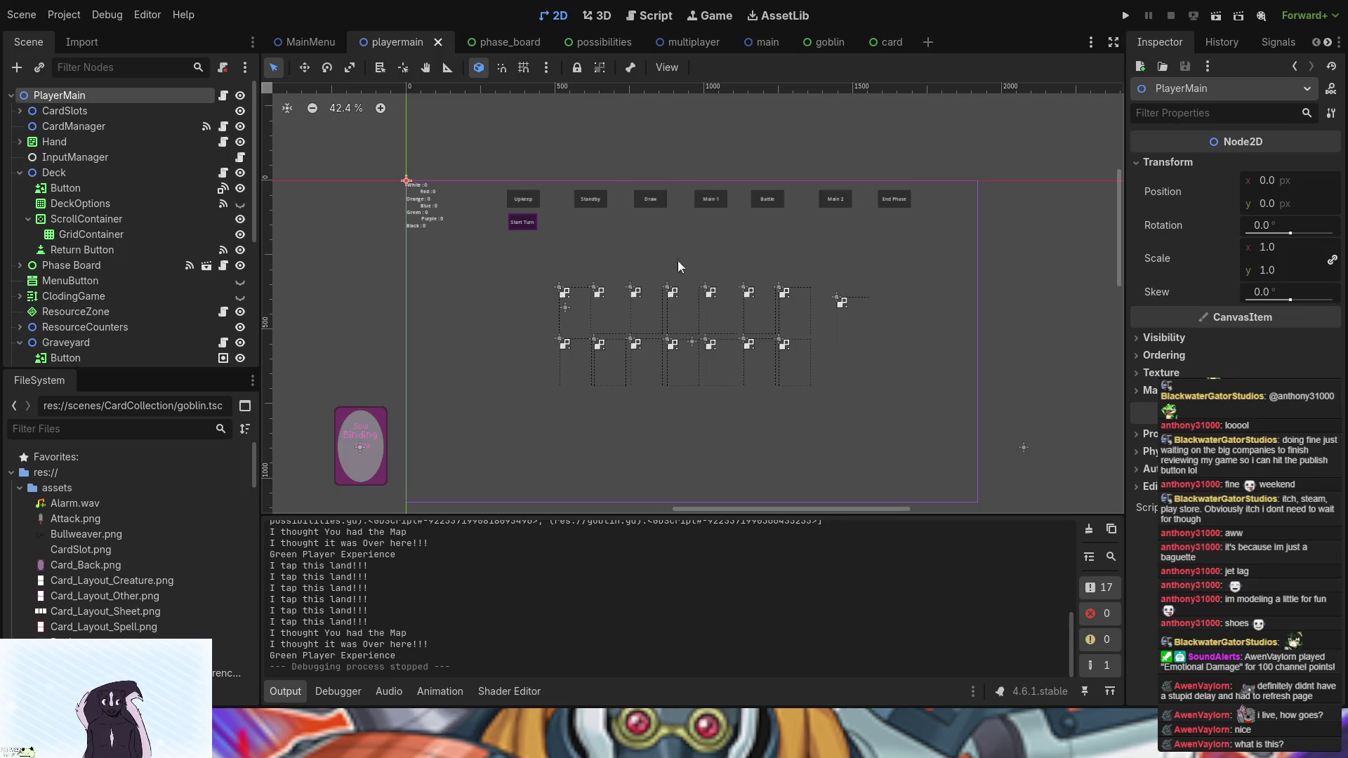
{"action": "scroll", "coordinate": [651, 264], "scroll_direction": "up", "scroll_amount": 3}
{"action": "mouse_move", "coordinate": [614, 212]}
{"action": "left_mouse_down"}
{"action": "mouse_move", "coordinate": [785, 267]}
{"action": "mouse_move", "coordinate": [524, 151]}
{"action": "mouse_move", "coordinate": [519, 239]}
{"action": "left_mouse_up"}
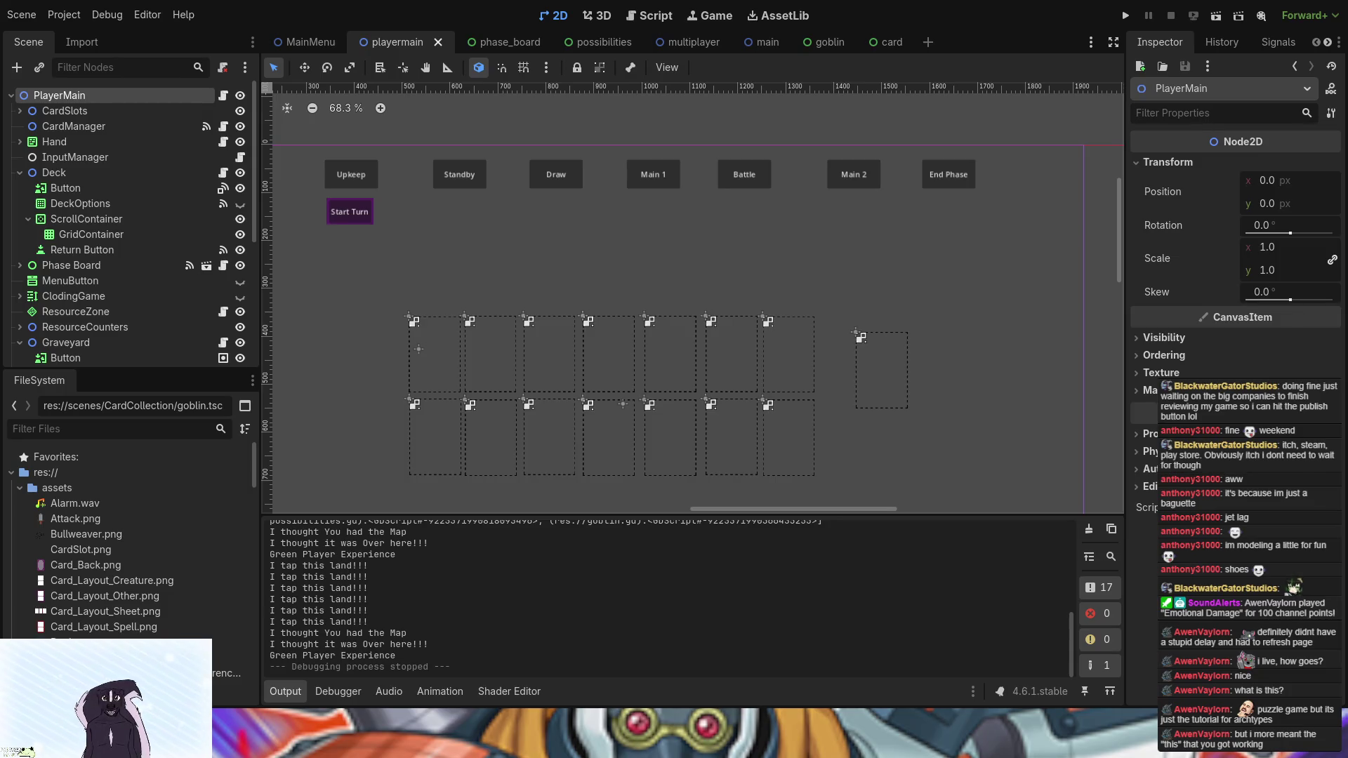
- Pan the 2D viewport back to the origin and run the project
{"action": "scroll", "coordinate": [433, 265], "scroll_direction": "left", "scroll_amount": 6}
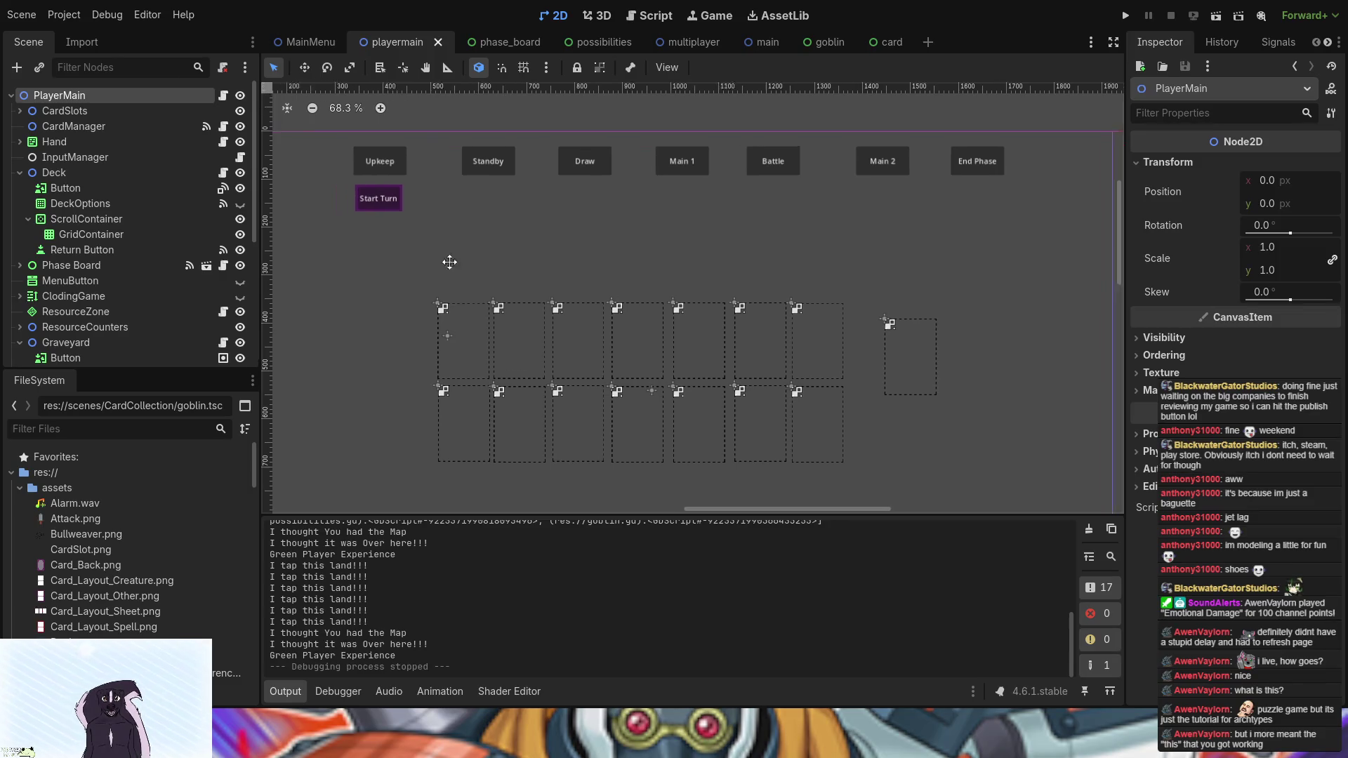
{"action": "scroll", "coordinate": [641, 313], "scroll_direction": "up", "scroll_amount": 1}
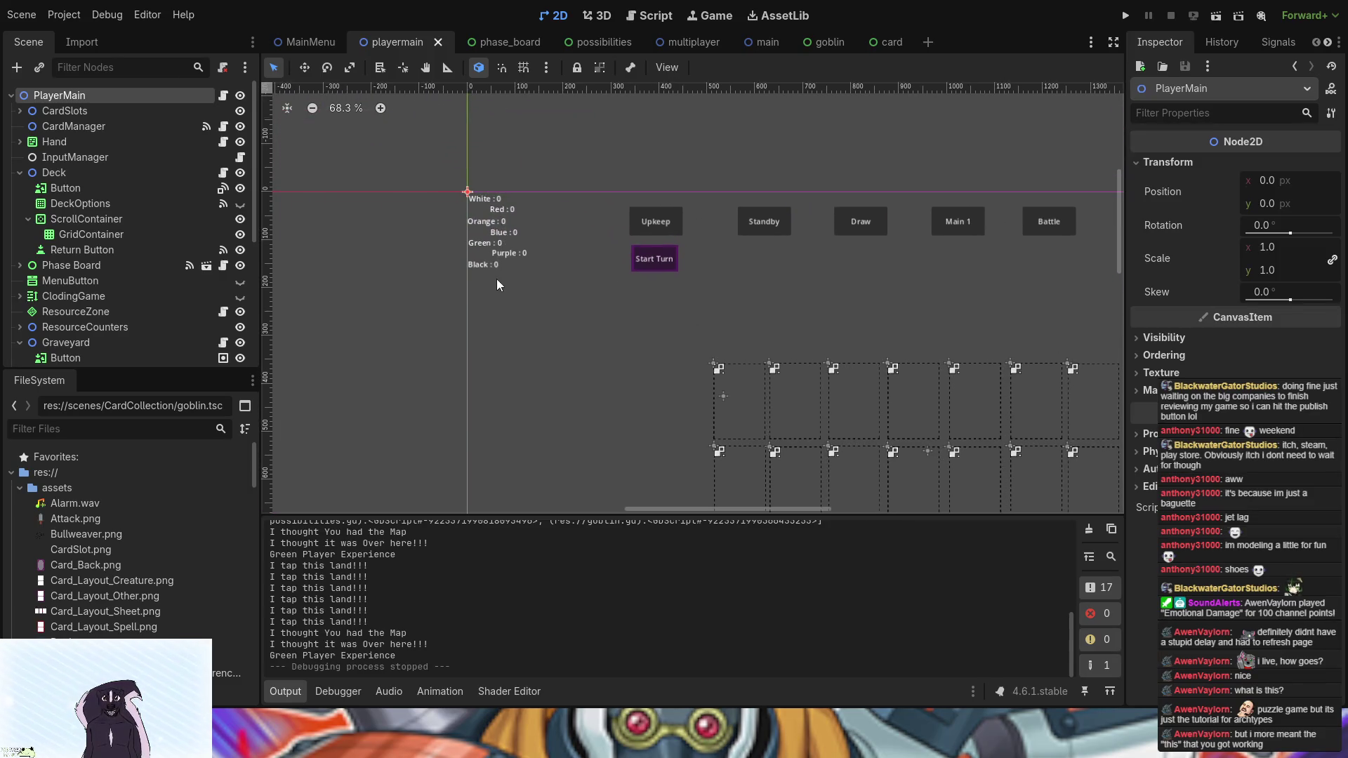
{"action": "left_click", "coordinate": [1125, 15]}
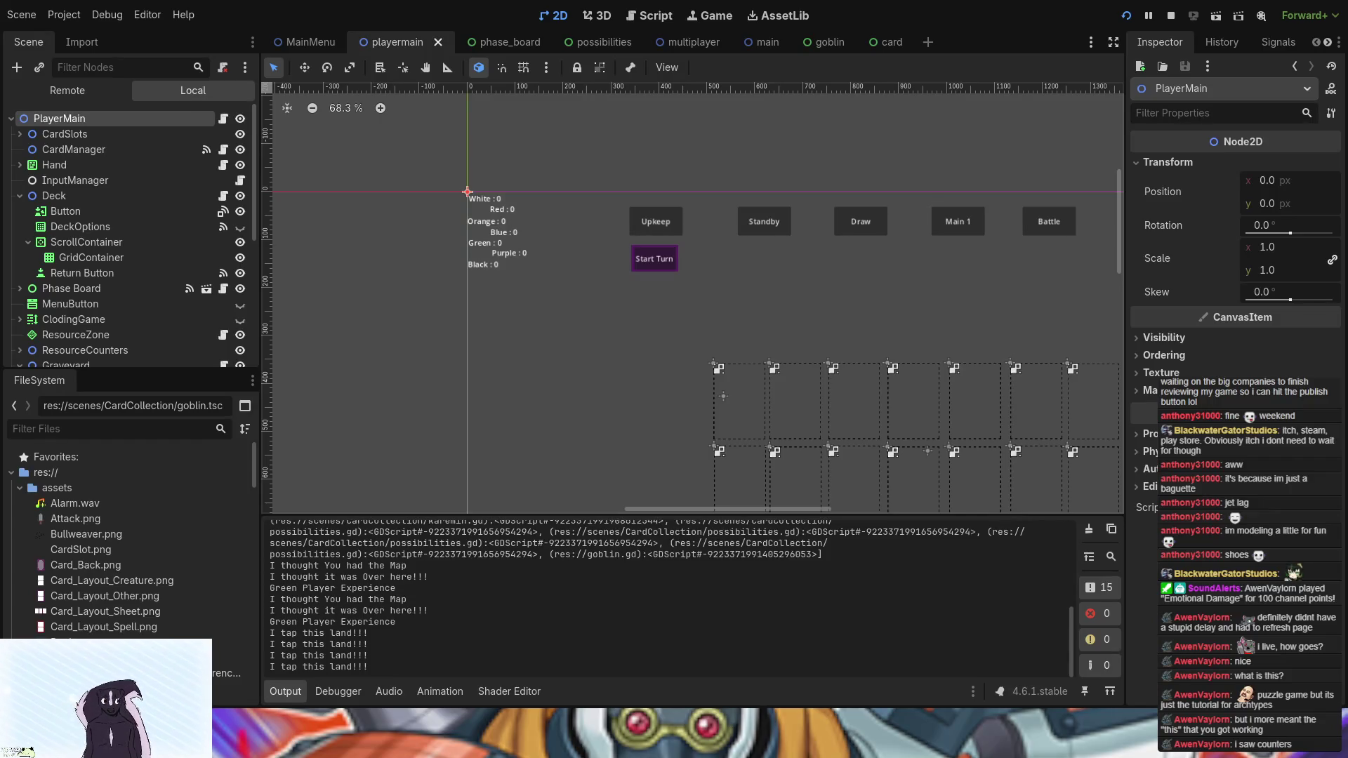
- Stop the running game with F8 to return to the editor
{"action": "key", "text": "F8"}
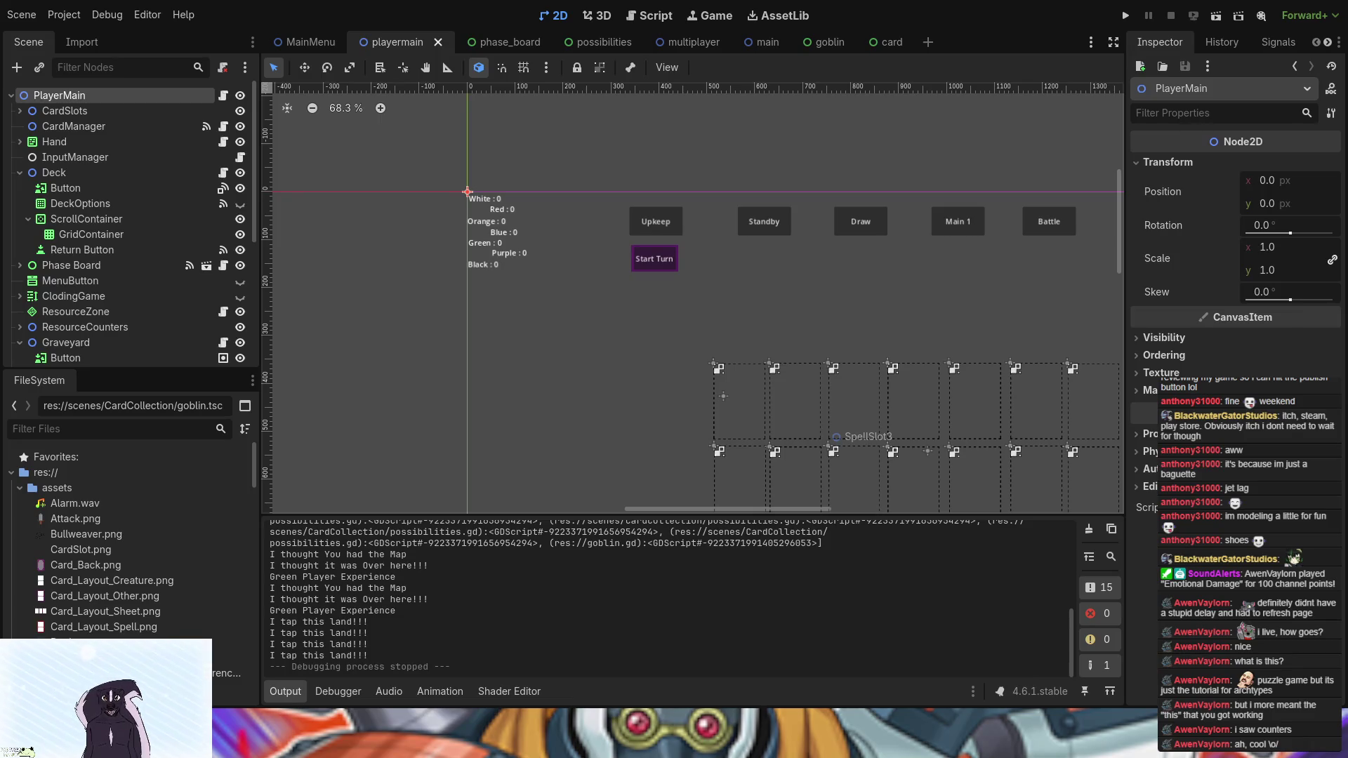
{"action": "scroll", "coordinate": [622, 411], "scroll_direction": "up", "scroll_amount": 3}
{"action": "mouse_move", "coordinate": [596, 396]}
{"action": "left_mouse_down"}
{"action": "mouse_move", "coordinate": [460, 348]}
{"action": "mouse_move", "coordinate": [474, 339]}
{"action": "mouse_move", "coordinate": [466, 330]}
{"action": "left_mouse_up"}
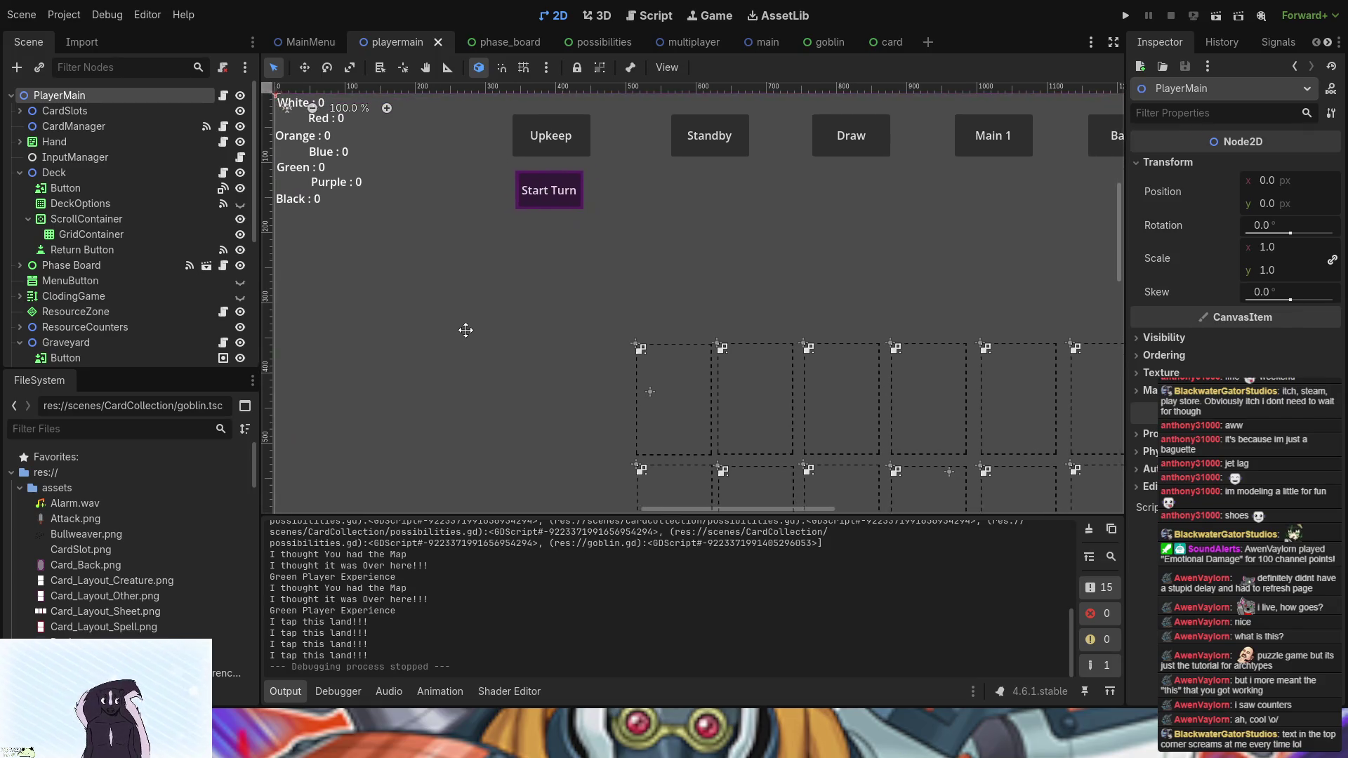
{"action": "scroll", "coordinate": [467, 336], "scroll_direction": "down", "scroll_amount": 1}
{"action": "scroll", "coordinate": [466, 336], "scroll_direction": "down", "scroll_amount": 1}
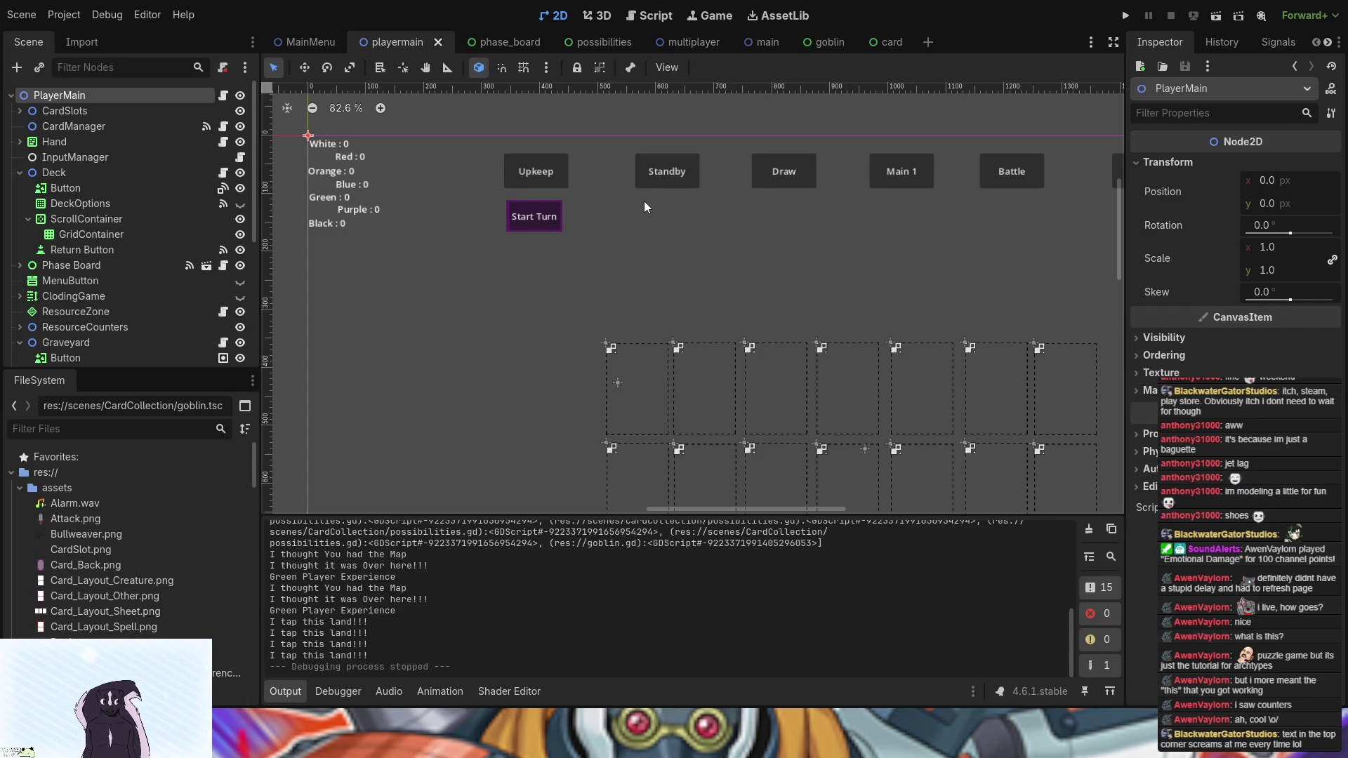
{"action": "mouse_move", "coordinate": [588, 258]}
{"action": "left_mouse_down"}
{"action": "mouse_move", "coordinate": [419, 253]}
{"action": "mouse_move", "coordinate": [494, 170]}
{"action": "left_mouse_up"}
{"action": "scroll", "coordinate": [542, 226], "scroll_direction": "down", "scroll_amount": 3}
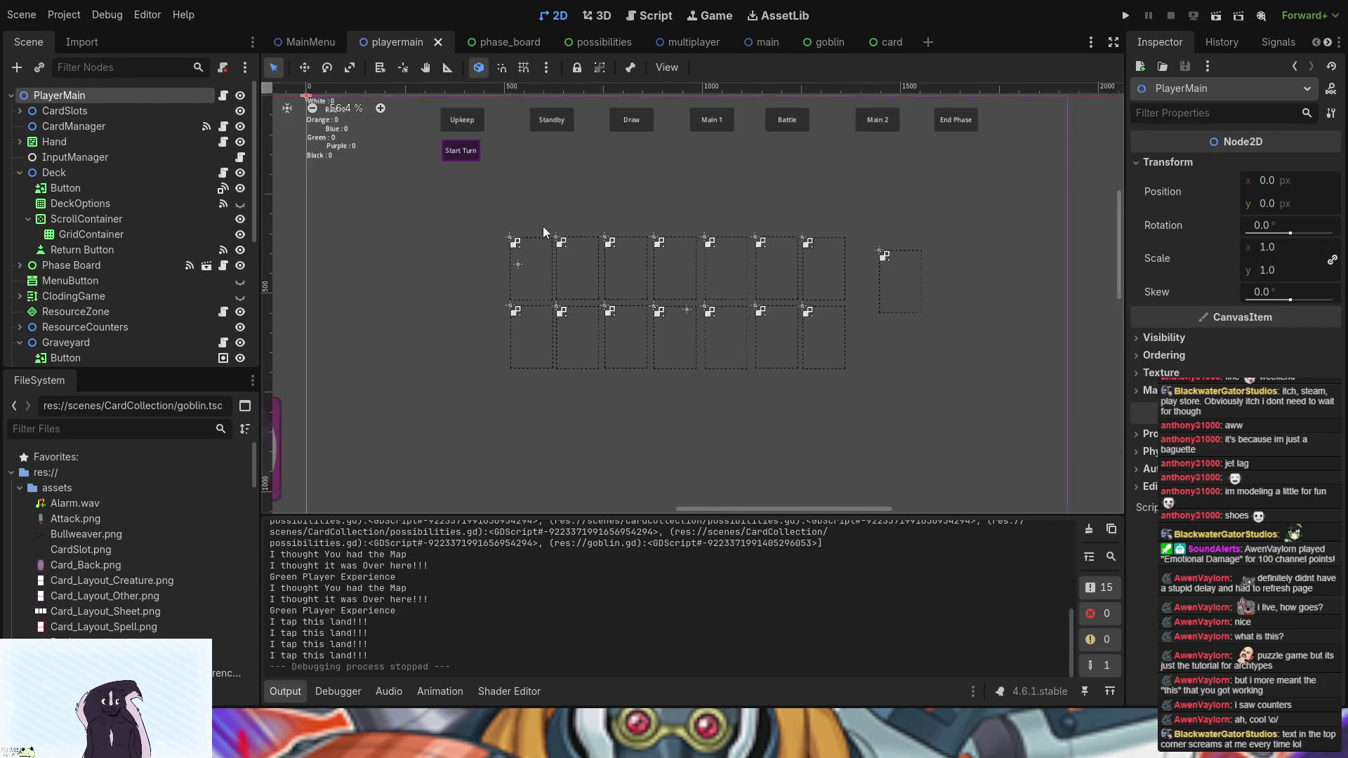
{"action": "scroll", "coordinate": [573, 205], "scroll_direction": "down", "scroll_amount": 1}
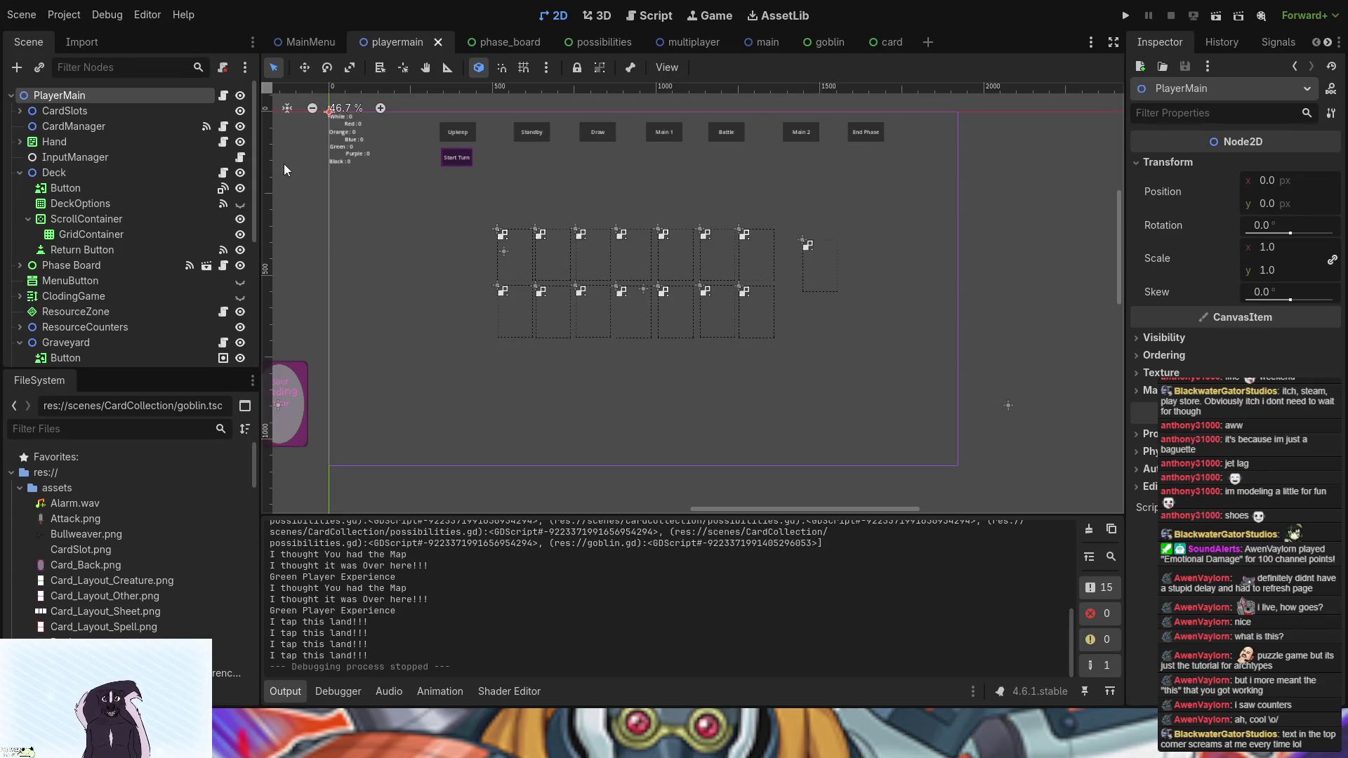
{"action": "scroll", "coordinate": [185, 258], "scroll_direction": "down", "scroll_amount": 5}
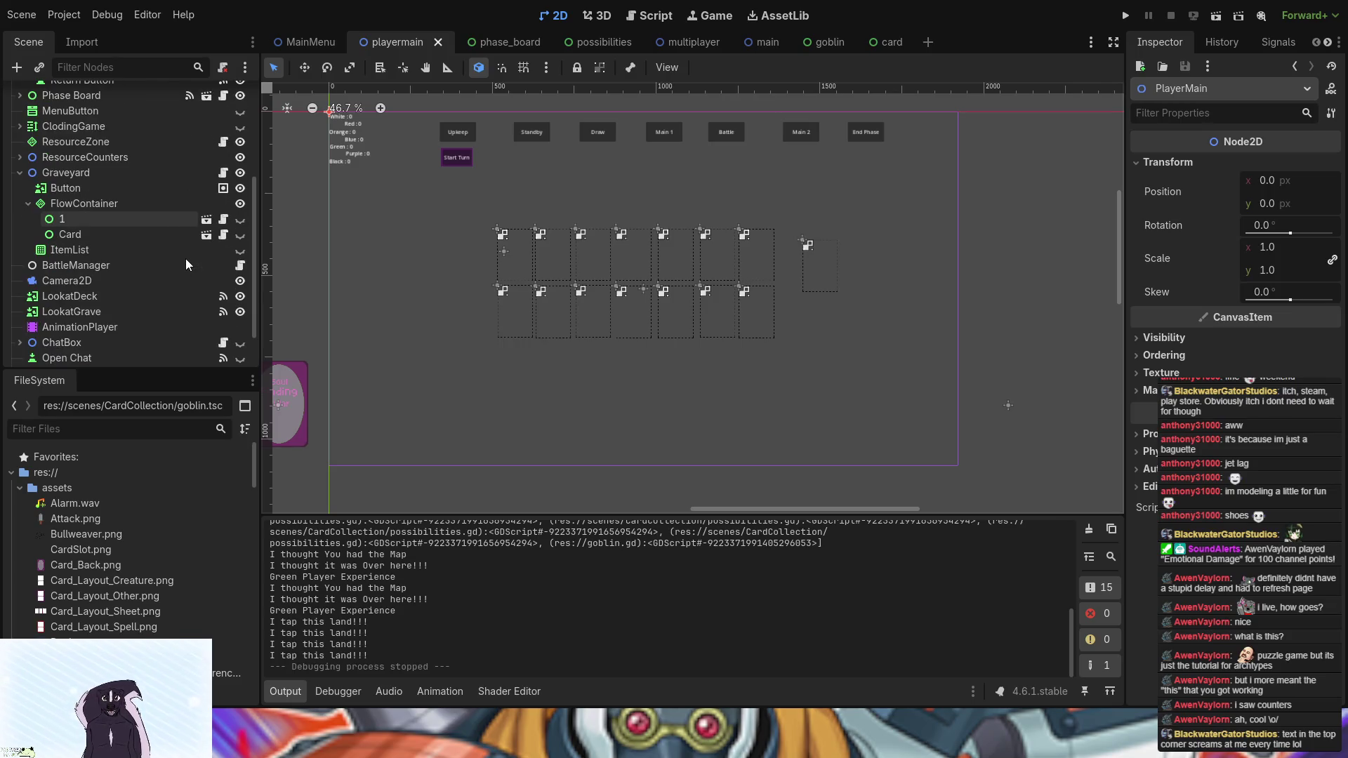
{"action": "scroll", "coordinate": [143, 225], "scroll_direction": "down", "scroll_amount": 2}
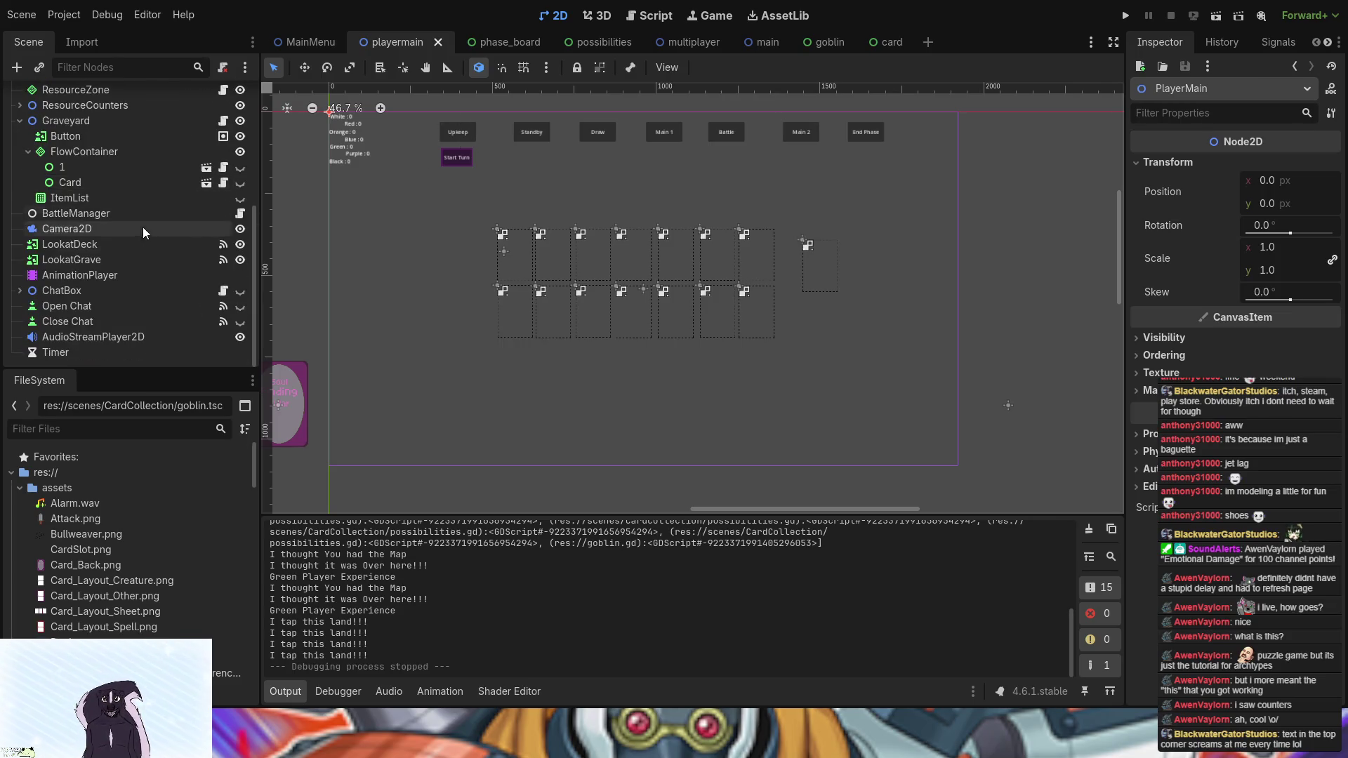
{"action": "scroll", "coordinate": [121, 288], "scroll_direction": "up", "scroll_amount": 3}
{"action": "scroll", "coordinate": [121, 288], "scroll_direction": "up", "scroll_amount": 4}
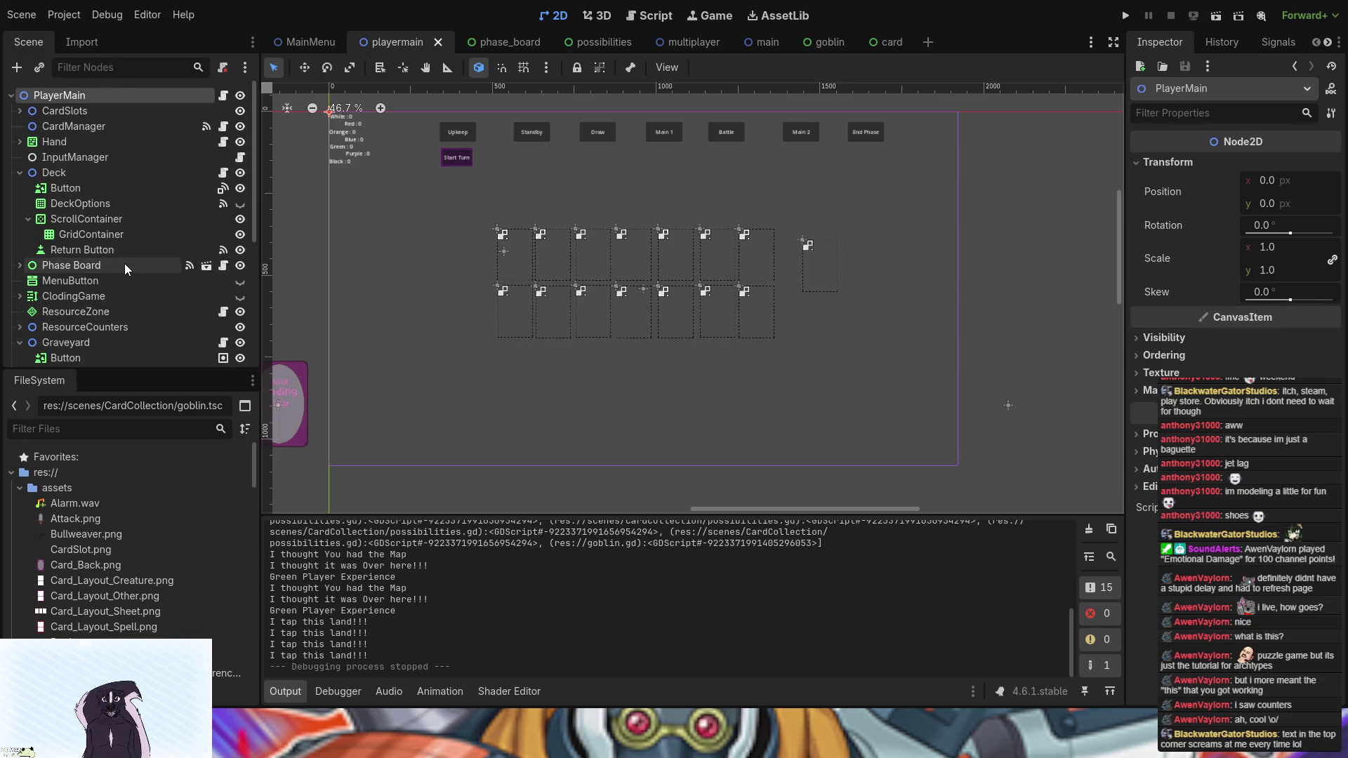
{"action": "scroll", "coordinate": [83, 286], "scroll_direction": "down", "scroll_amount": 2}
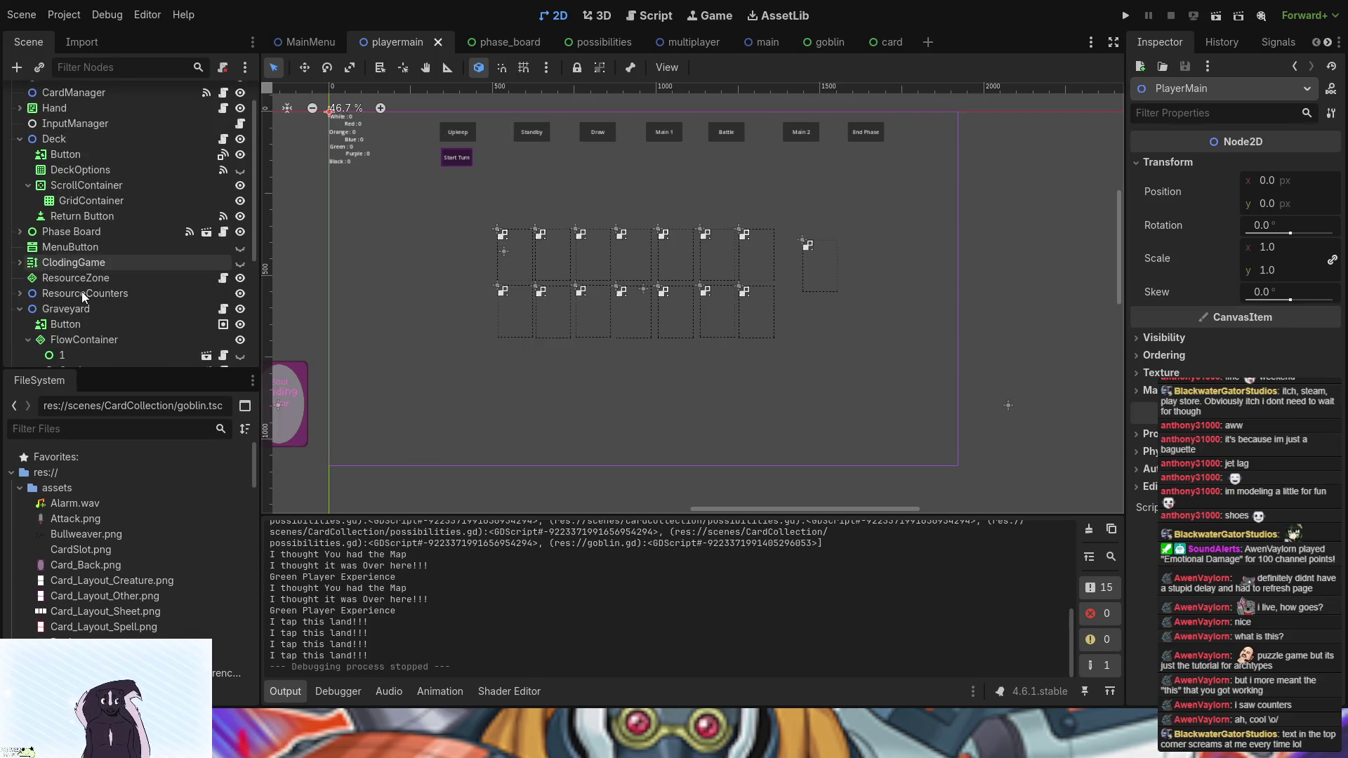
{"action": "left_click", "coordinate": [20, 259]}
{"action": "scroll", "coordinate": [118, 264], "scroll_direction": "down", "scroll_amount": 2}
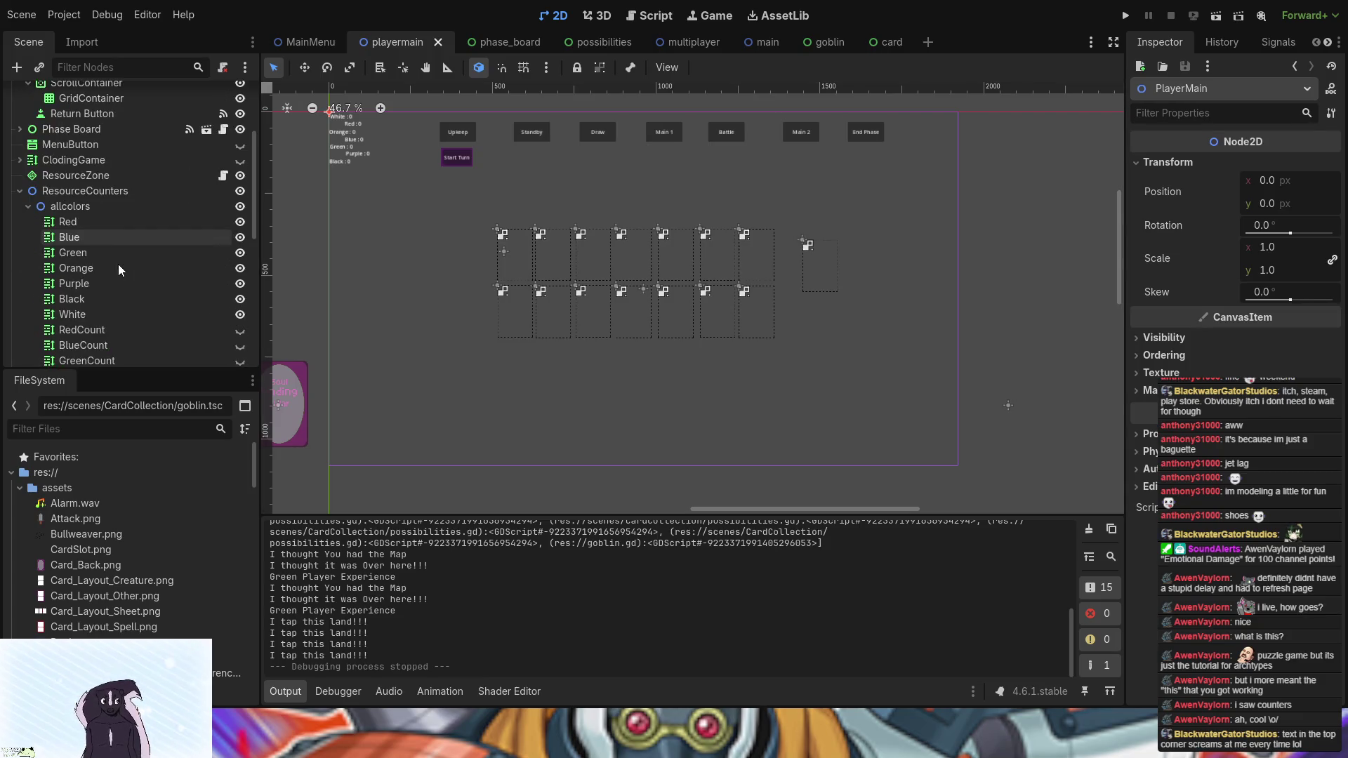
{"action": "scroll", "coordinate": [226, 281], "scroll_direction": "down", "scroll_amount": 4}
{"action": "left_click", "coordinate": [240, 303]}
{"action": "left_click", "coordinate": [240, 303]}
{"action": "scroll", "coordinate": [357, 204], "scroll_direction": "up", "scroll_amount": 3}
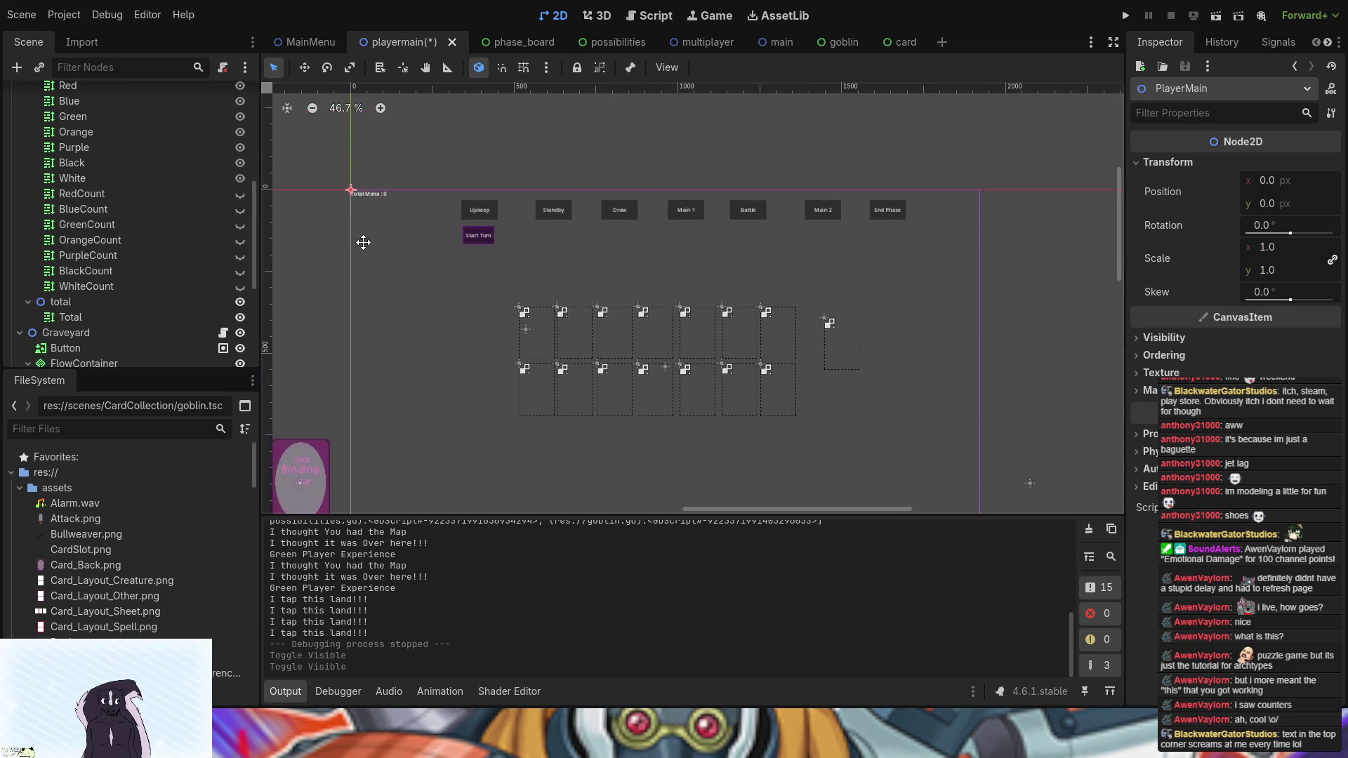
{"action": "left_click", "coordinate": [240, 304]}
{"action": "scroll", "coordinate": [239, 306], "scroll_direction": "up", "scroll_amount": 4}
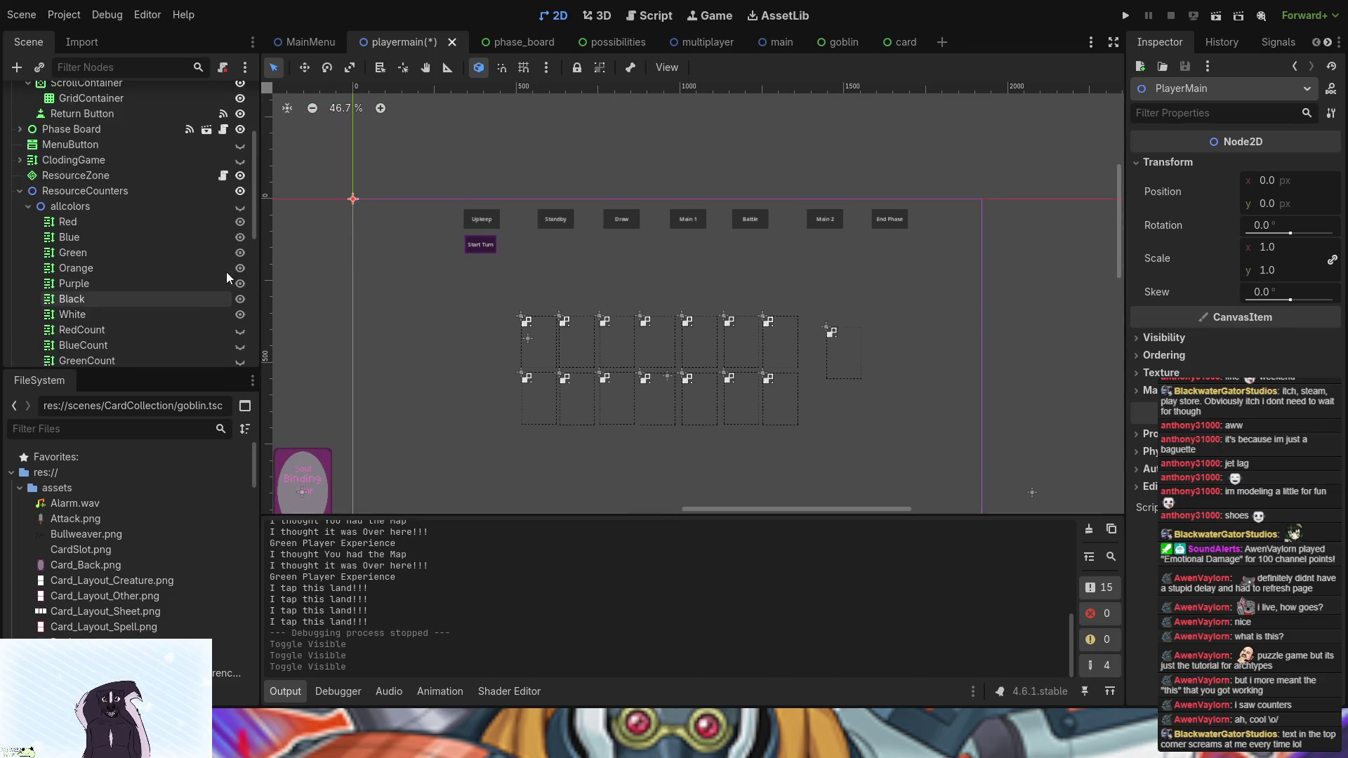
{"action": "left_click", "coordinate": [241, 206]}
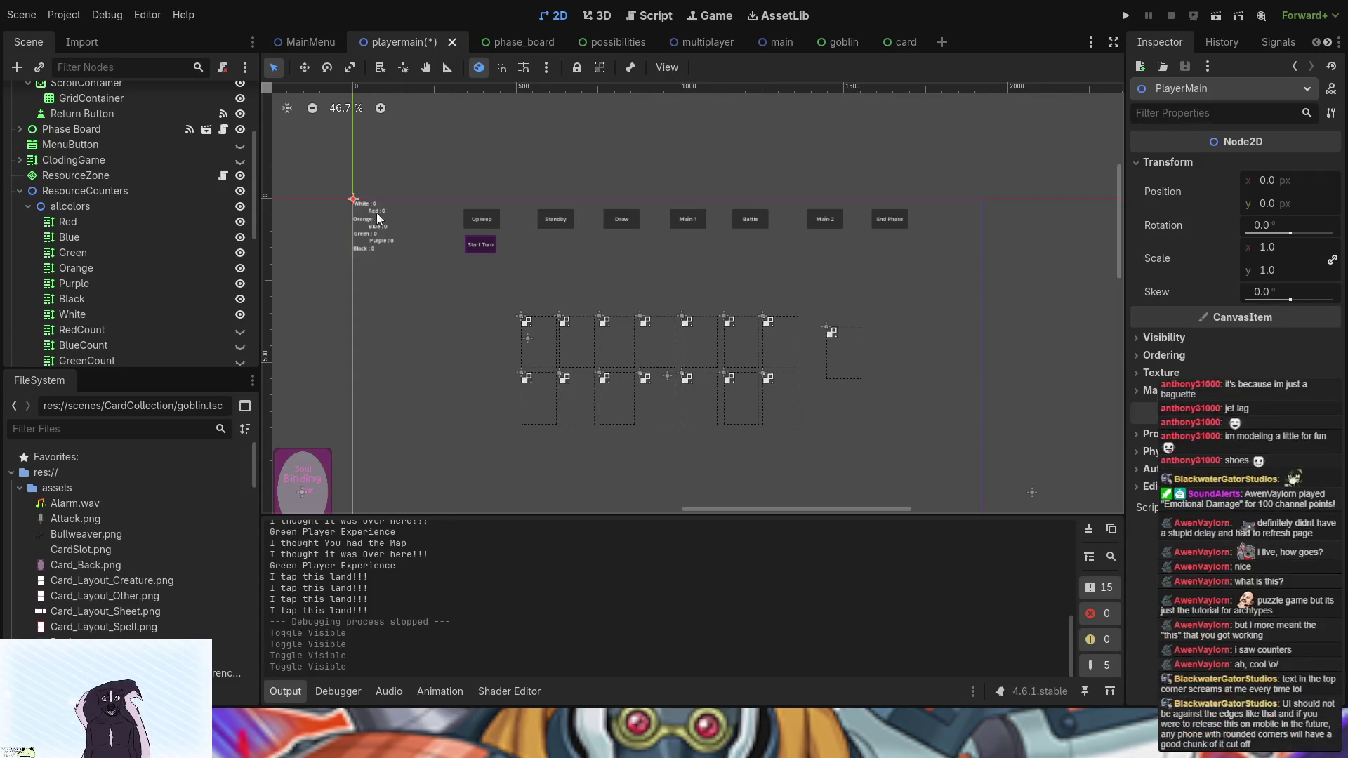
{"action": "scroll", "coordinate": [103, 251], "scroll_direction": "down", "scroll_amount": 4}
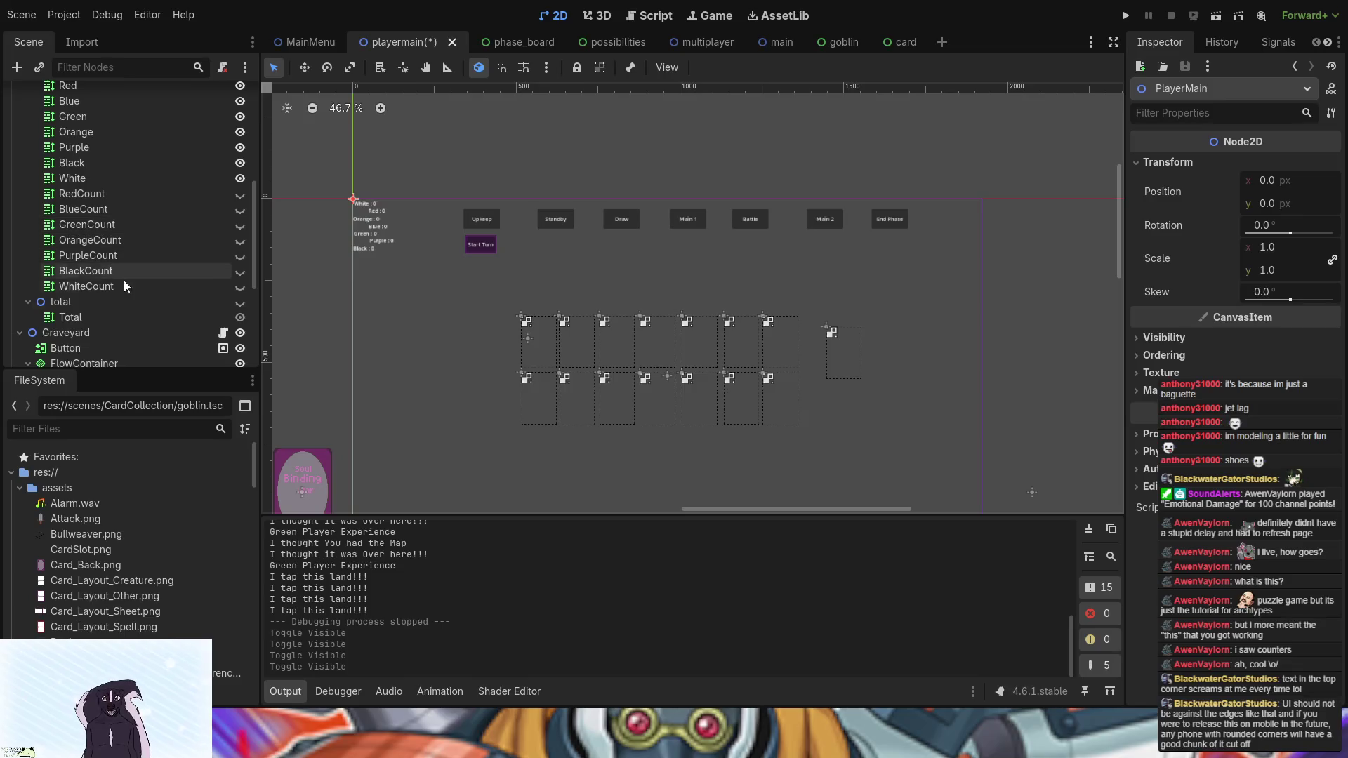
{"action": "left_click", "coordinate": [237, 301]}
{"action": "scroll", "coordinate": [188, 262], "scroll_direction": "up", "scroll_amount": 5}
{"action": "left_click", "coordinate": [239, 240]}
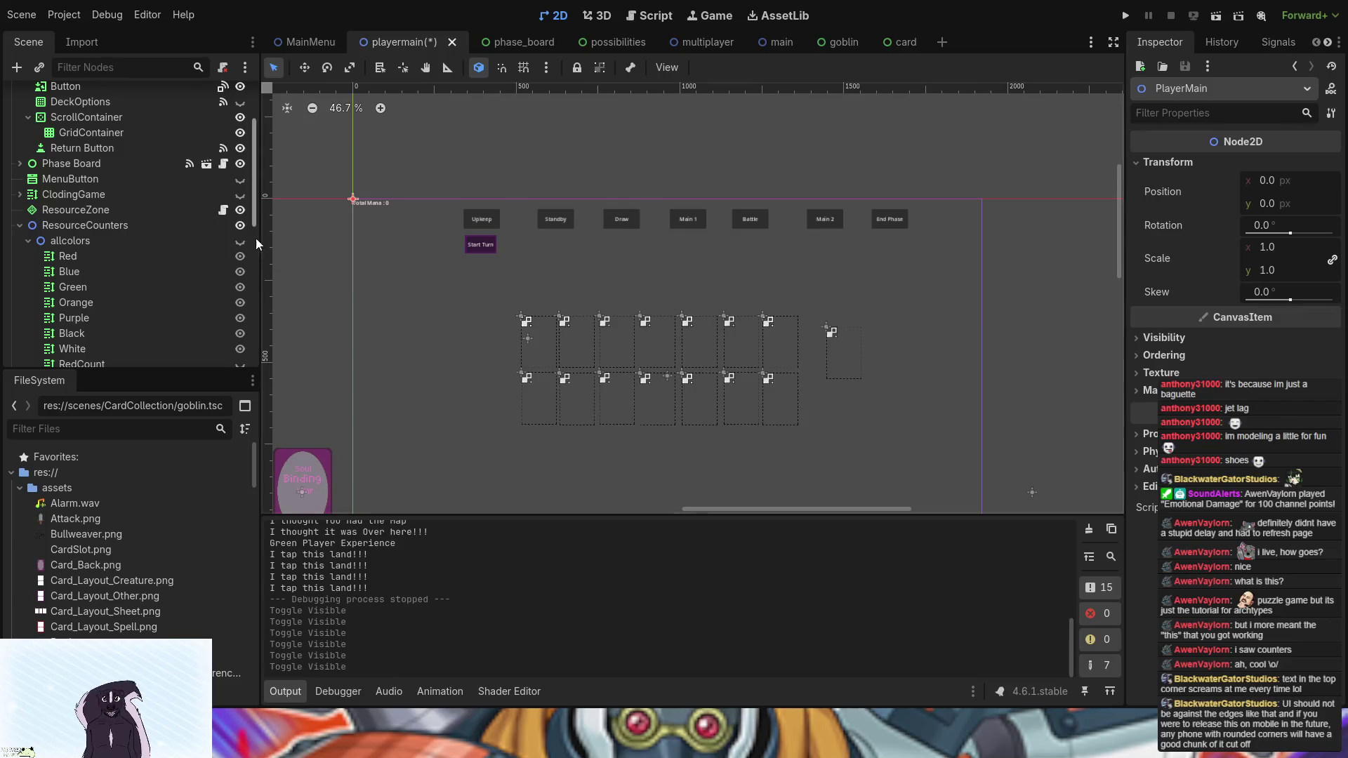
{"action": "left_click", "coordinate": [240, 240]}
{"action": "scroll", "coordinate": [187, 315], "scroll_direction": "down", "scroll_amount": 6}
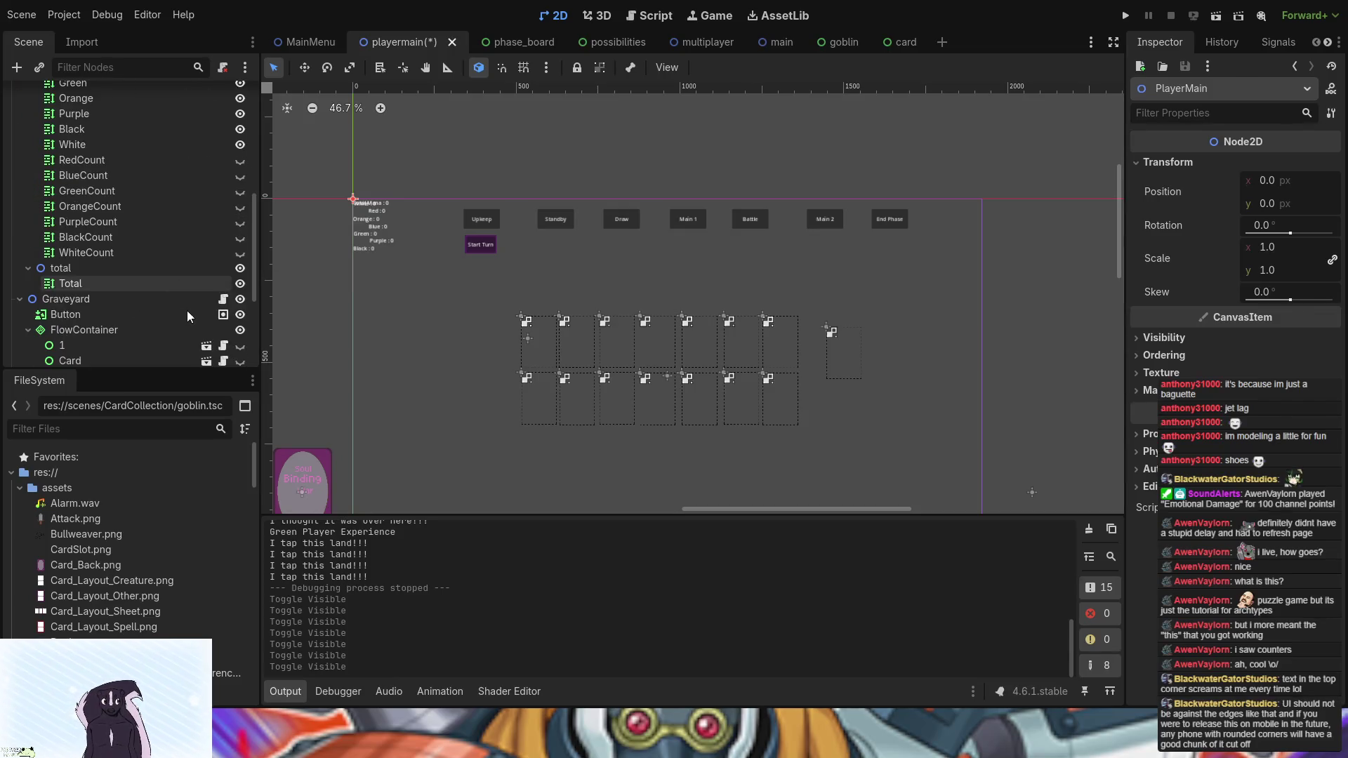
{"action": "left_click", "coordinate": [240, 268]}
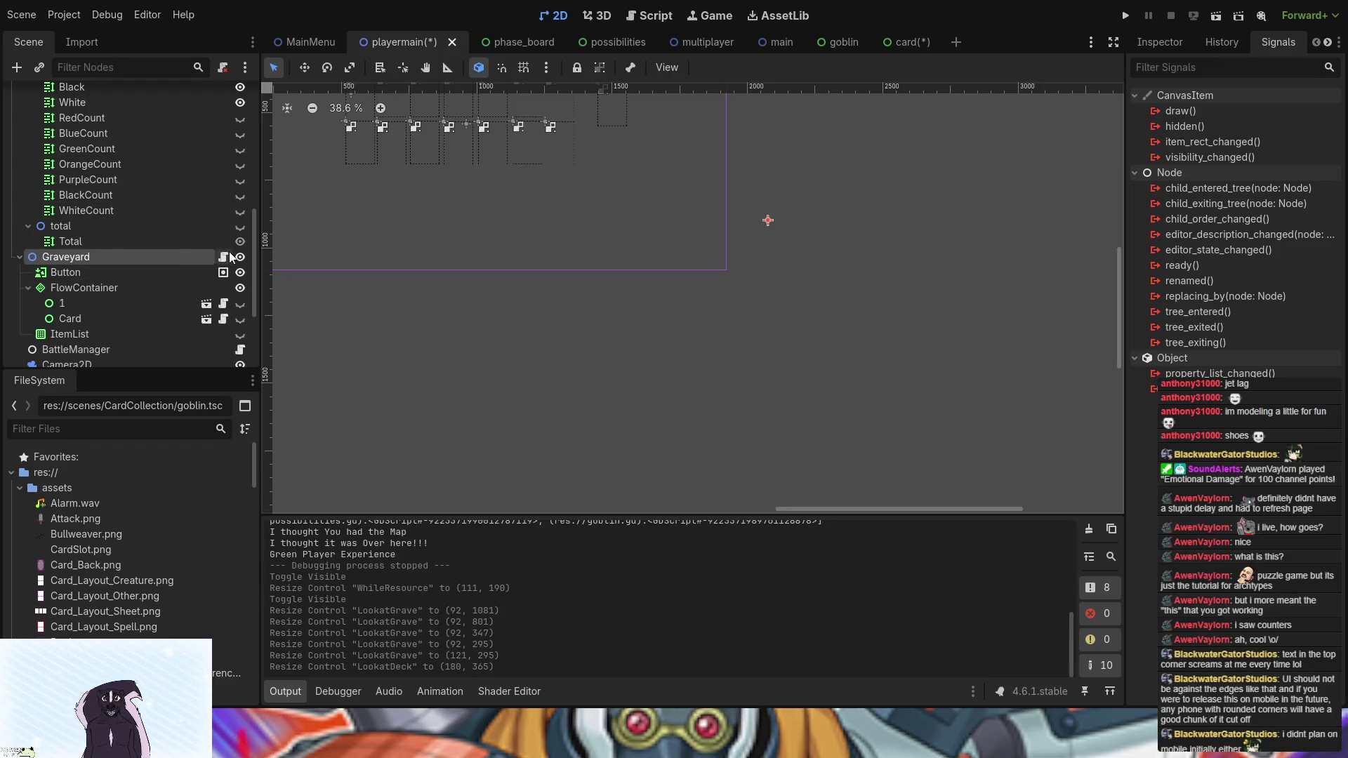
- Move the graveyard FlowContainer down 350 px and enlarge it to 1391×947
{"action": "left_click", "coordinate": [240, 303]}
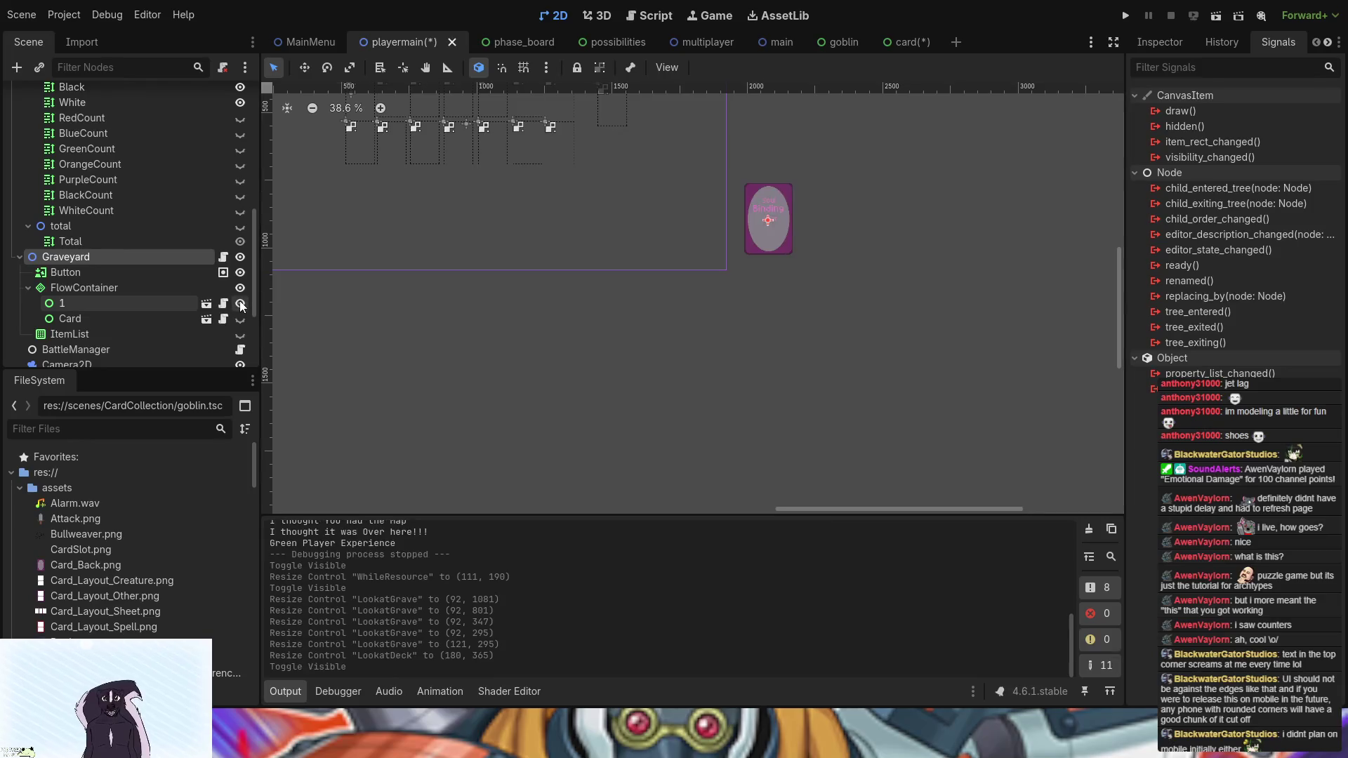
{"action": "left_click", "coordinate": [240, 303]}
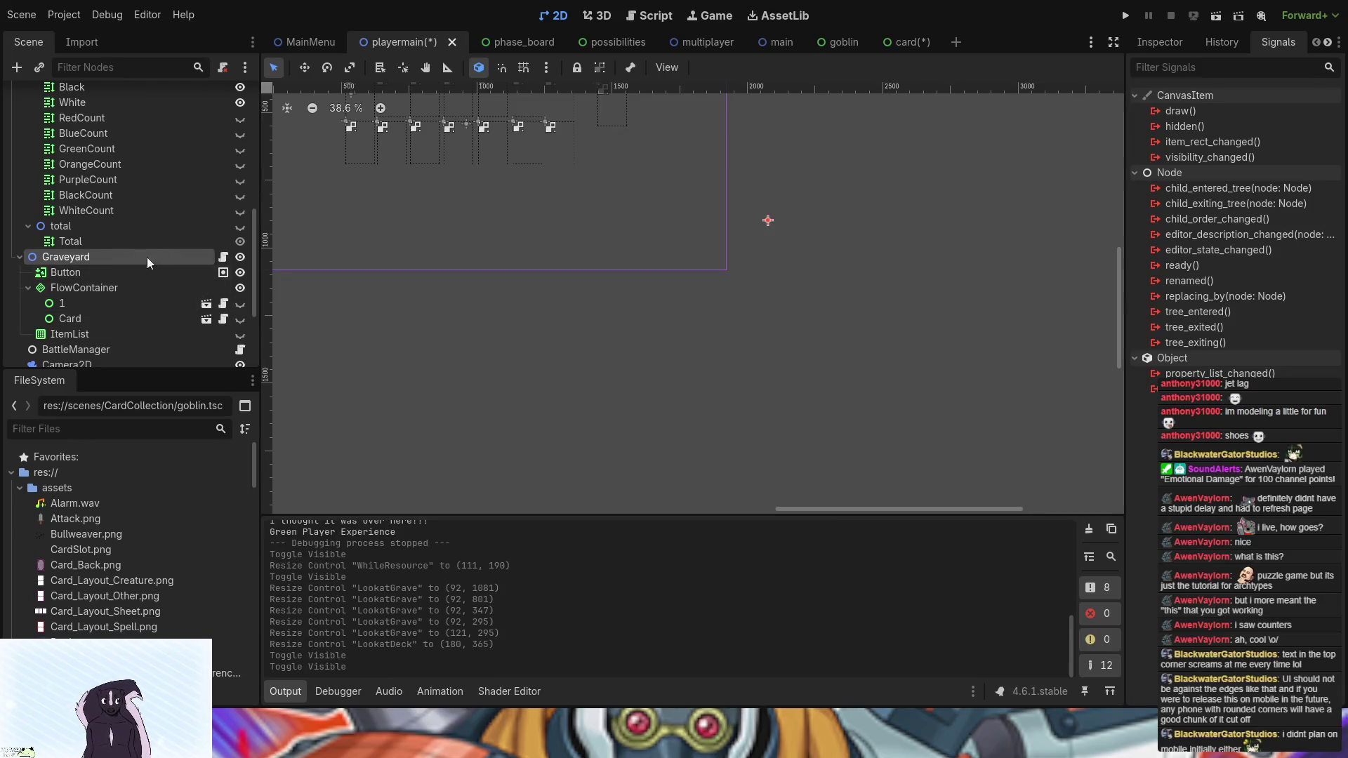
{"action": "left_click", "coordinate": [100, 290]}
{"action": "mouse_move", "coordinate": [760, 239]}
{"action": "left_mouse_down"}
{"action": "mouse_move", "coordinate": [755, 347]}
{"action": "mouse_move", "coordinate": [757, 328]}
{"action": "left_mouse_up"}
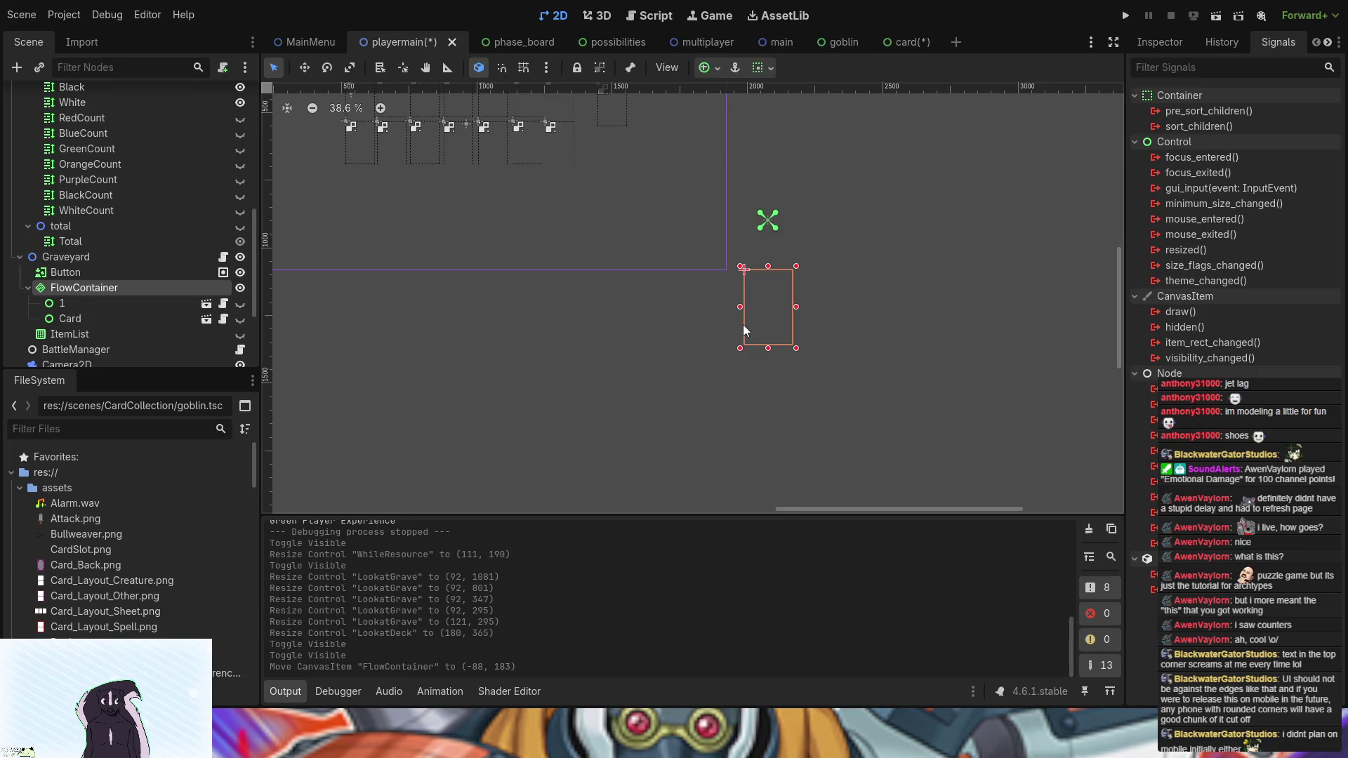
{"action": "left_click_drag", "start_coordinate": [739, 307], "coordinate": [728, 307]}
{"action": "mouse_move", "coordinate": [797, 349]}
{"action": "left_mouse_down"}
{"action": "mouse_move", "coordinate": [1039, 473]}
{"action": "mouse_move", "coordinate": [1107, 524]}
{"action": "left_mouse_up"}
- Select the ScrollContainer on the canvas and bring it into view
{"action": "scroll", "coordinate": [931, 425], "scroll_direction": "down", "scroll_amount": 2}
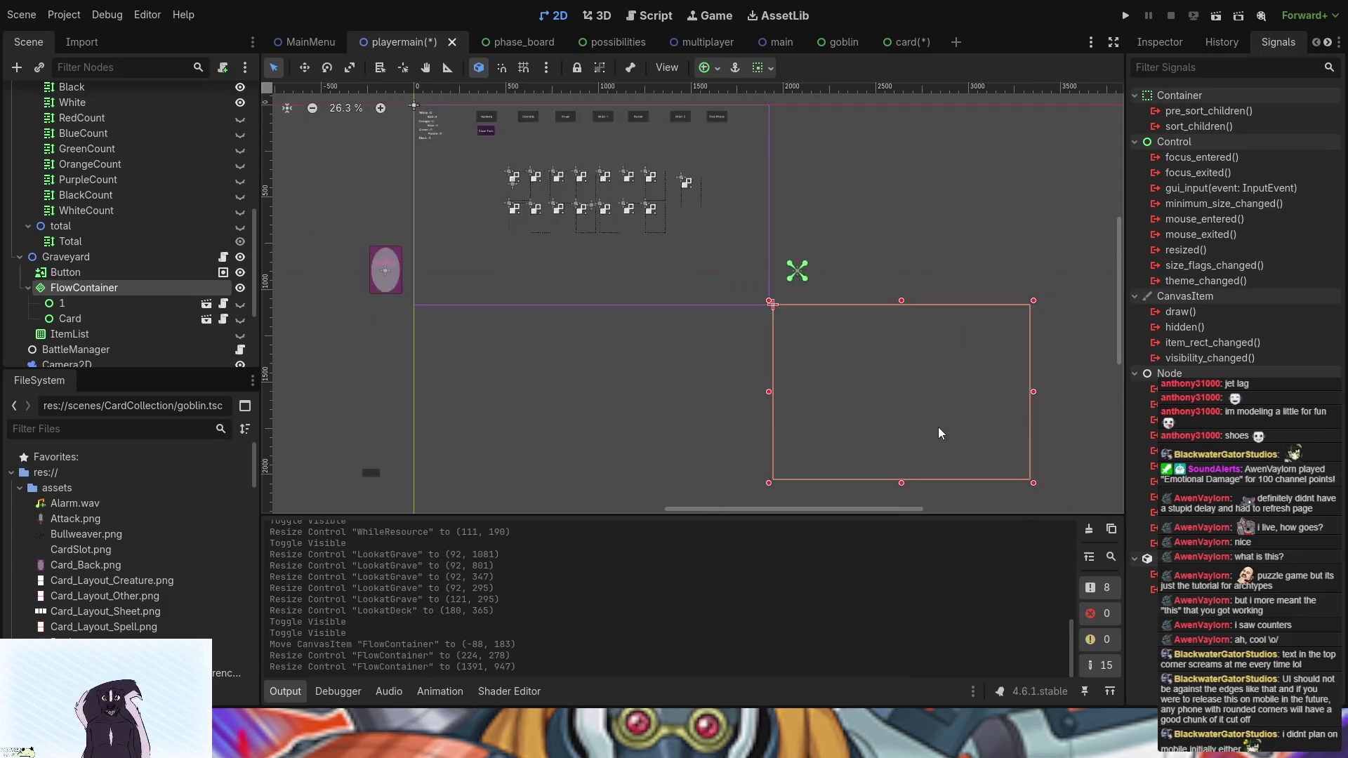
{"action": "left_click", "coordinate": [316, 386]}
{"action": "mouse_move", "coordinate": [463, 388]}
{"action": "left_mouse_down"}
{"action": "mouse_move", "coordinate": [763, 371]}
{"action": "mouse_move", "coordinate": [753, 340]}
{"action": "mouse_move", "coordinate": [718, 327]}
{"action": "left_mouse_up"}
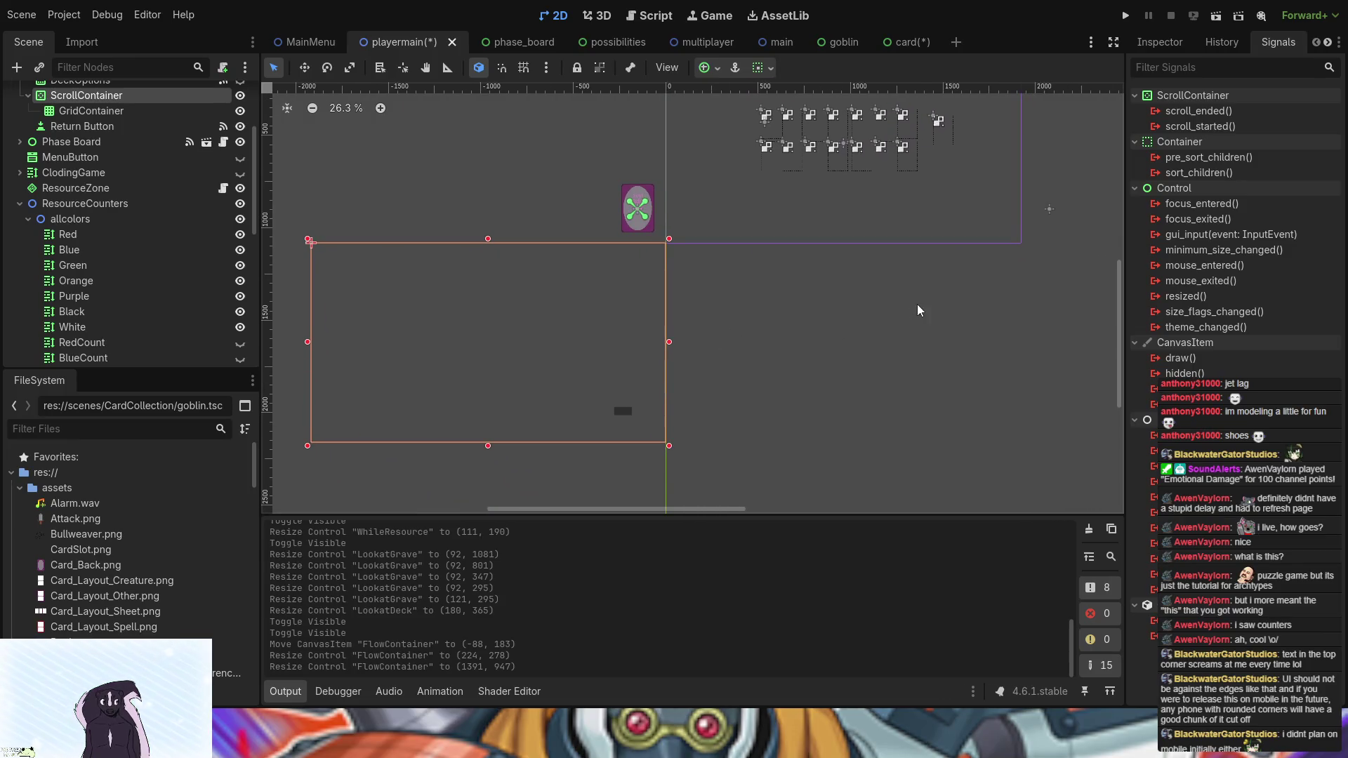
- Inspect the ScrollContainer's layout size and position in the Inspector
{"action": "left_click", "coordinate": [1159, 42]}
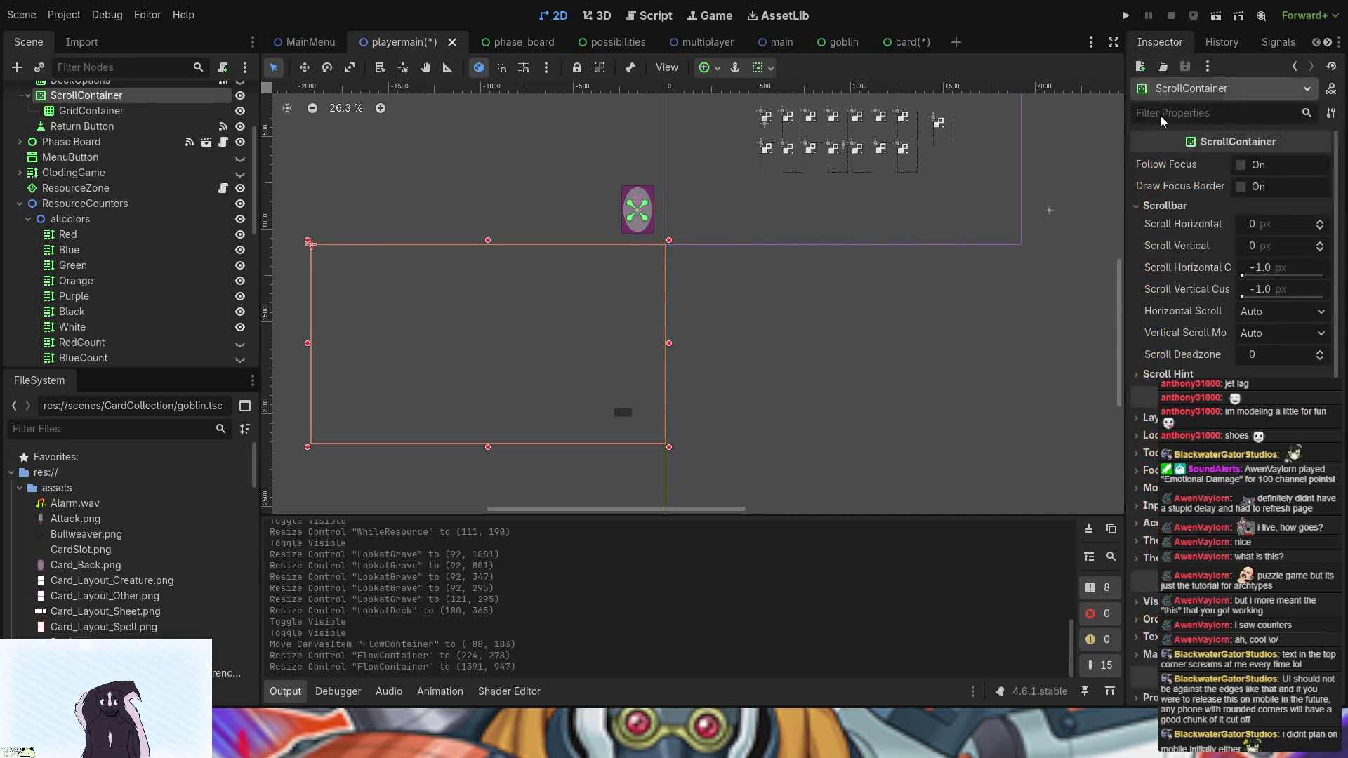
{"action": "scroll", "coordinate": [1159, 407], "scroll_direction": "down", "scroll_amount": 3}
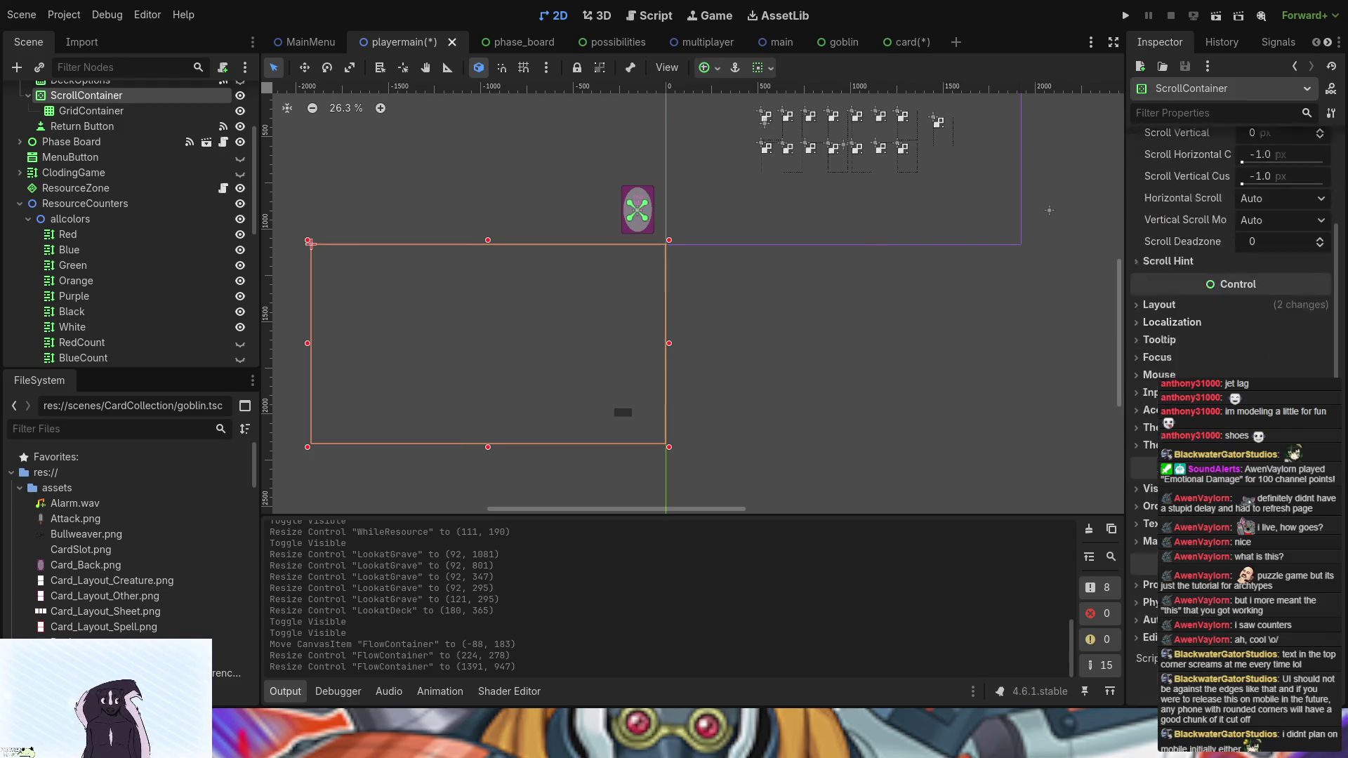
{"action": "left_click", "coordinate": [1179, 307]}
{"action": "scroll", "coordinate": [1177, 340], "scroll_direction": "down", "scroll_amount": 4}
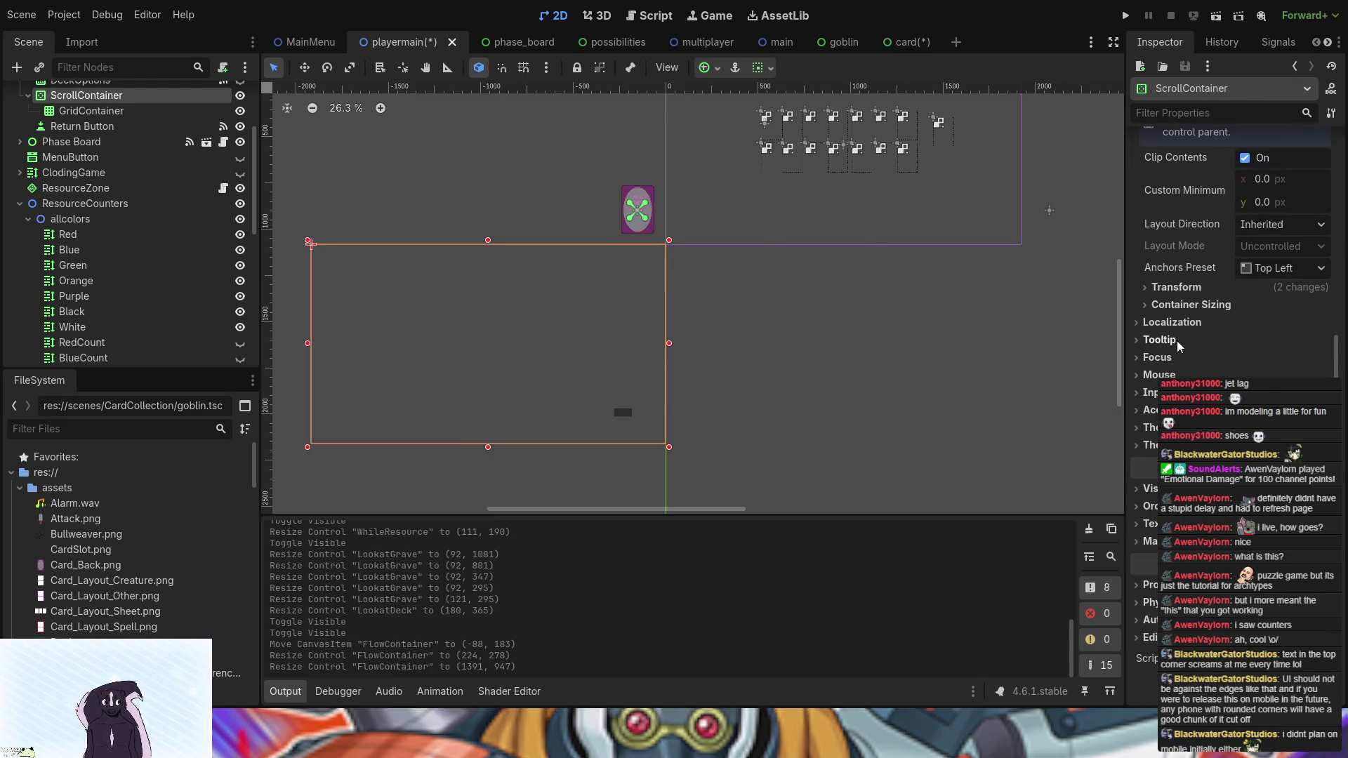
{"action": "left_click", "coordinate": [1178, 289]}
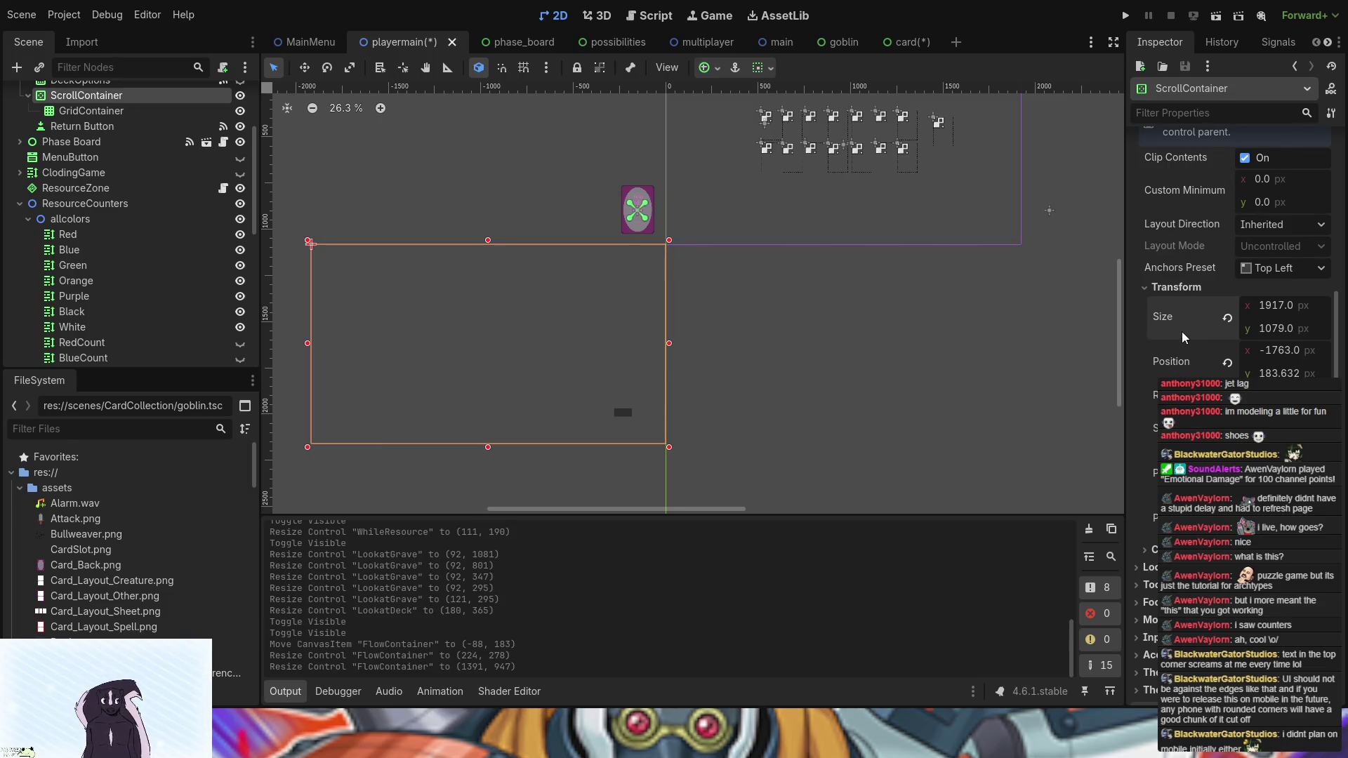
- Check the FlowContainer's layout size and position, then select the Graveyard node
{"action": "left_click", "coordinate": [1052, 336]}
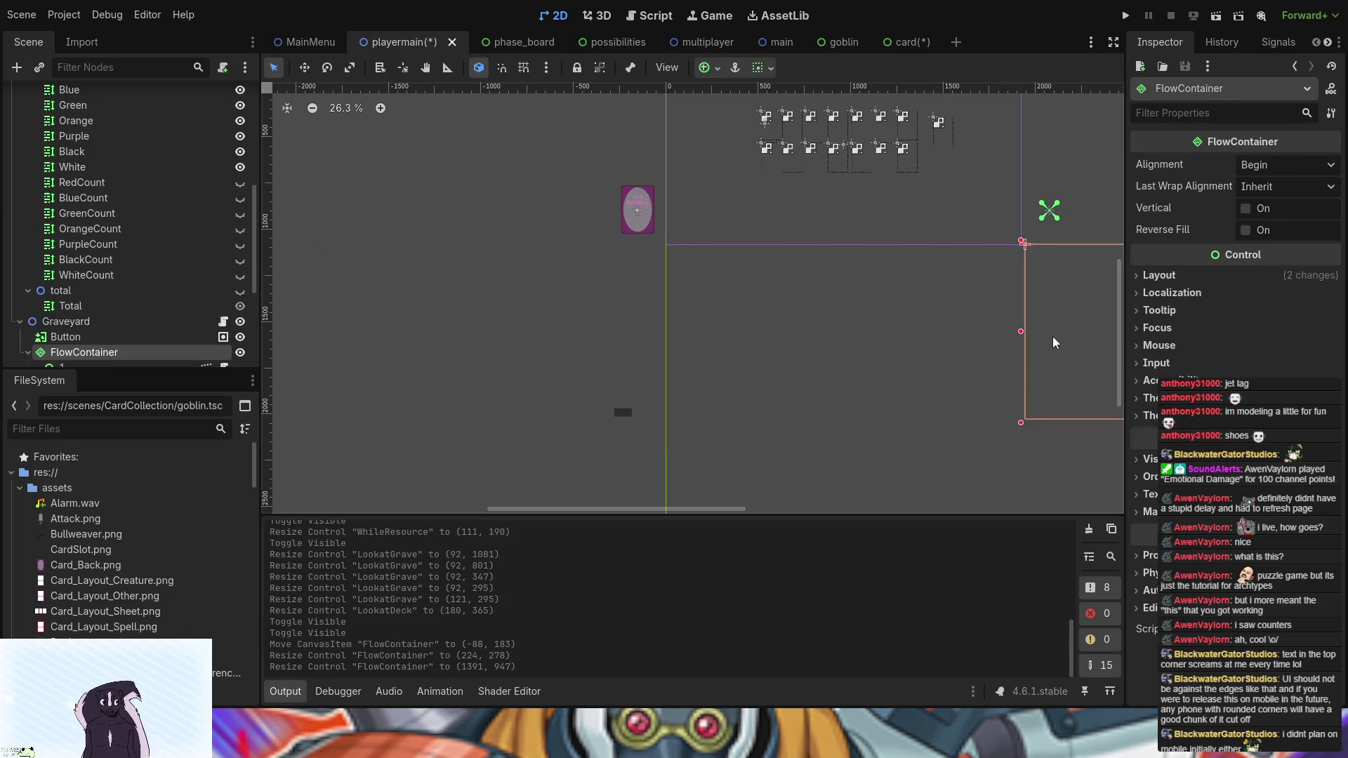
{"action": "left_click", "coordinate": [1160, 280]}
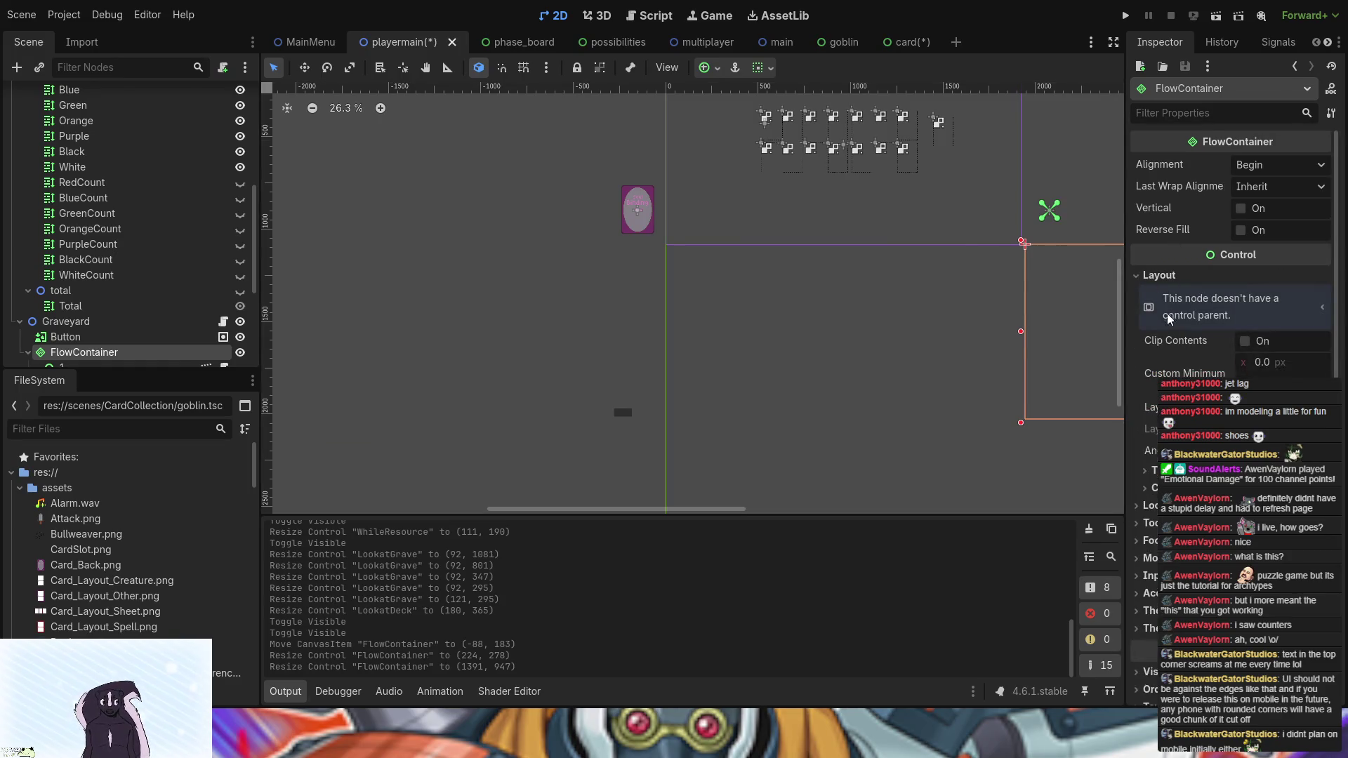
{"action": "left_click", "coordinate": [1151, 471]}
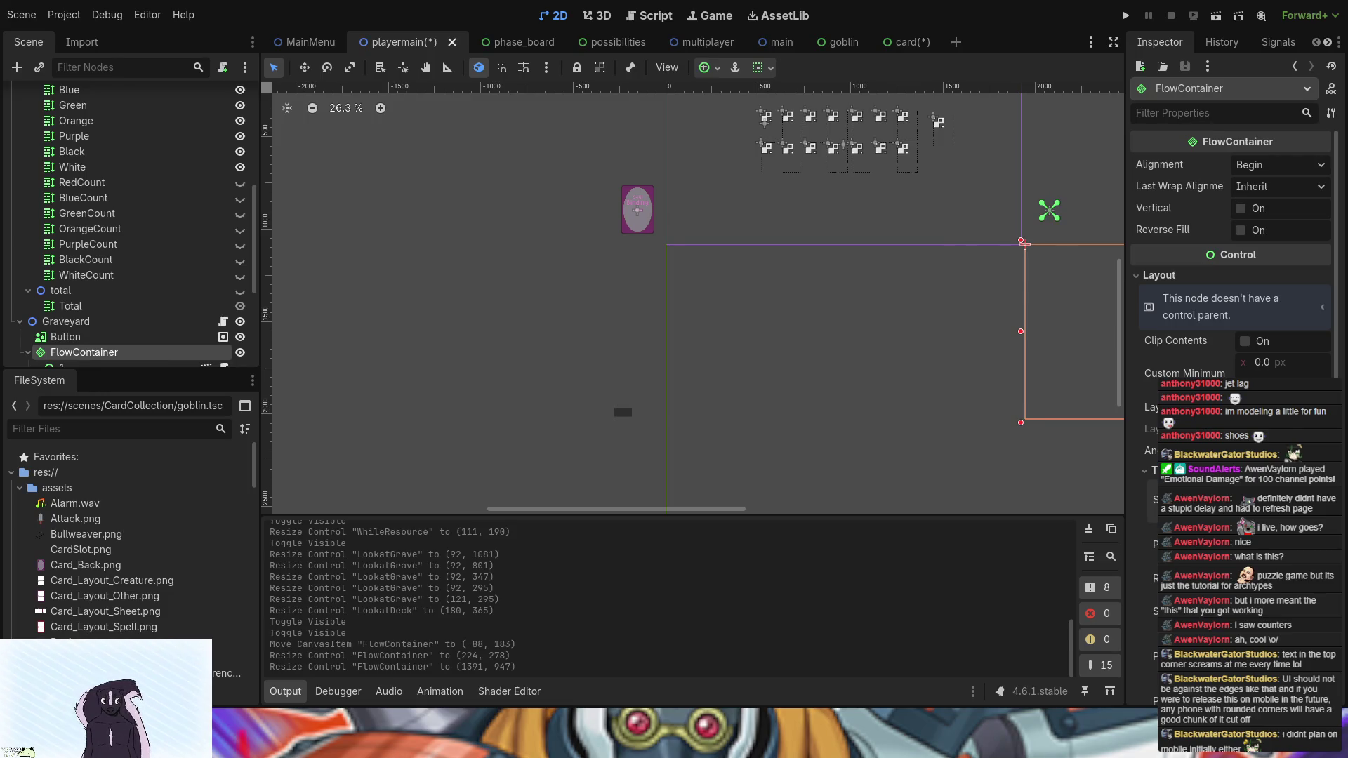
{"action": "left_click", "coordinate": [794, 310]}
{"action": "scroll", "coordinate": [794, 310], "scroll_direction": "right", "scroll_amount": 5}
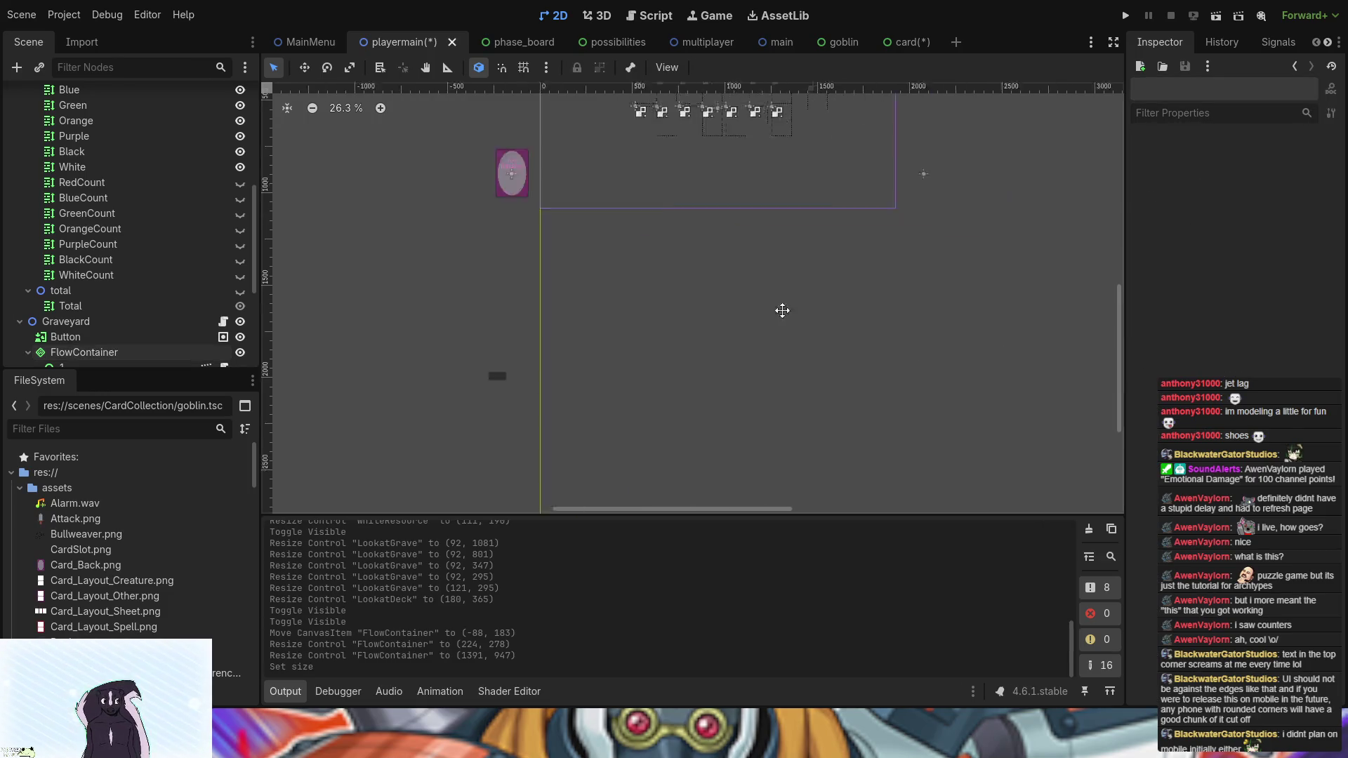
{"action": "left_click", "coordinate": [922, 335]}
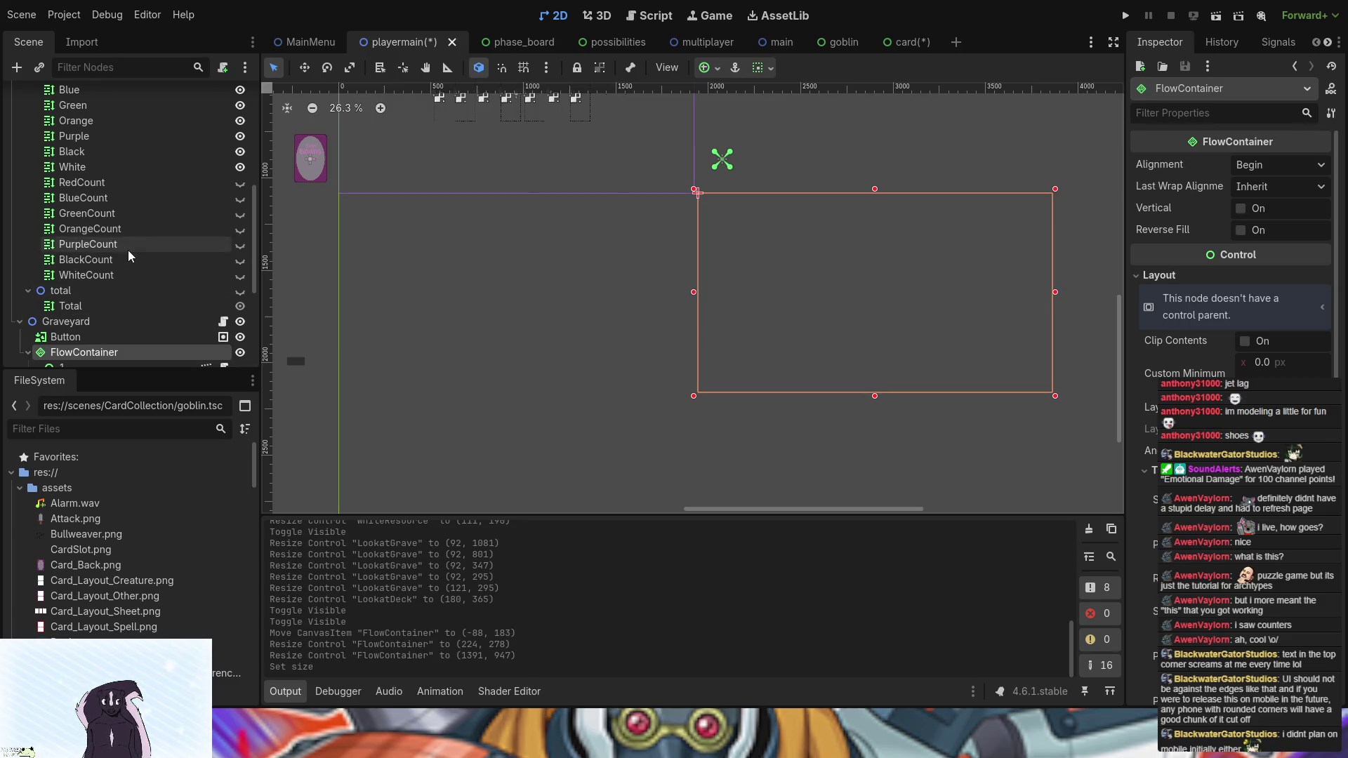
{"action": "scroll", "coordinate": [128, 250], "scroll_direction": "up", "scroll_amount": 5}
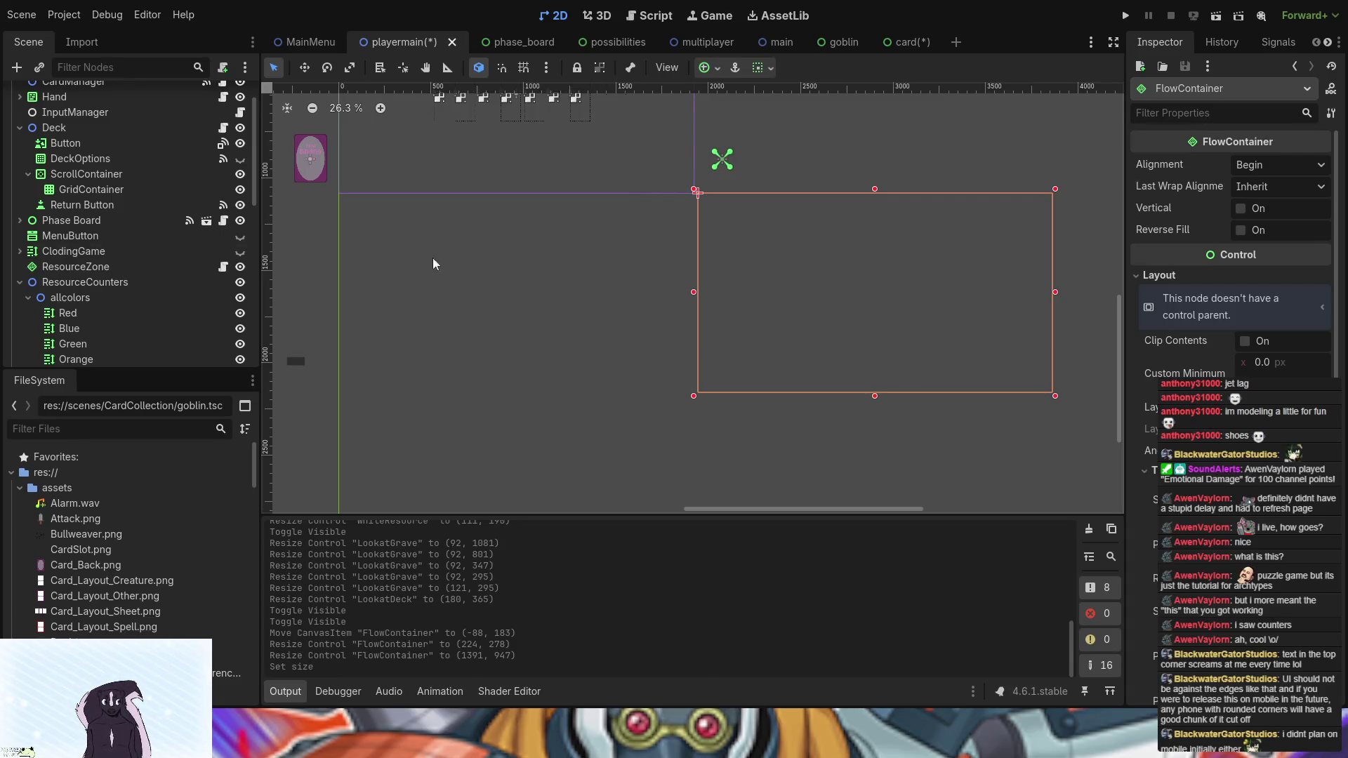
{"action": "scroll", "coordinate": [107, 267], "scroll_direction": "down", "scroll_amount": 8}
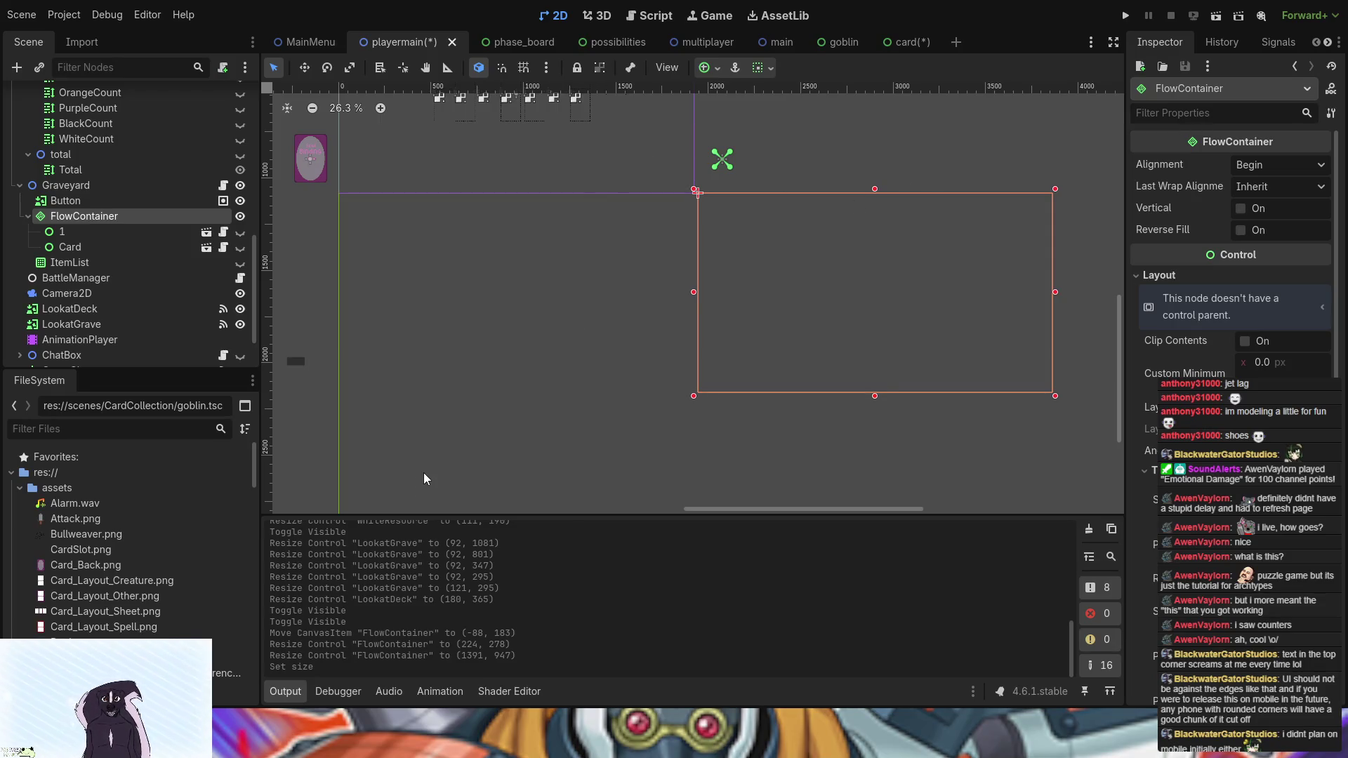
{"action": "left_click", "coordinate": [124, 199]}
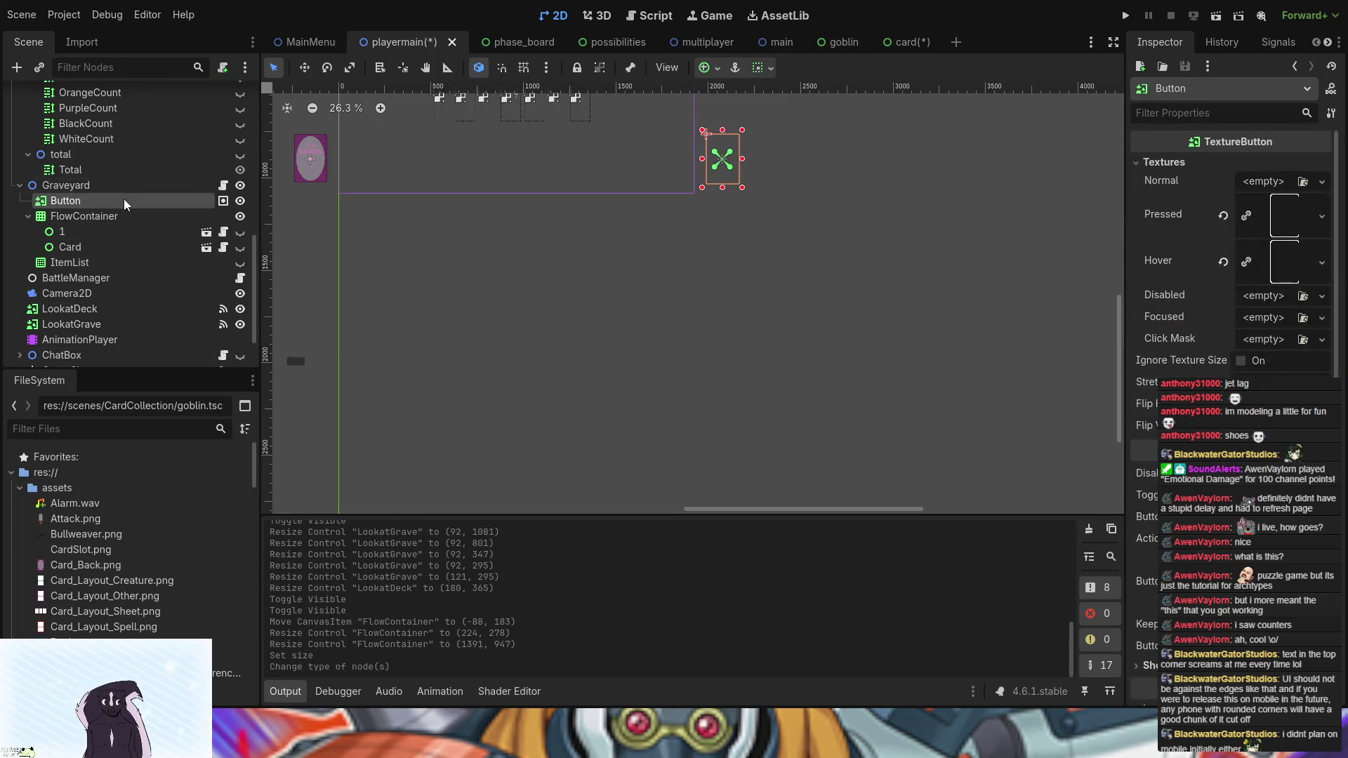
- Add a ScrollContainer child to Graveyard and move the FlowContainer inside it
{"action": "left_click", "coordinate": [66, 185]}
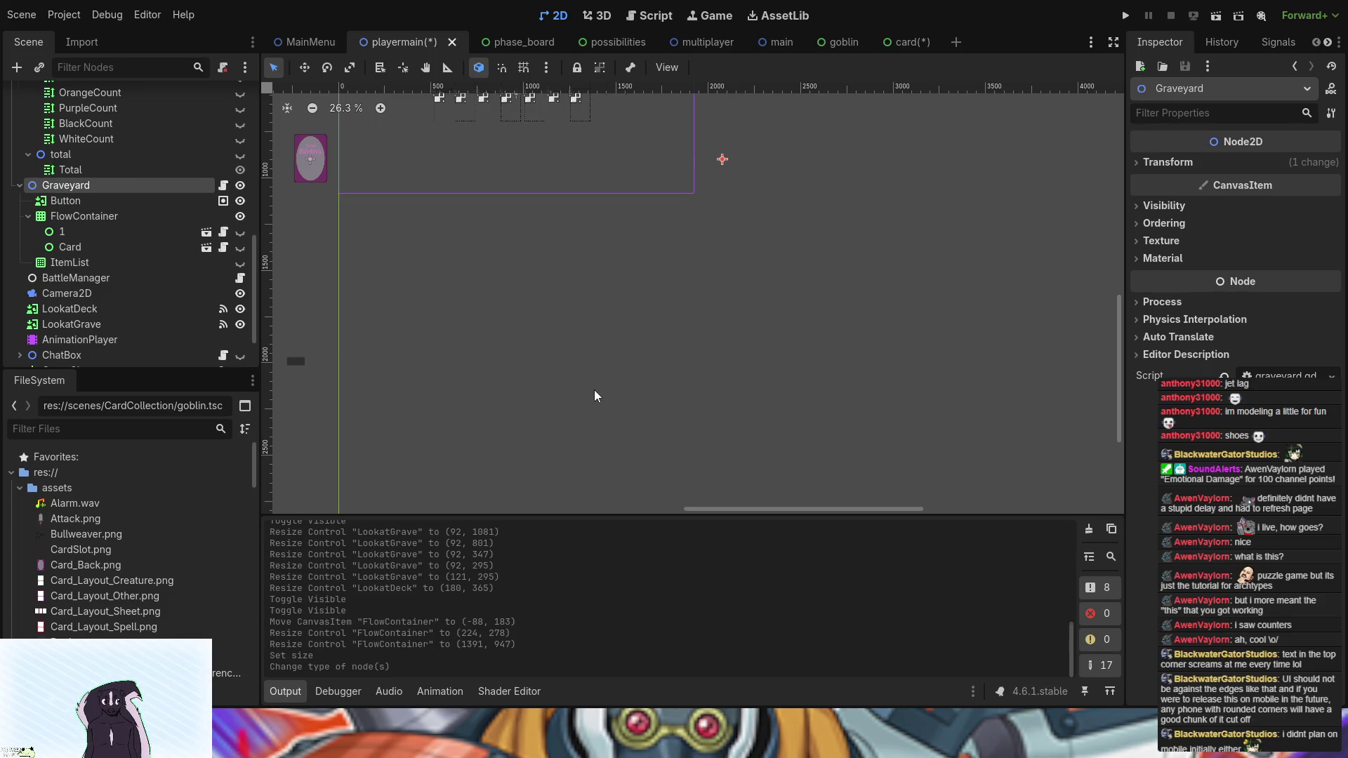
{"action": "key", "text": "Return"}
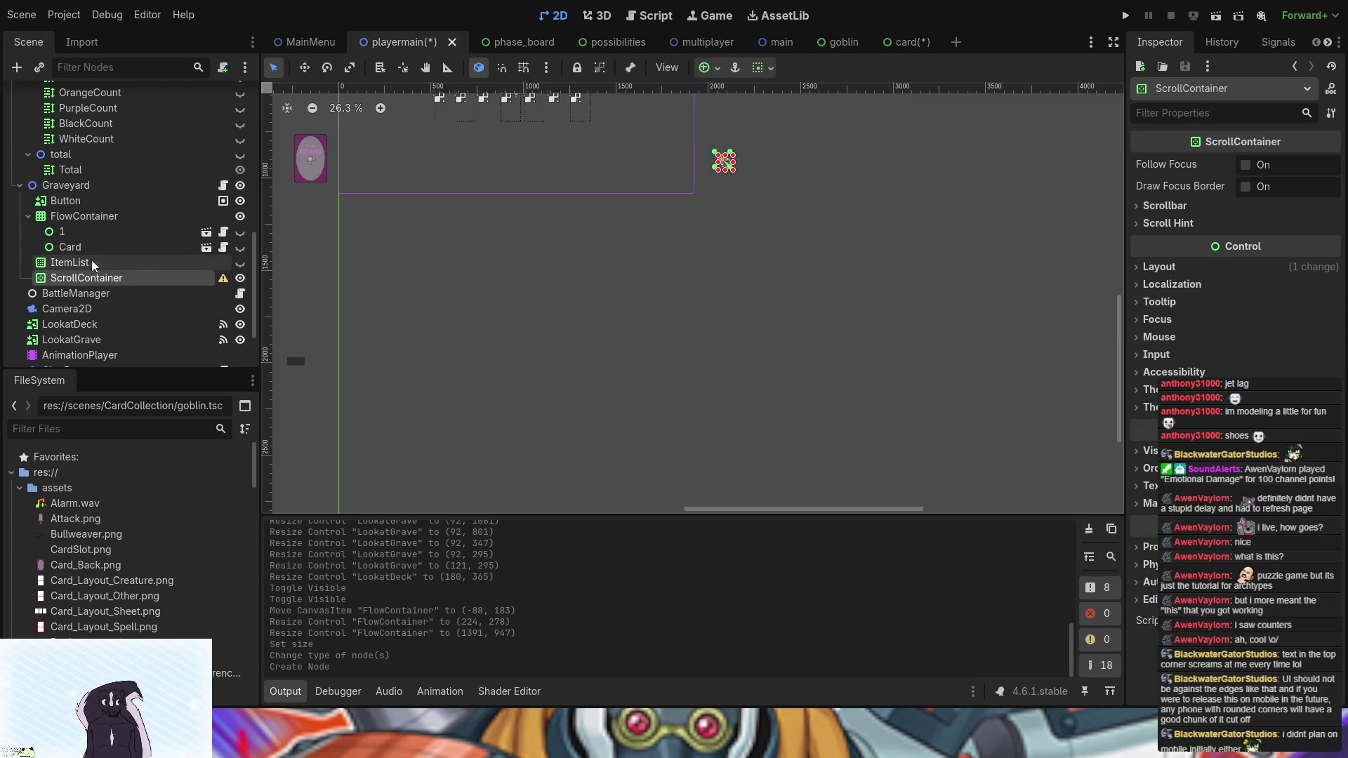
{"action": "left_click", "coordinate": [90, 216]}
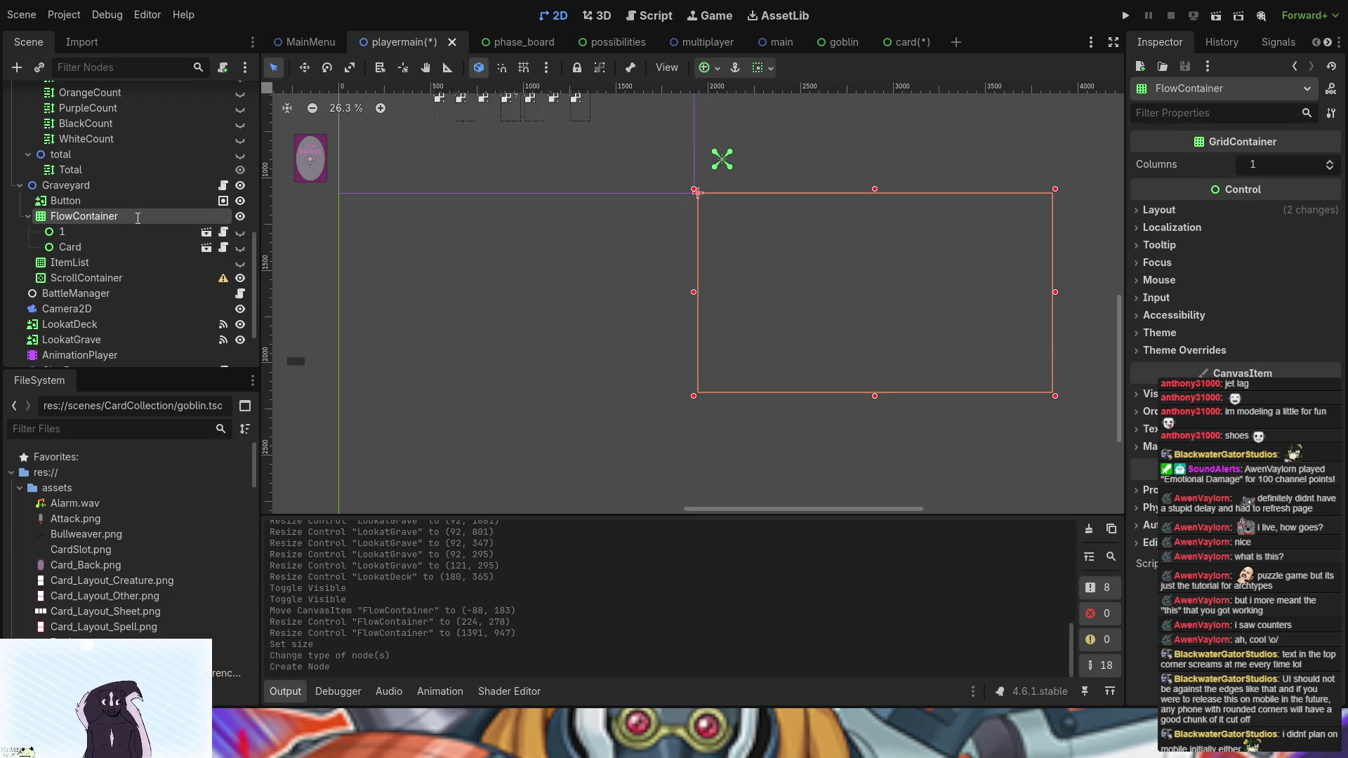
{"action": "mouse_move", "coordinate": [88, 220]}
{"action": "left_mouse_down"}
{"action": "mouse_move", "coordinate": [50, 245]}
{"action": "mouse_move", "coordinate": [48, 279]}
{"action": "left_mouse_up"}
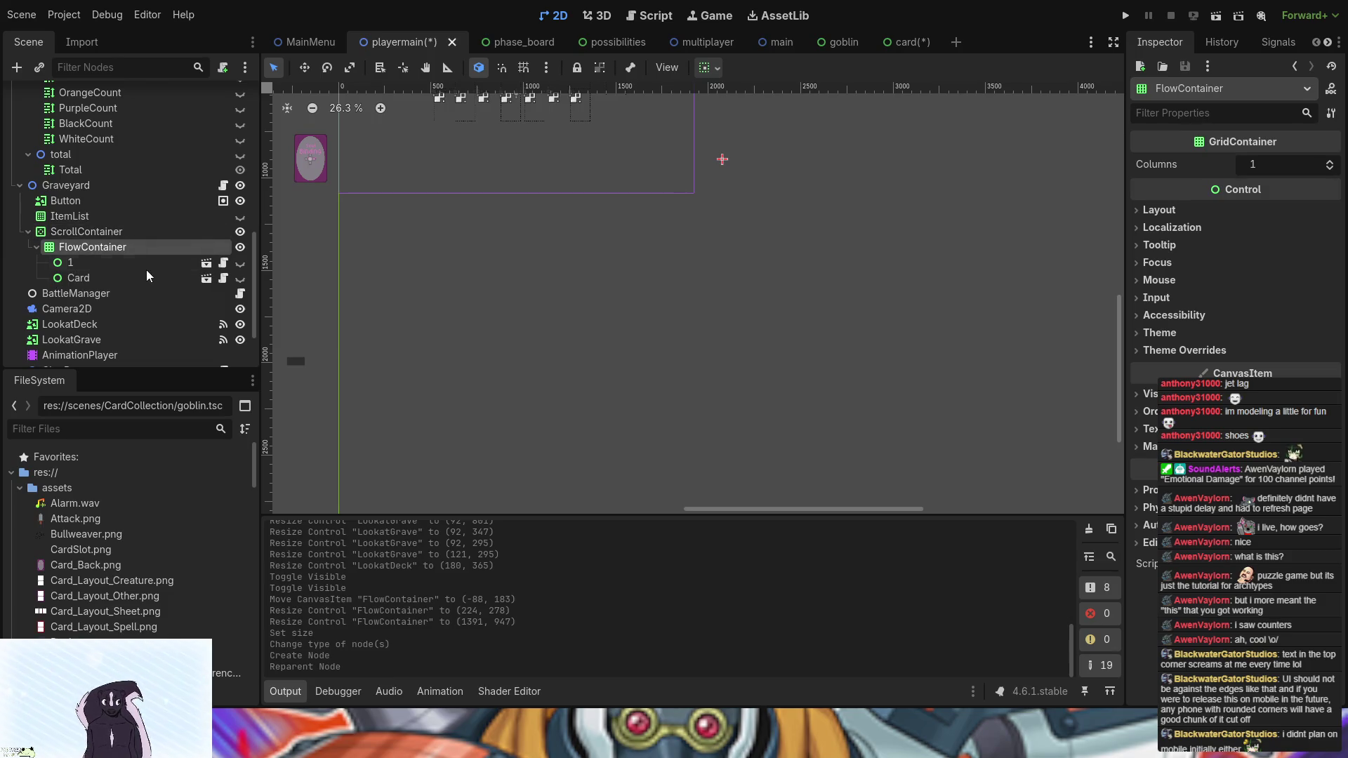
- Enlarge the new ScrollContainer and move it to about (-148, 178)
{"action": "left_click", "coordinate": [96, 230]}
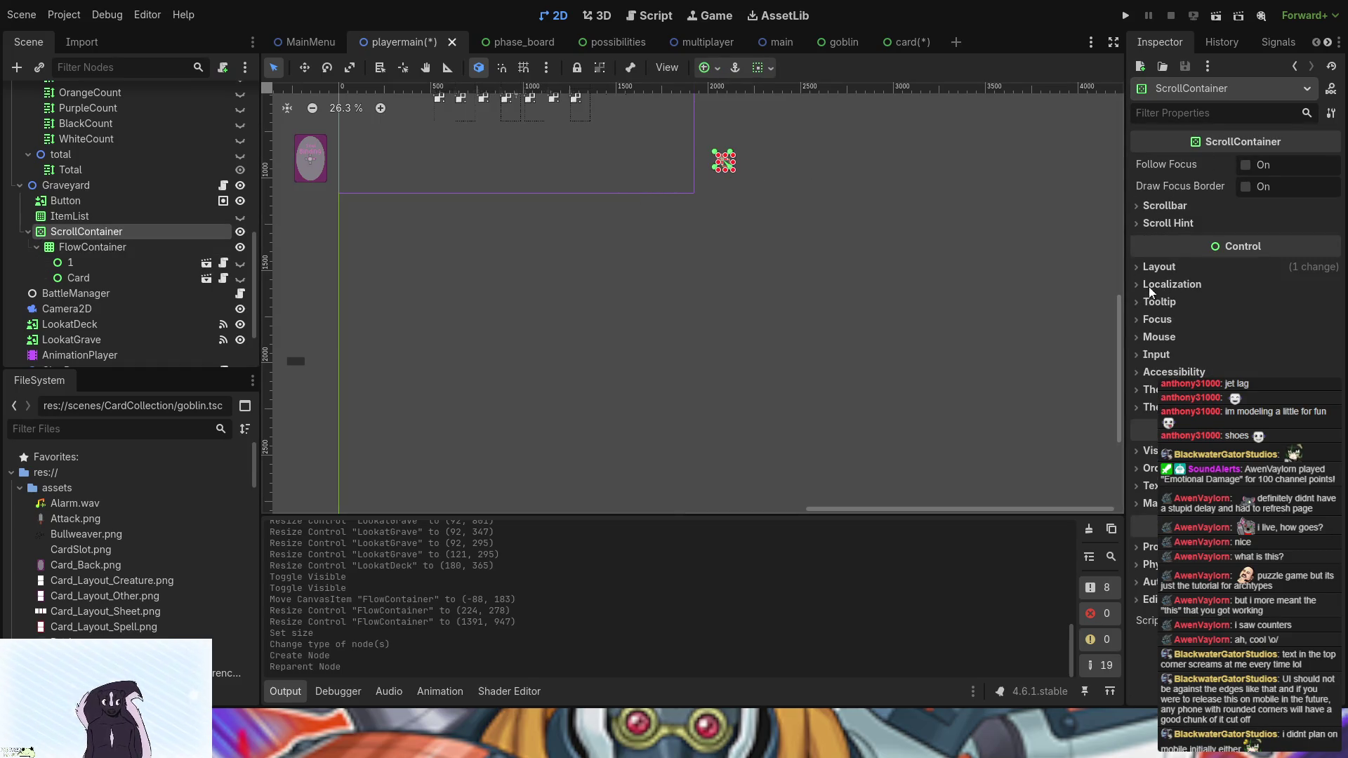
{"action": "left_click", "coordinate": [1159, 267]}
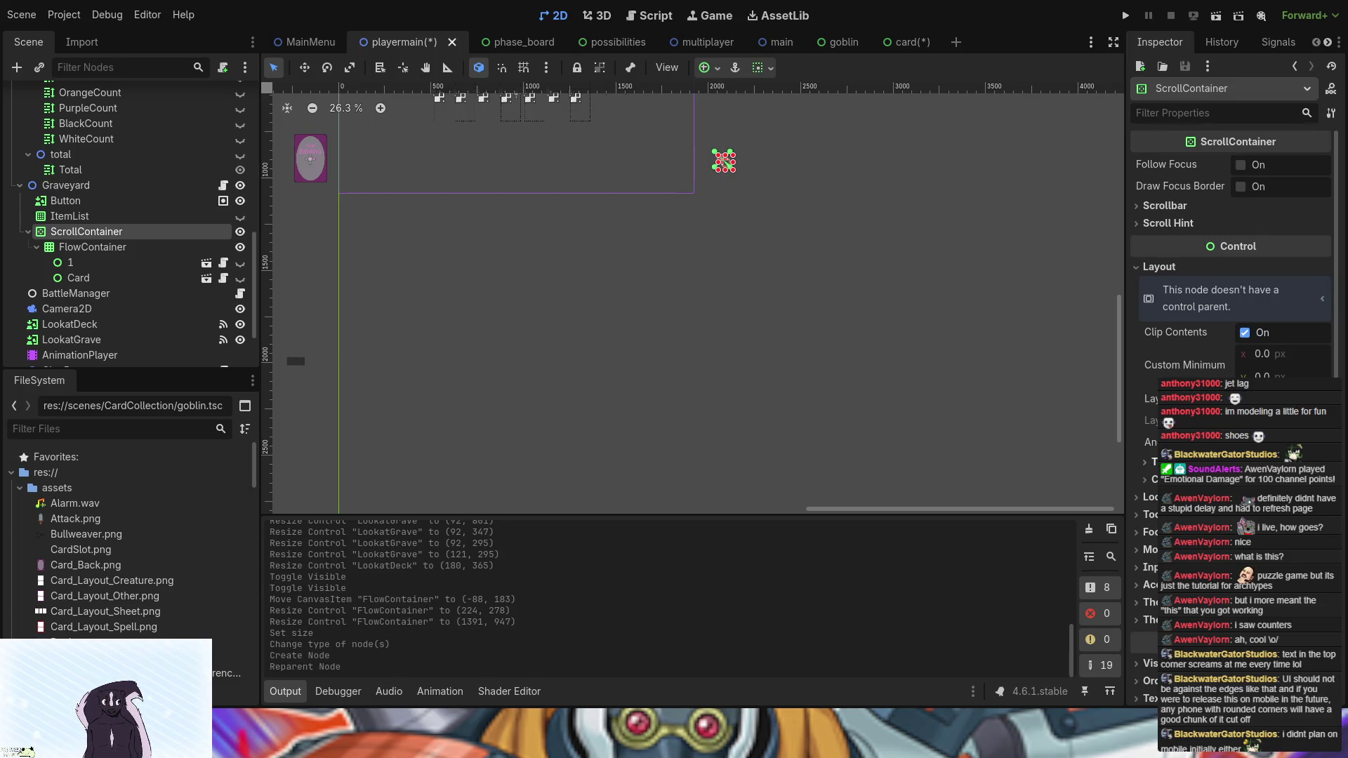
{"action": "left_click", "coordinate": [1152, 462]}
{"action": "key", "text": "Return"}
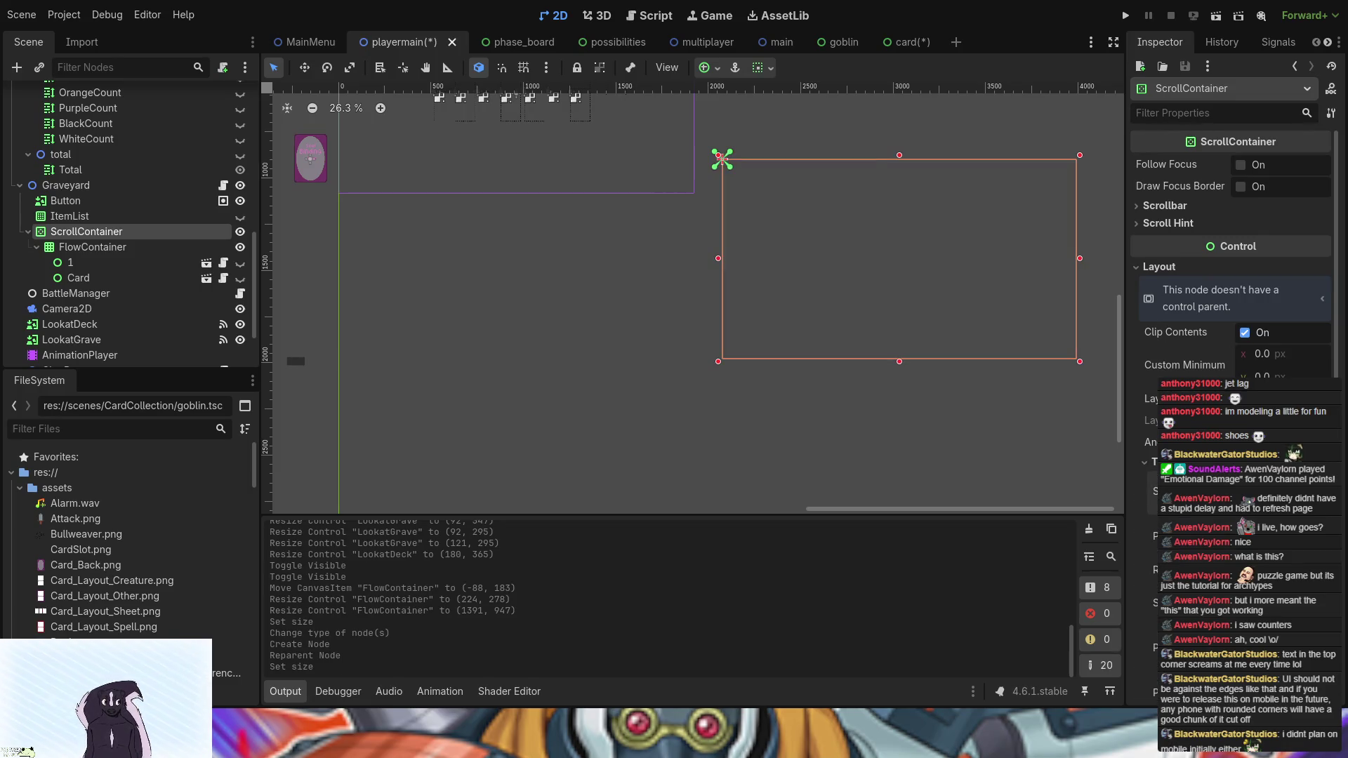
{"action": "left_click_drag", "start_coordinate": [858, 247], "coordinate": [831, 277]}
{"action": "left_click", "coordinate": [553, 293]}
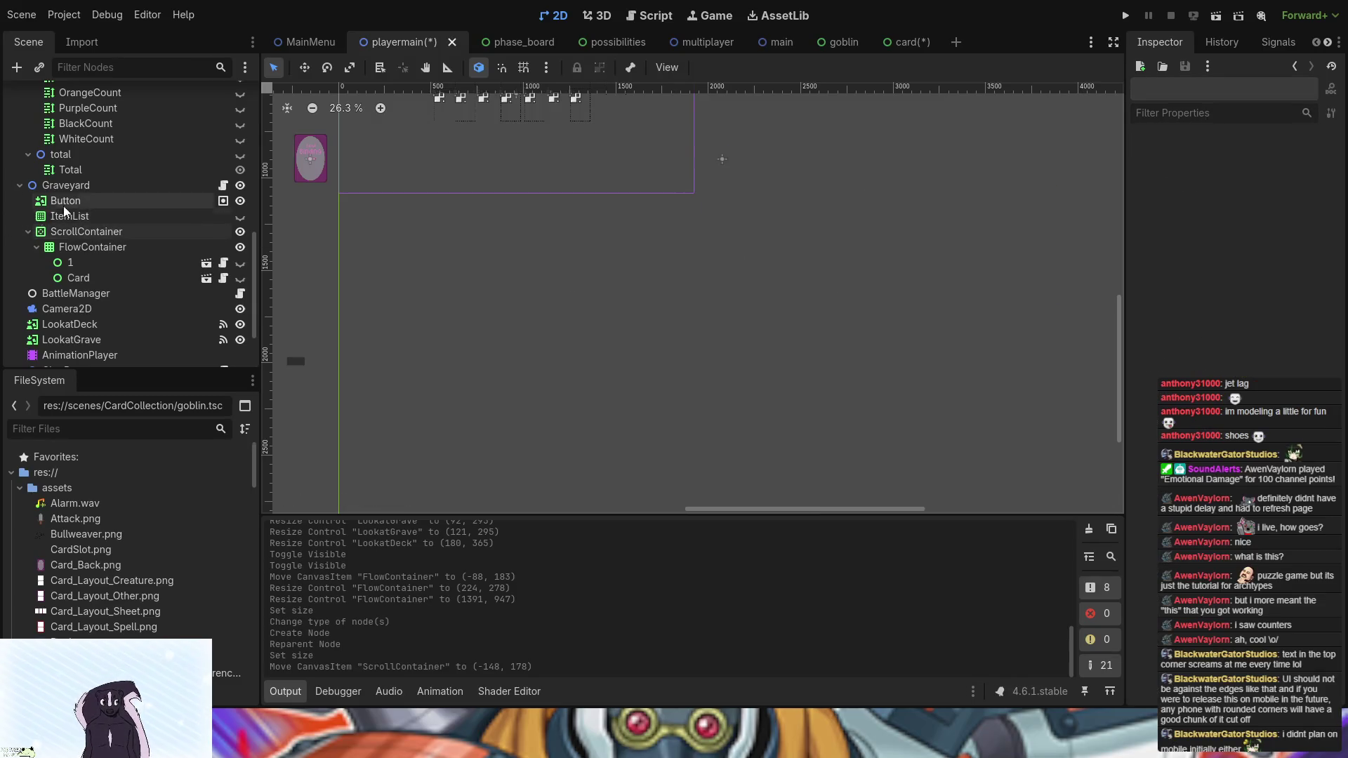
- Rename the FlowContainer to 'Grave Contents'
{"action": "left_click", "coordinate": [93, 247]}
{"action": "left_click_drag", "start_coordinate": [93, 247], "coordinate": [26, 249]}
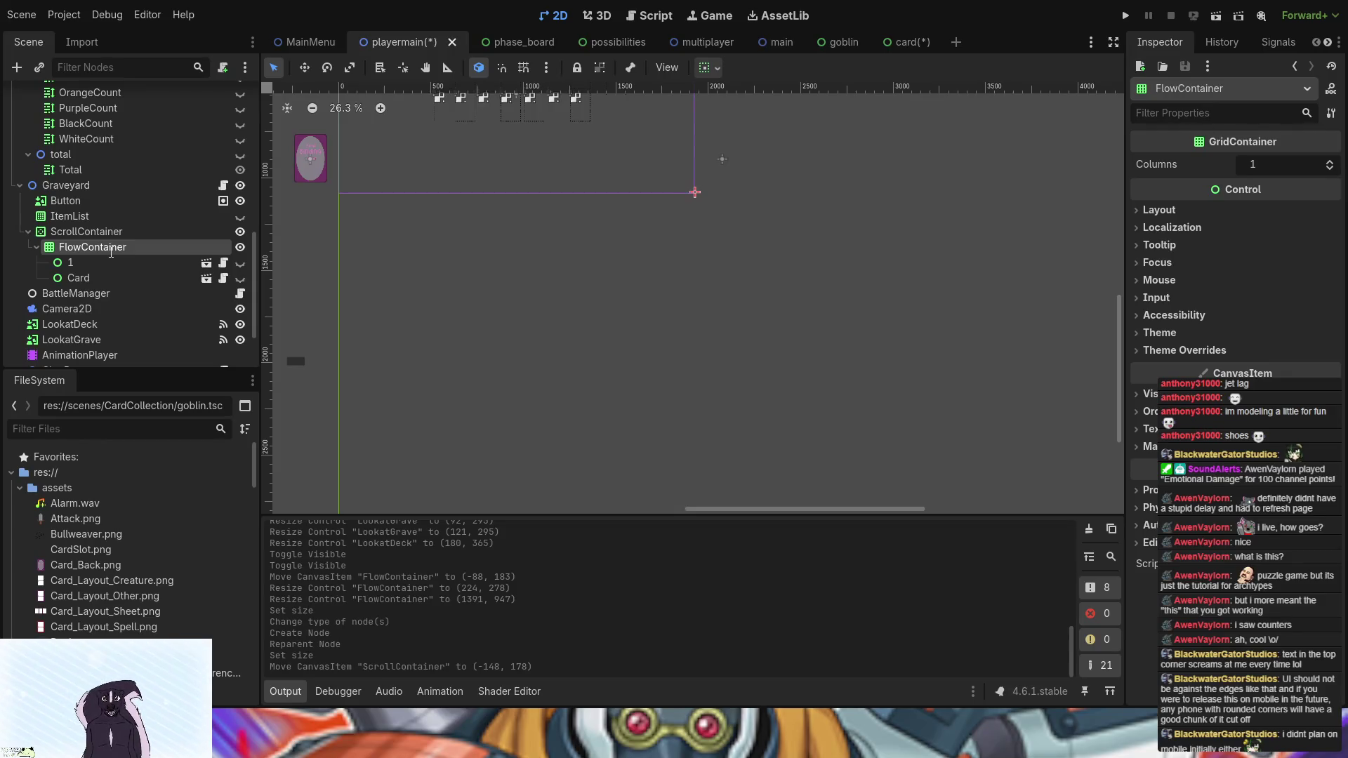
{"action": "type", "text": "Grave Contents"}
{"action": "key", "text": "Return"}
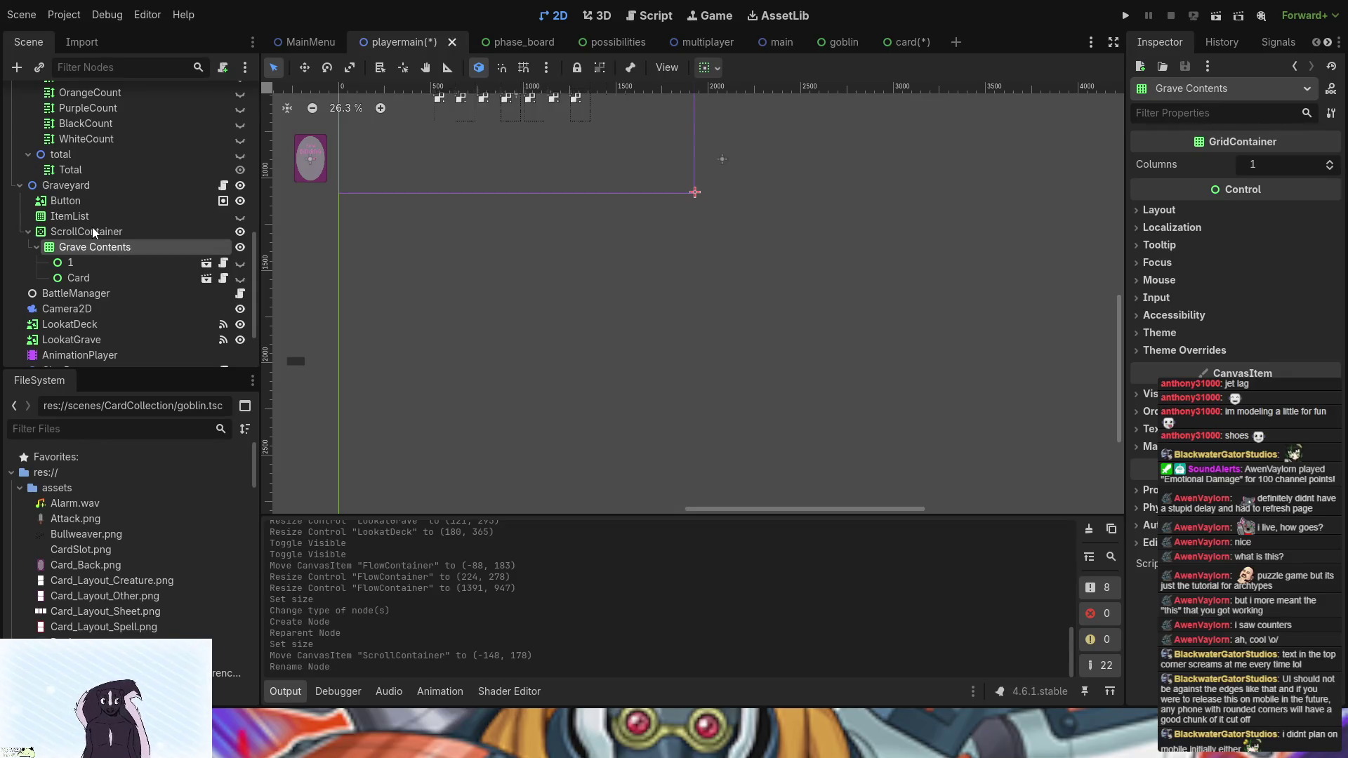
- Review the ScrollContainer's scrollbar settings and check the deck grid's column count
{"action": "left_click", "coordinate": [93, 232]}
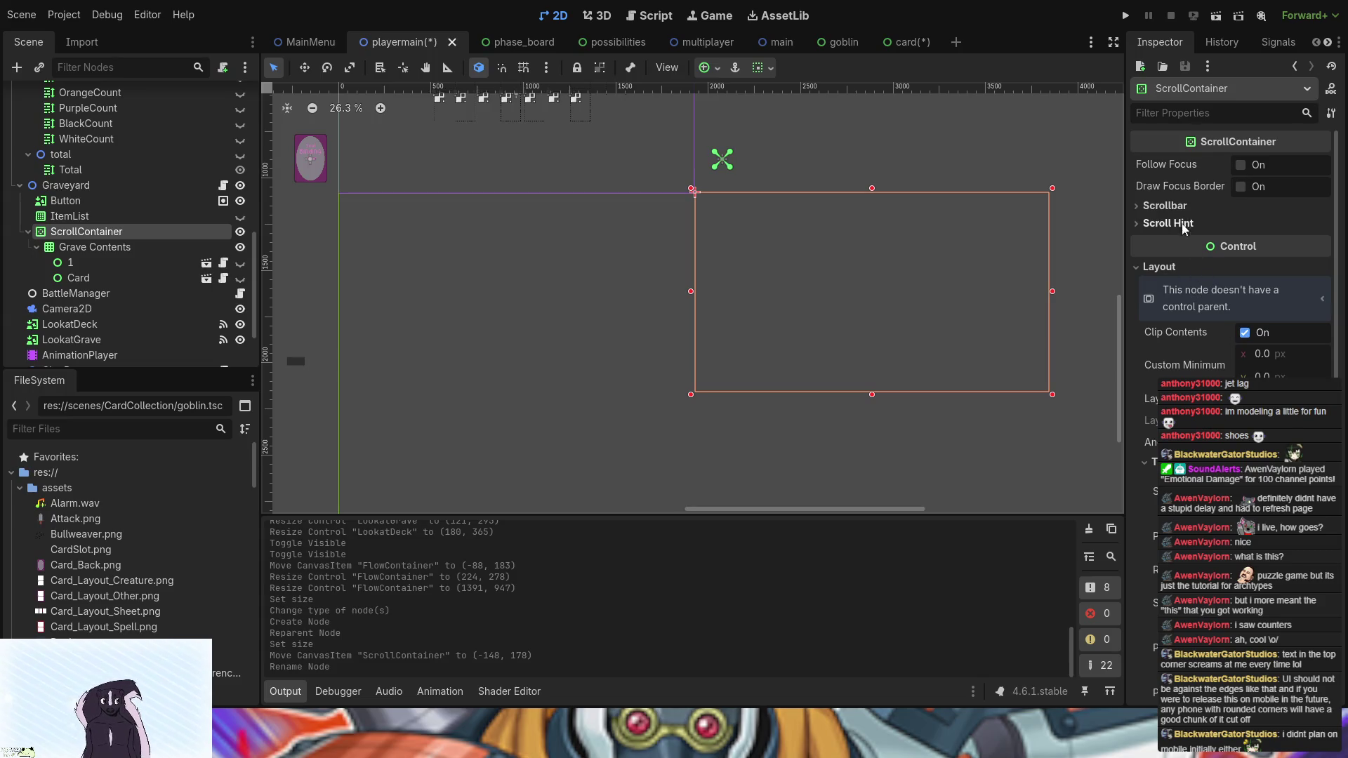
{"action": "left_click", "coordinate": [1169, 205]}
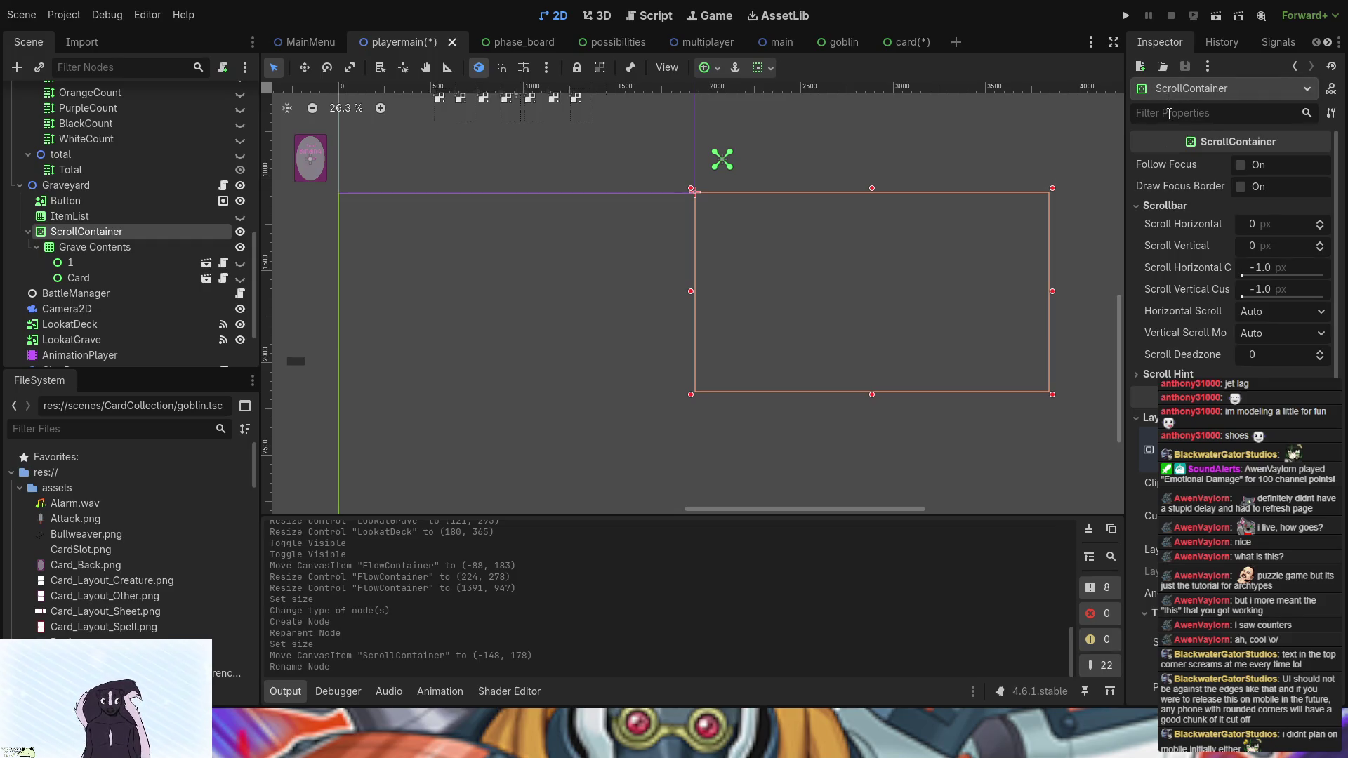
{"action": "left_click", "coordinate": [1144, 373]}
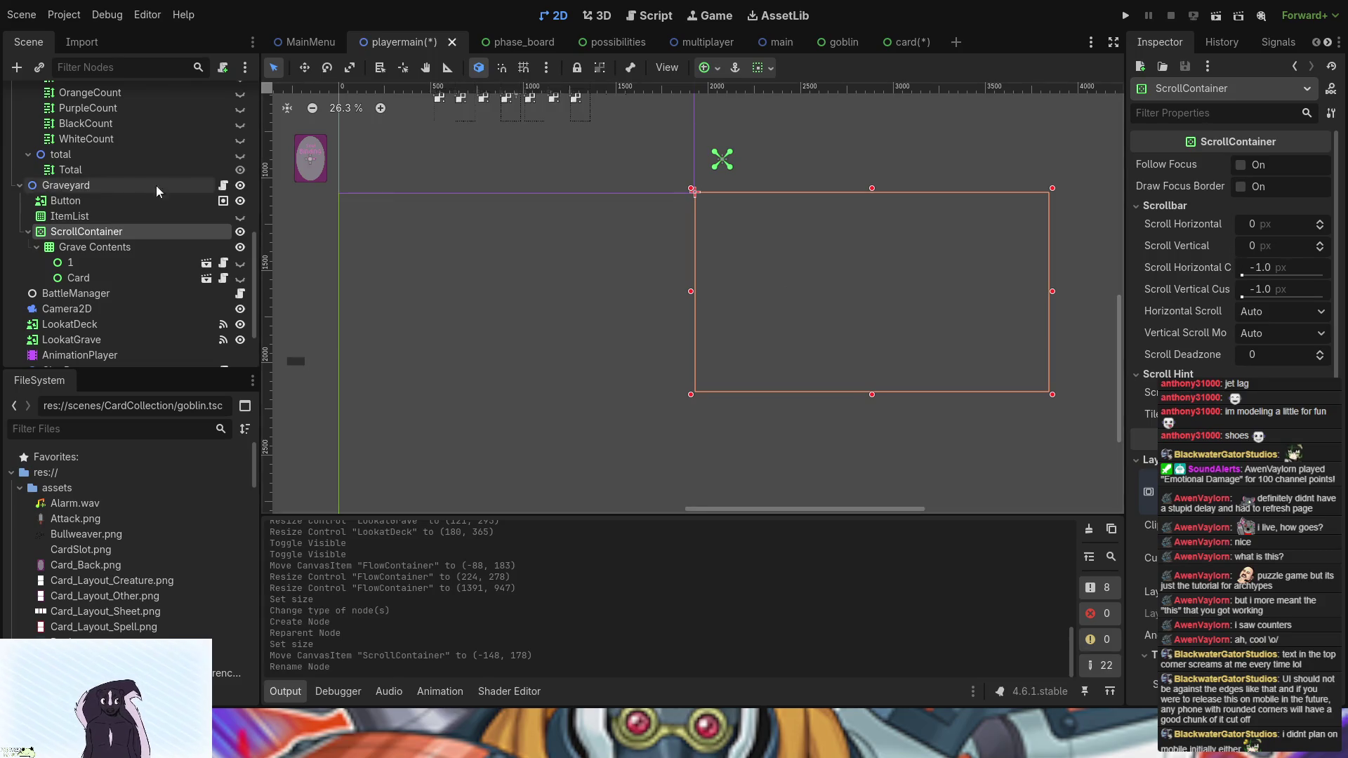
{"action": "left_click", "coordinate": [100, 247]}
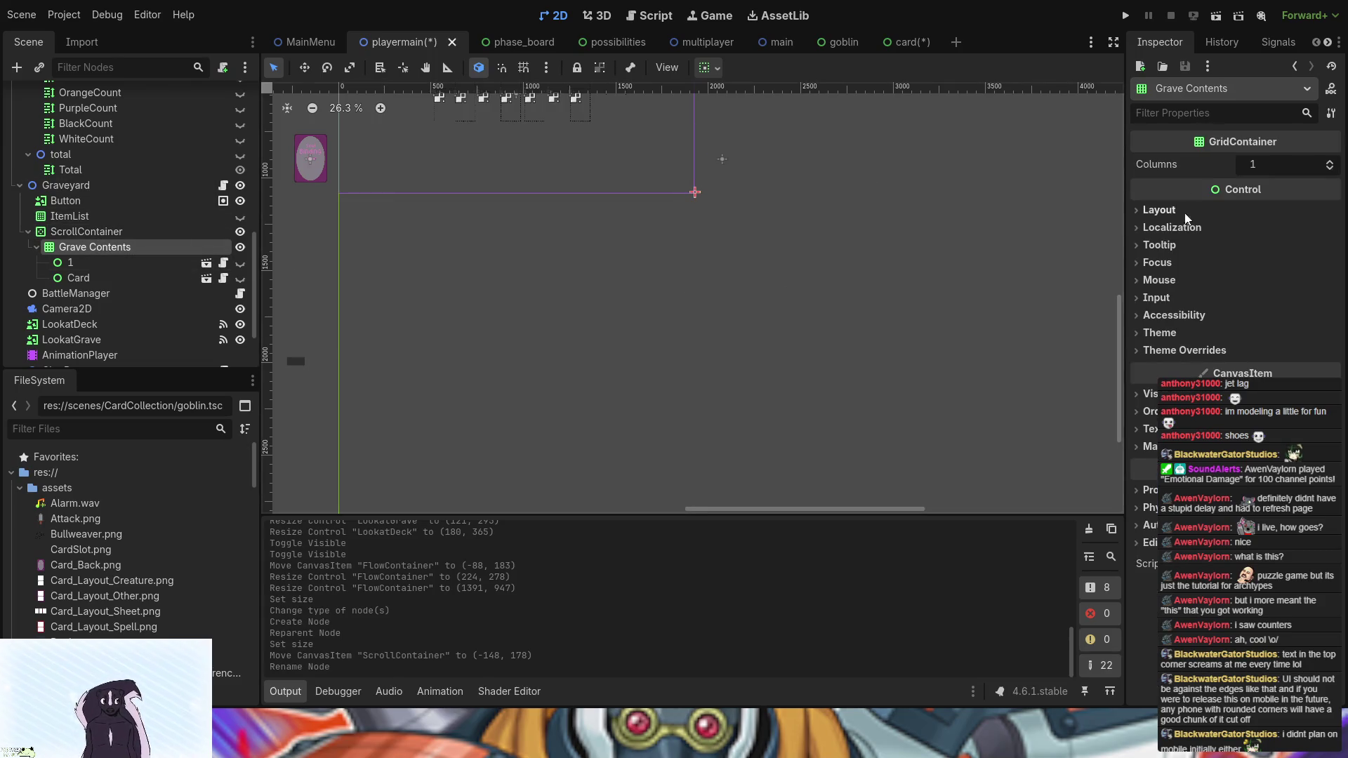
{"action": "left_click", "coordinate": [293, 285]}
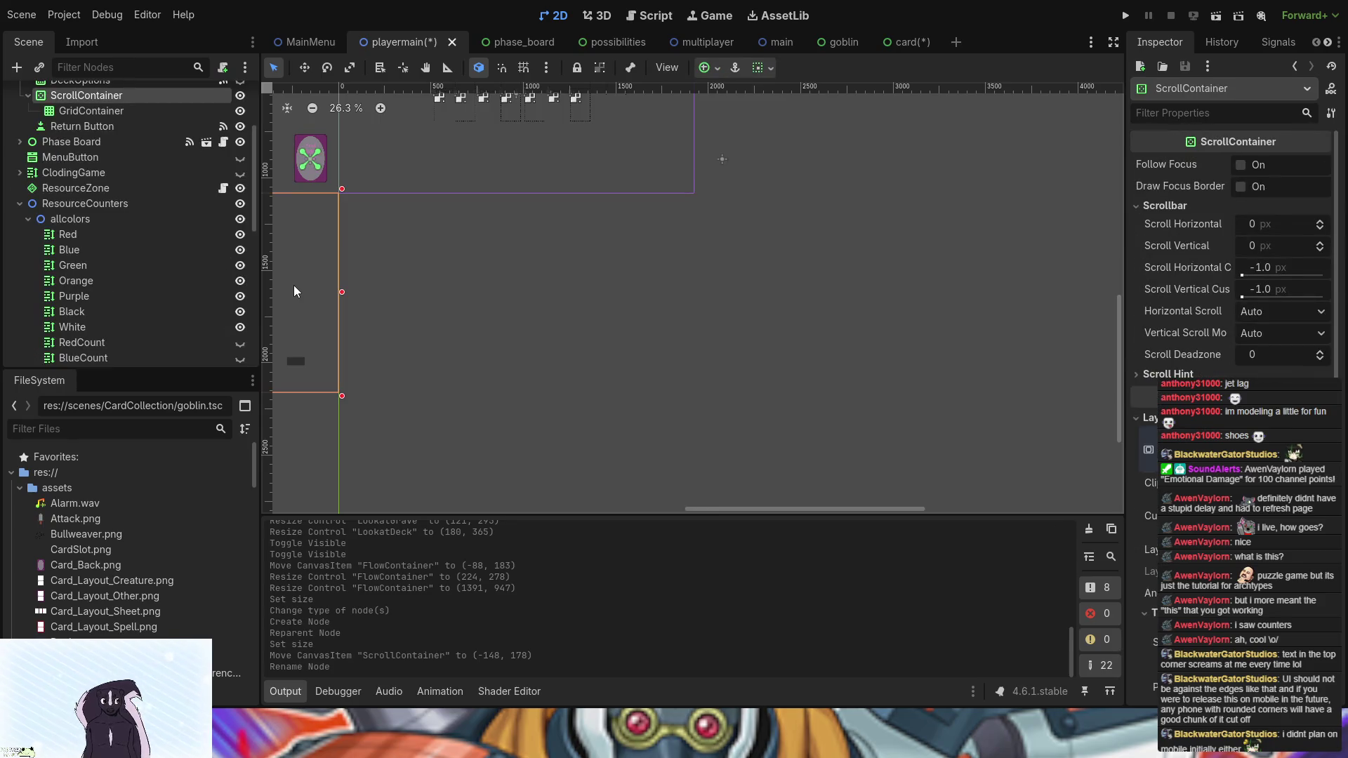
{"action": "left_click", "coordinate": [123, 112]}
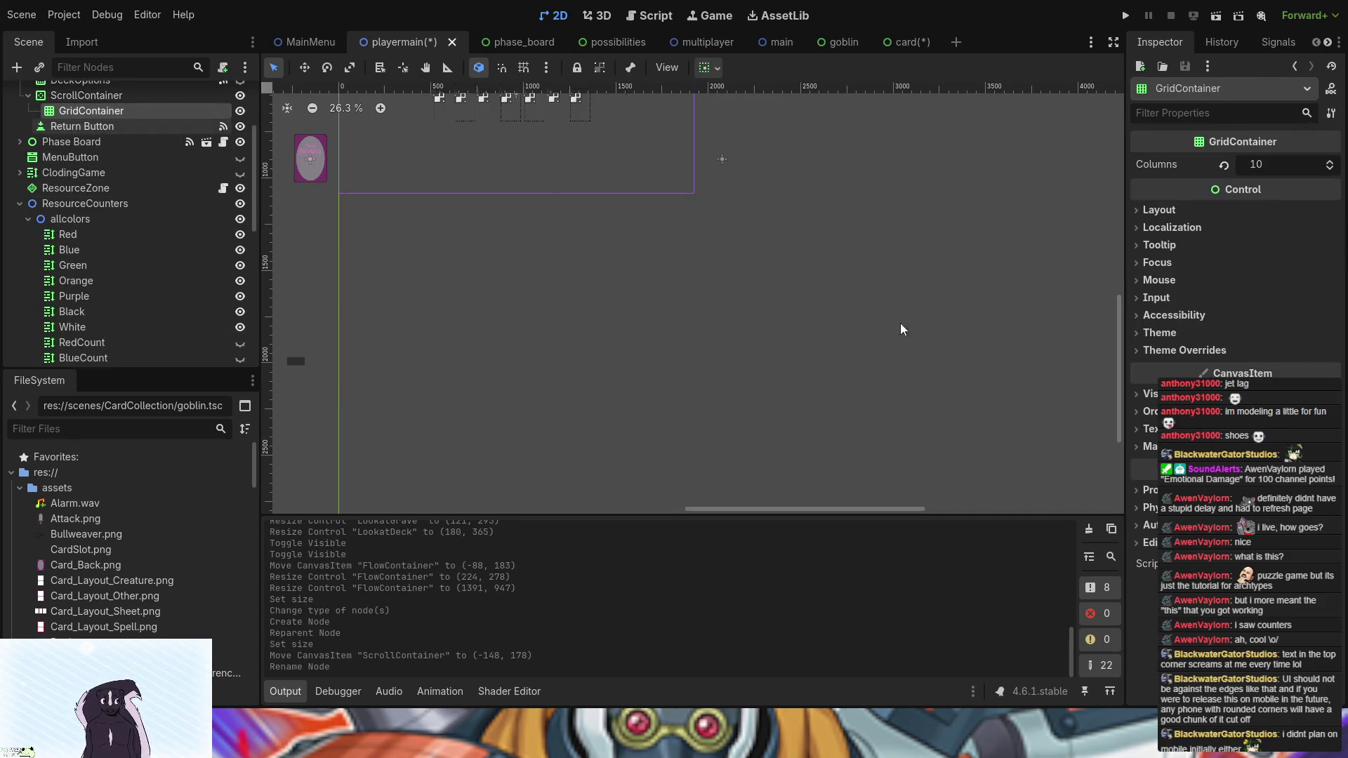
- Set the Grave Contents grid to 10 columns, then open the Graveyard's graveyard.gd script
{"action": "left_click", "coordinate": [814, 285]}
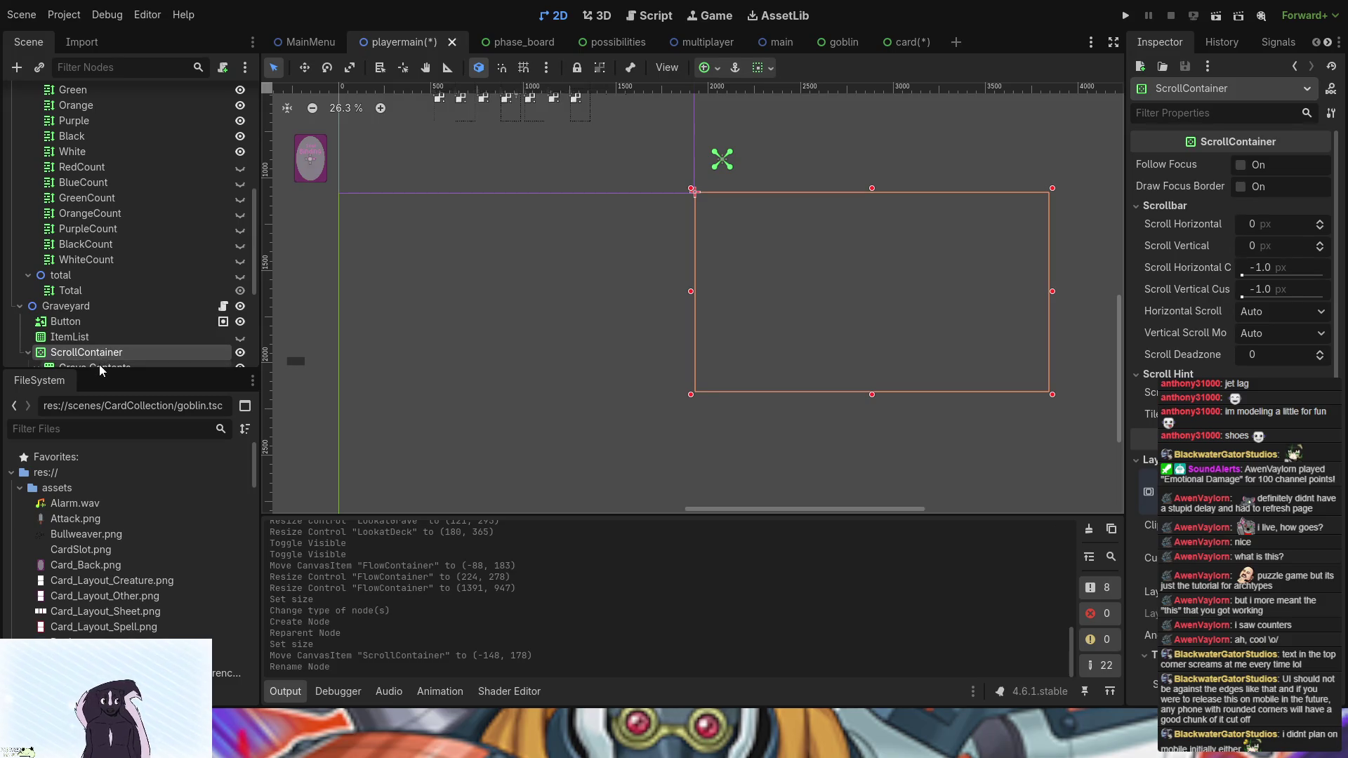
{"action": "left_click", "coordinate": [99, 364]}
{"action": "left_click", "coordinate": [1330, 161]}
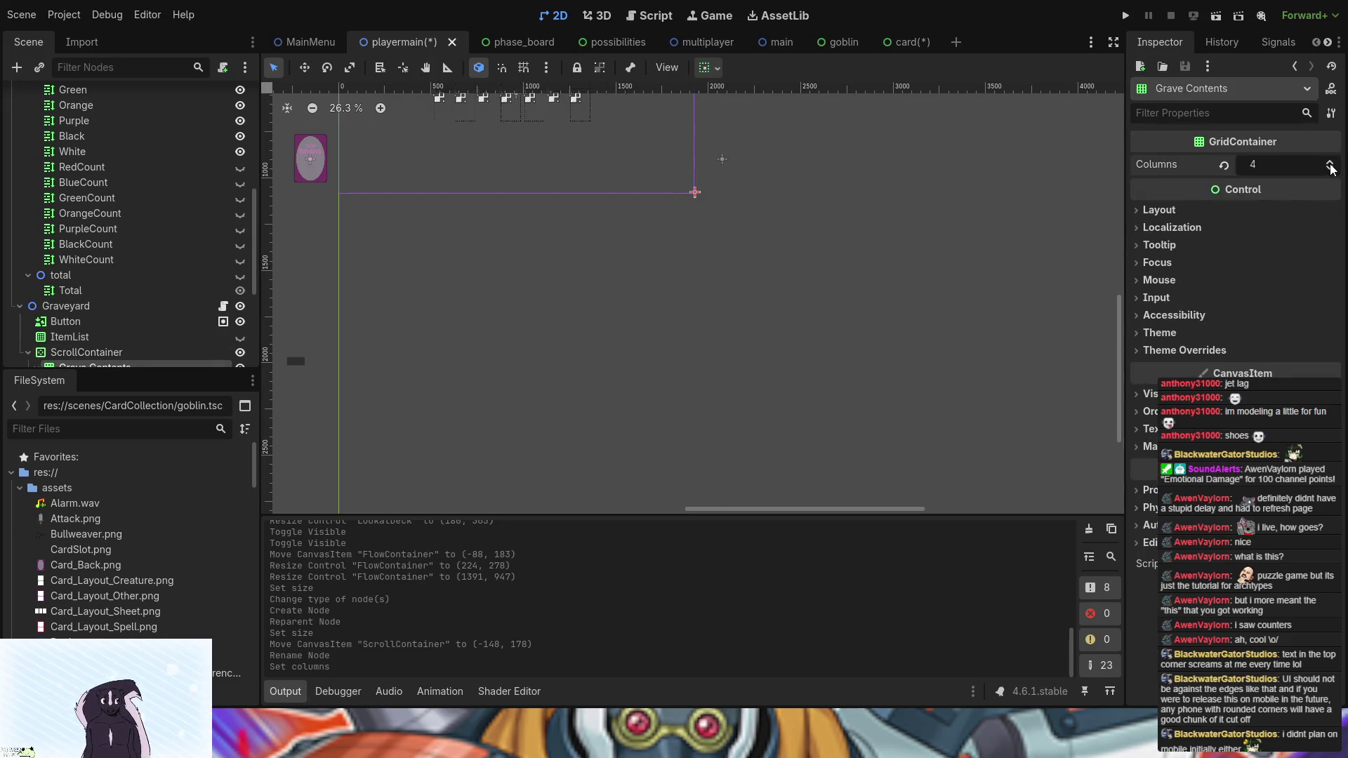
{"action": "double_click", "coordinate": [1330, 164]}
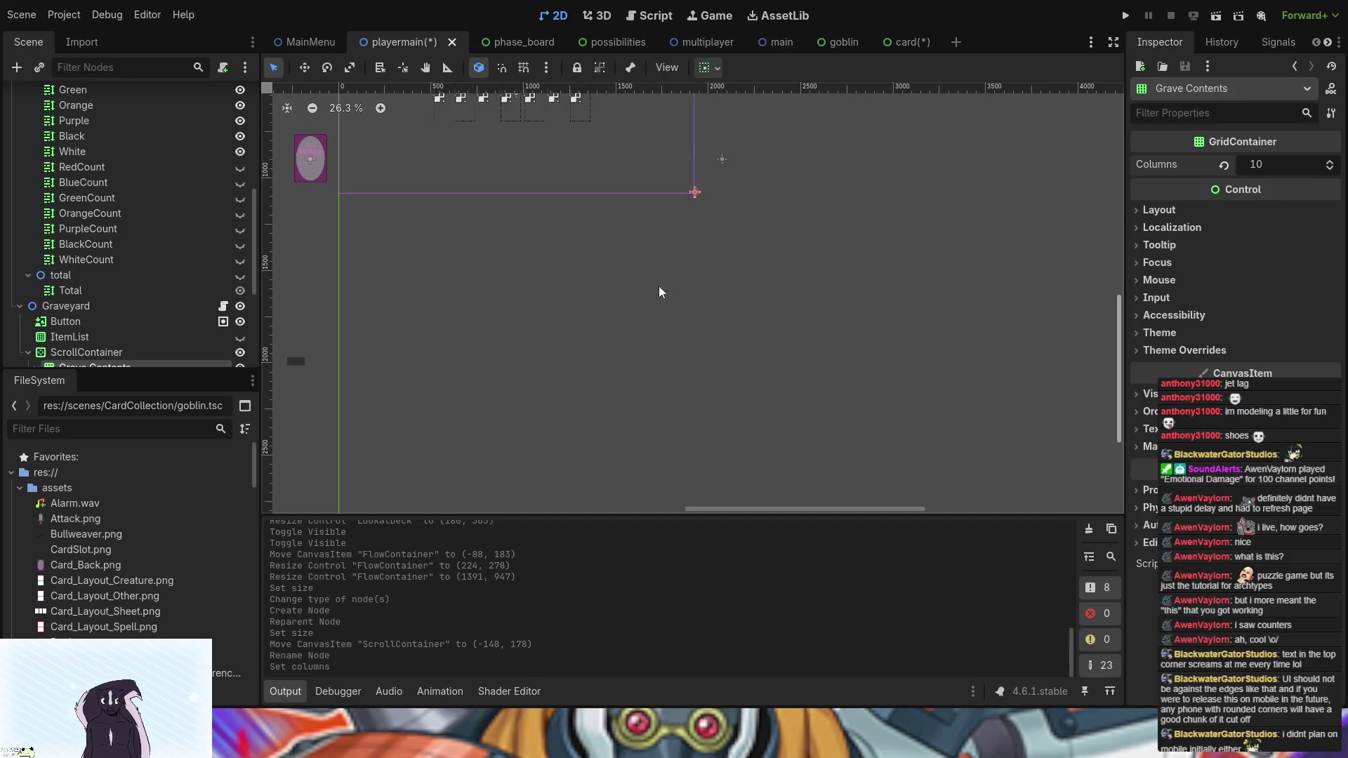
{"action": "scroll", "coordinate": [105, 281], "scroll_direction": "down", "scroll_amount": 3}
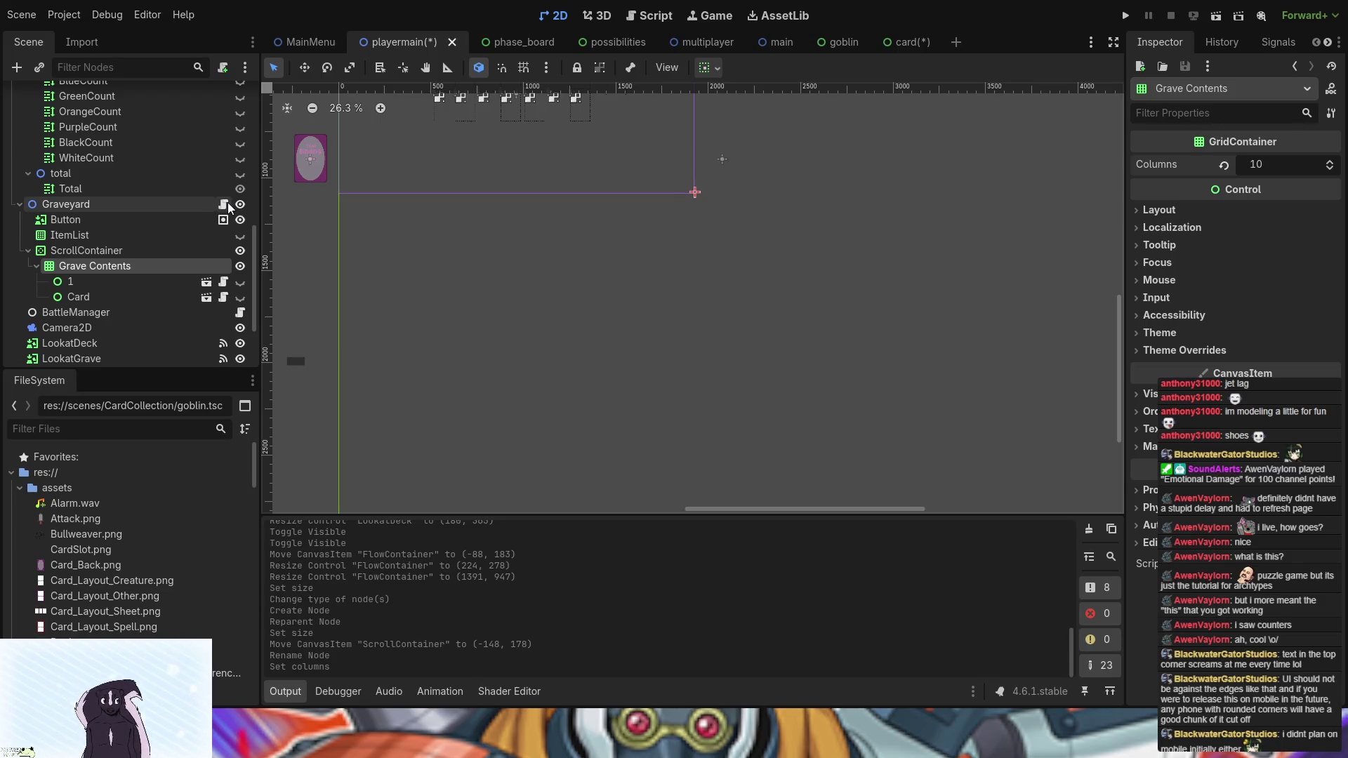
{"action": "left_click", "coordinate": [224, 203]}
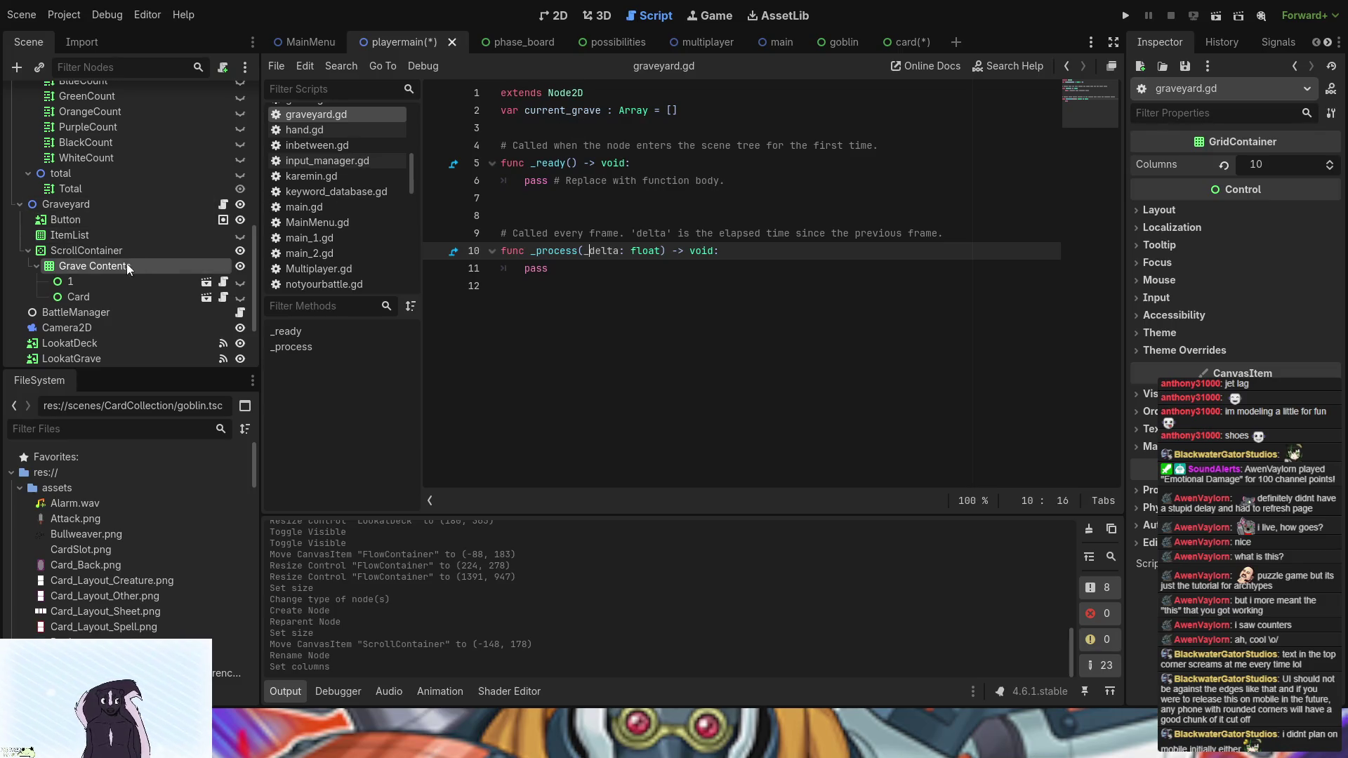
- Return to the playermain scene and open the CardManager's card_manager.gd script
{"action": "left_click", "coordinate": [909, 44]}
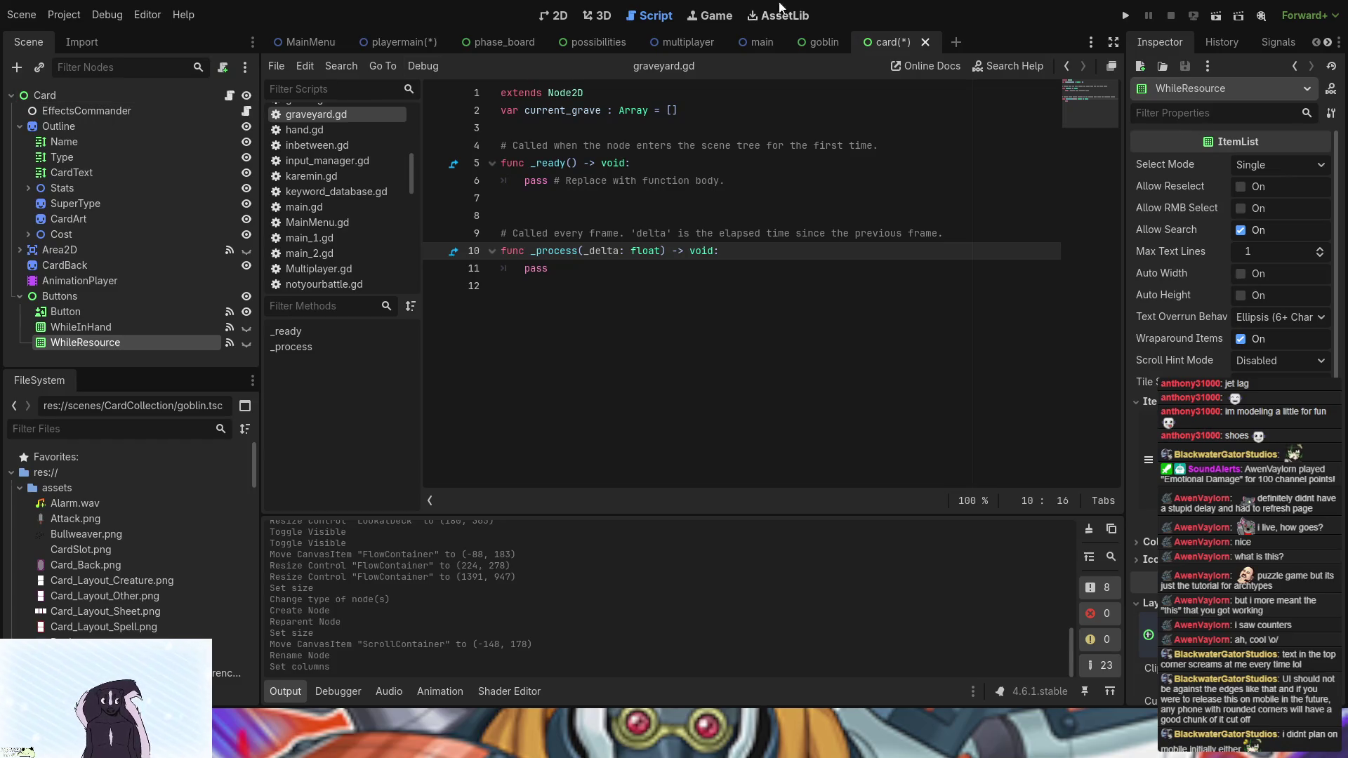
{"action": "left_click", "coordinate": [385, 46]}
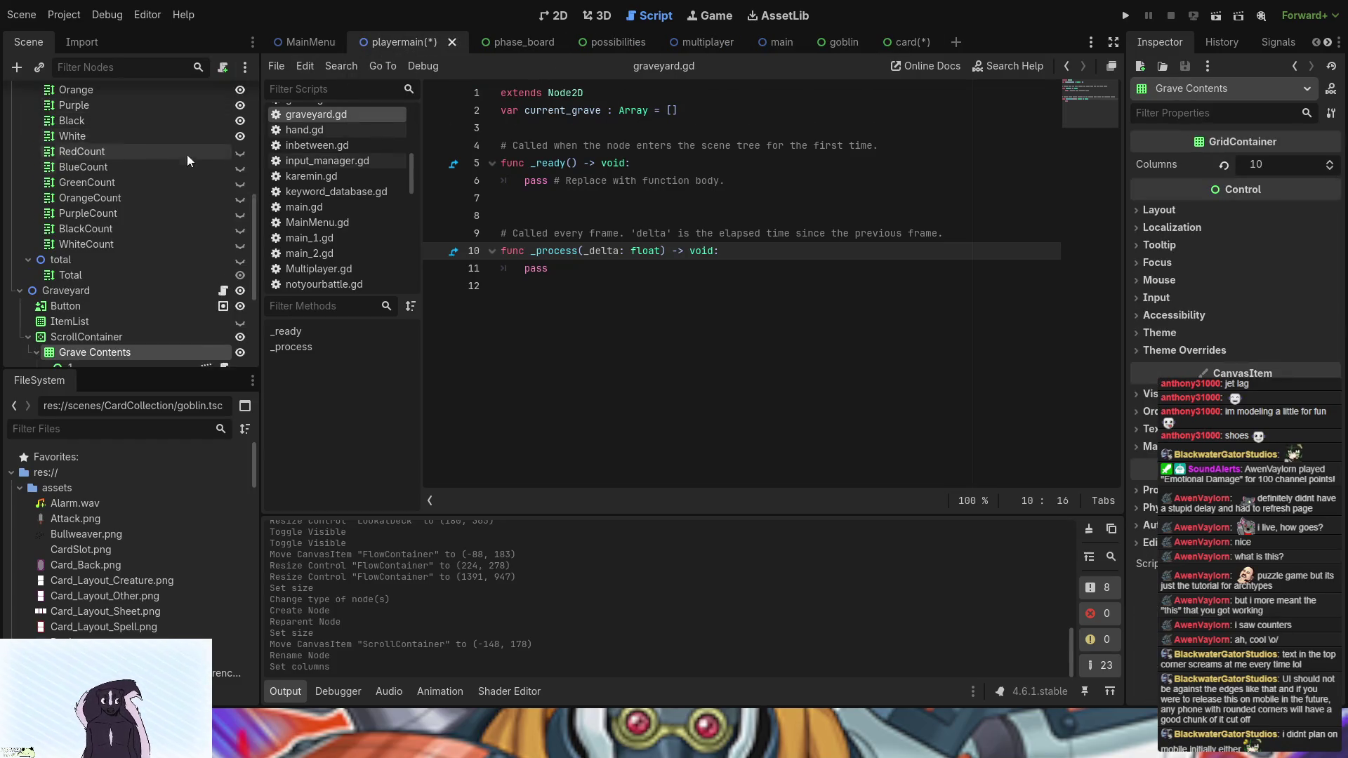
{"action": "scroll", "coordinate": [189, 151], "scroll_direction": "up", "scroll_amount": 10}
{"action": "left_click", "coordinate": [225, 125]}
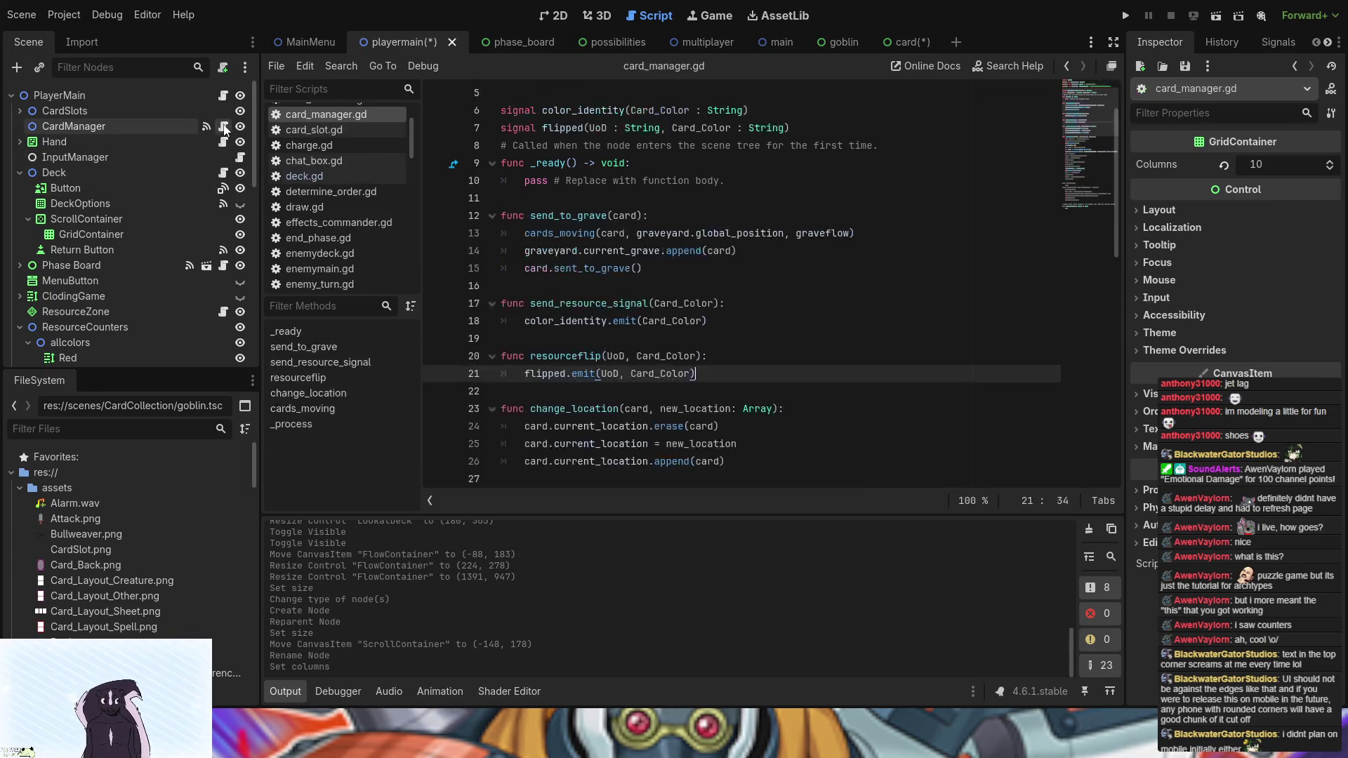
- Review the sent_to_grave call, the current_grave append, and the graveflow reference
{"action": "left_click", "coordinate": [620, 273]}
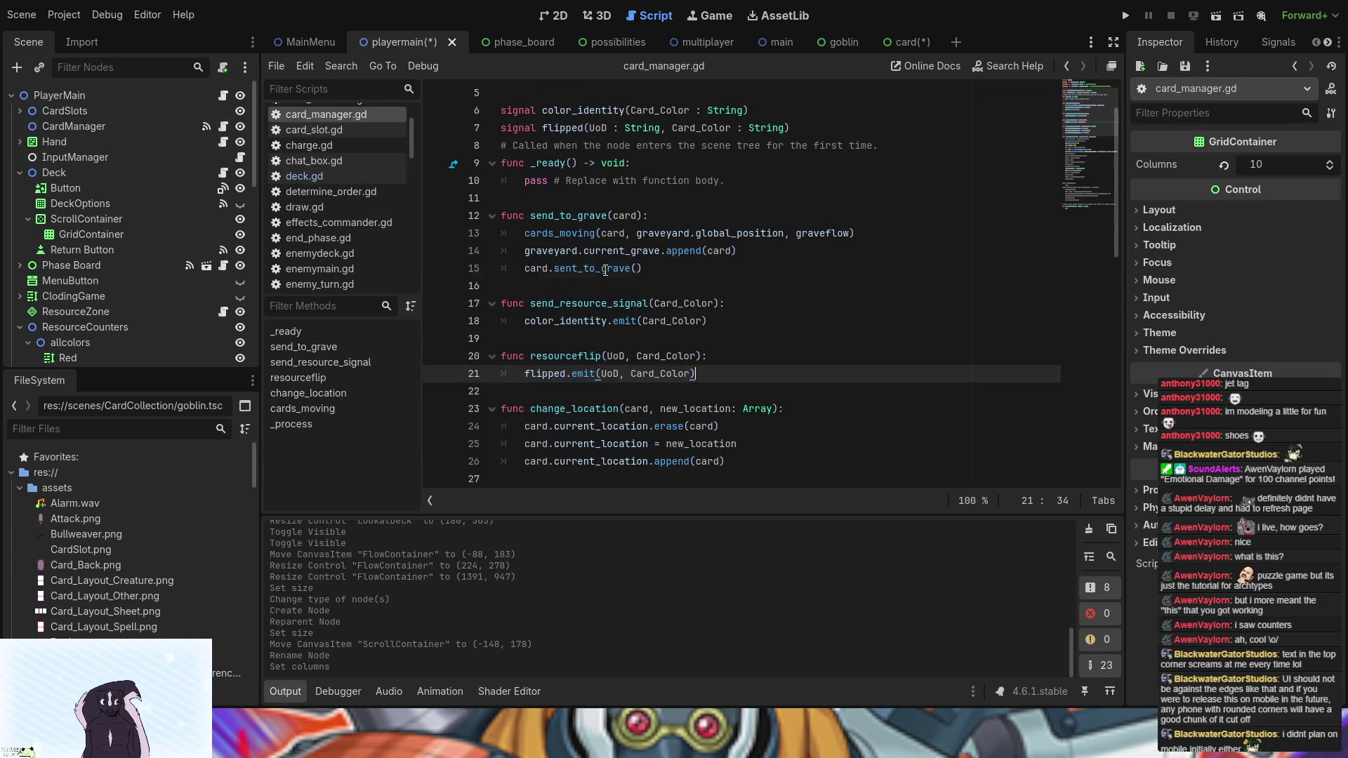
{"action": "scroll", "coordinate": [606, 271], "scroll_direction": "up", "scroll_amount": 1}
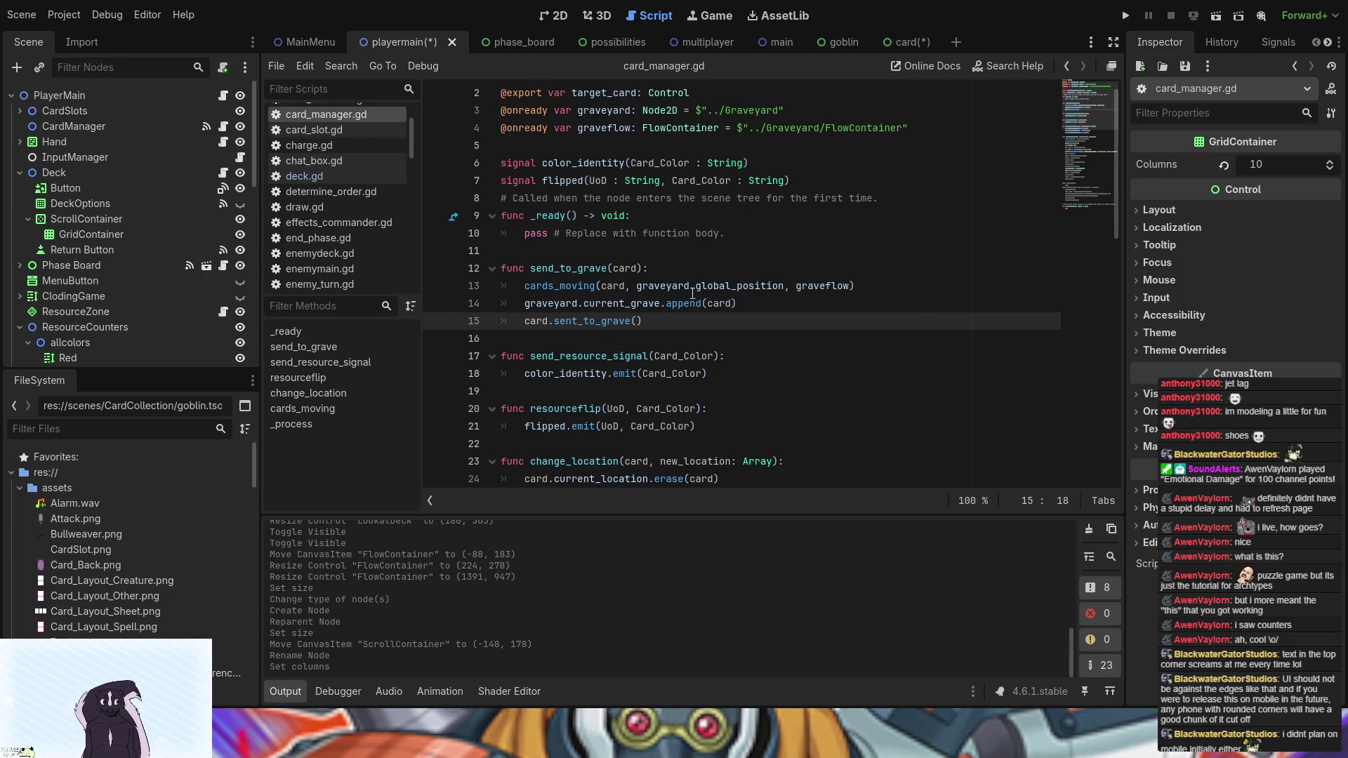
{"action": "left_click", "coordinate": [689, 304]}
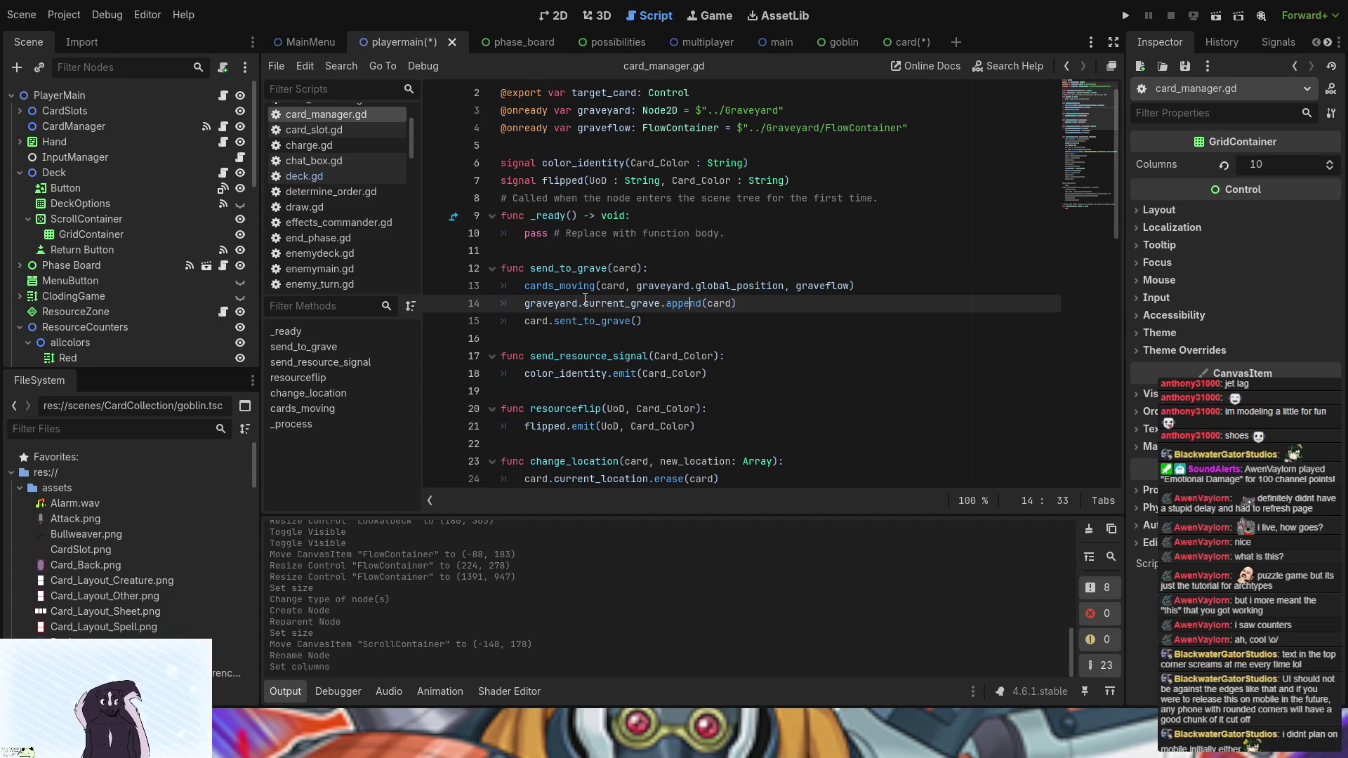
{"action": "scroll", "coordinate": [664, 294], "scroll_direction": "up", "scroll_amount": 1}
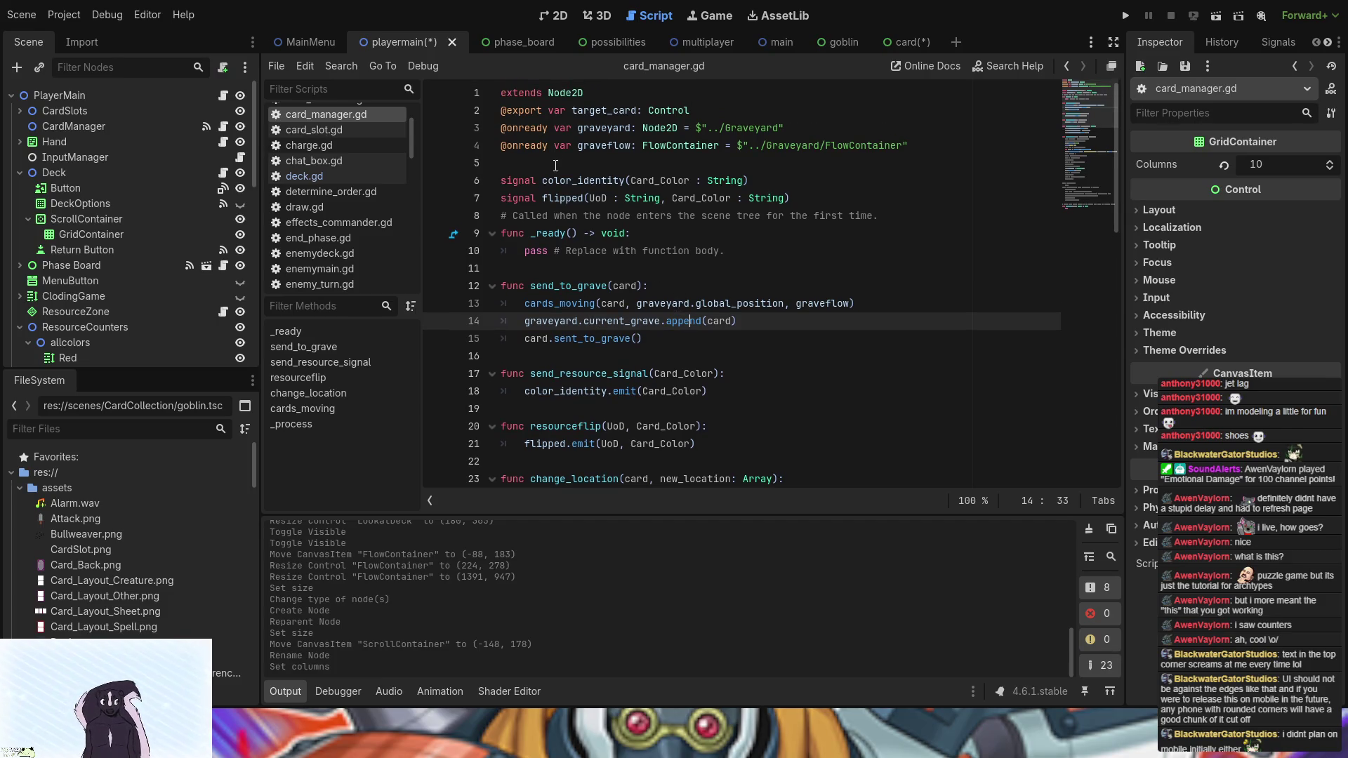